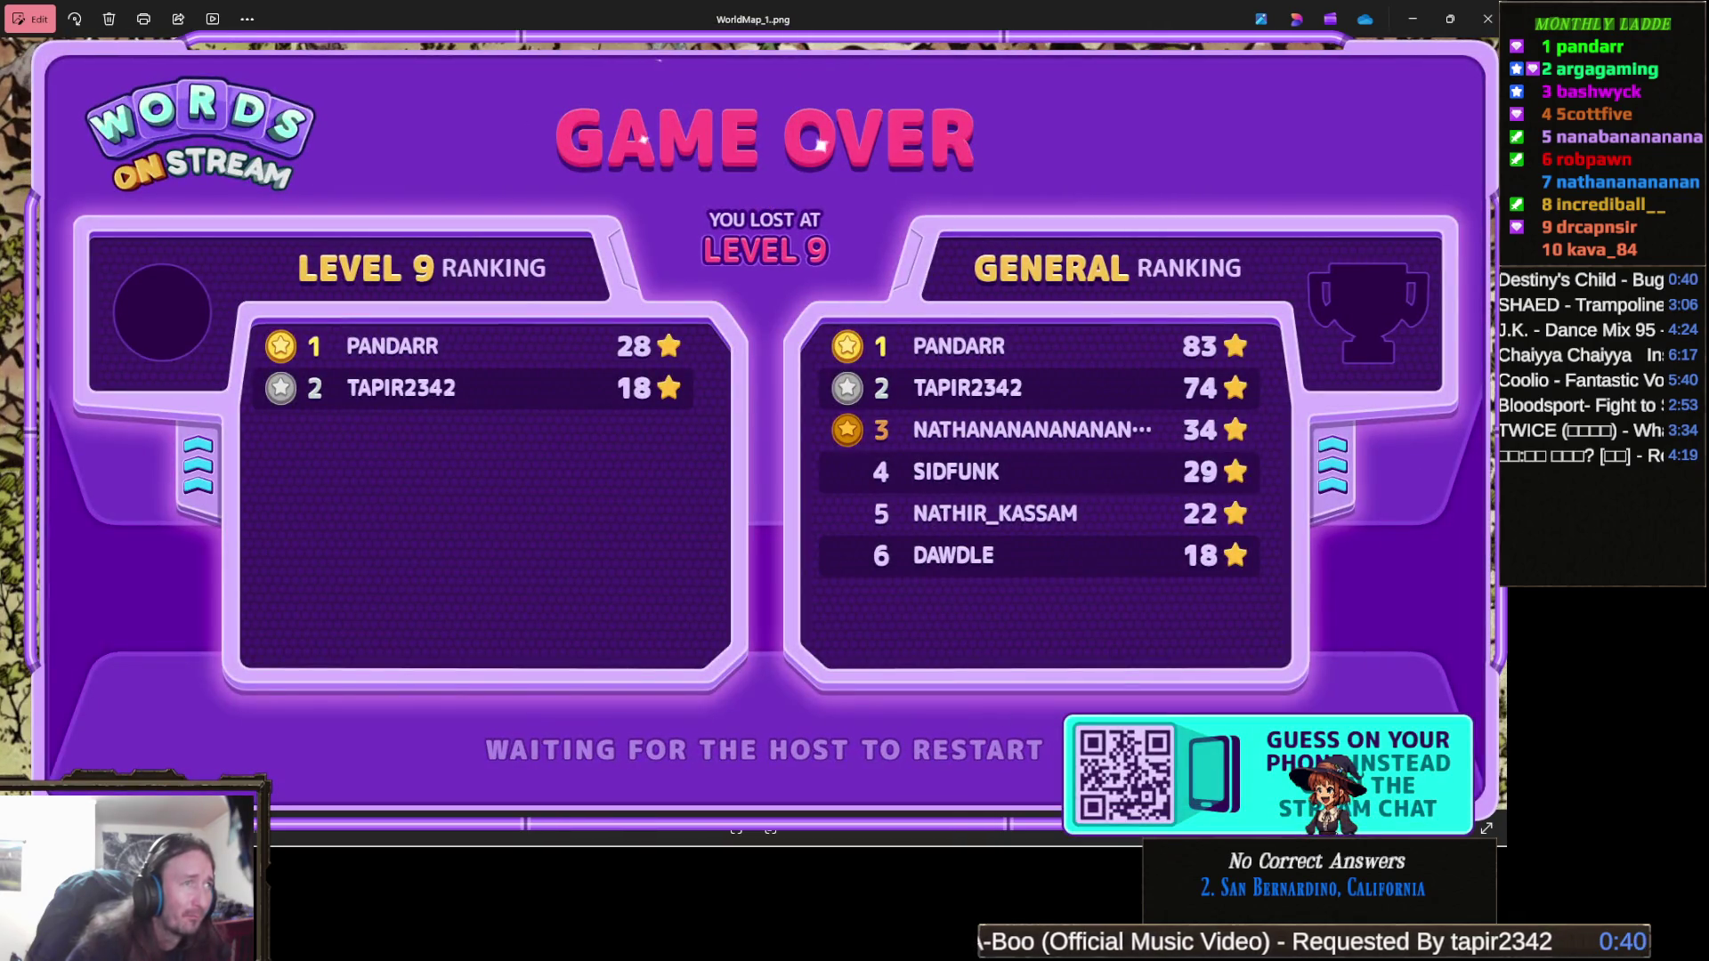
Switch from the WorldMap_1.png viewer to the Unity editor and tilt the forest level view.
{"action": "key", "text": "alt+Tab"}
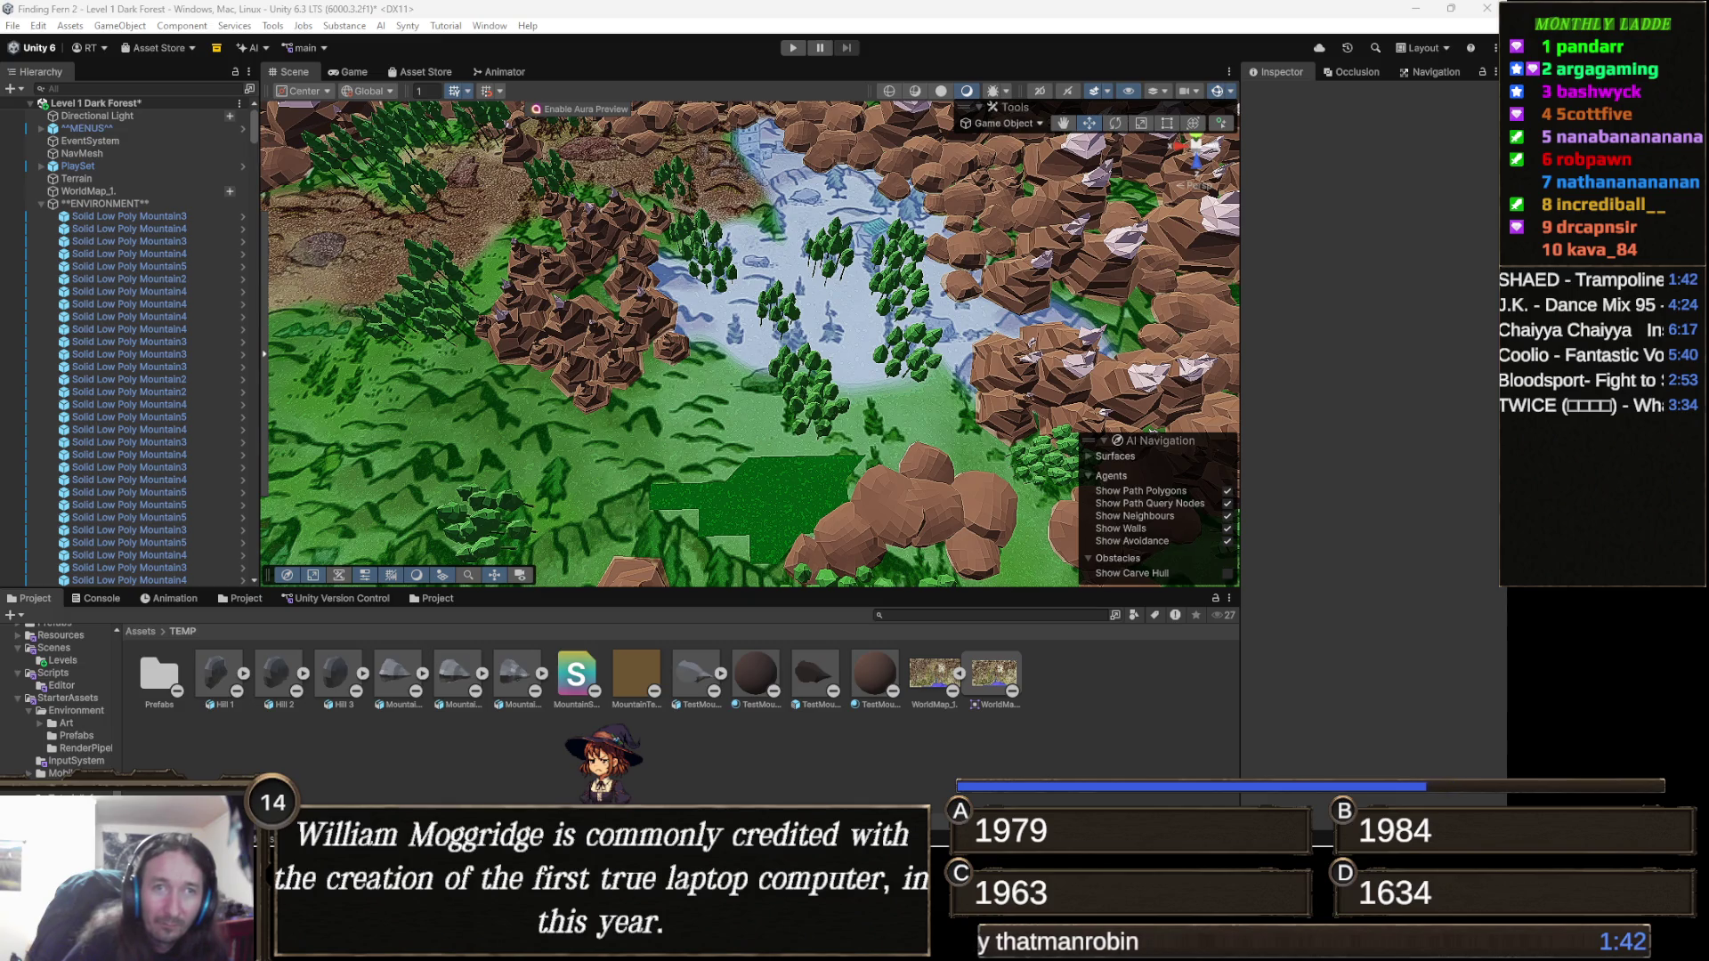
{"action": "mouse_move", "coordinate": [850, 409]}
{"action": "left_mouse_down"}
{"action": "mouse_move", "coordinate": [795, 360]}
{"action": "mouse_move", "coordinate": [950, 172]}
{"action": "left_mouse_up"}
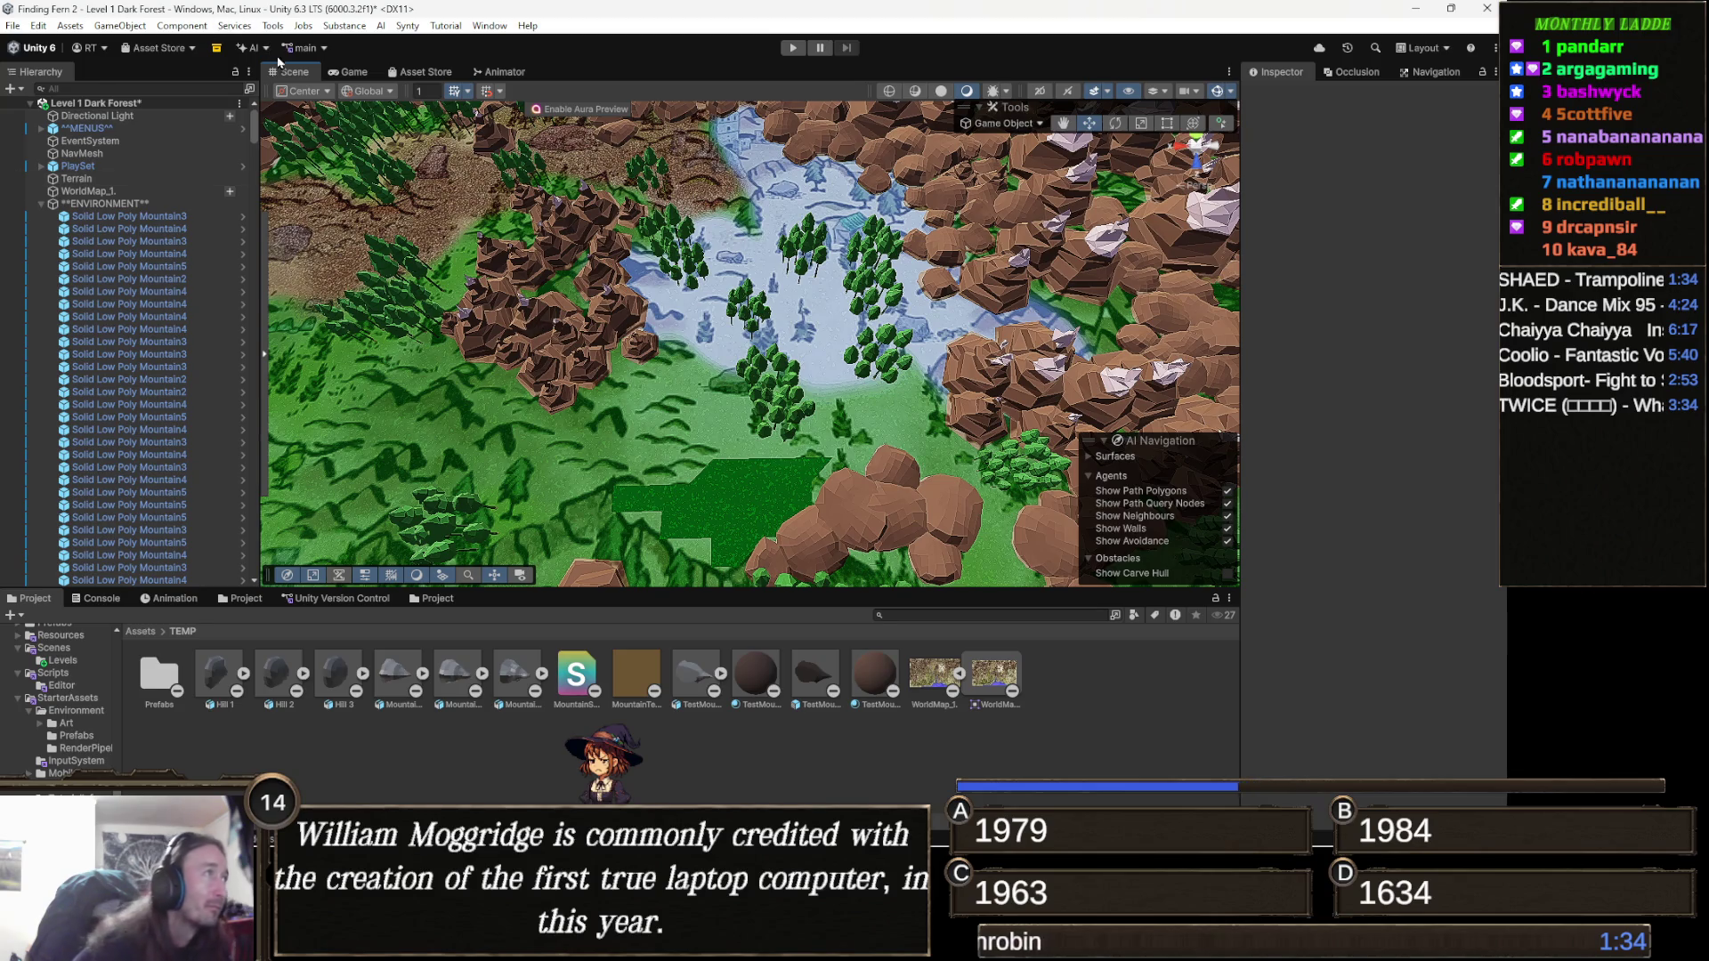
Open the Object Painter from Tools > Painting and show its mountain and hill prefabs.
{"action": "left_click", "coordinate": [273, 26]}
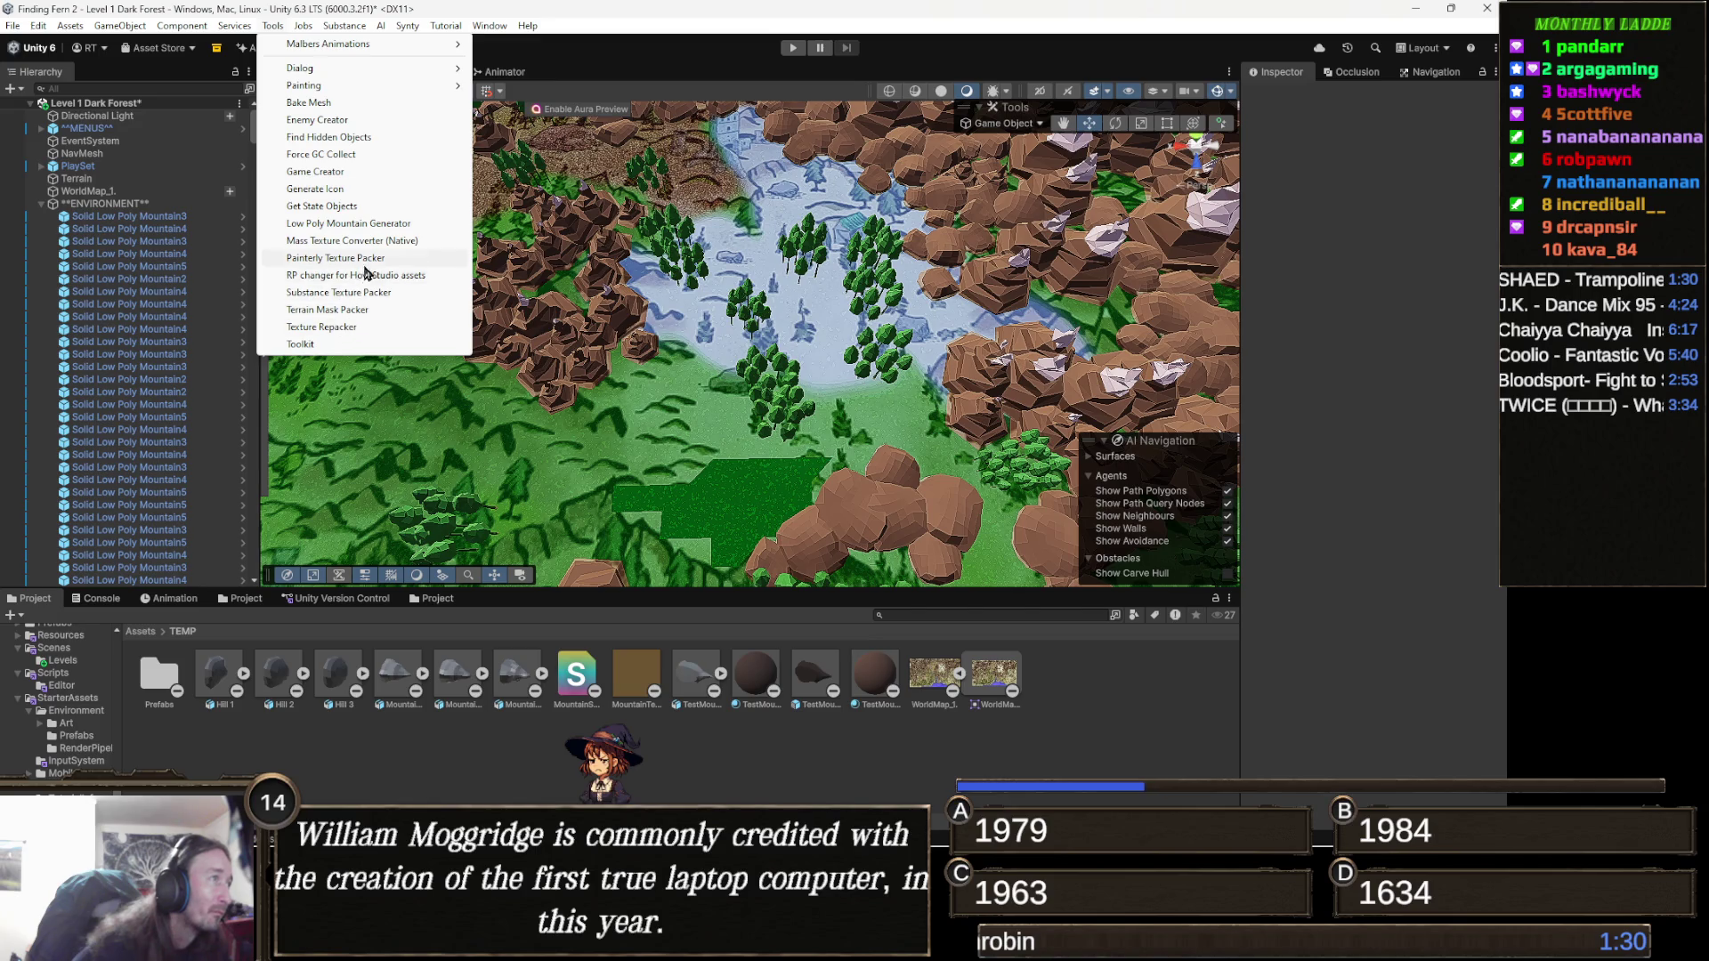
{"action": "mouse_move", "coordinate": [320, 86]}
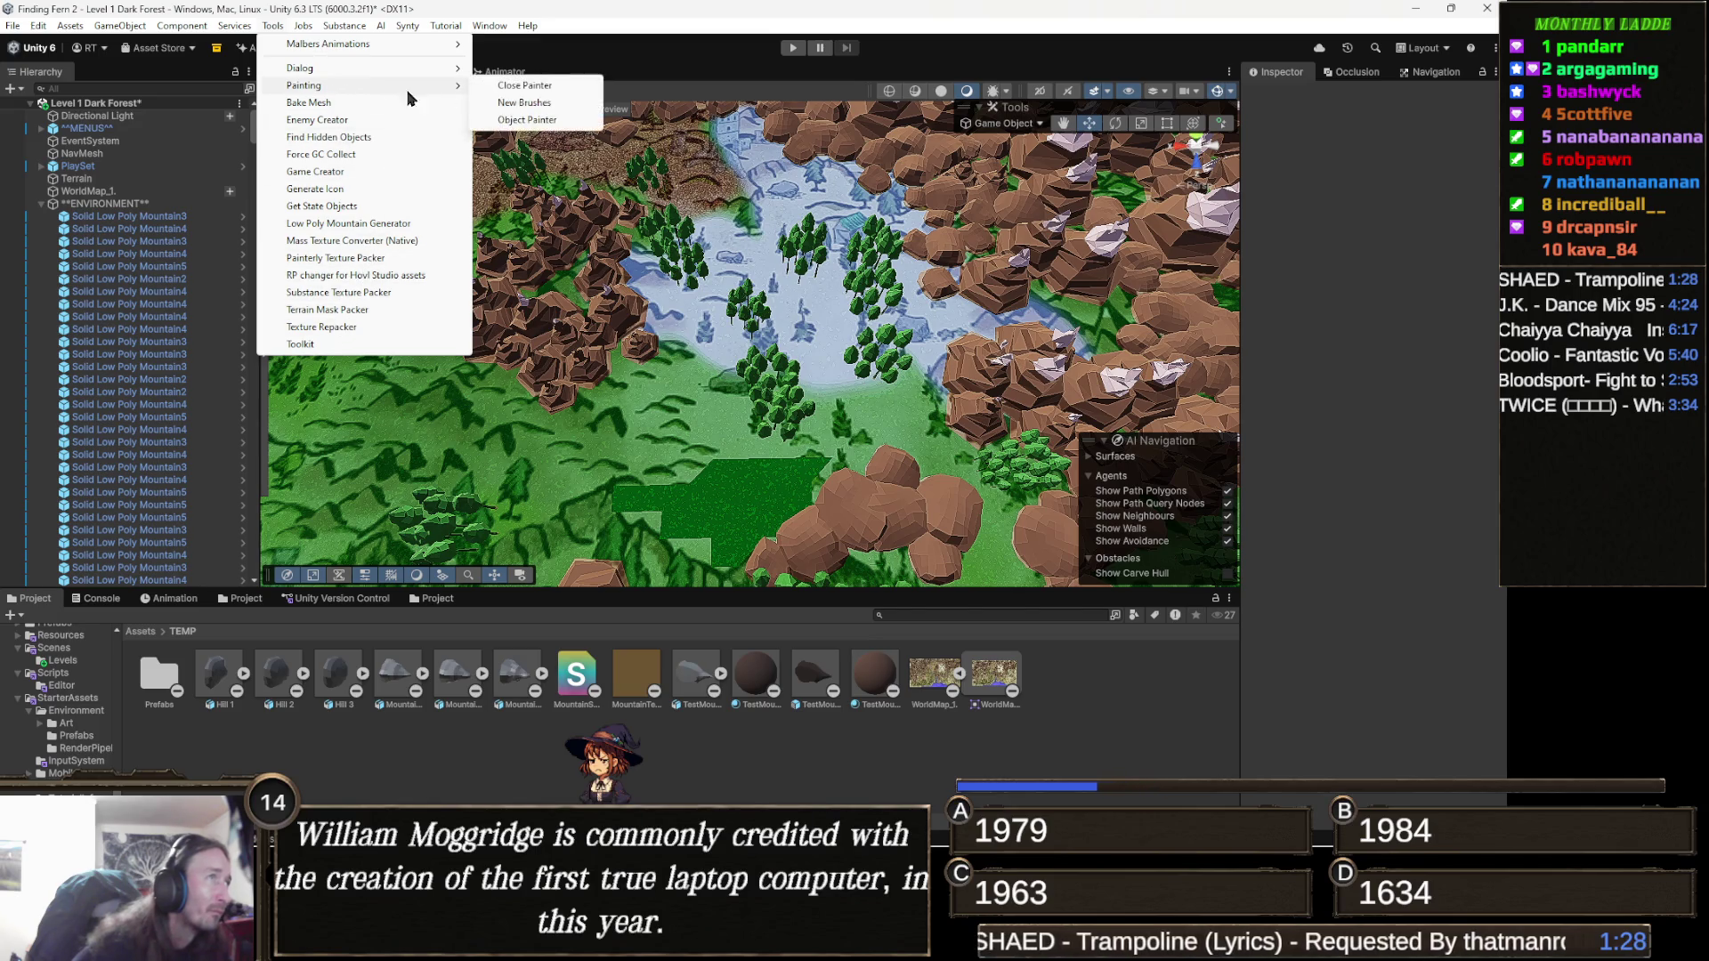
{"action": "left_click", "coordinate": [561, 121]}
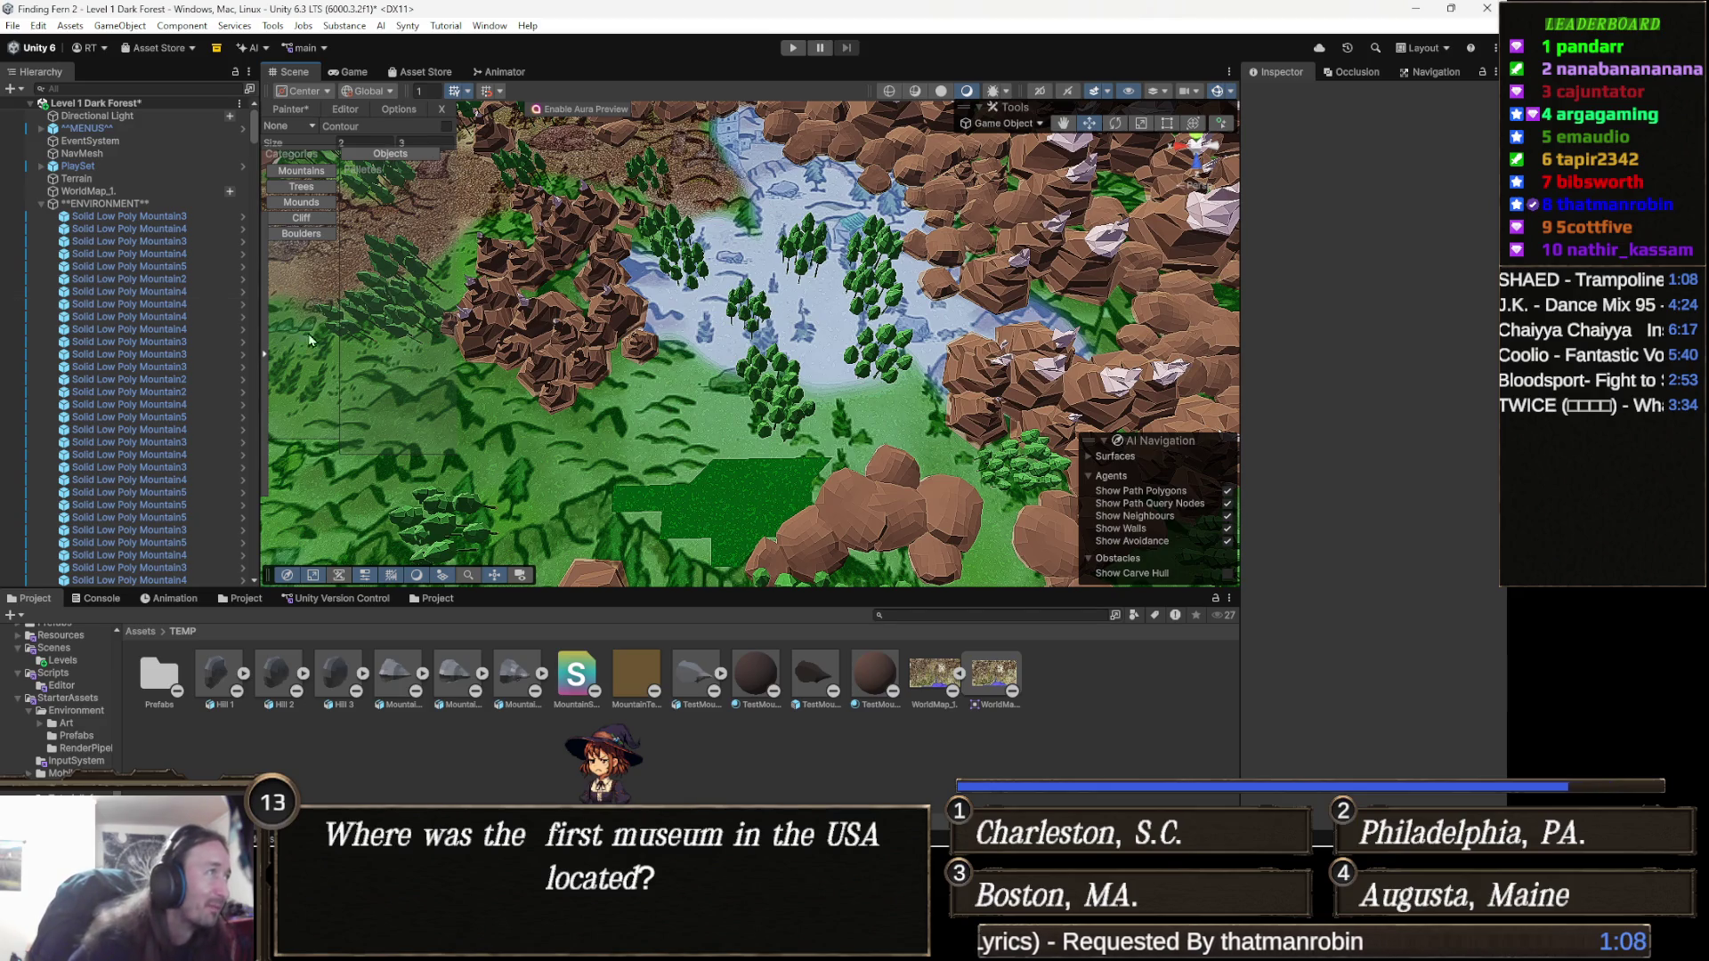
{"action": "left_click", "coordinate": [307, 172]}
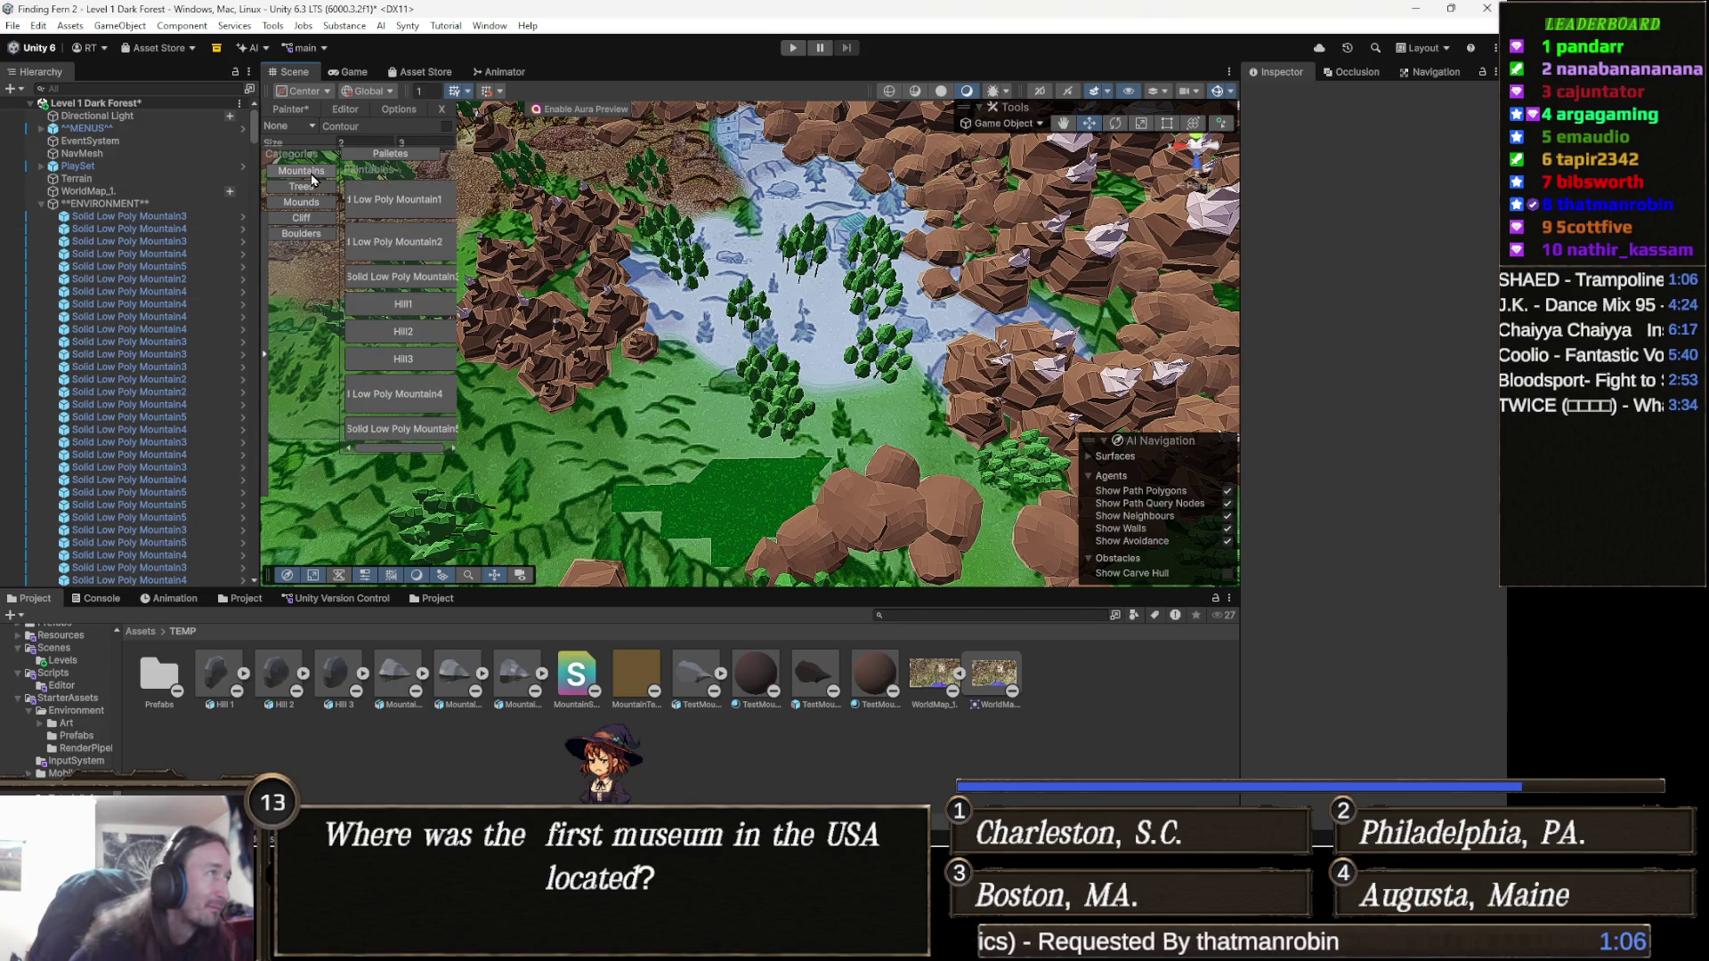
Select the Main mountain set in the Painter with a brush size of 0.4.
{"action": "left_click", "coordinate": [416, 158]}
{"action": "left_click", "coordinate": [445, 206]}
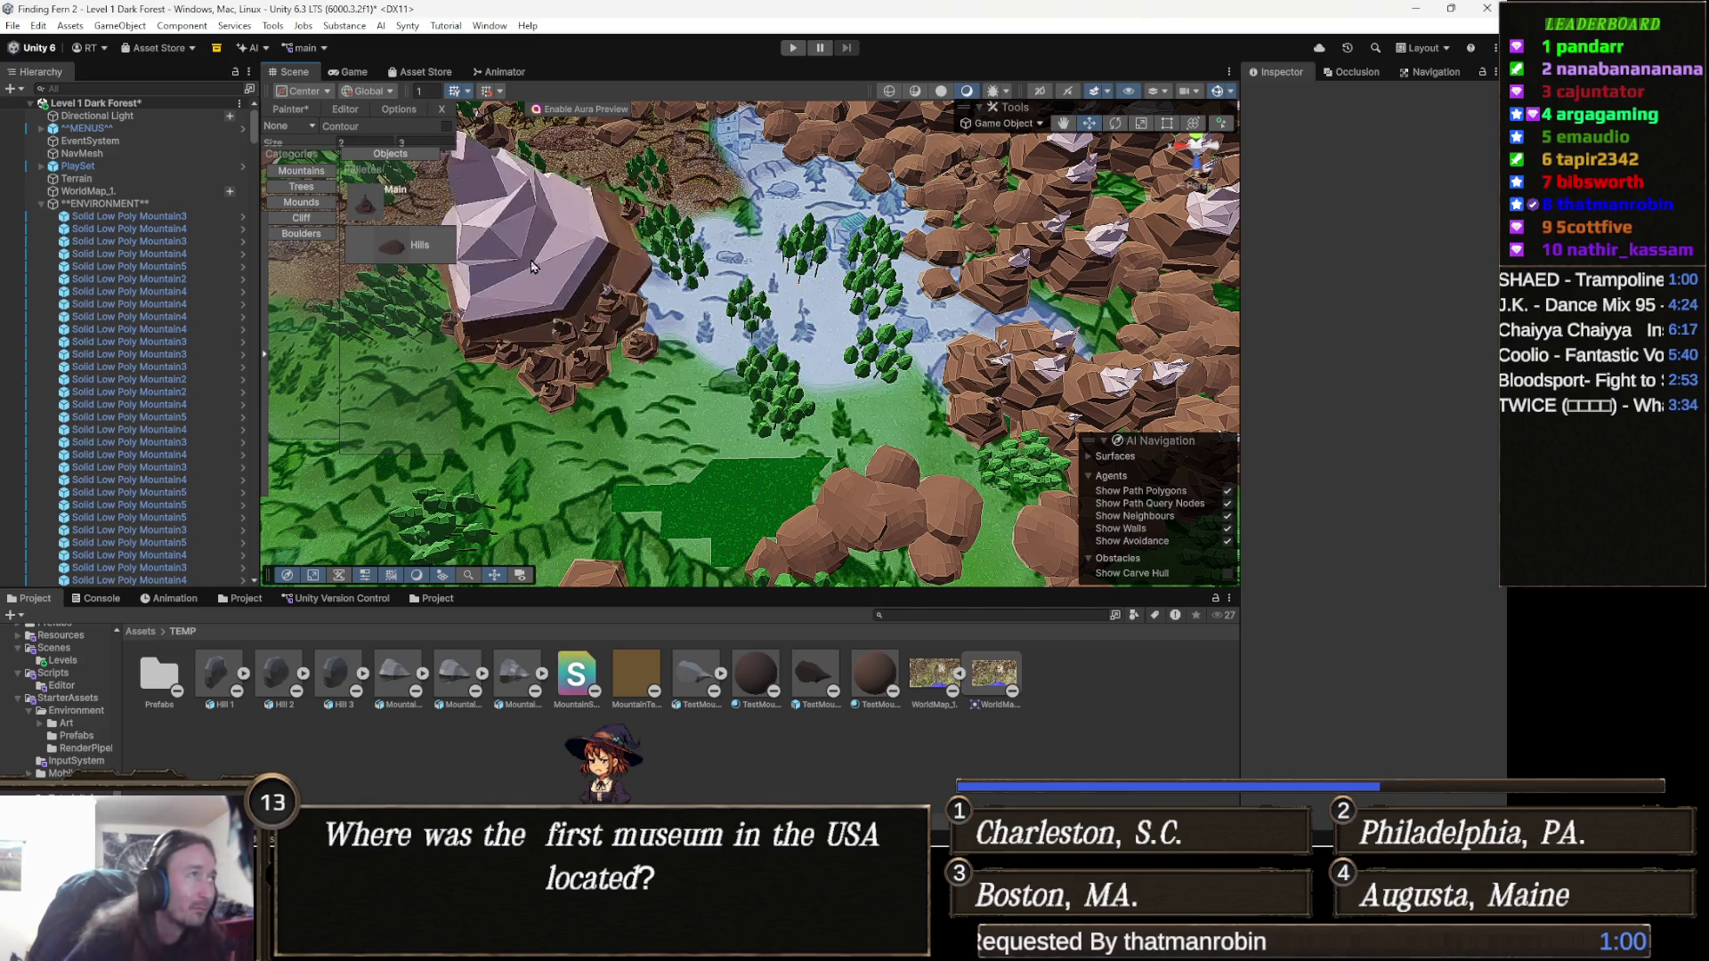
{"action": "left_click", "coordinate": [375, 143]}
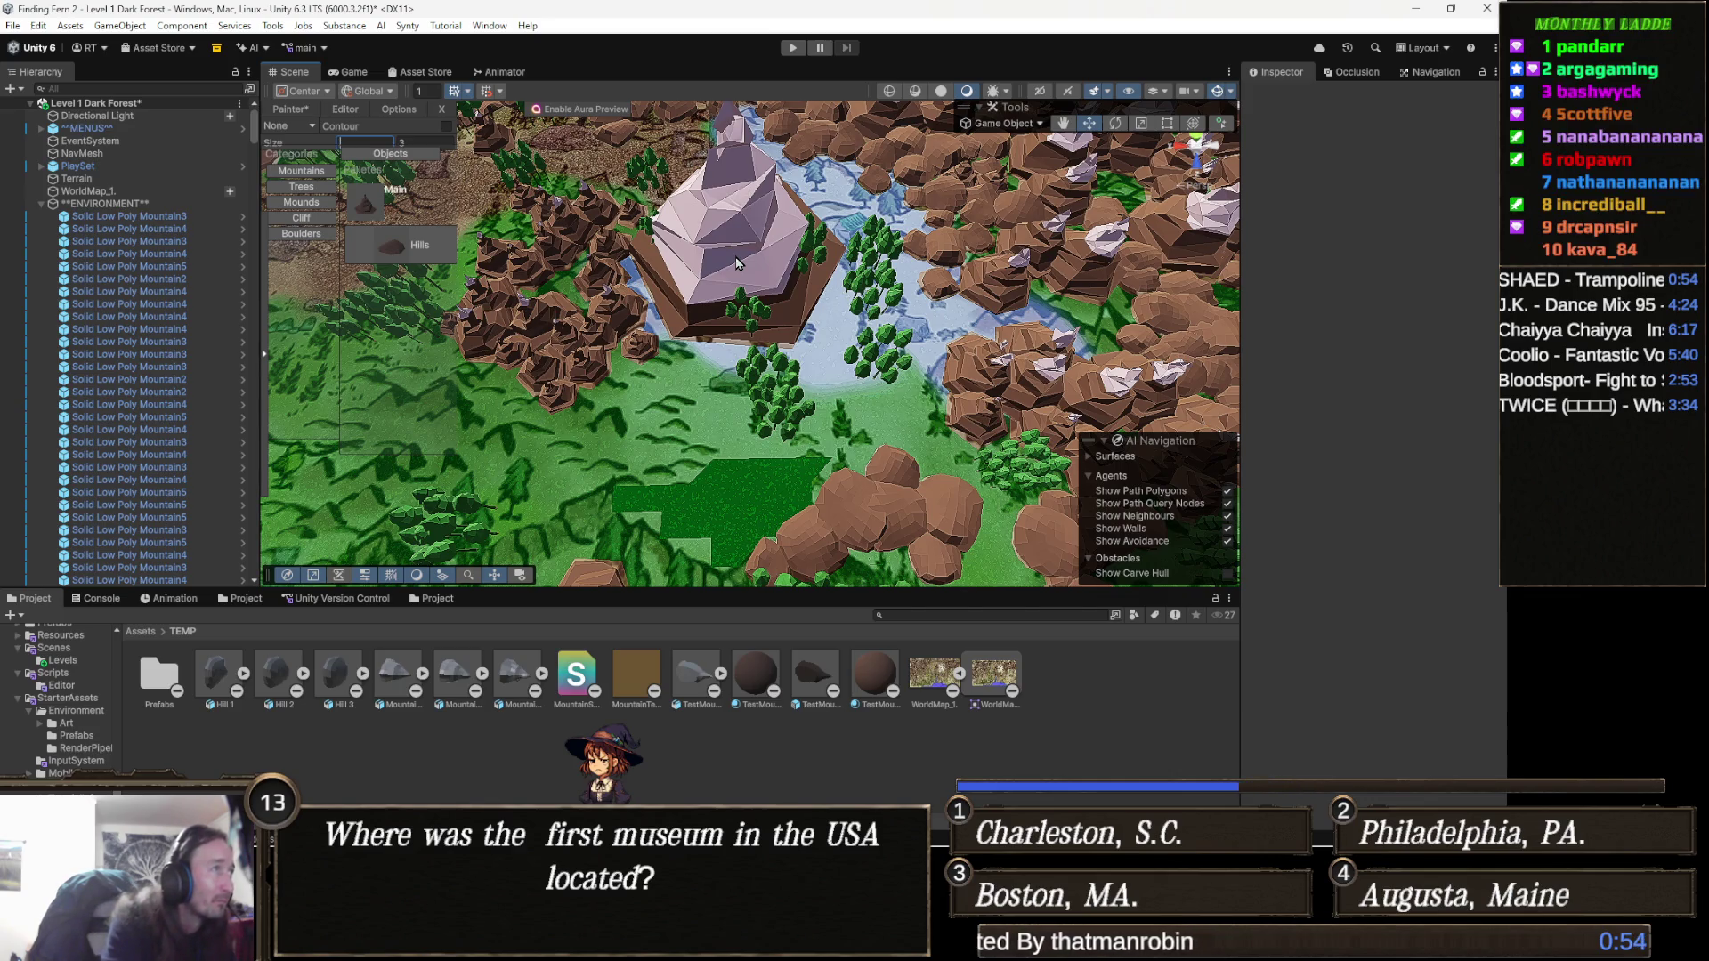
{"action": "type", "text": "0.4"}
{"action": "key", "text": "Tab"}
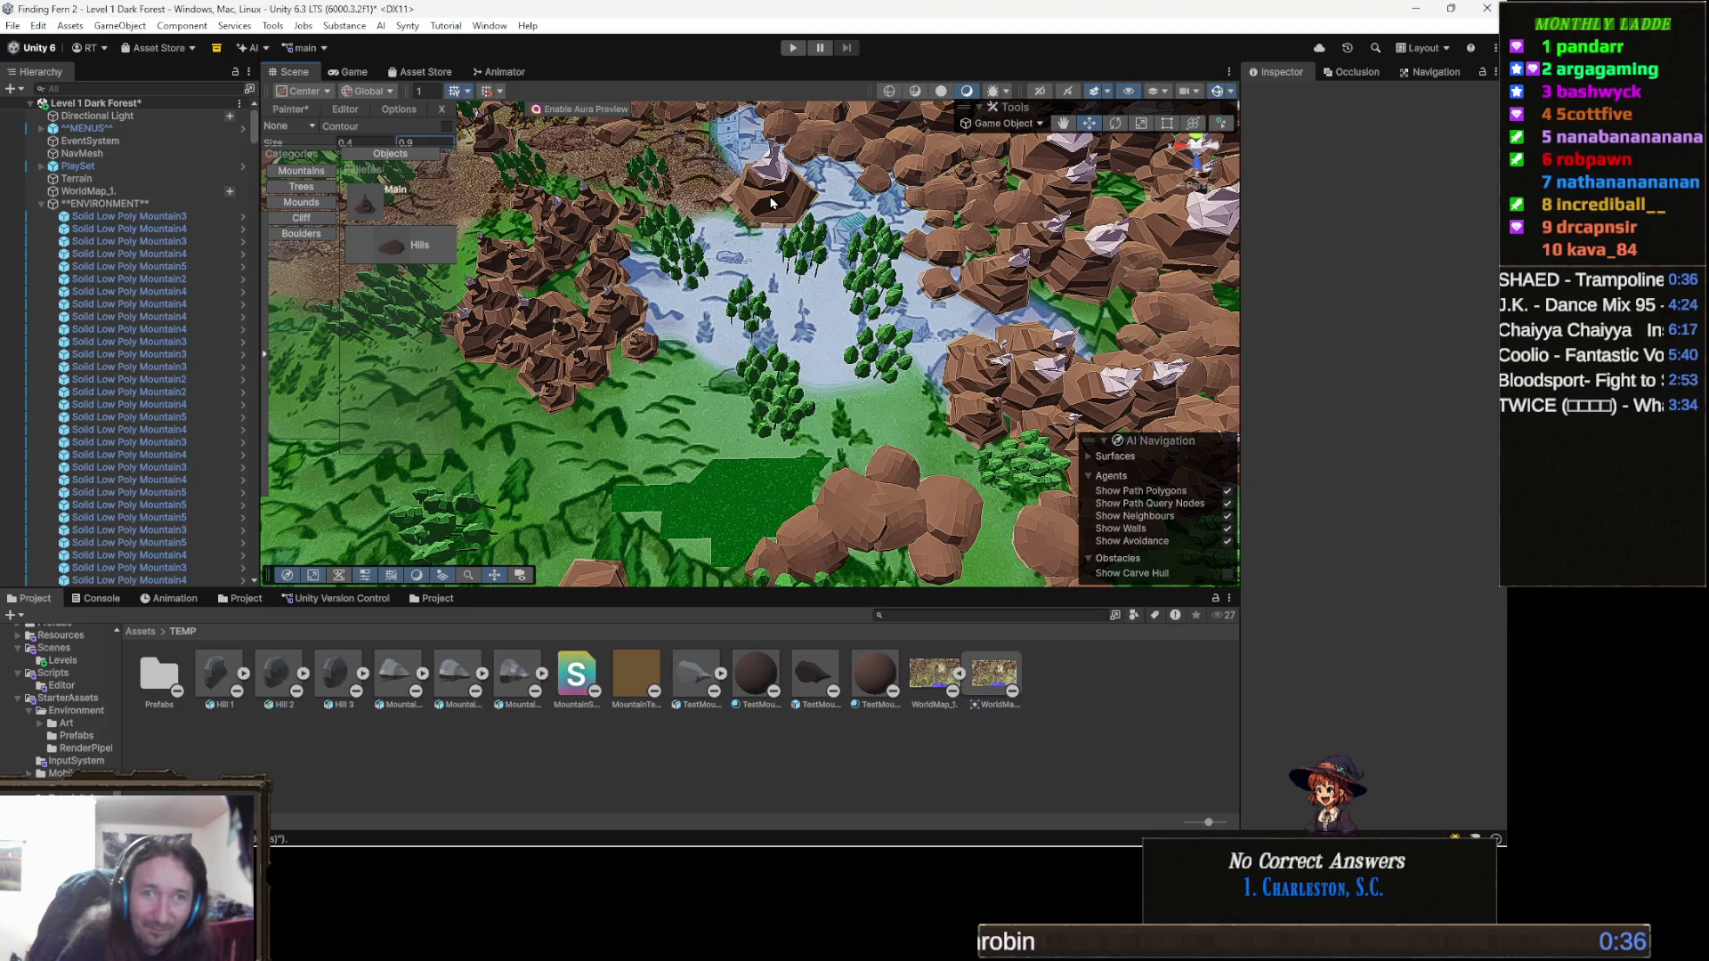
{"action": "mouse_move", "coordinate": [772, 210]}
{"action": "left_mouse_down"}
{"action": "mouse_move", "coordinate": [777, 278]}
{"action": "mouse_move", "coordinate": [732, 331]}
{"action": "mouse_move", "coordinate": [703, 294]}
{"action": "left_mouse_up"}
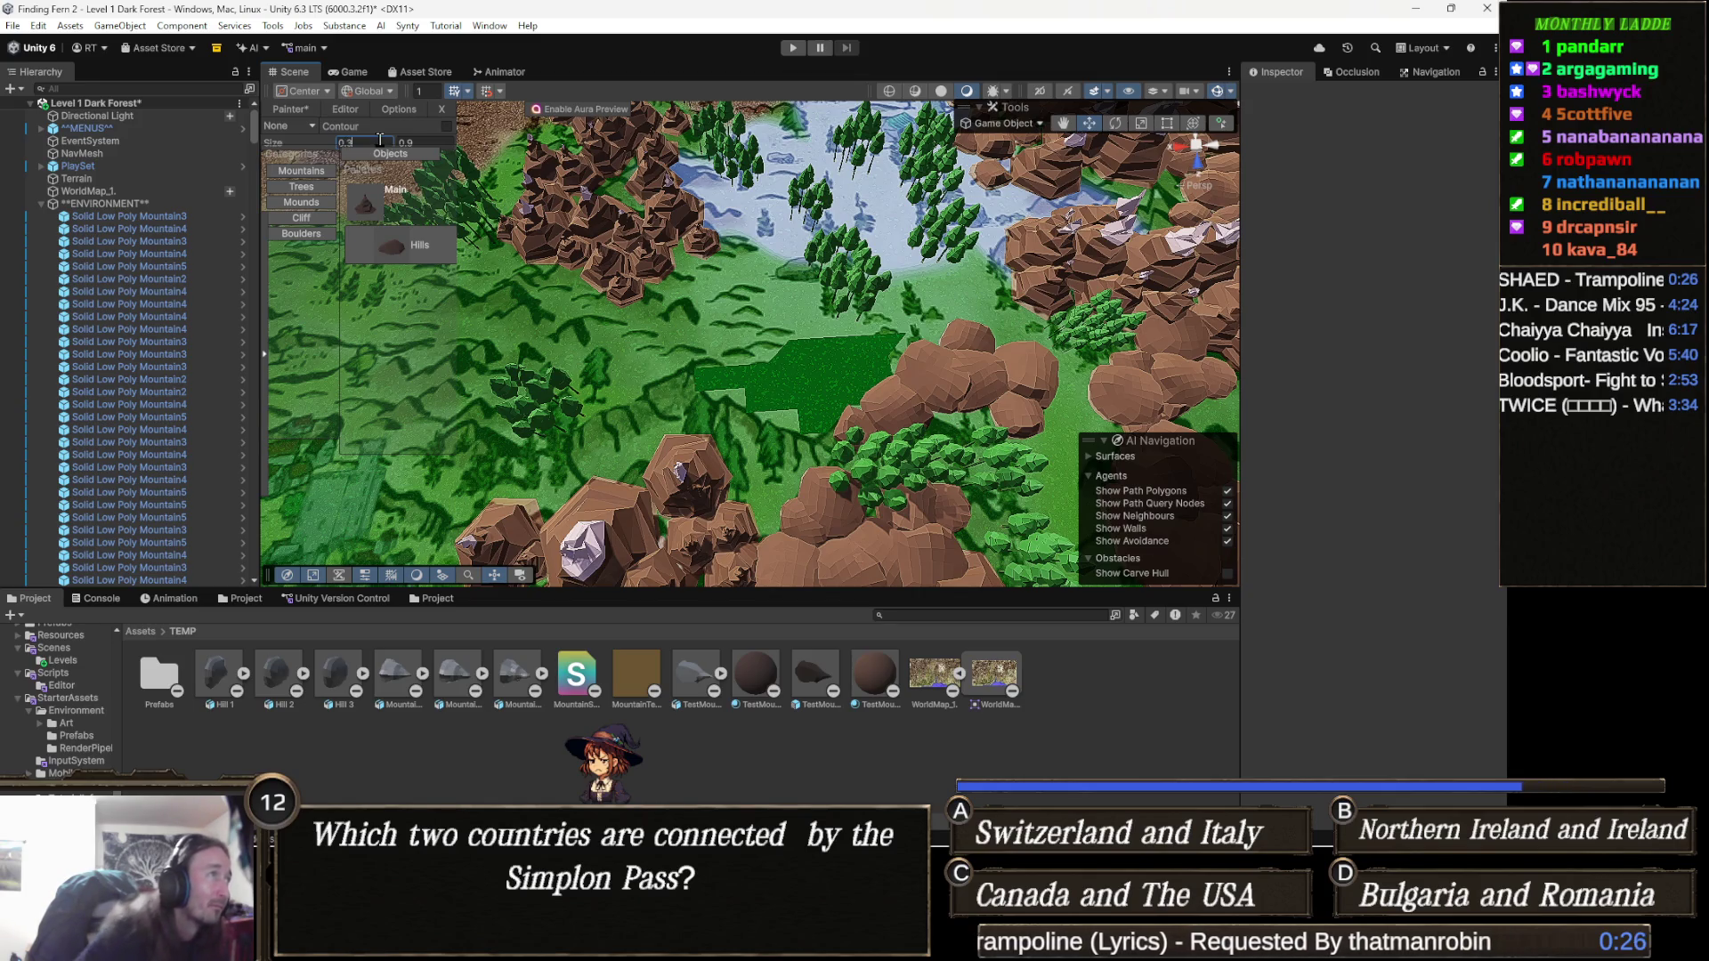
Edit the upper brush size limit and fly the camera over to the grassland.
{"action": "left_click", "coordinate": [435, 144]}
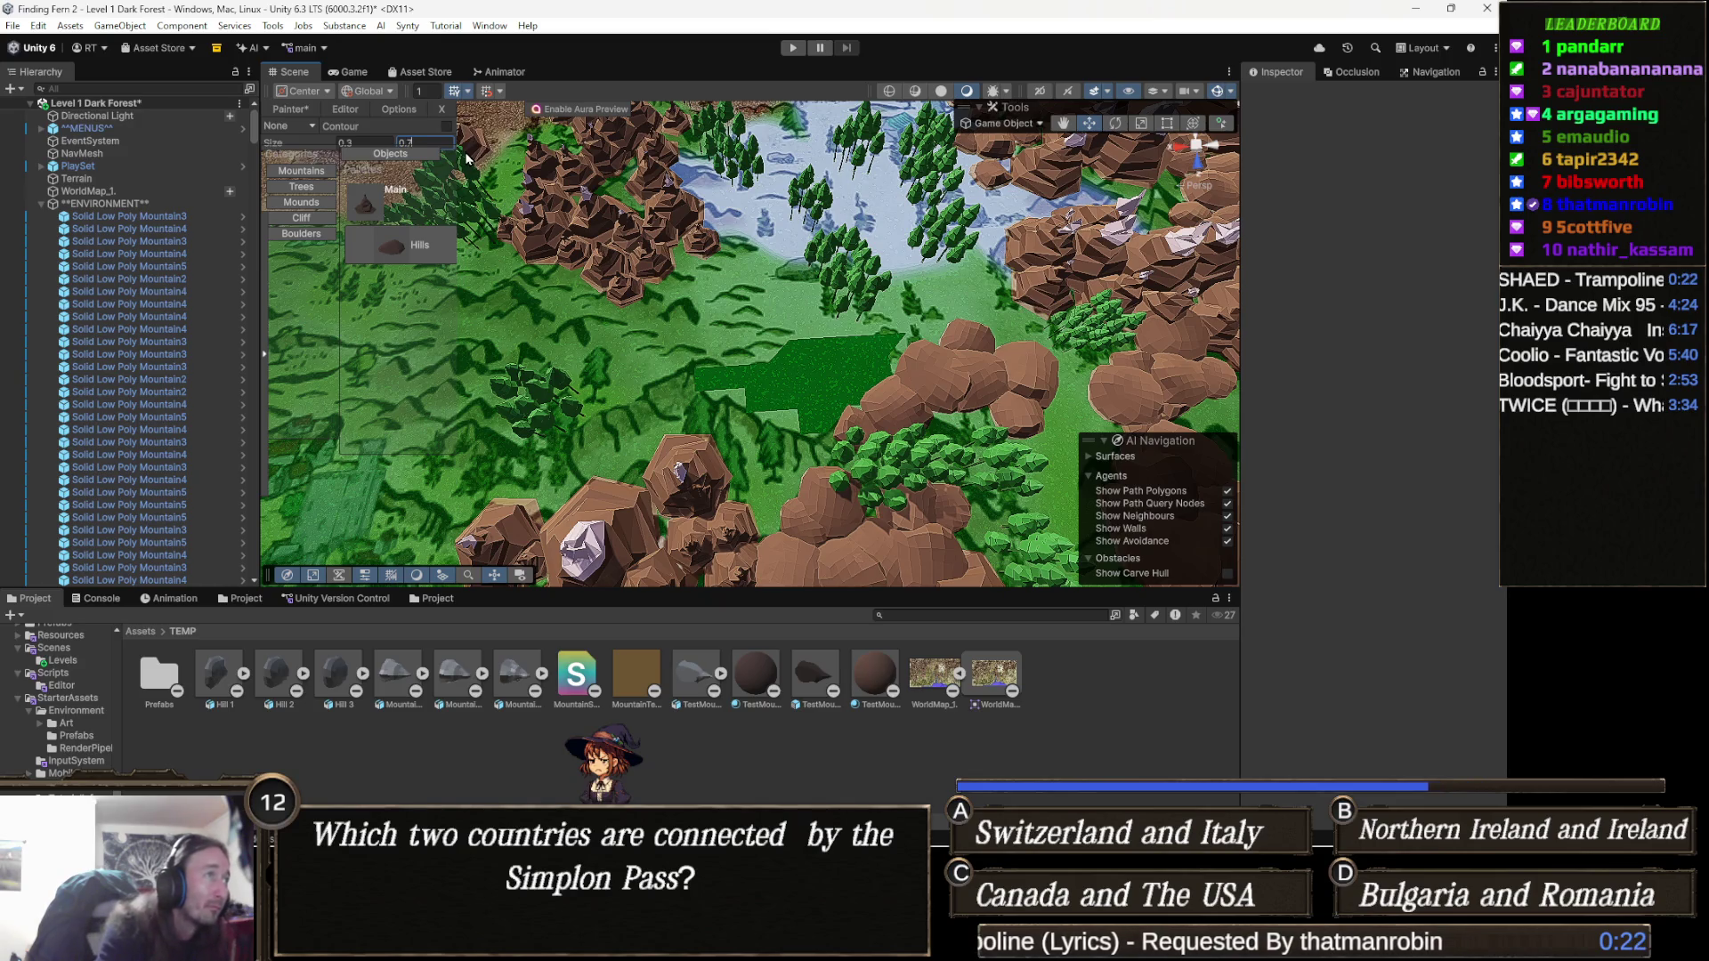
{"action": "left_click_drag", "start_coordinate": [663, 295], "coordinate": [633, 285]}
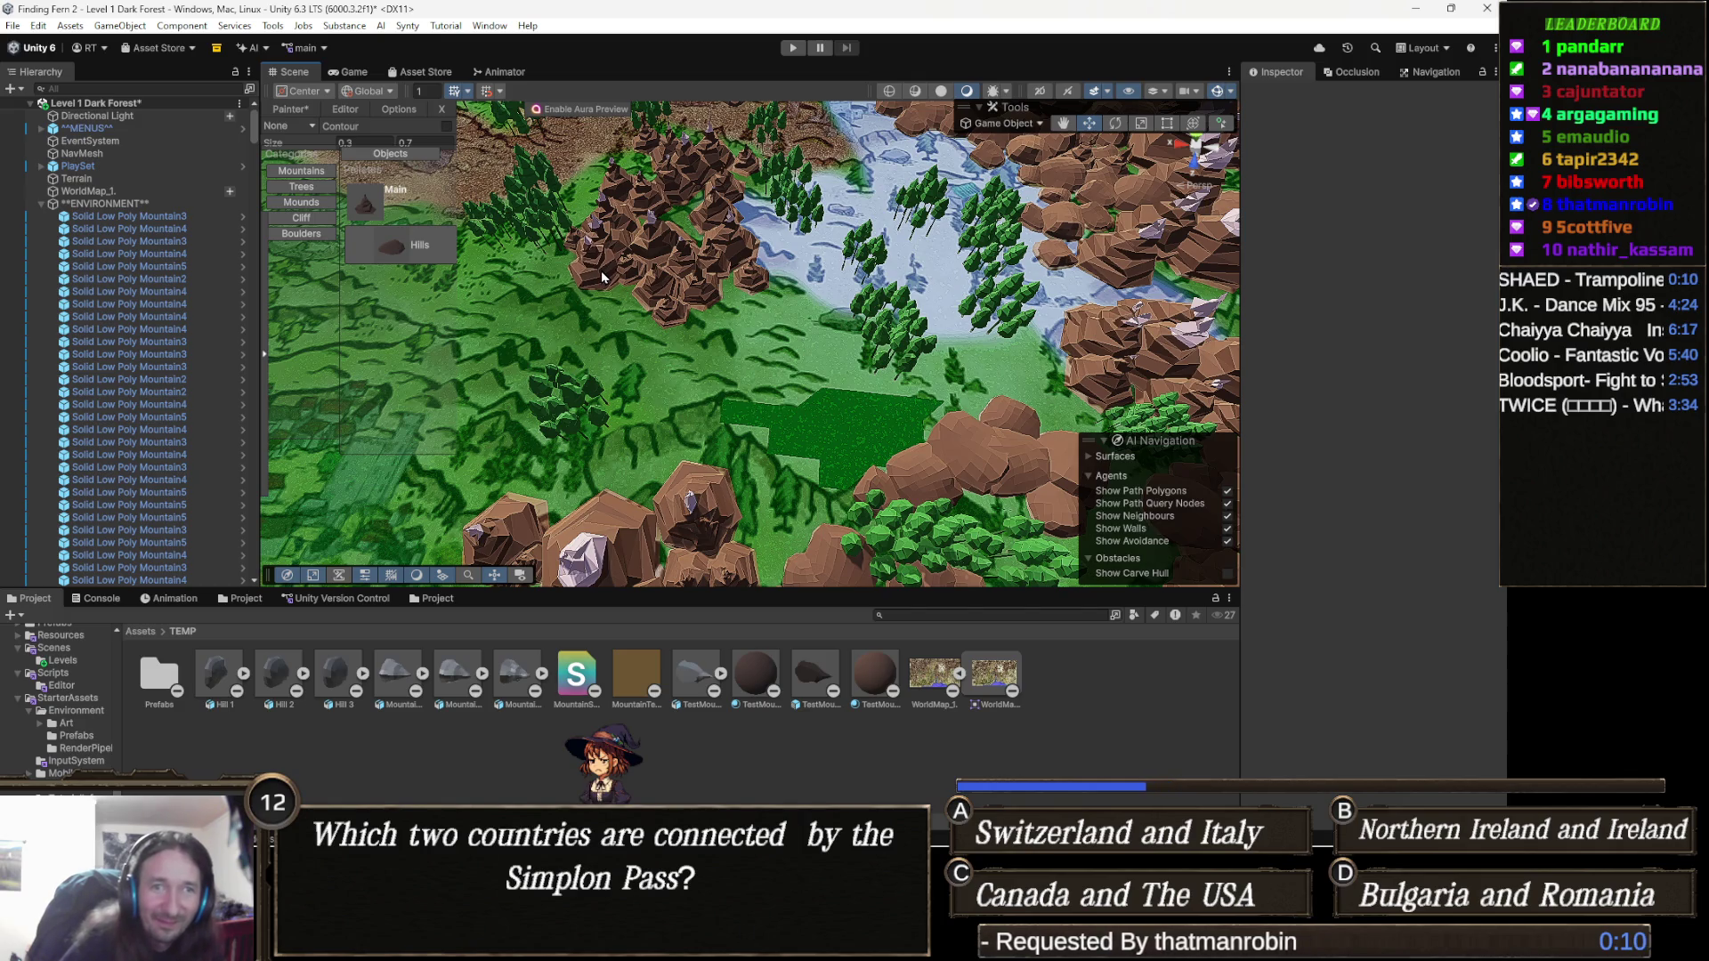
{"action": "key", "text": "Up"}
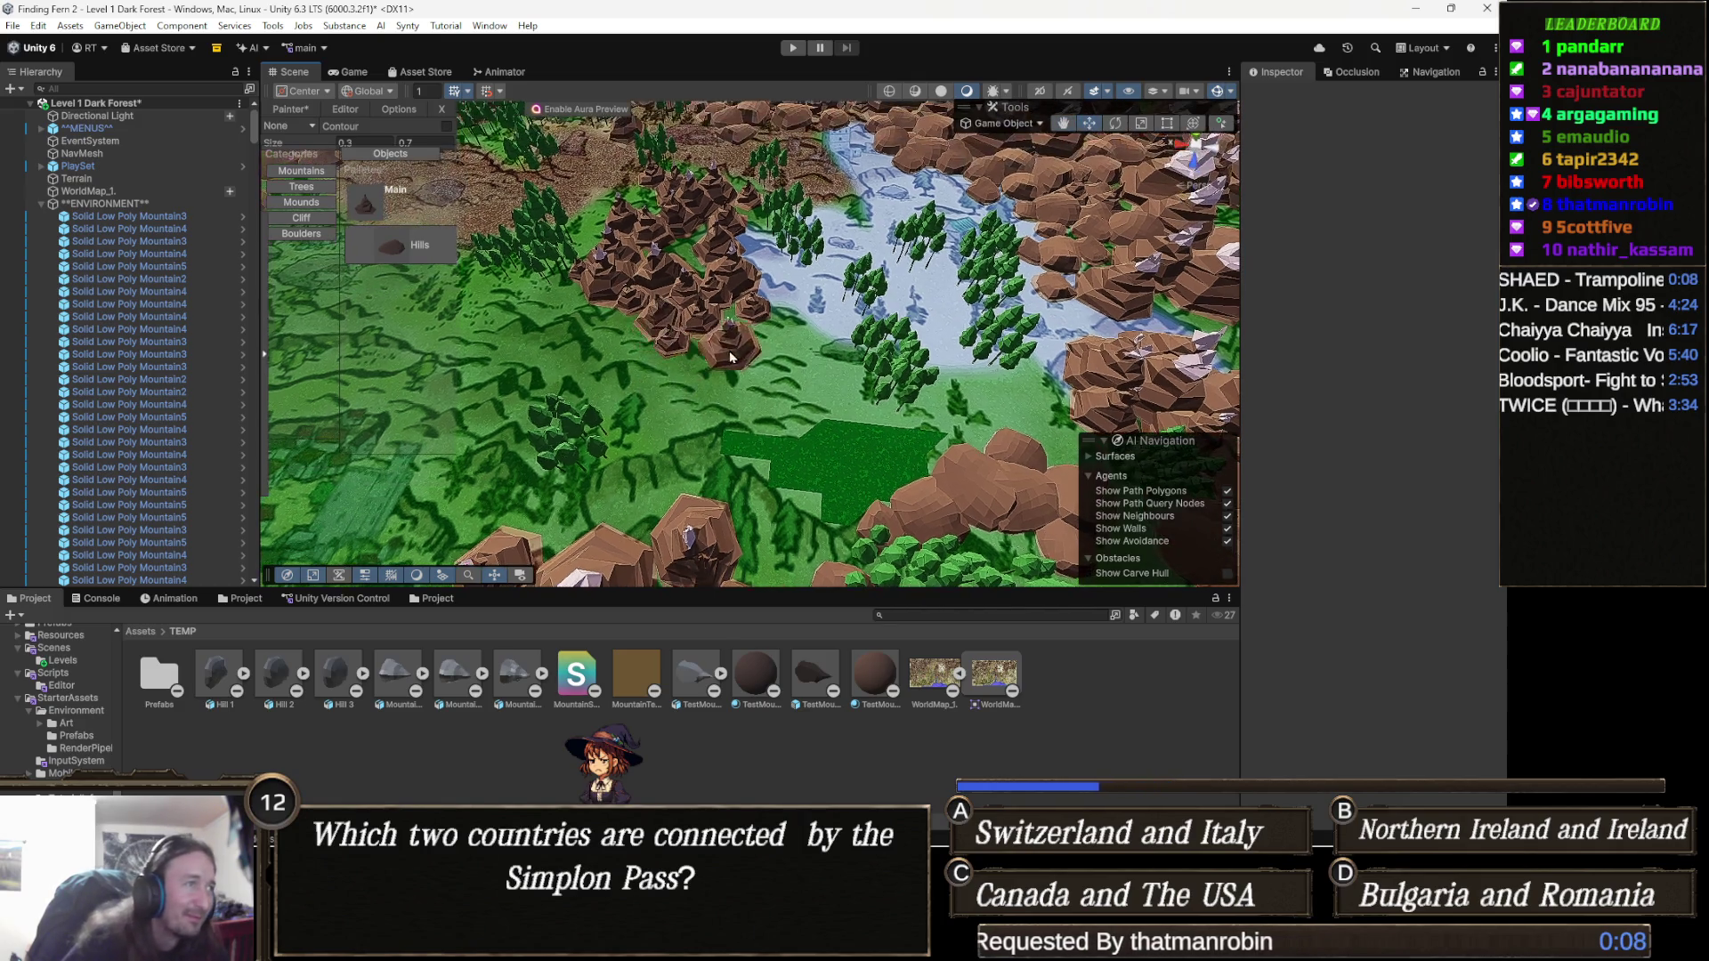
{"action": "key", "text": "Up"}
{"action": "key", "text": "Up"}
{"action": "key", "text": "Up"}
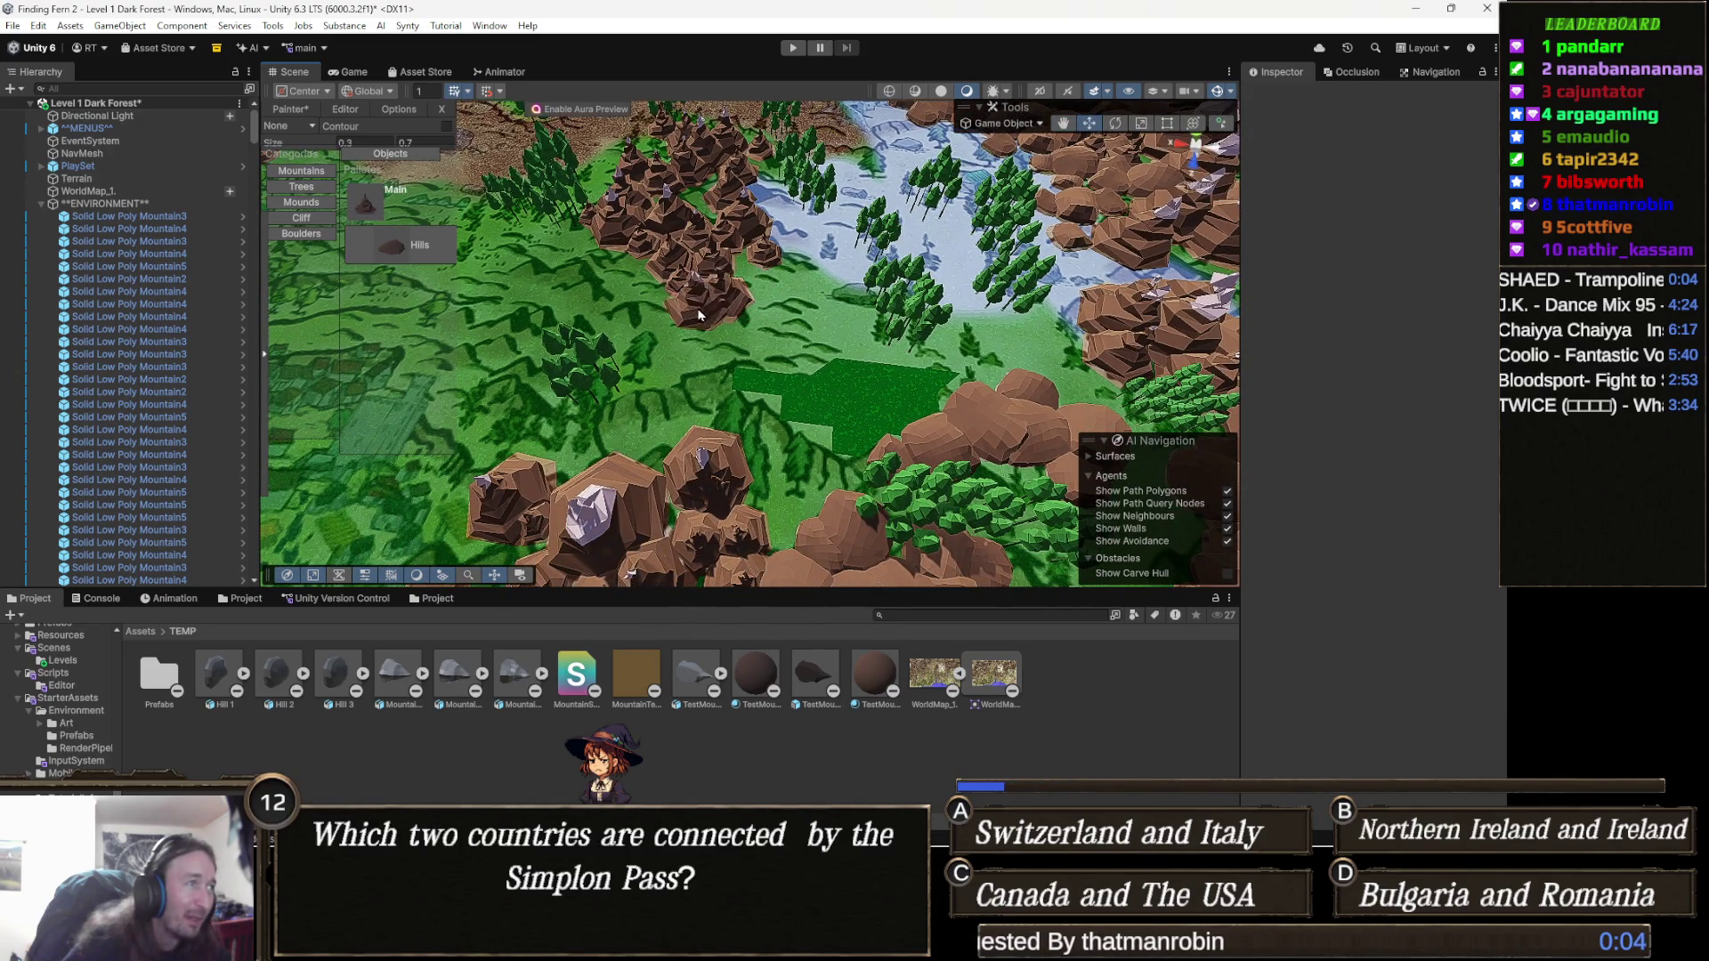
{"action": "key", "text": "Up"}
{"action": "key", "text": "Up"}
{"action": "key", "text": "Up"}
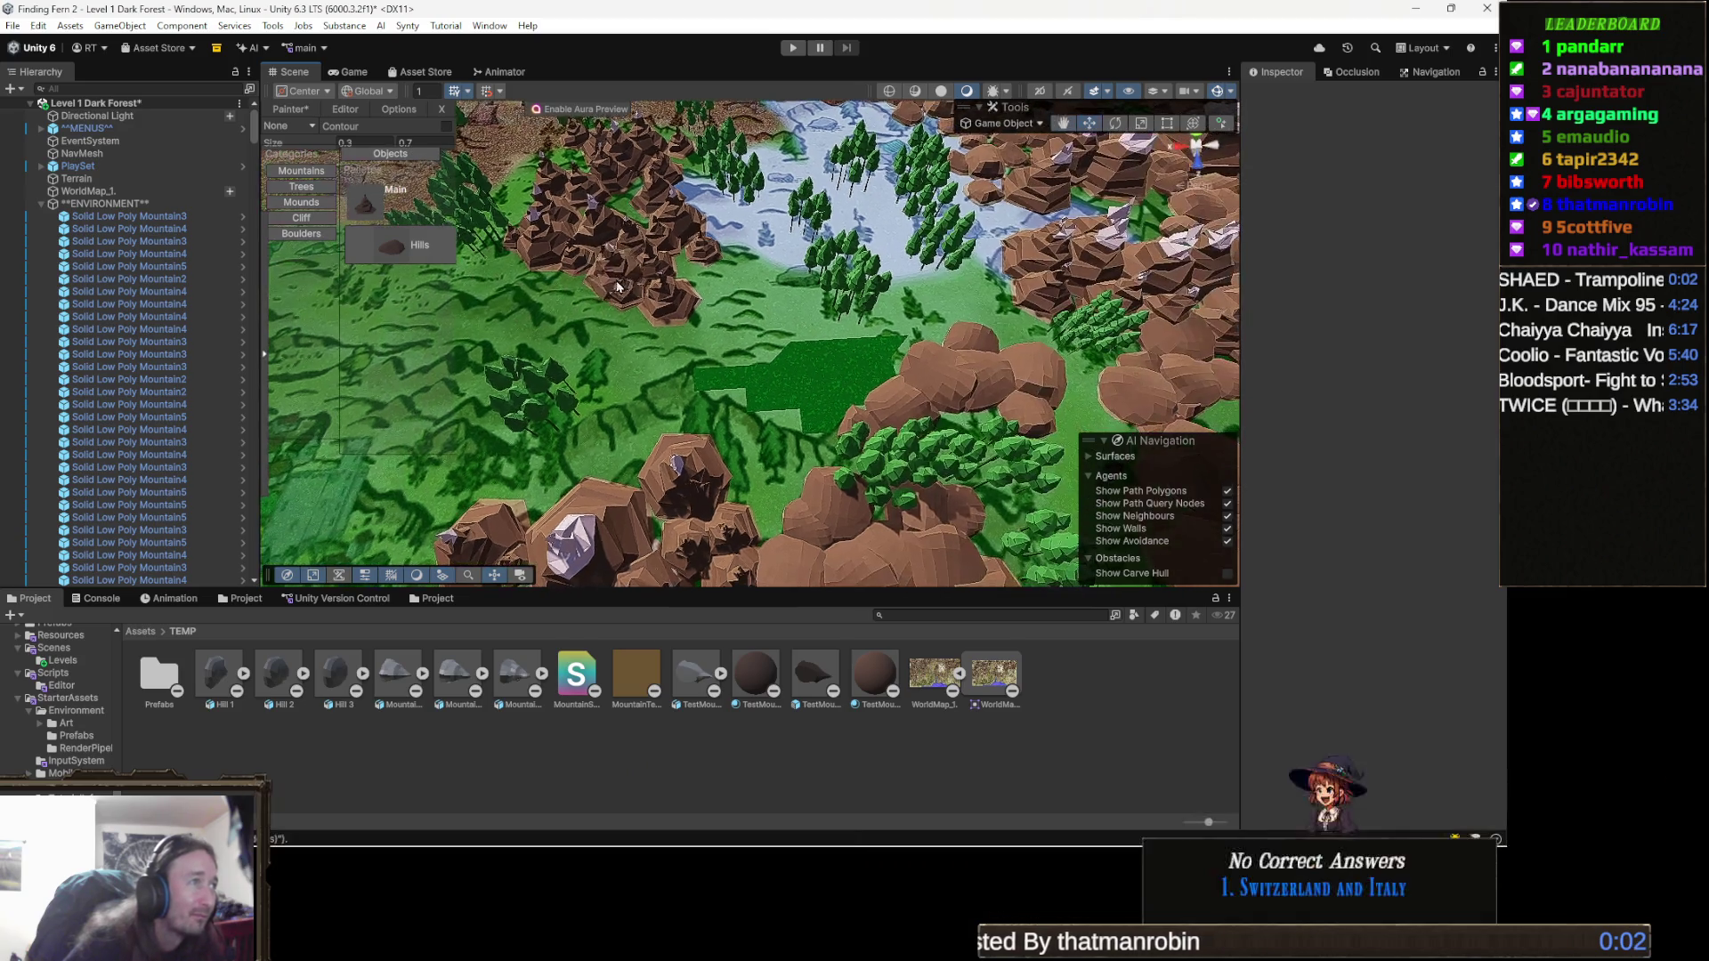
{"action": "key", "text": "Up"}
{"action": "key", "text": "Up"}
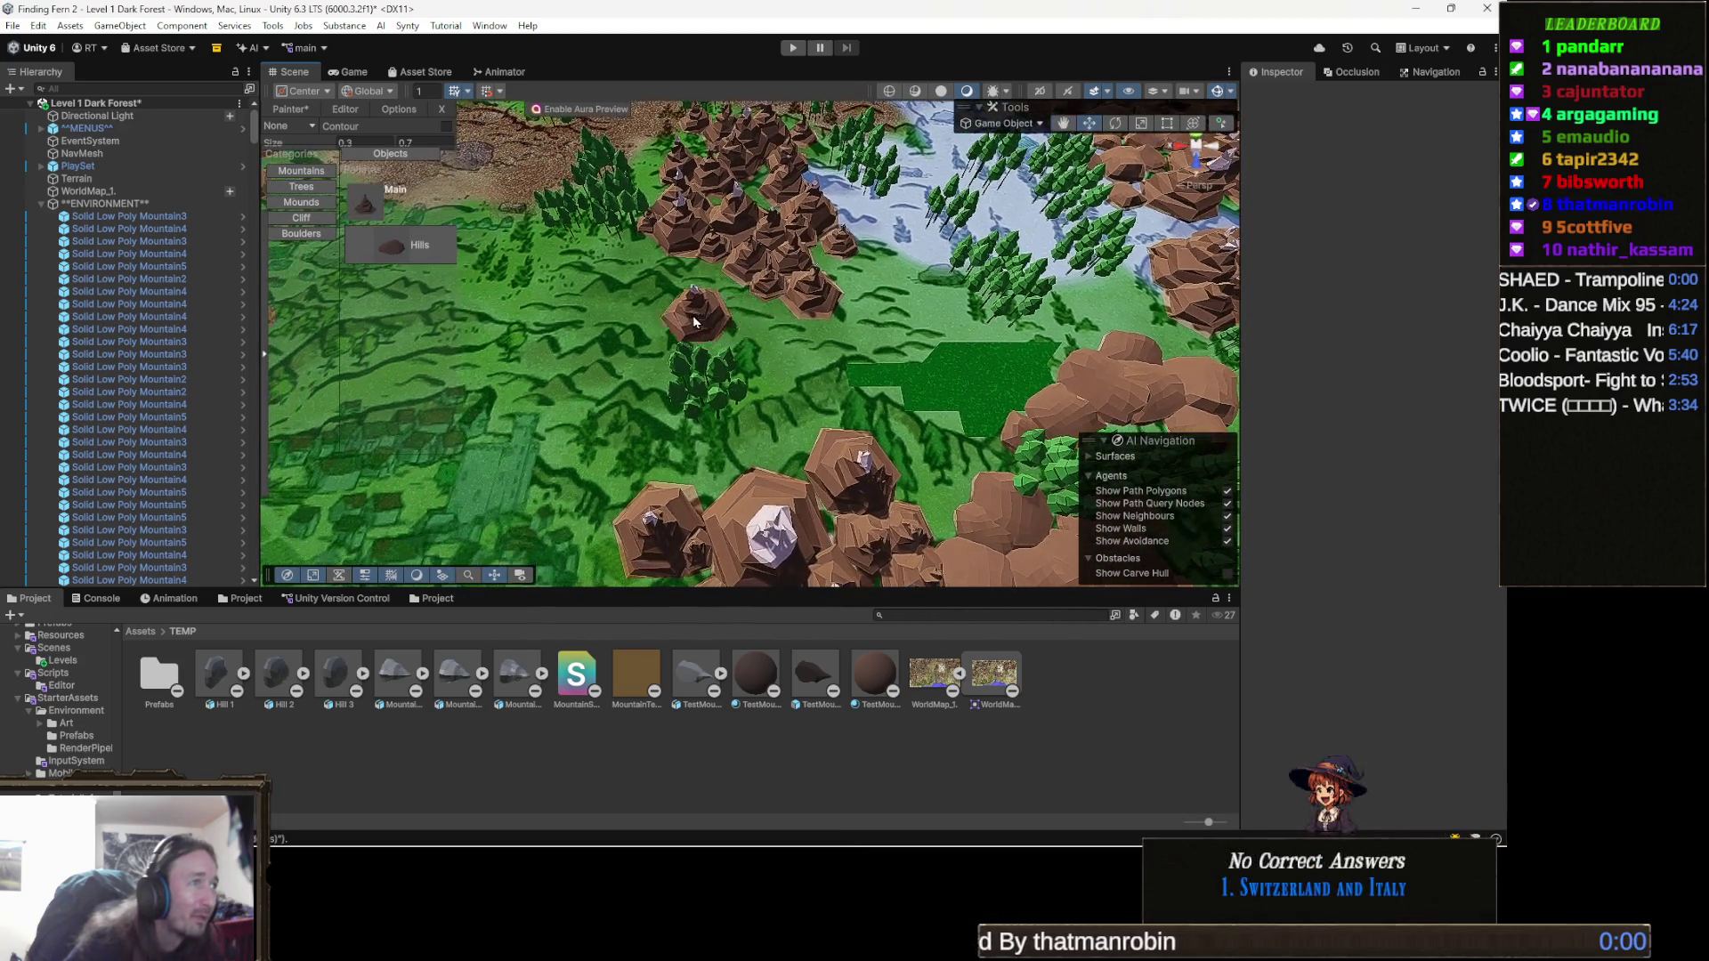
Place four small low-poly mountains in a cluster on the grass left of the river.
{"action": "left_click", "coordinate": [598, 287]}
{"action": "left_click", "coordinate": [687, 299]}
{"action": "left_click", "coordinate": [727, 316]}
{"action": "key", "text": "Right"}
{"action": "key", "text": "Right"}
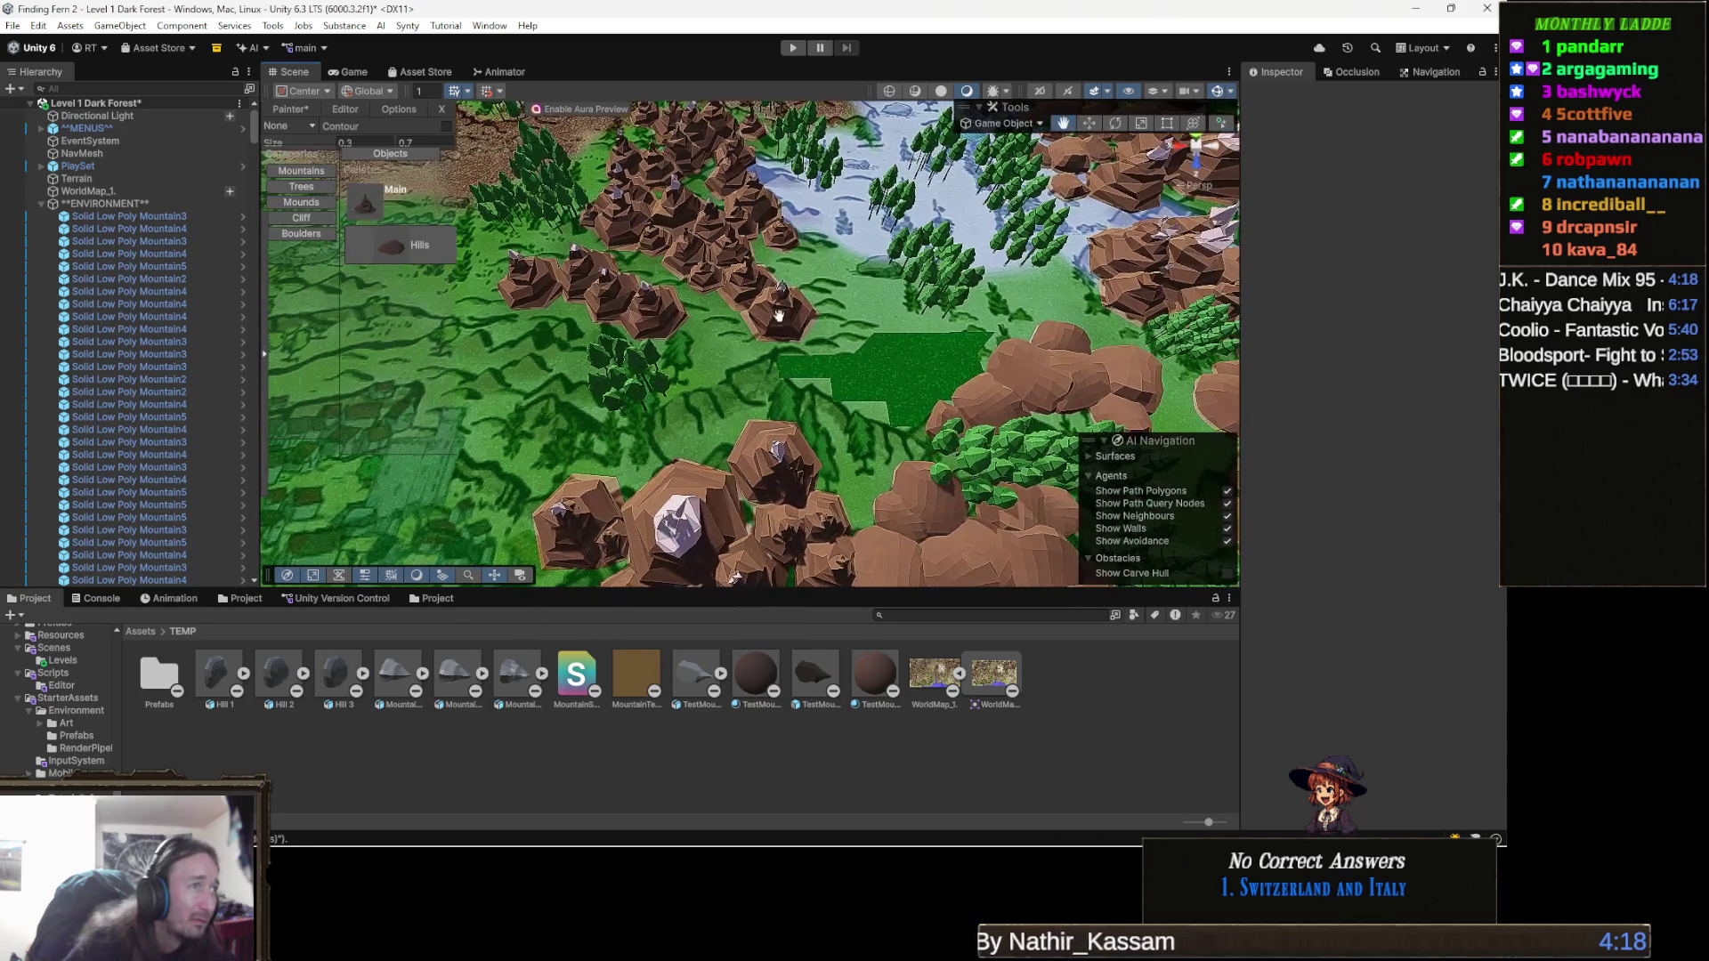
{"action": "left_click", "coordinate": [766, 297]}
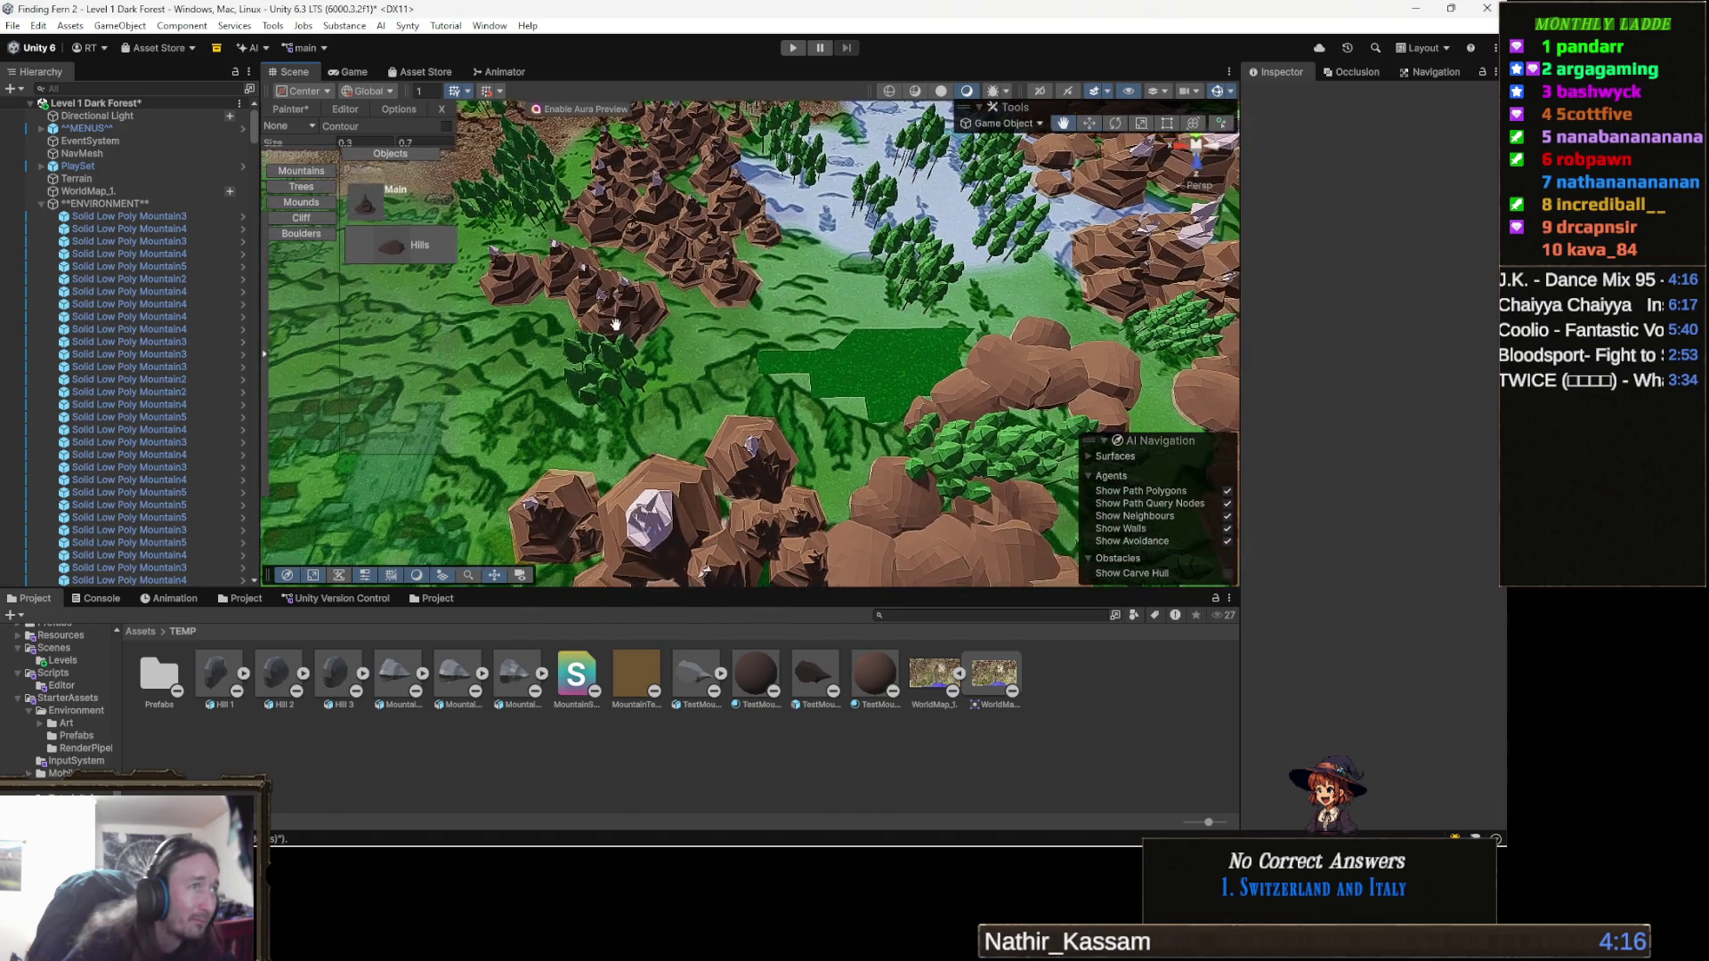
{"action": "key", "text": "Right"}
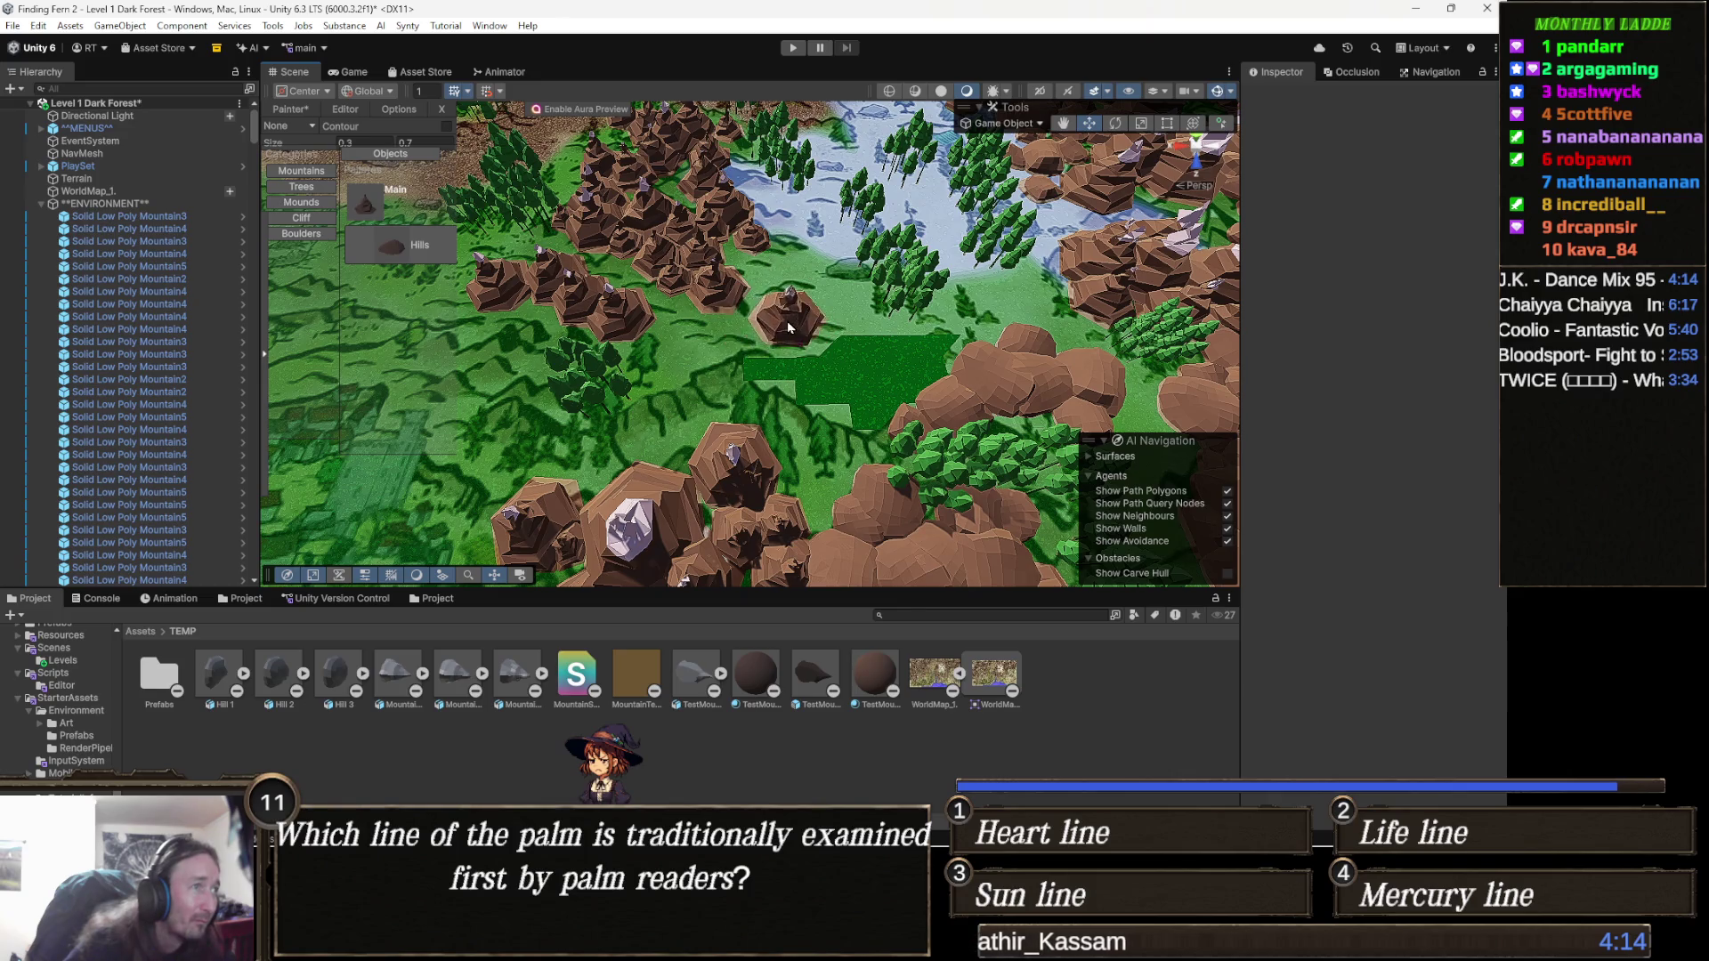
{"action": "key", "text": "Left"}
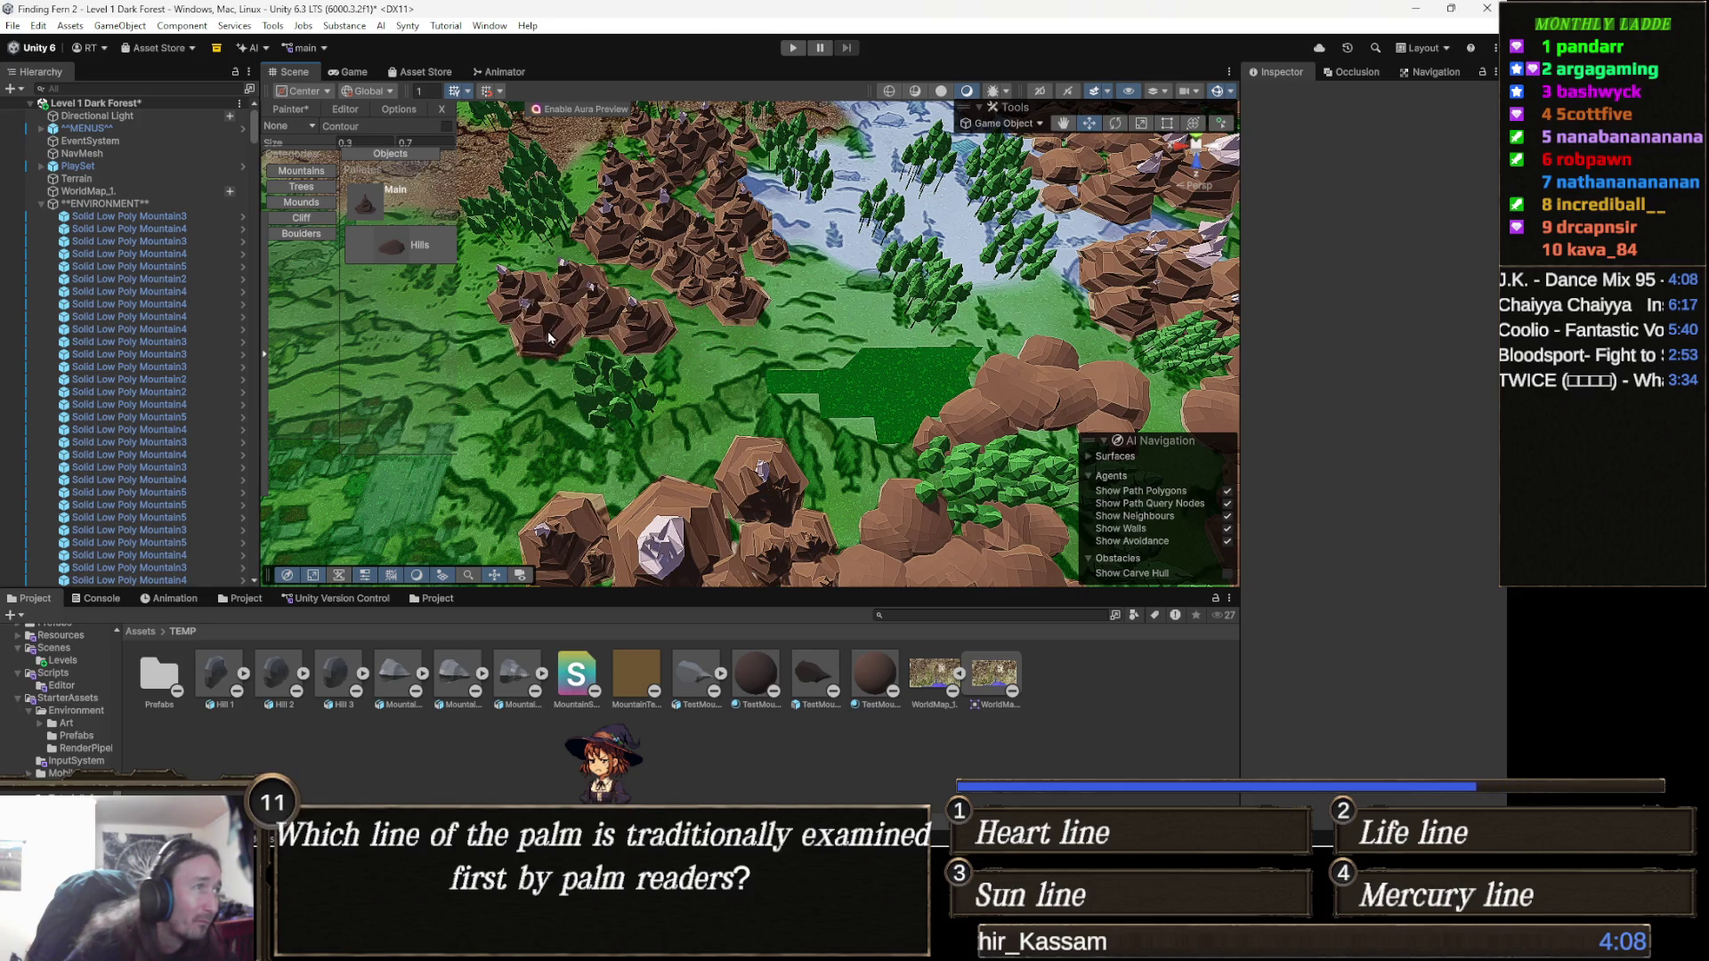
{"action": "scroll", "coordinate": [550, 334], "scroll_direction": "up", "scroll_amount": 1}
{"action": "scroll", "coordinate": [556, 338], "scroll_direction": "down", "scroll_amount": 1}
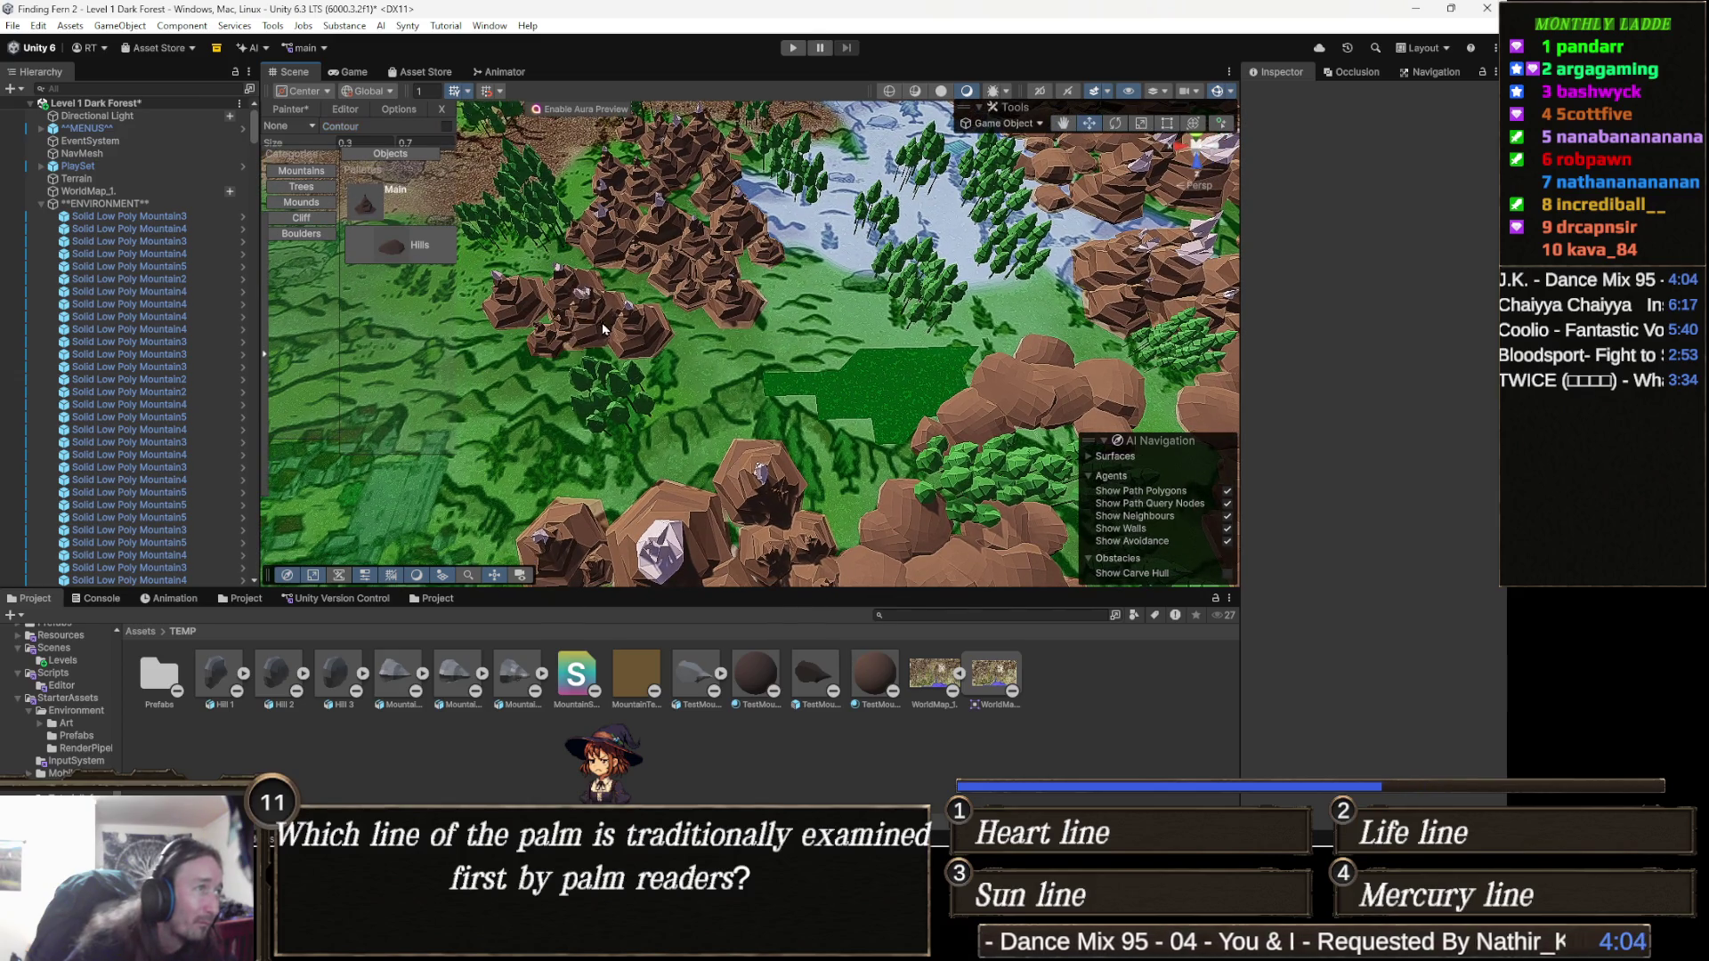
{"action": "mouse_move", "coordinate": [690, 276]}
{"action": "left_mouse_down"}
{"action": "mouse_move", "coordinate": [729, 311]}
{"action": "mouse_move", "coordinate": [899, 298]}
{"action": "mouse_move", "coordinate": [547, 313]}
{"action": "left_mouse_up"}
{"action": "scroll", "coordinate": [859, 301], "scroll_direction": "up", "scroll_amount": 3}
{"action": "scroll", "coordinate": [851, 309], "scroll_direction": "down", "scroll_amount": 3}
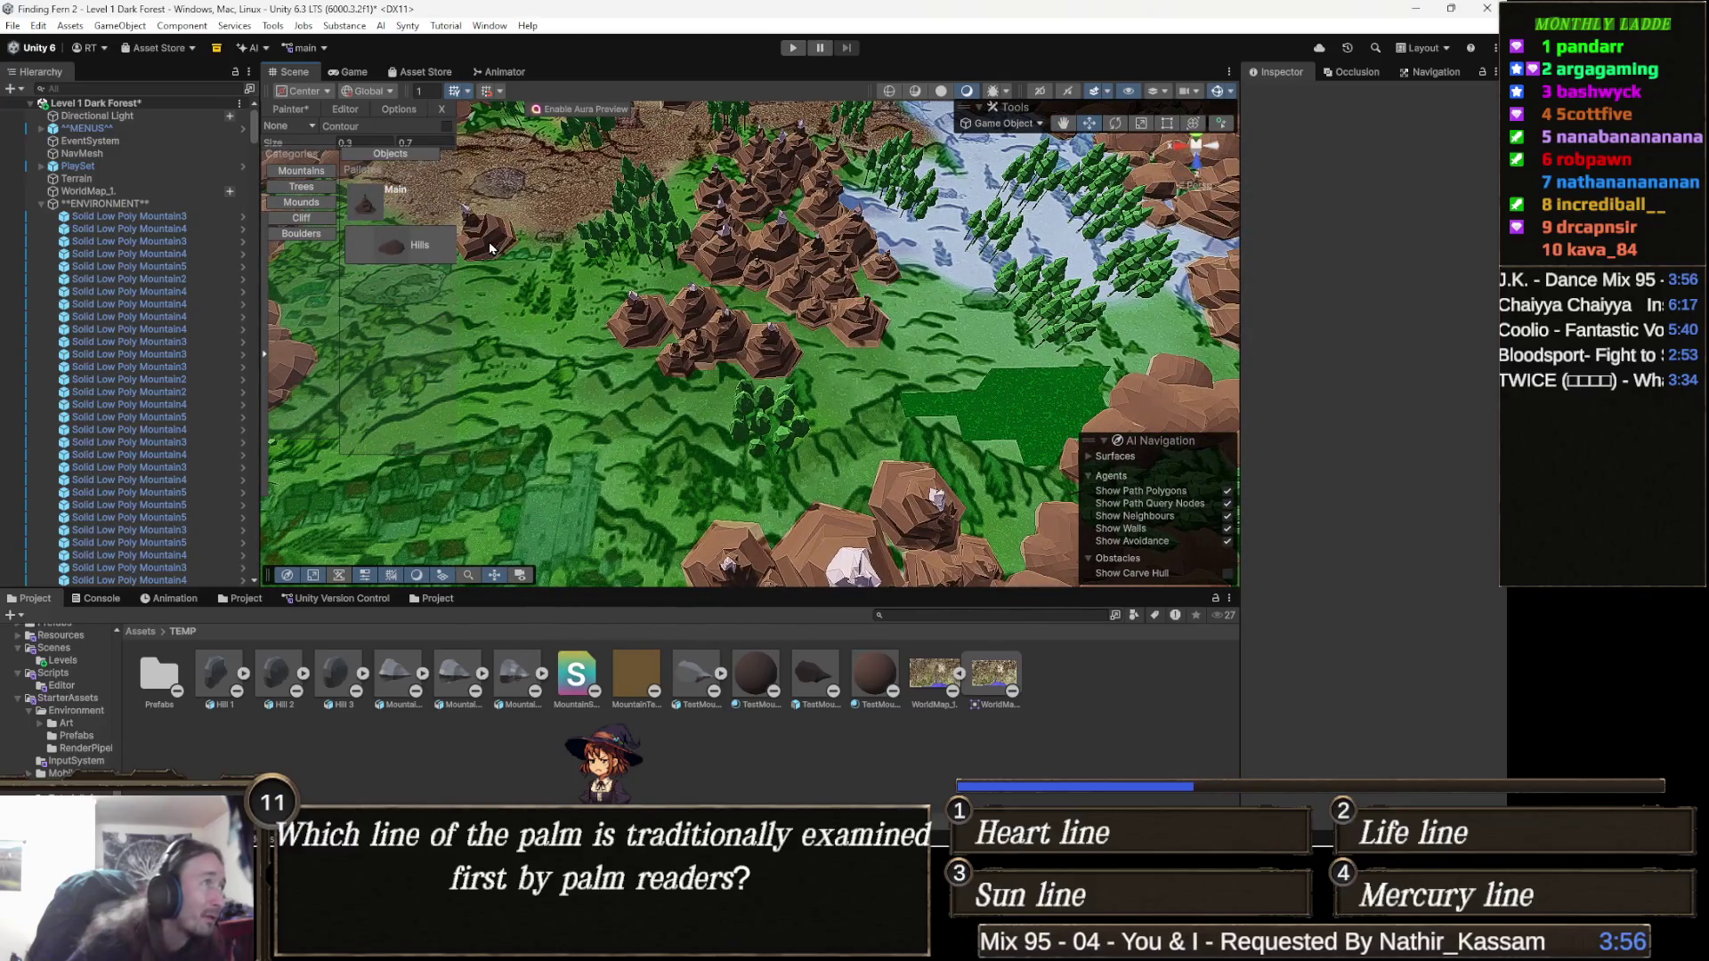
Reselect the Main mountain set and enlarge its brush size to 3.
{"action": "left_click", "coordinate": [411, 254]}
{"action": "left_click_drag", "start_coordinate": [746, 322], "coordinate": [710, 369]}
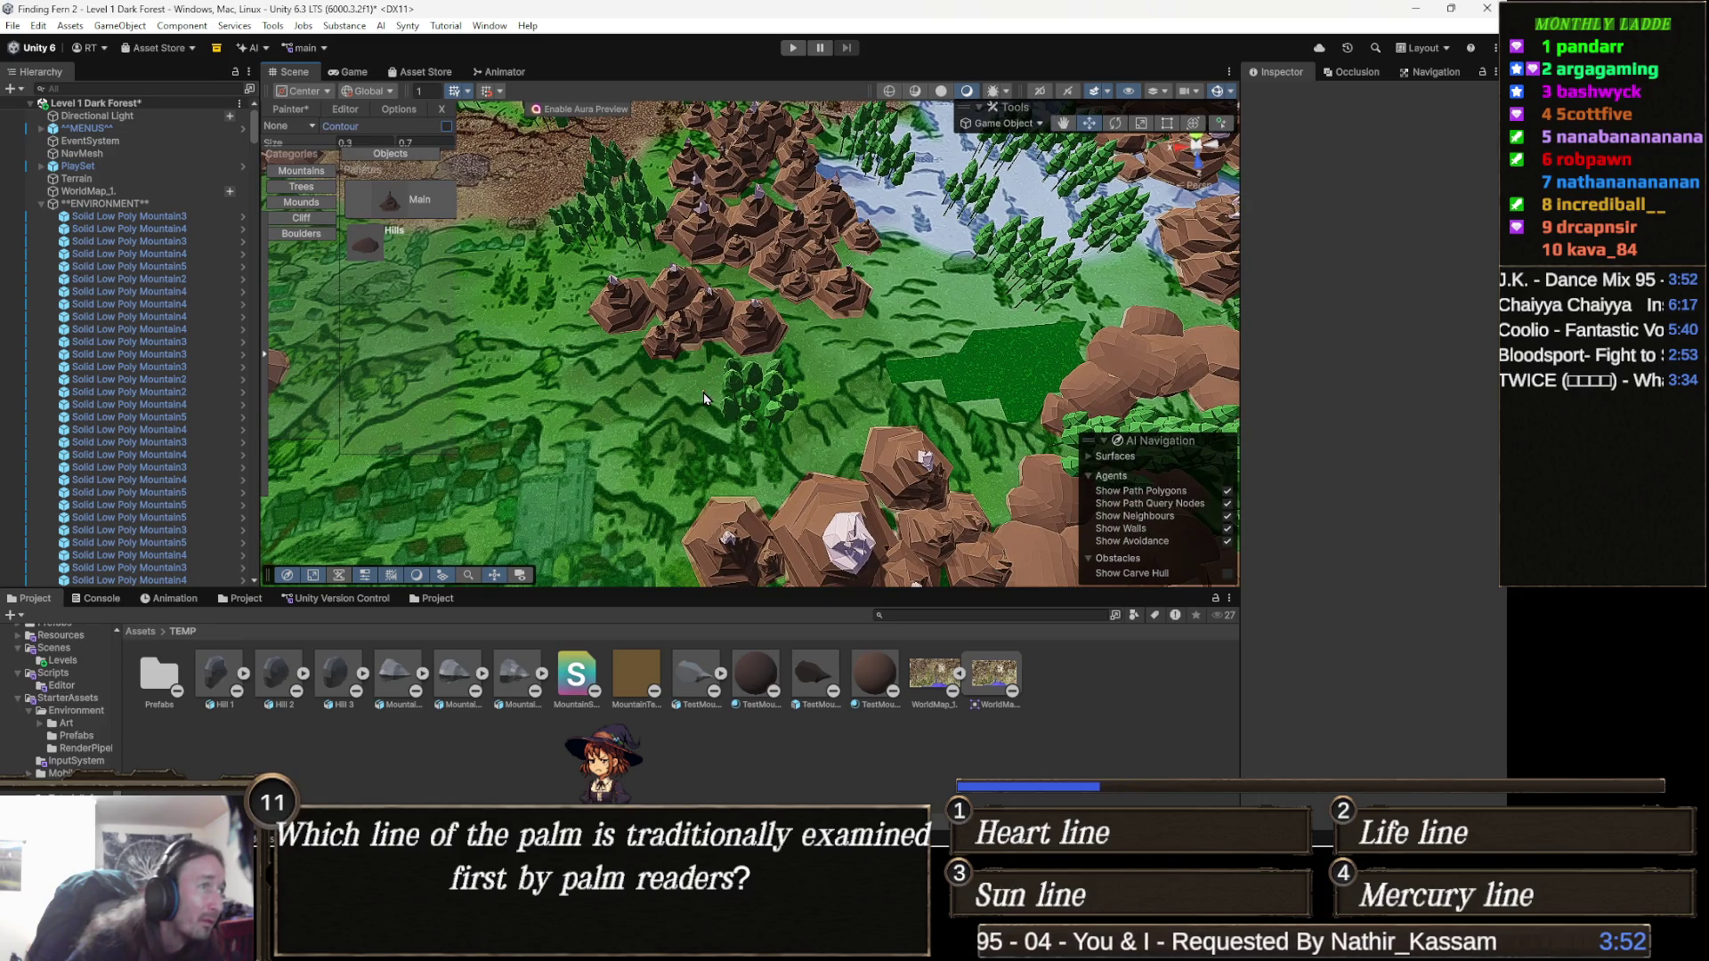
{"action": "key", "text": "Tab"}
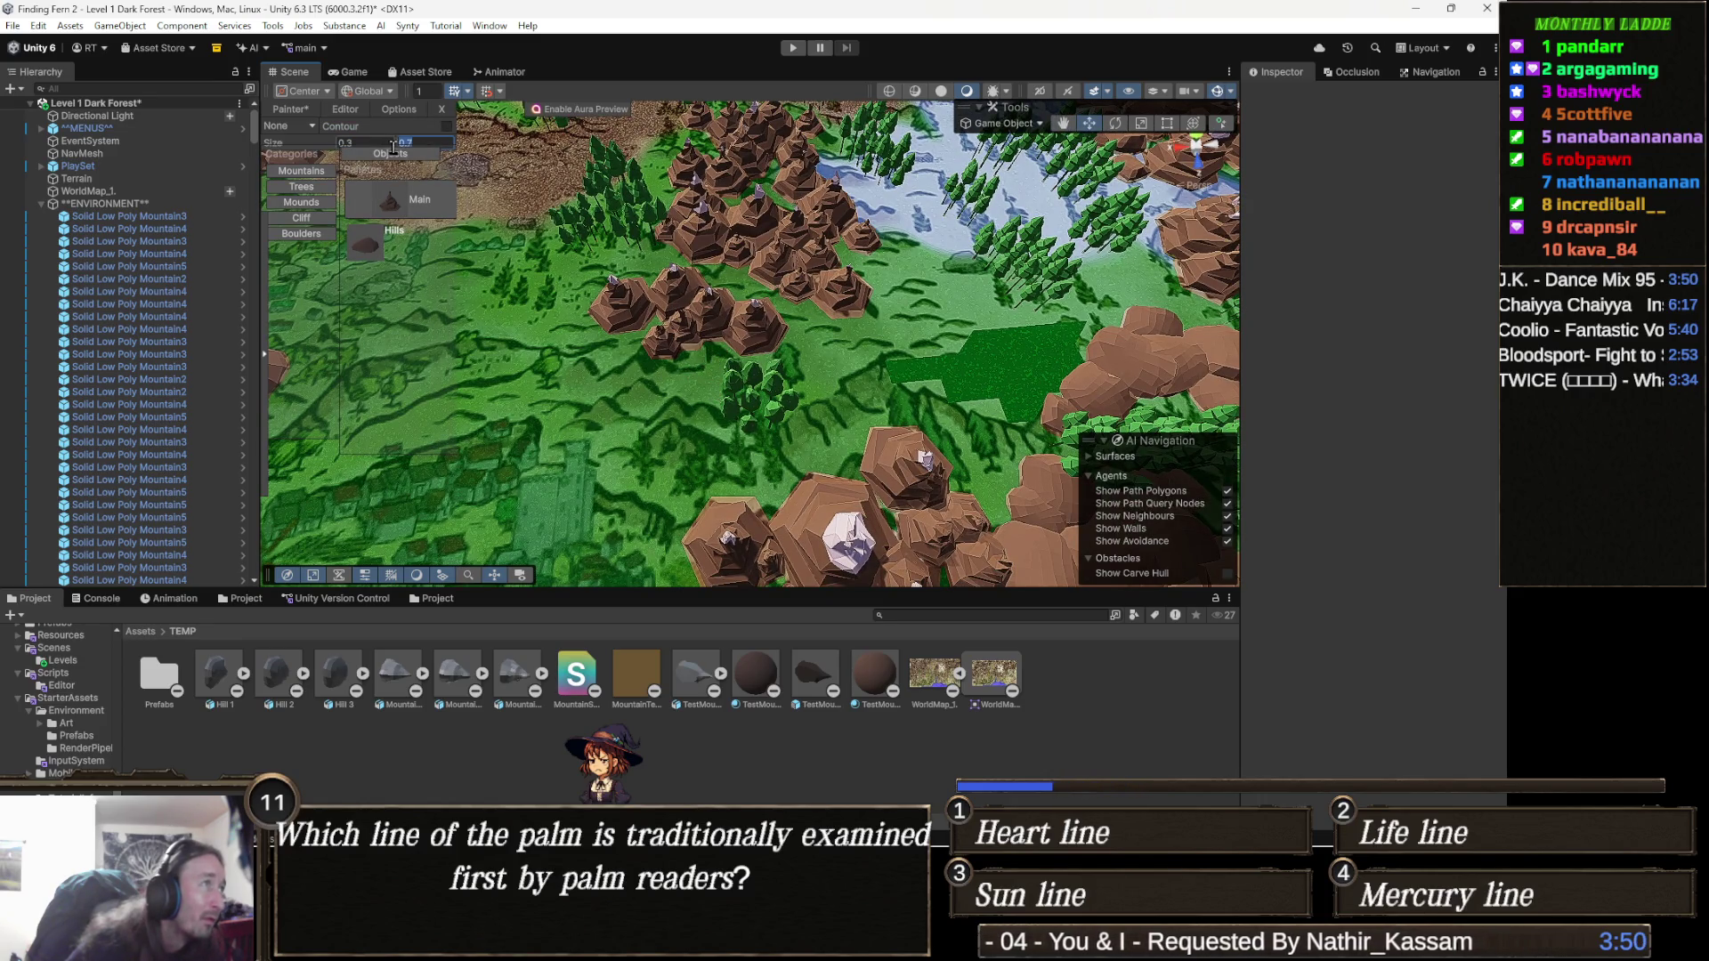
{"action": "left_click", "coordinate": [361, 143]}
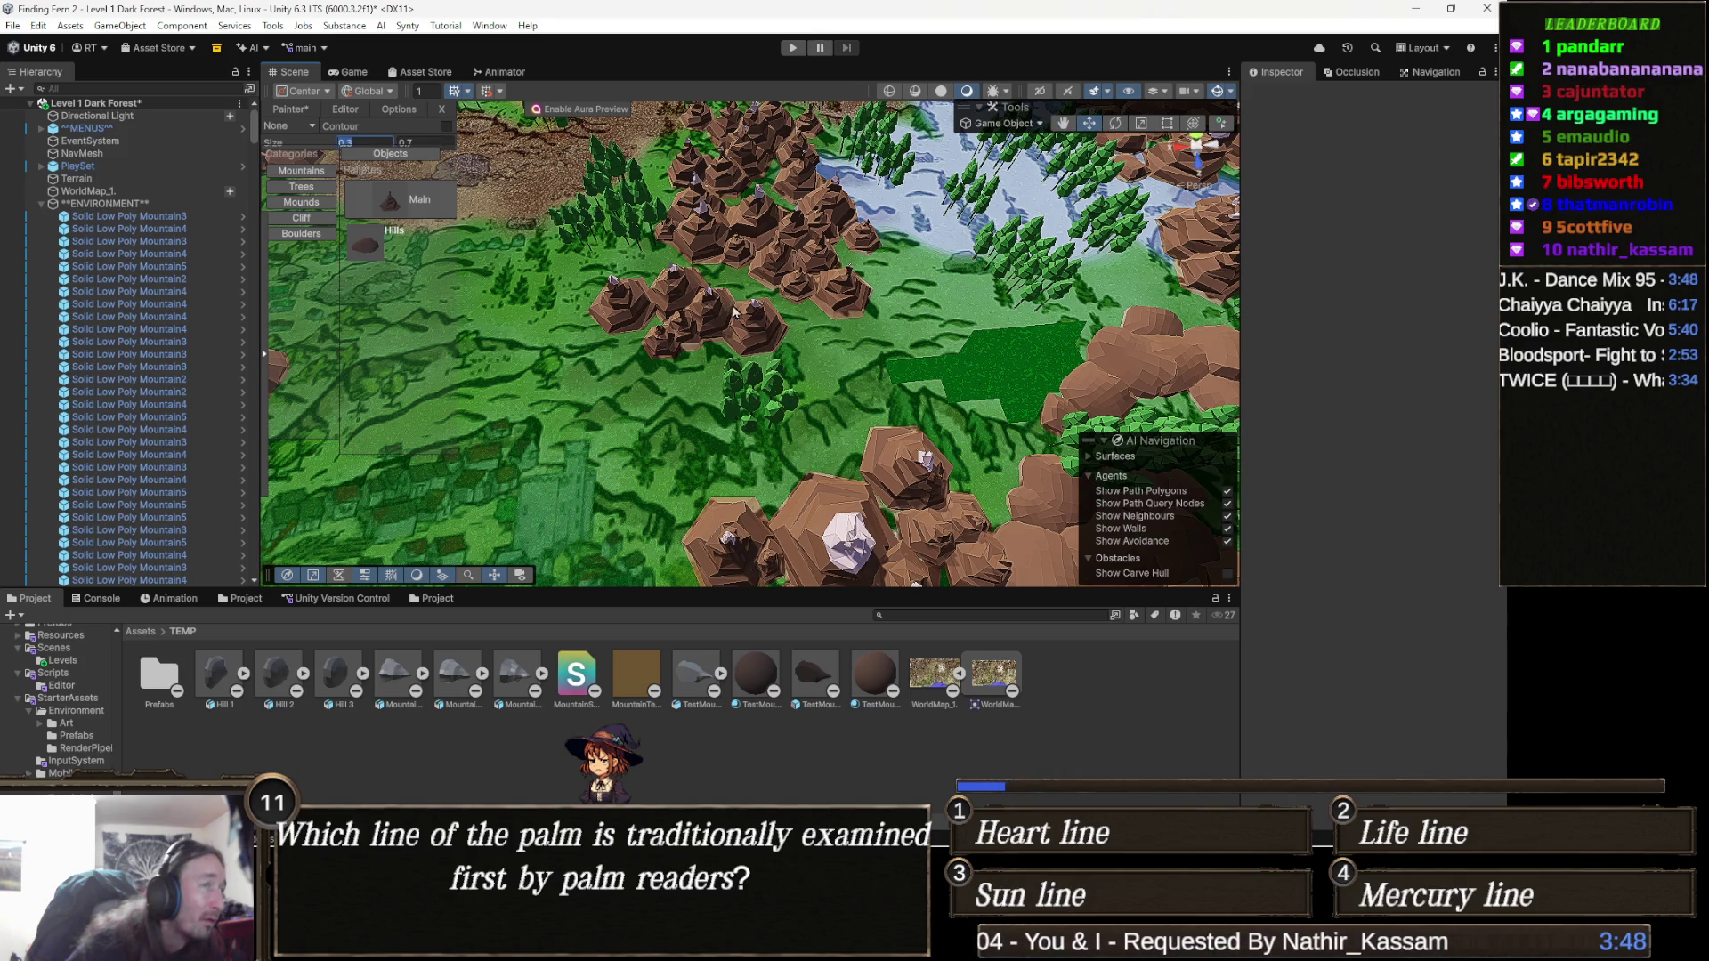
{"action": "left_click_drag", "start_coordinate": [735, 311], "coordinate": [748, 320]}
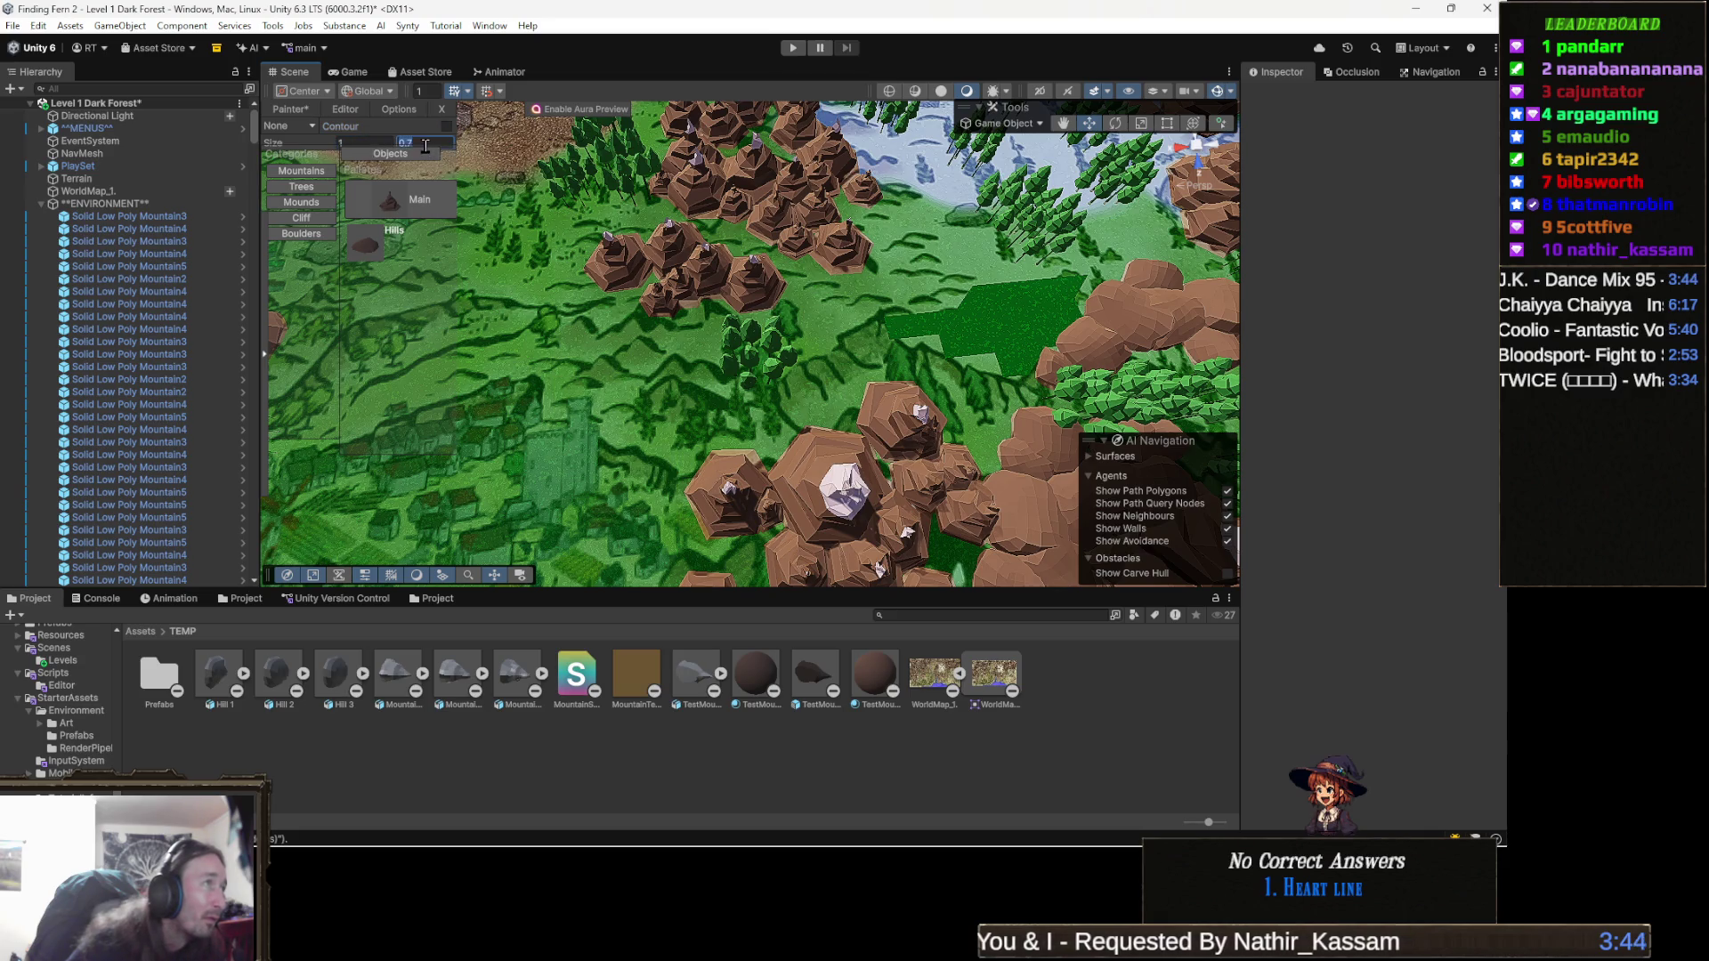
{"action": "type", "text": "3"}
{"action": "left_click_drag", "start_coordinate": [841, 332], "coordinate": [826, 323]}
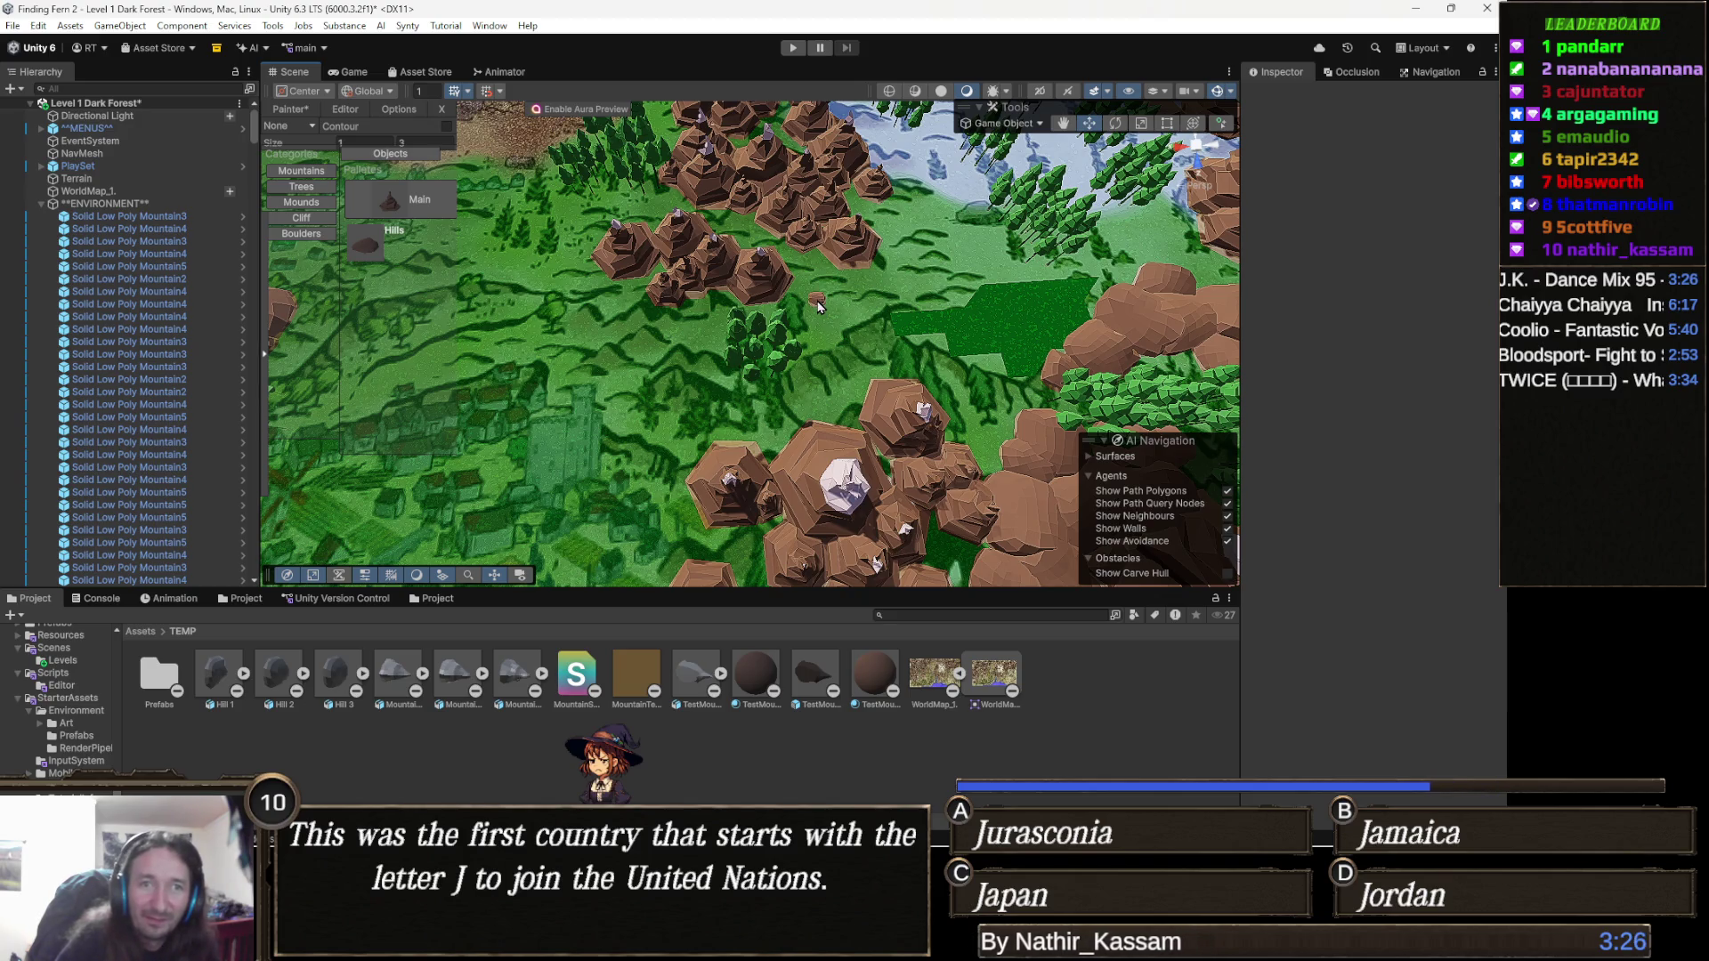
Place a larger mountain on the grass beside the existing cluster.
{"action": "left_click_drag", "start_coordinate": [848, 318], "coordinate": [820, 347]}
{"action": "scroll", "coordinate": [820, 348], "scroll_direction": "up", "scroll_amount": 5}
{"action": "left_click_drag", "start_coordinate": [675, 482], "coordinate": [812, 427]}
{"action": "scroll", "coordinate": [812, 426], "scroll_direction": "down", "scroll_amount": 3}
{"action": "scroll", "coordinate": [744, 371], "scroll_direction": "down", "scroll_amount": 2}
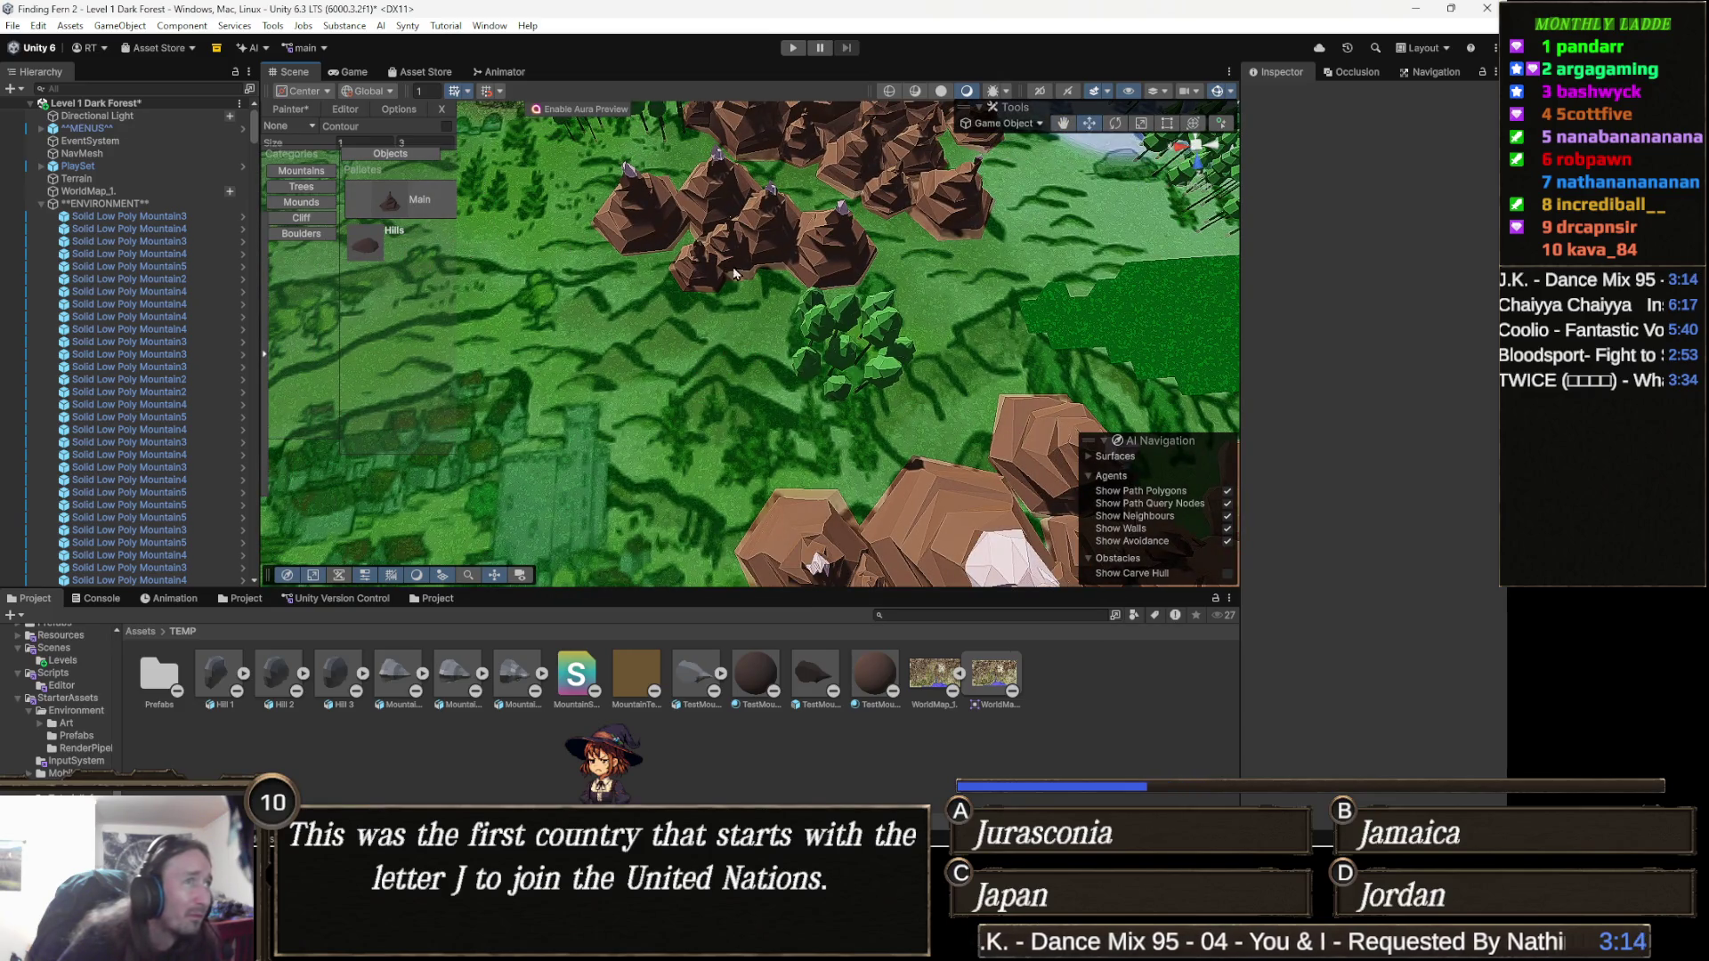
{"action": "scroll", "coordinate": [809, 284], "scroll_direction": "up", "scroll_amount": 5}
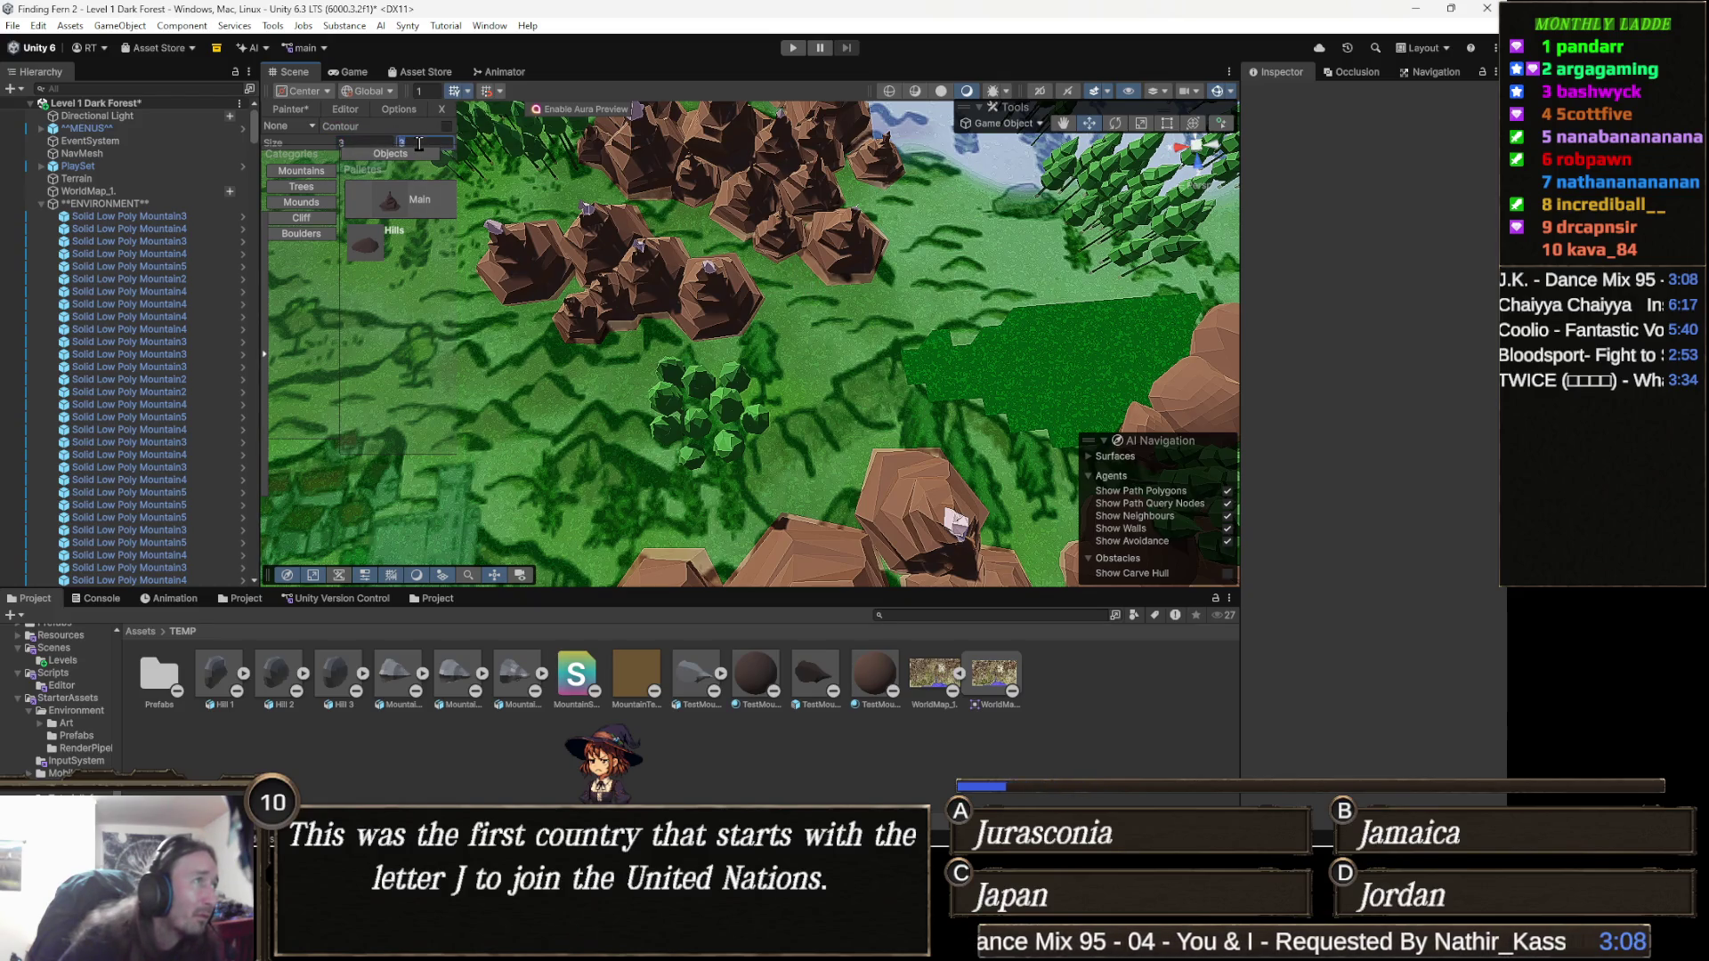
{"action": "left_click", "coordinate": [757, 264]}
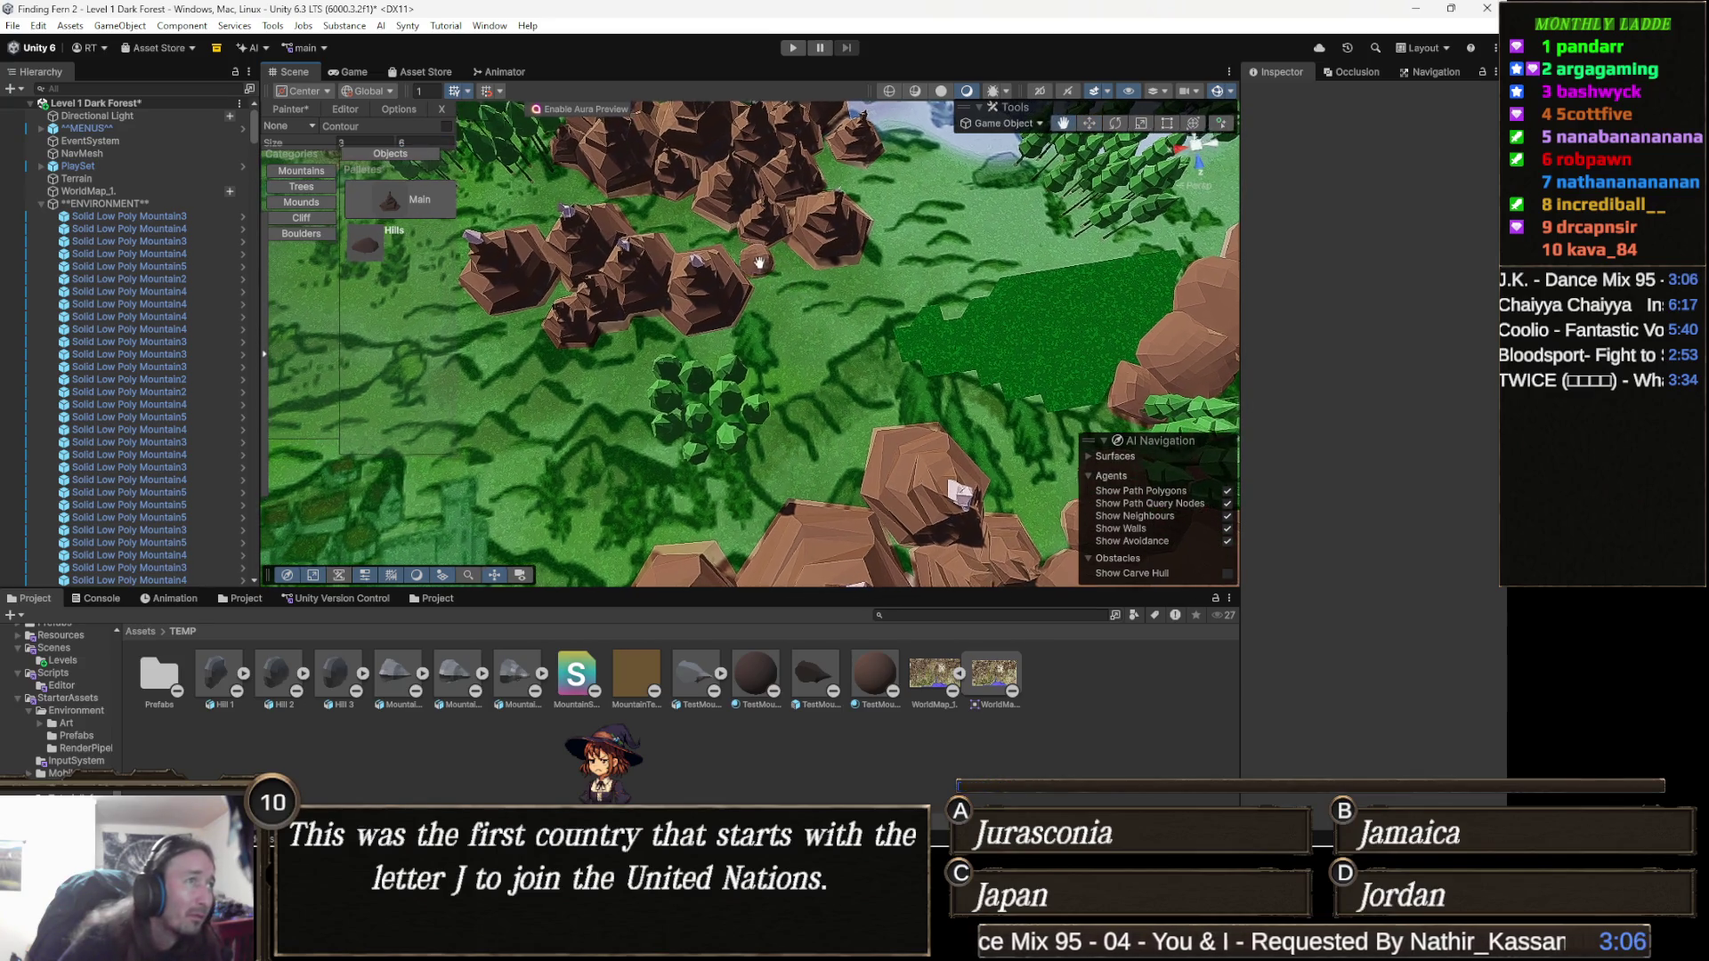
{"action": "mouse_move", "coordinate": [756, 263]}
{"action": "left_mouse_down"}
{"action": "mouse_move", "coordinate": [636, 189]}
{"action": "mouse_move", "coordinate": [687, 201]}
{"action": "mouse_move", "coordinate": [683, 230]}
{"action": "left_mouse_up"}
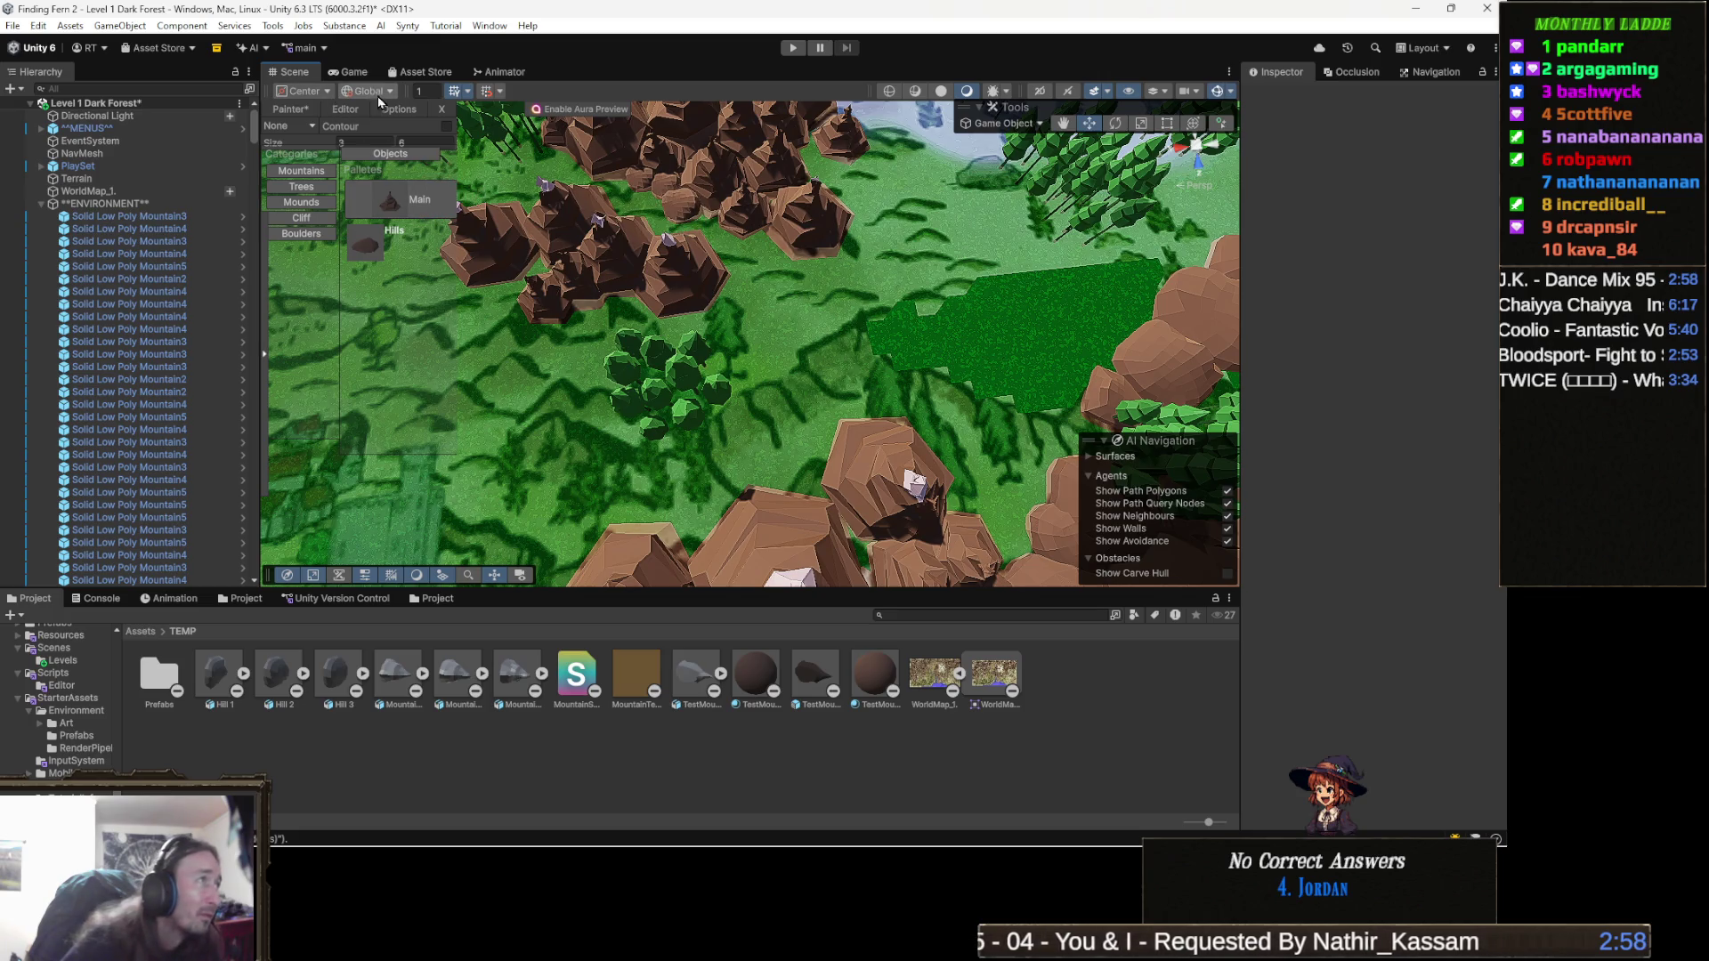
Switch placed objects to Random orientation and paint boulders along the cluster edge.
{"action": "left_click", "coordinate": [291, 126]}
{"action": "left_click", "coordinate": [308, 160]}
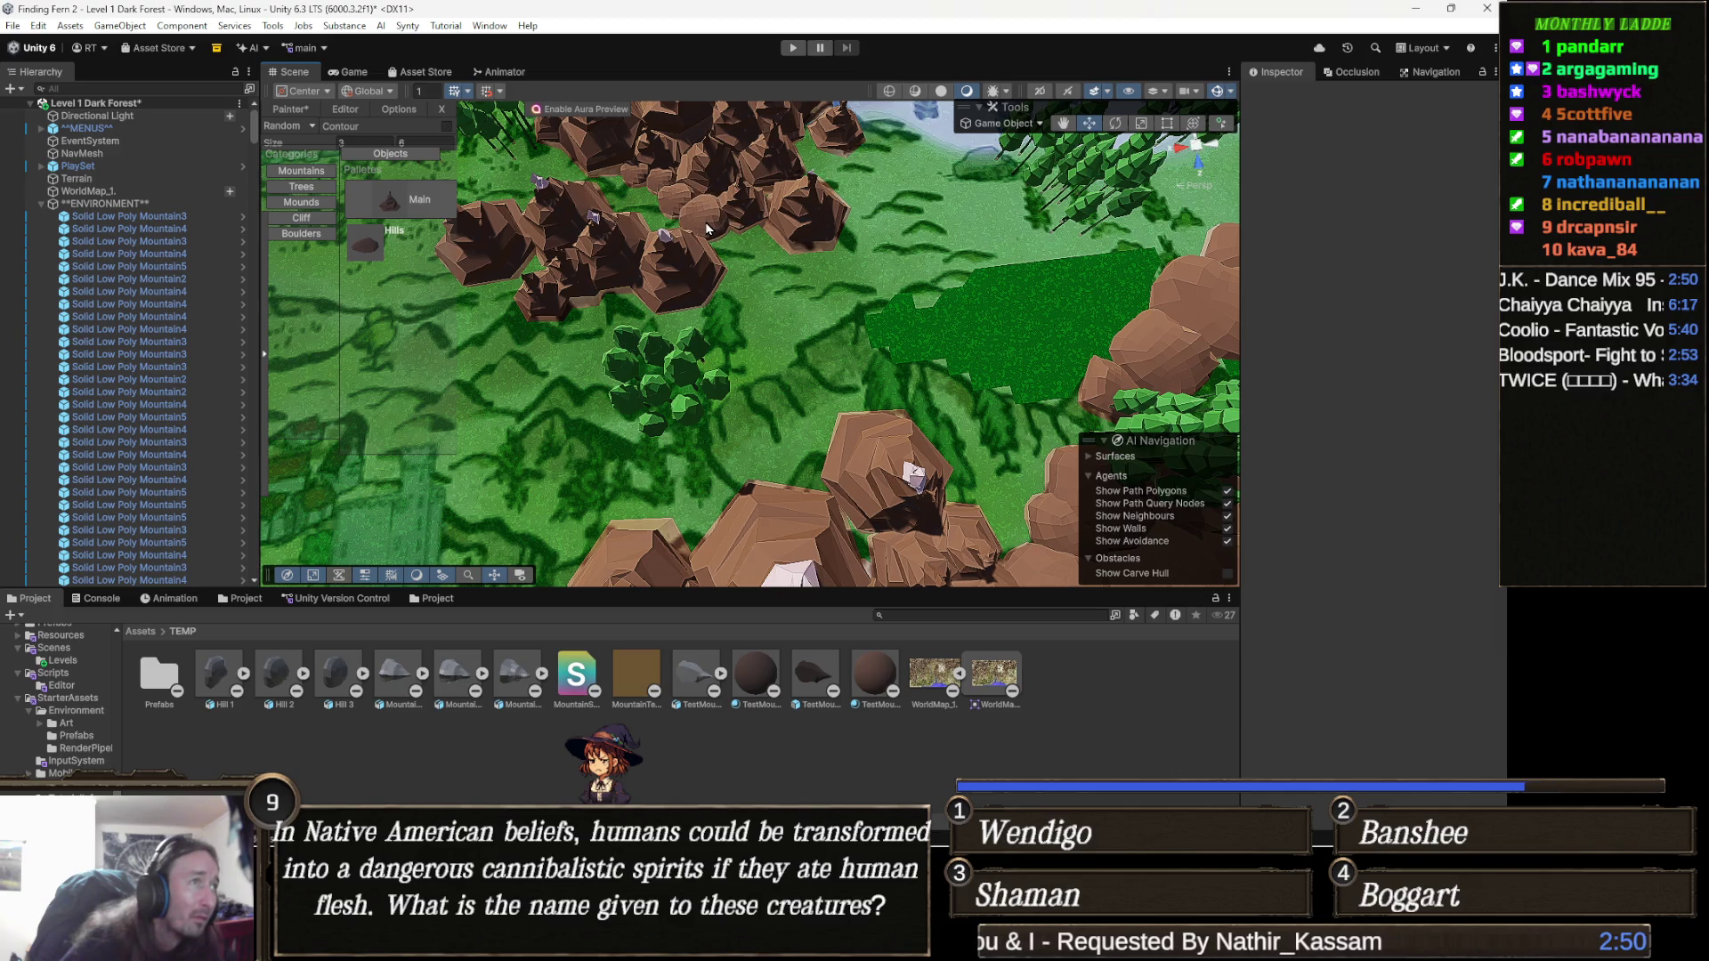
{"action": "mouse_move", "coordinate": [756, 253]}
{"action": "left_mouse_down"}
{"action": "mouse_move", "coordinate": [817, 283]}
{"action": "mouse_move", "coordinate": [844, 267]}
{"action": "mouse_move", "coordinate": [876, 294]}
{"action": "mouse_move", "coordinate": [833, 304]}
{"action": "mouse_move", "coordinate": [711, 256]}
{"action": "mouse_move", "coordinate": [776, 302]}
{"action": "left_mouse_up"}
{"action": "mouse_move", "coordinate": [643, 207]}
{"action": "left_mouse_down"}
{"action": "mouse_move", "coordinate": [755, 278]}
{"action": "mouse_move", "coordinate": [654, 258]}
{"action": "mouse_move", "coordinate": [530, 307]}
{"action": "mouse_move", "coordinate": [773, 309]}
{"action": "mouse_move", "coordinate": [707, 245]}
{"action": "left_mouse_up"}
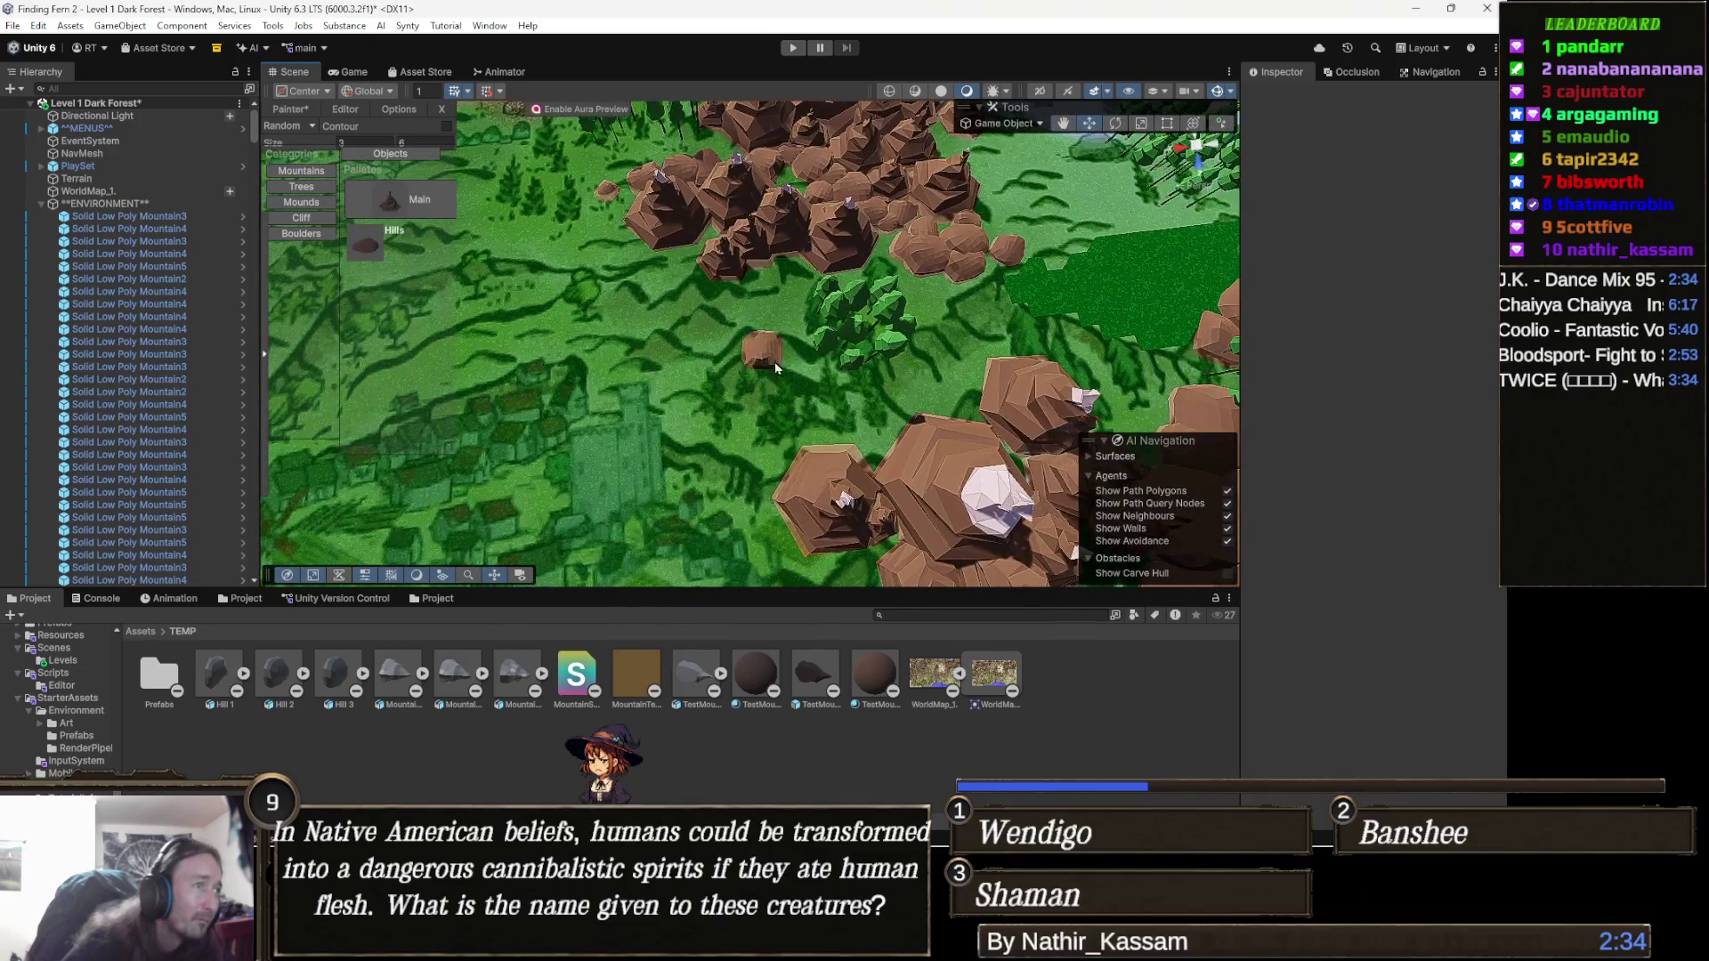
{"action": "left_click", "coordinate": [669, 409]}
{"action": "left_click_drag", "start_coordinate": [700, 420], "coordinate": [715, 434]}
{"action": "left_click_drag", "start_coordinate": [793, 377], "coordinate": [684, 349]}
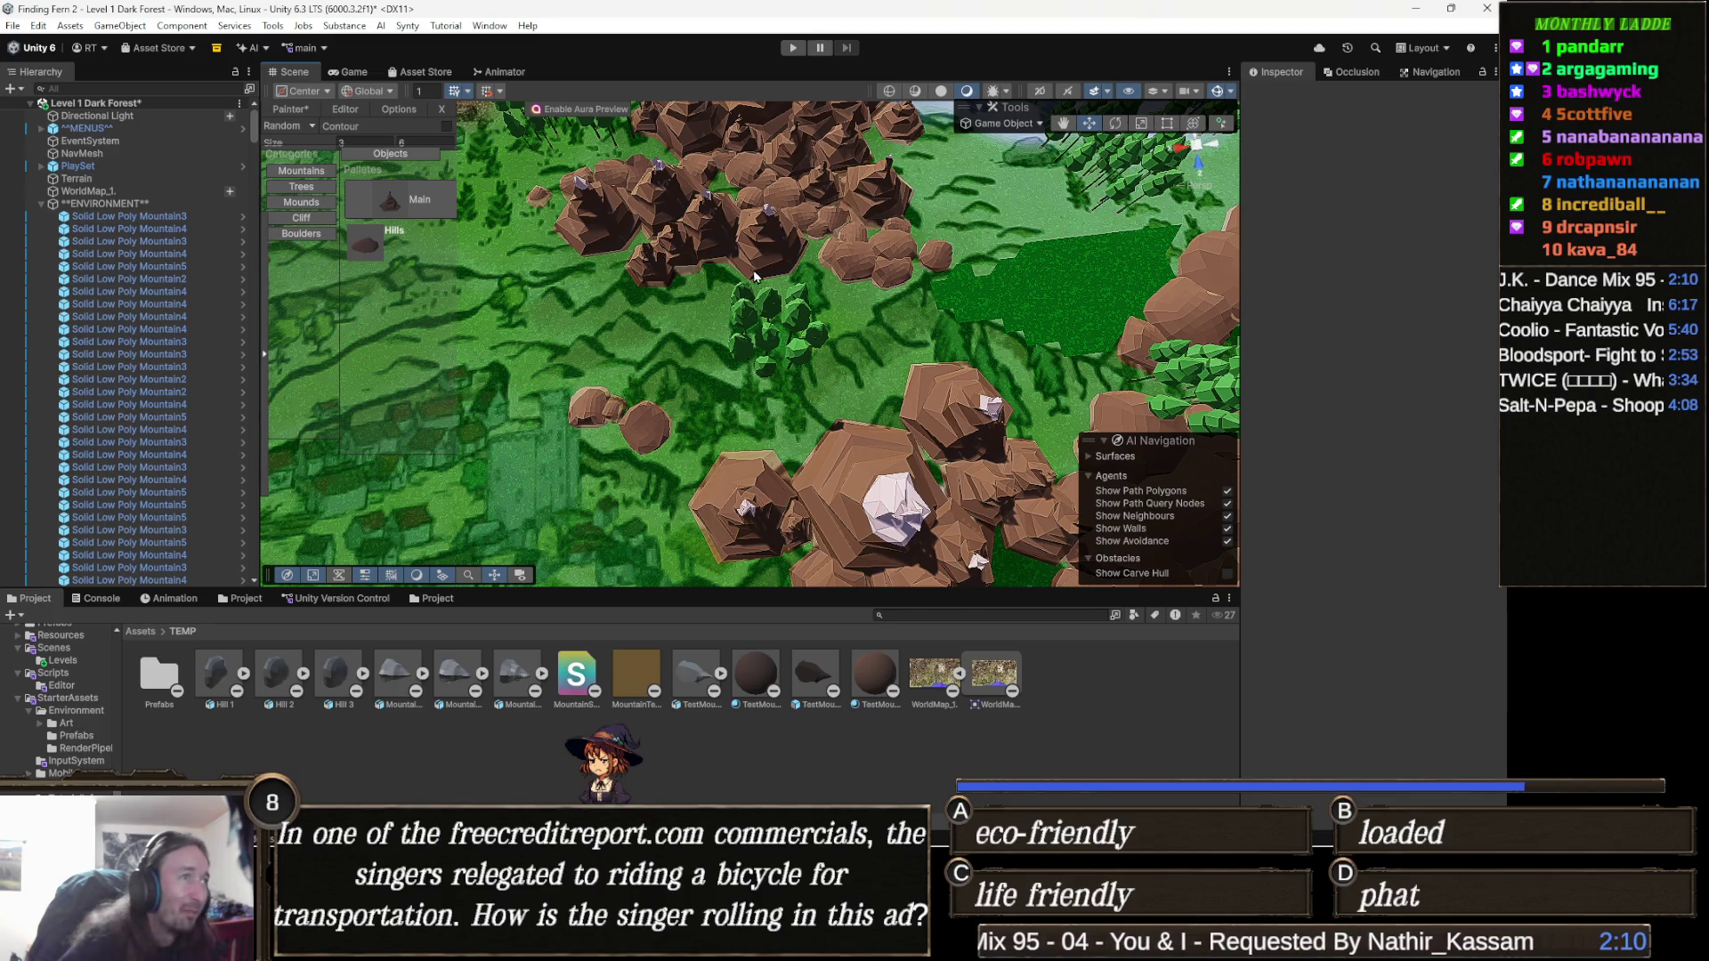
Reposition a small boulder up and left beside the rock cluster.
{"action": "mouse_move", "coordinate": [868, 322]}
{"action": "left_mouse_down"}
{"action": "mouse_move", "coordinate": [746, 320]}
{"action": "mouse_move", "coordinate": [741, 292]}
{"action": "mouse_move", "coordinate": [872, 376]}
{"action": "mouse_move", "coordinate": [872, 401]}
{"action": "mouse_move", "coordinate": [782, 370]}
{"action": "mouse_move", "coordinate": [809, 336]}
{"action": "mouse_move", "coordinate": [778, 377]}
{"action": "mouse_move", "coordinate": [785, 354]}
{"action": "mouse_move", "coordinate": [728, 362]}
{"action": "mouse_move", "coordinate": [757, 354]}
{"action": "mouse_move", "coordinate": [729, 307]}
{"action": "mouse_move", "coordinate": [761, 340]}
{"action": "mouse_move", "coordinate": [764, 326]}
{"action": "mouse_move", "coordinate": [716, 310]}
{"action": "mouse_move", "coordinate": [704, 282]}
{"action": "left_mouse_up"}
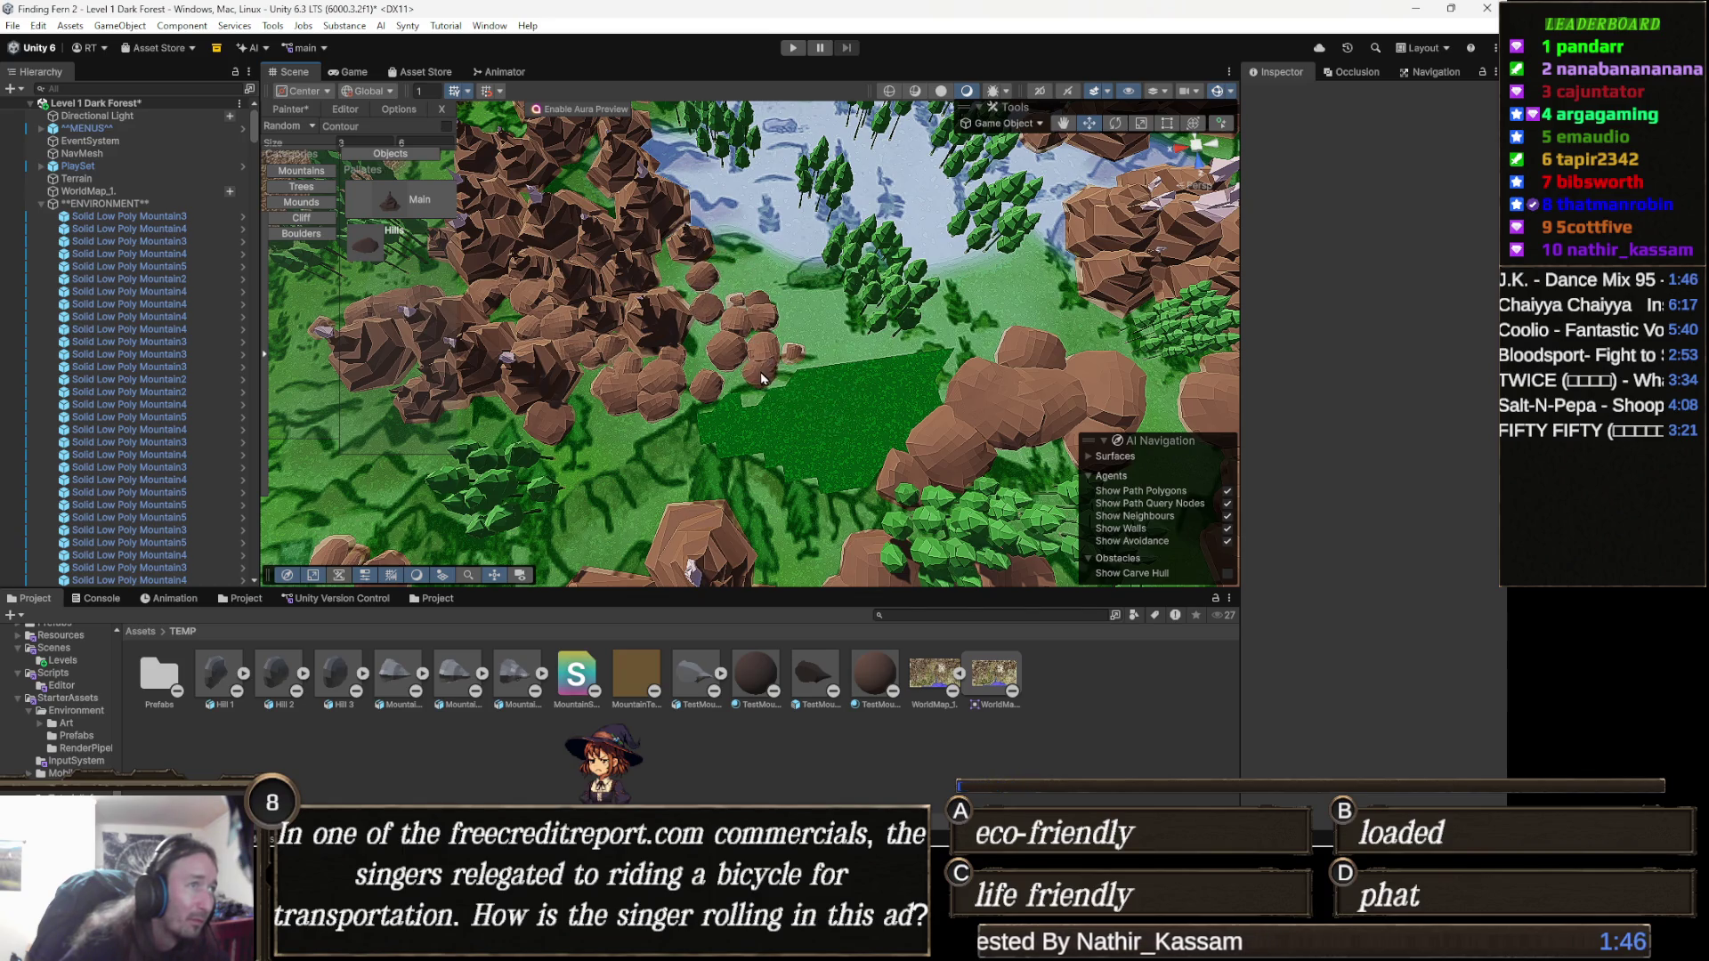
{"action": "scroll", "coordinate": [746, 381], "scroll_direction": "down", "scroll_amount": 1}
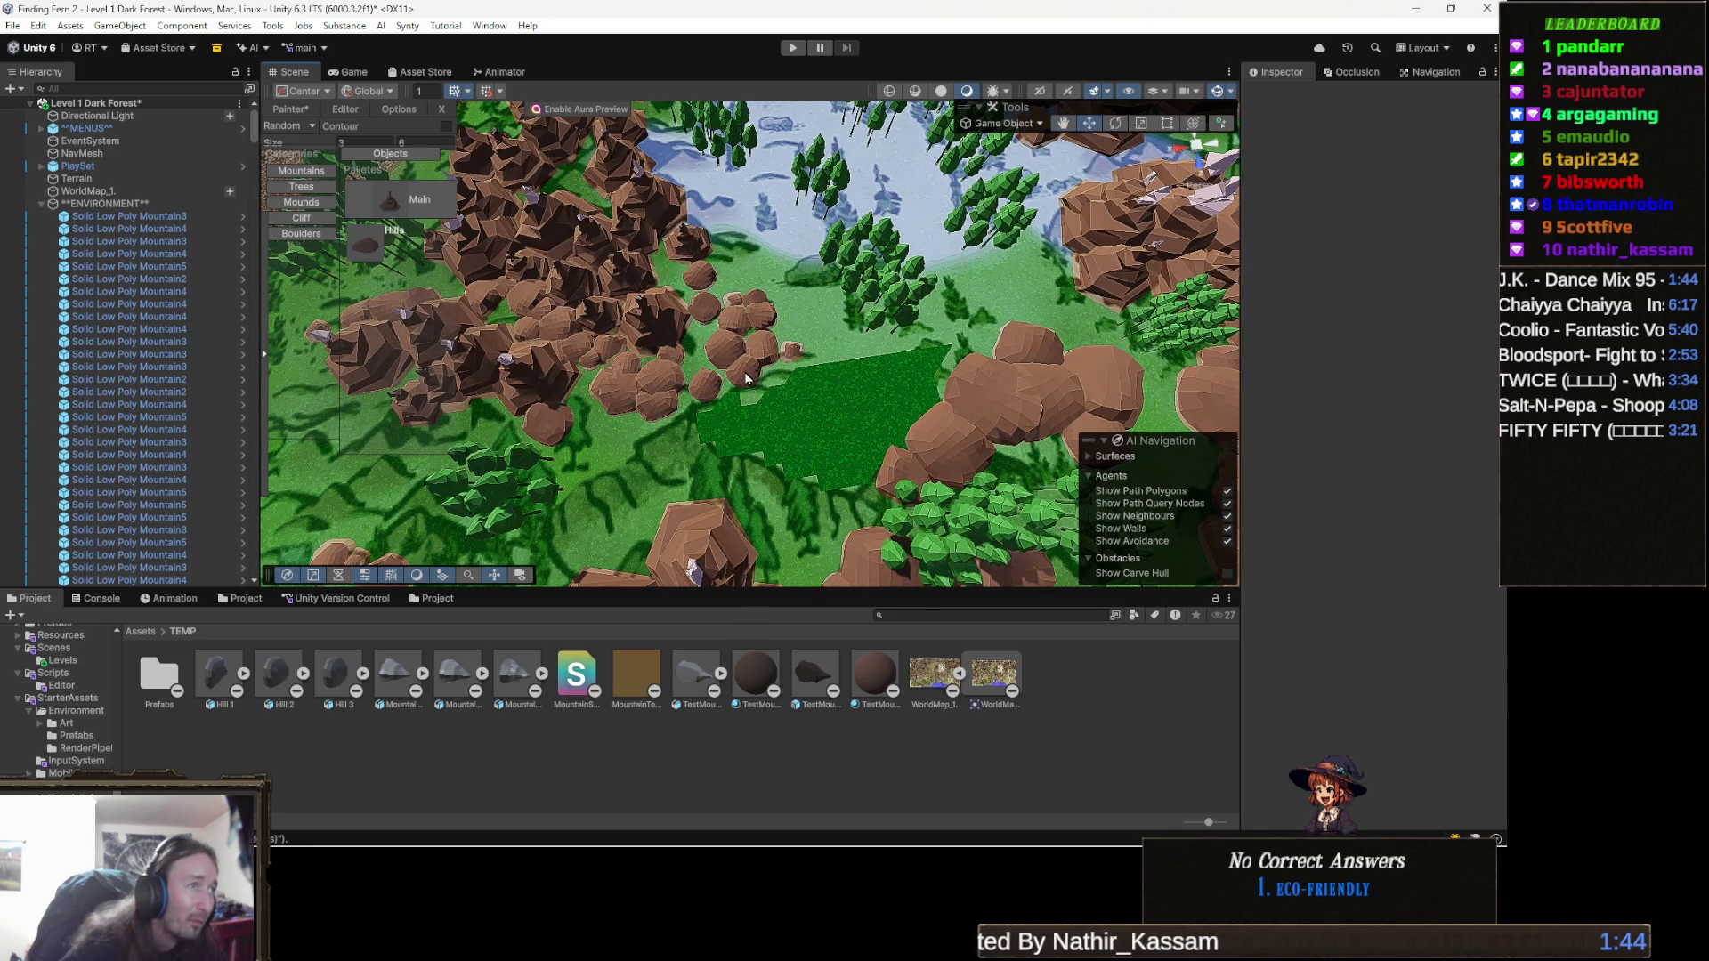
{"action": "left_click_drag", "start_coordinate": [827, 409], "coordinate": [883, 349]}
{"action": "right_click", "coordinate": [880, 353]}
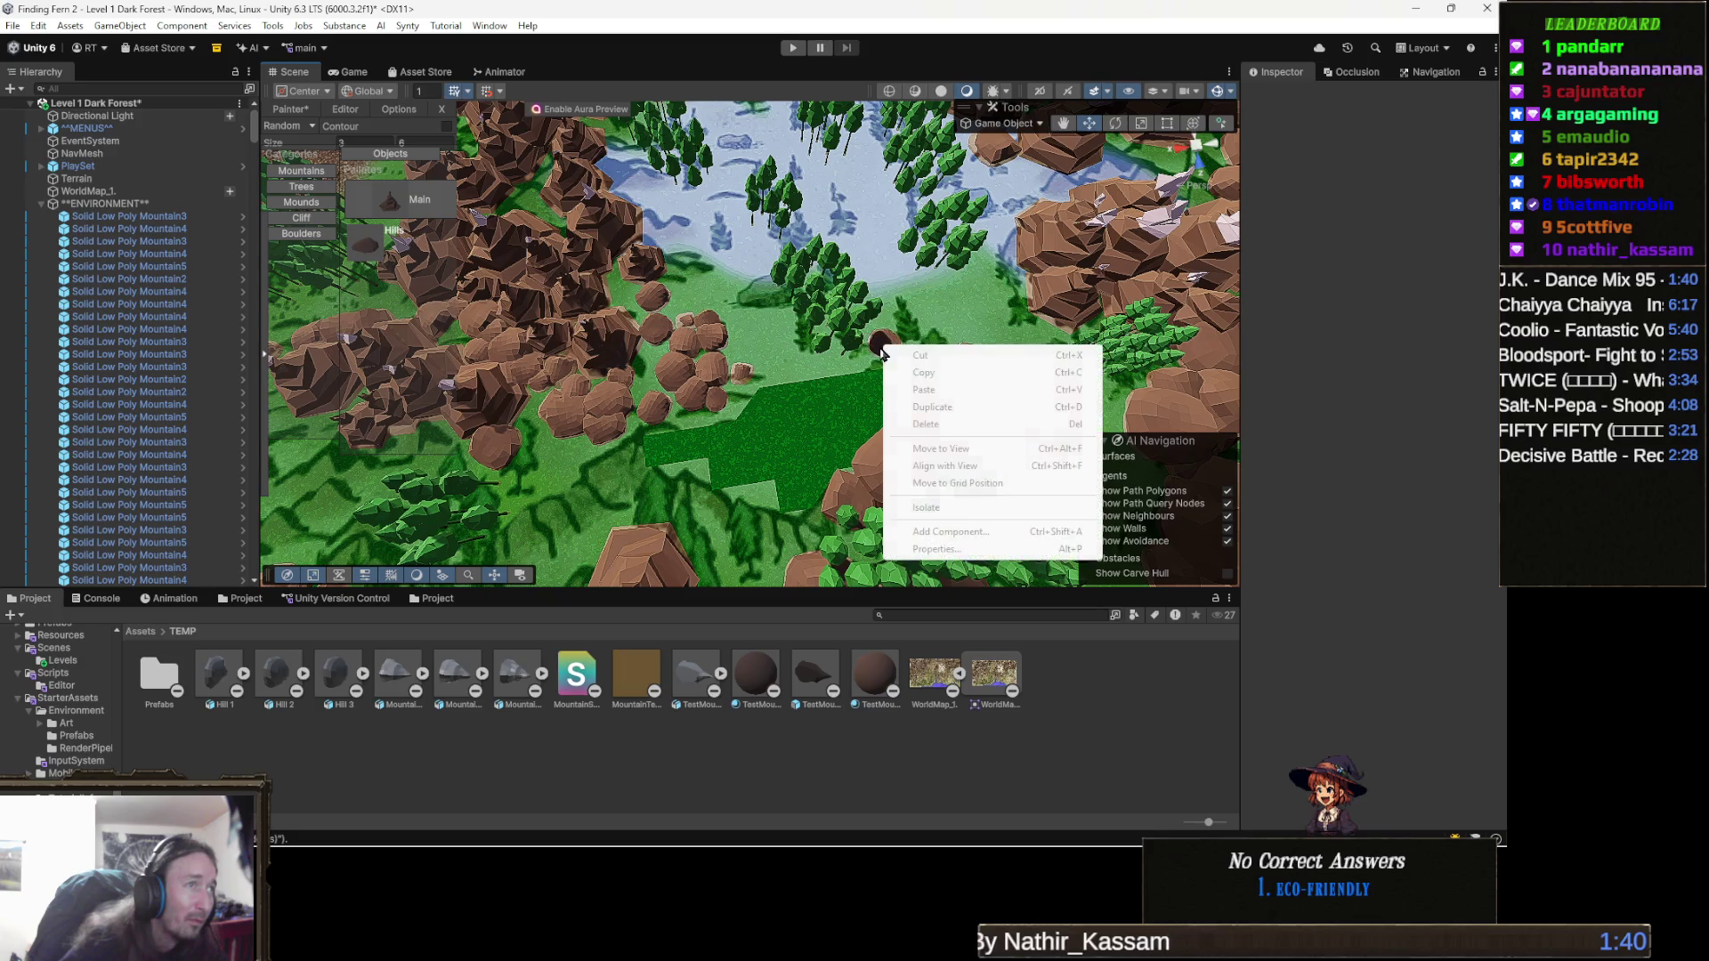
{"action": "scroll", "coordinate": [873, 339], "scroll_direction": "up", "scroll_amount": 2}
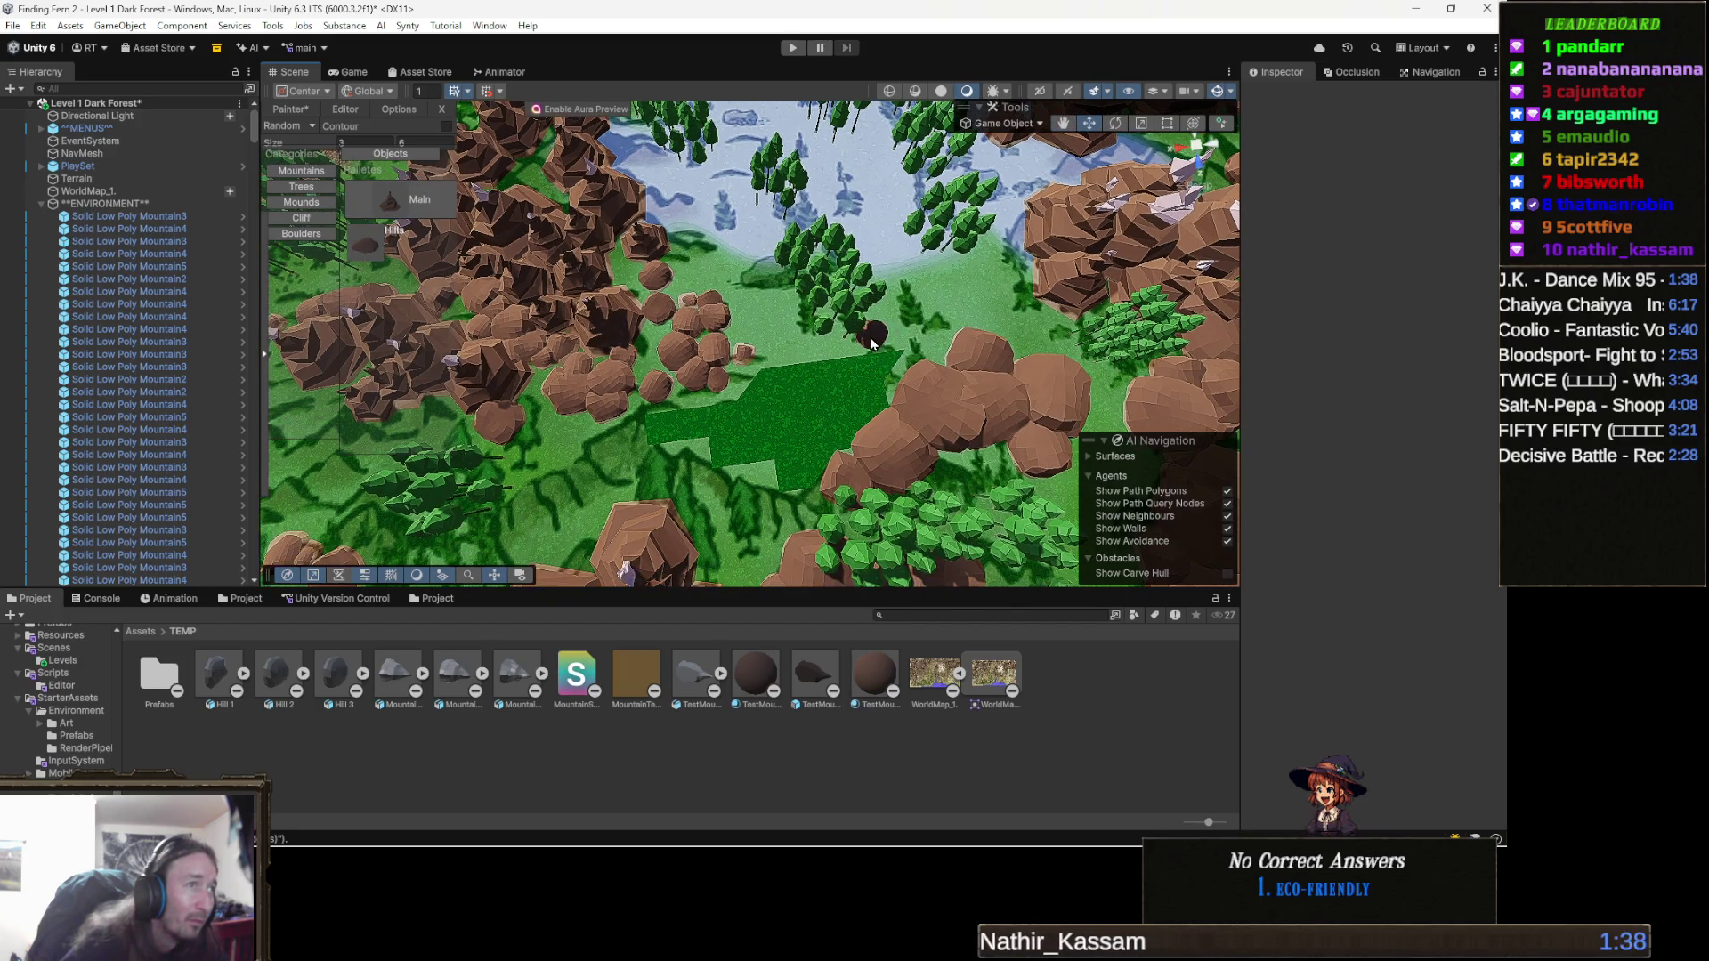
{"action": "left_click_drag", "start_coordinate": [886, 341], "coordinate": [877, 342]}
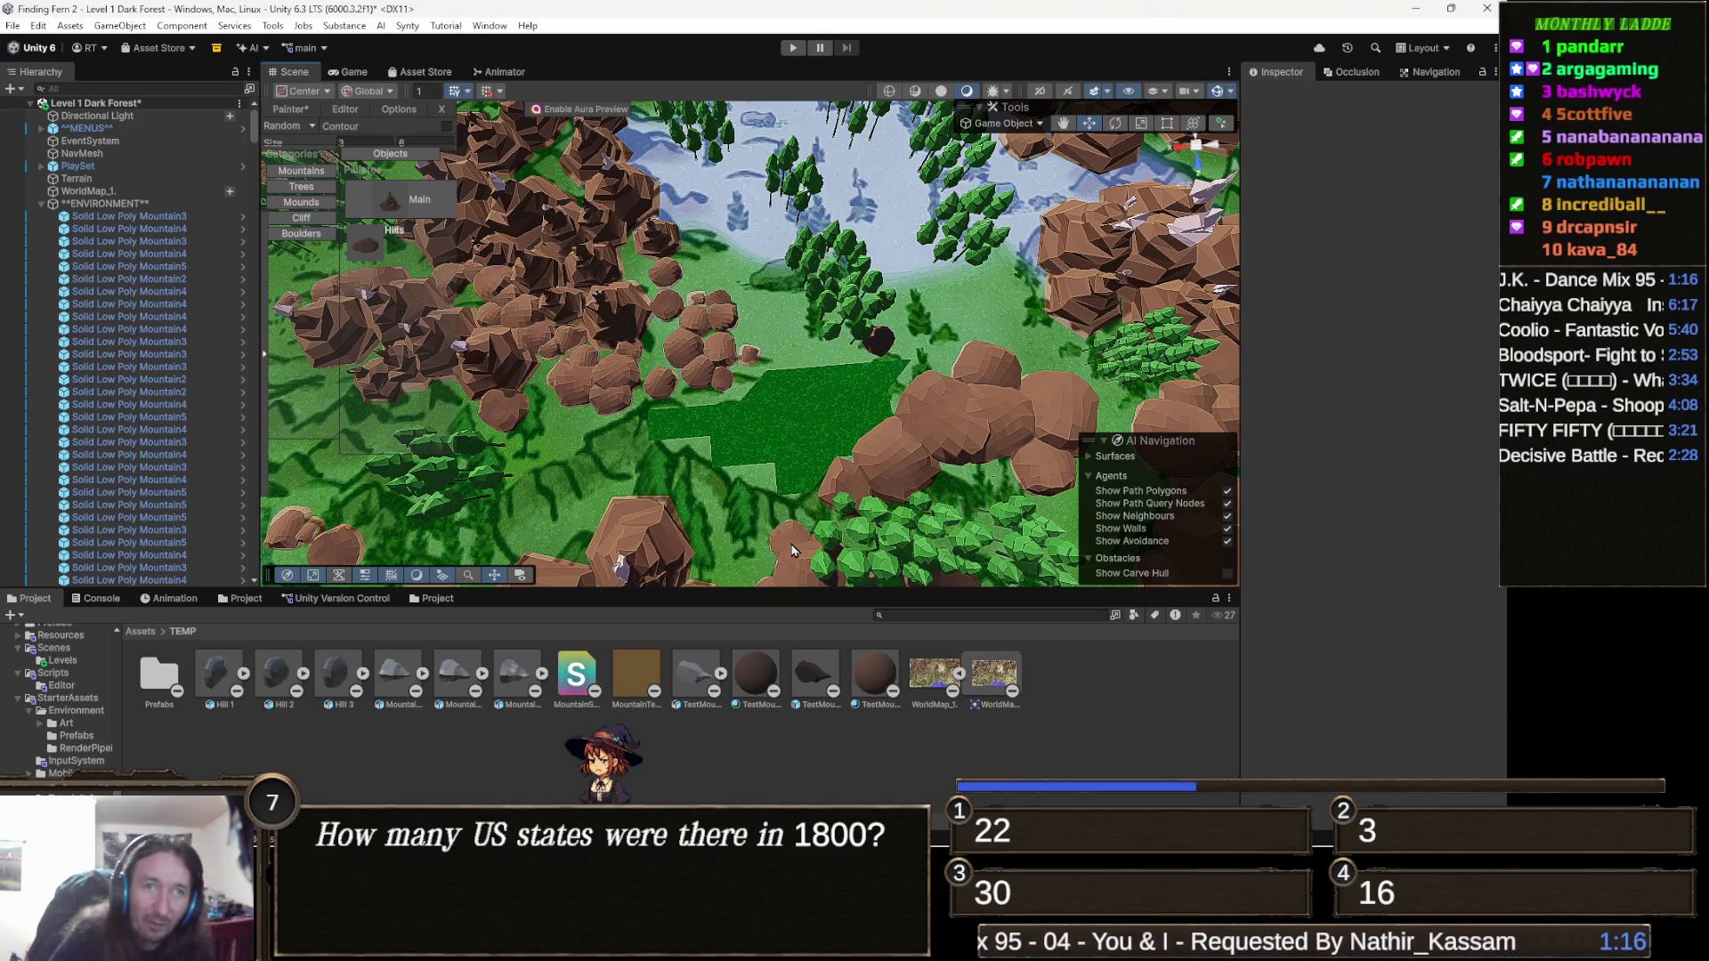
{"action": "mouse_move", "coordinate": [802, 501]}
{"action": "left_mouse_down"}
{"action": "mouse_move", "coordinate": [775, 490]}
{"action": "mouse_move", "coordinate": [801, 490]}
{"action": "mouse_move", "coordinate": [813, 457]}
{"action": "mouse_move", "coordinate": [881, 451]}
{"action": "mouse_move", "coordinate": [942, 473]}
{"action": "mouse_move", "coordinate": [957, 418]}
{"action": "mouse_move", "coordinate": [909, 395]}
{"action": "left_mouse_up"}
Paint more boulders around the mountain cluster's edges.
{"action": "left_click_drag", "start_coordinate": [788, 425], "coordinate": [848, 438]}
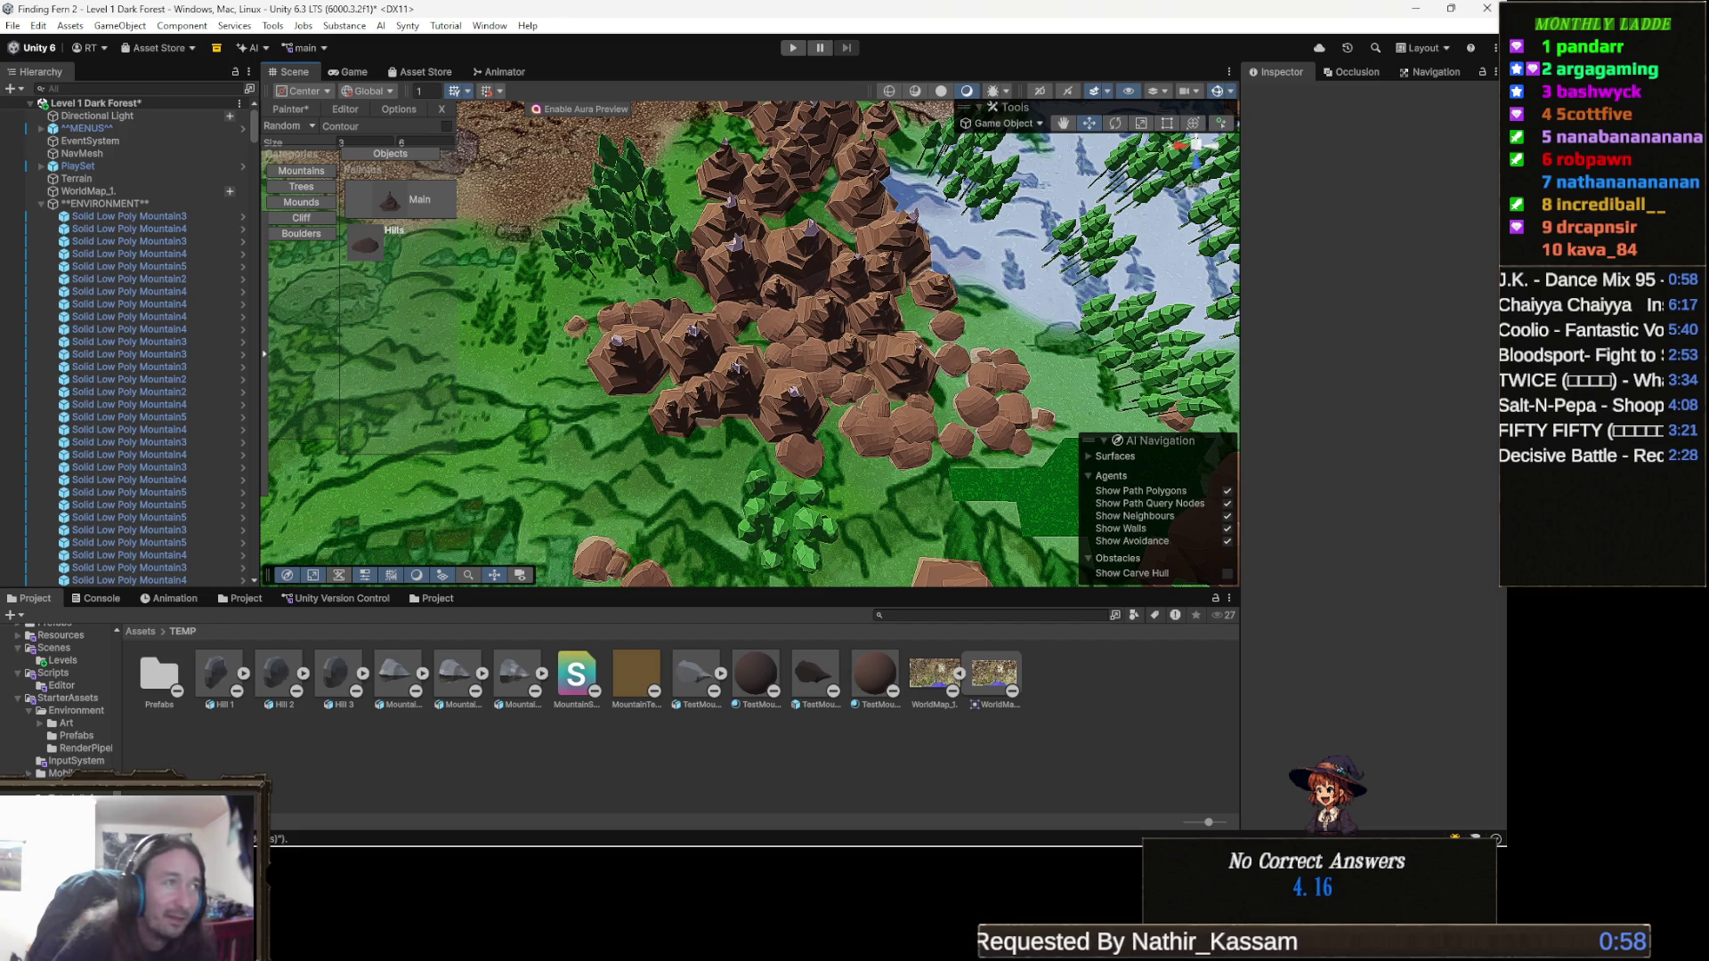
{"action": "left_click_drag", "start_coordinate": [694, 418], "coordinate": [739, 281]}
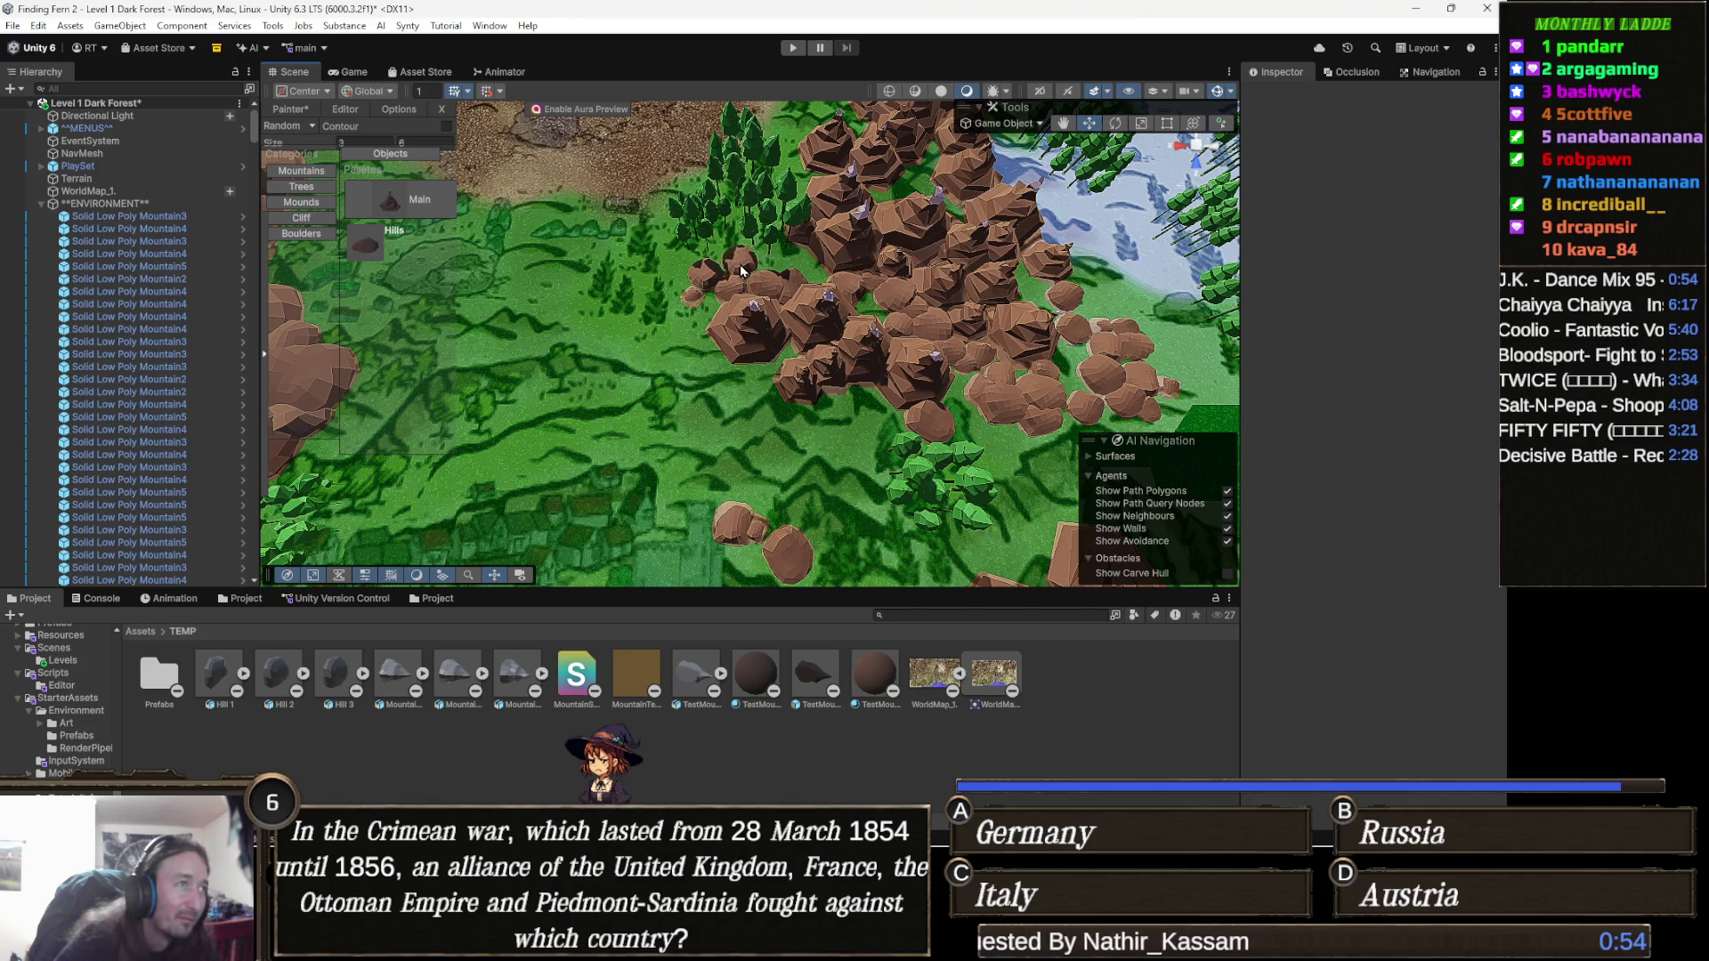
{"action": "scroll", "coordinate": [736, 274], "scroll_direction": "up", "scroll_amount": 5}
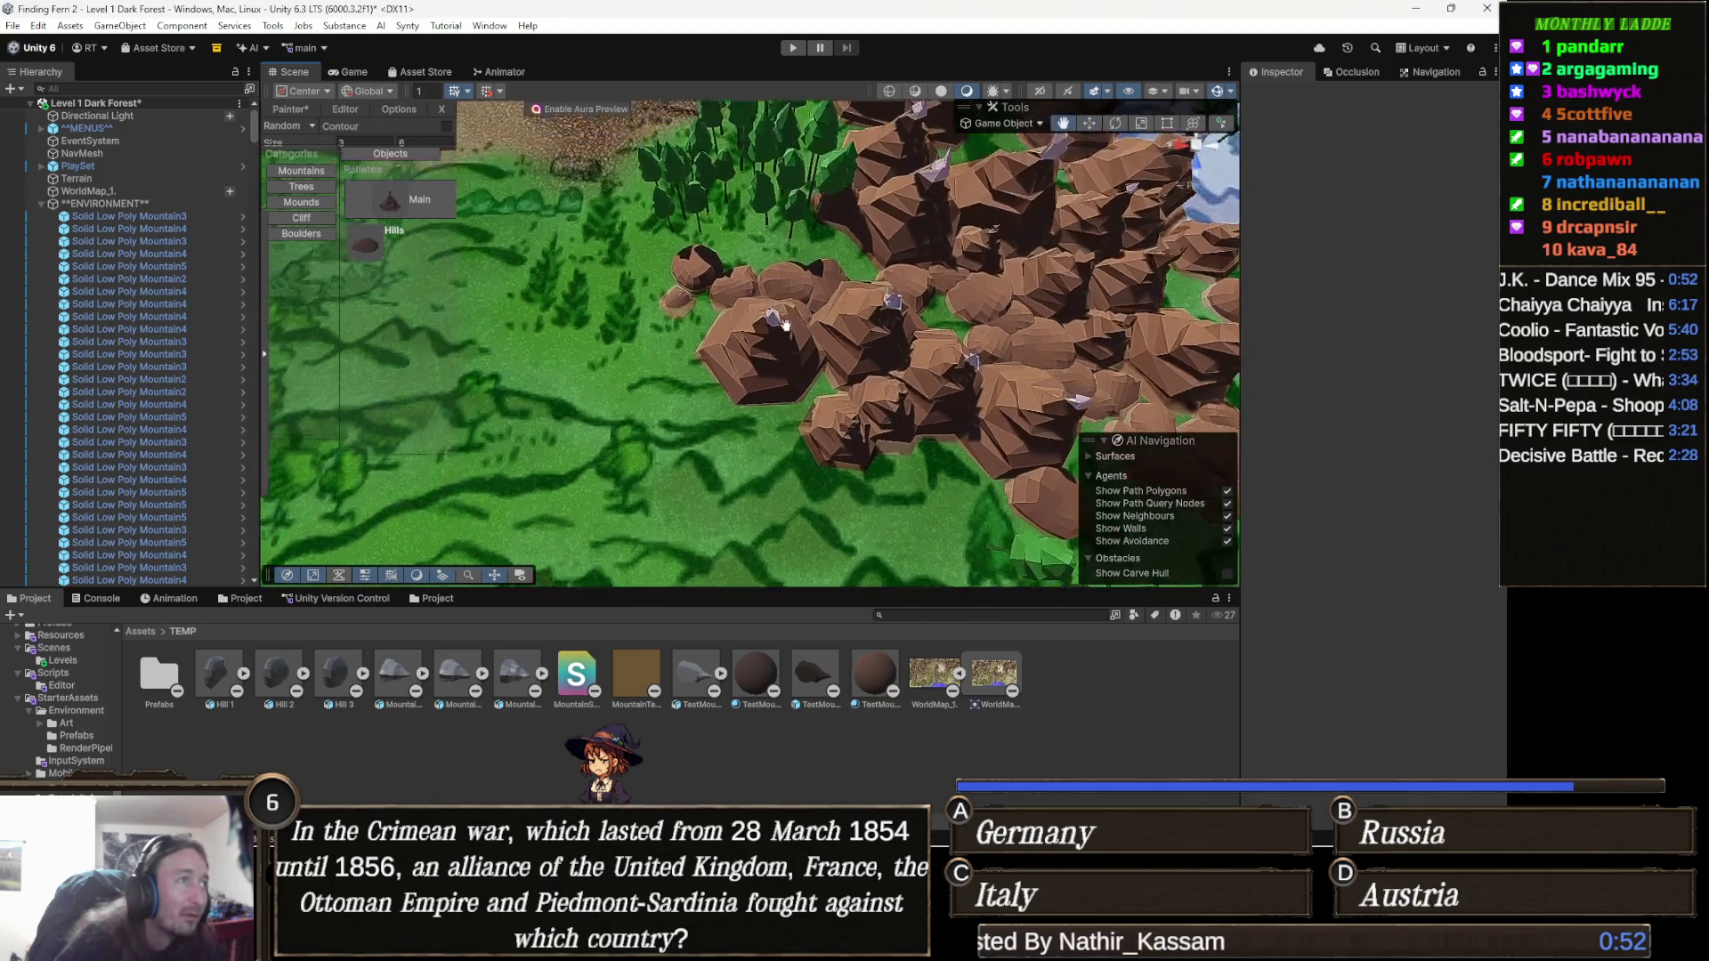
{"action": "left_click_drag", "start_coordinate": [737, 418], "coordinate": [739, 409]}
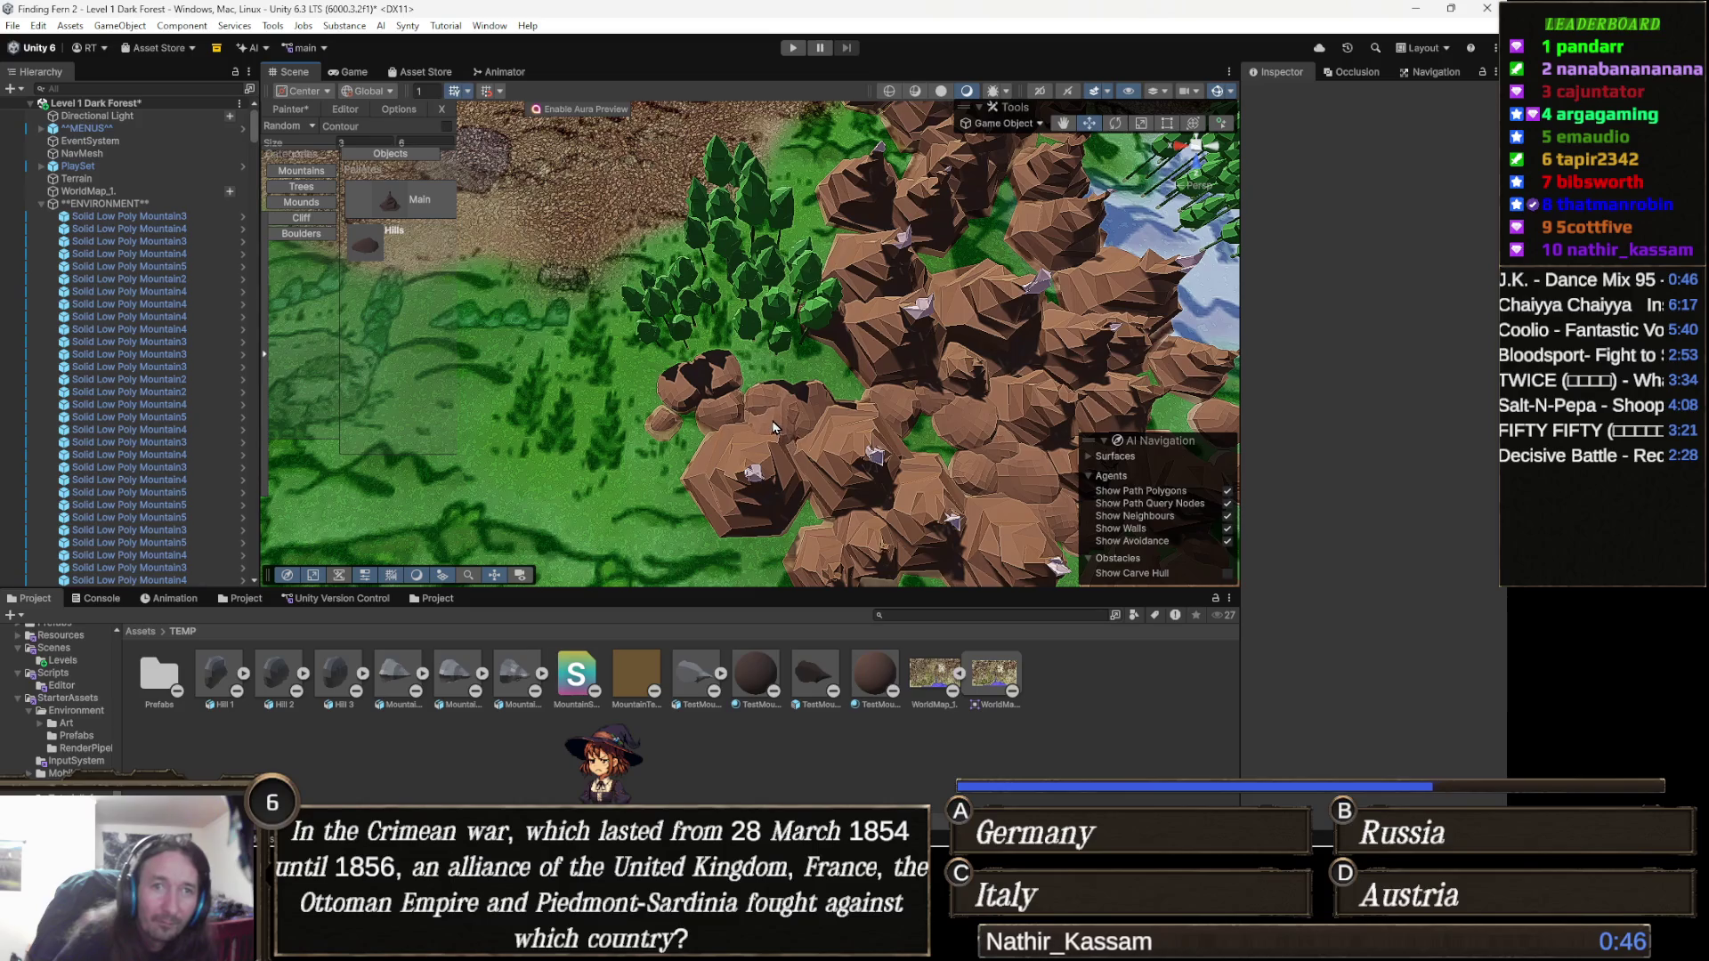
{"action": "left_click_drag", "start_coordinate": [772, 424], "coordinate": [782, 413]}
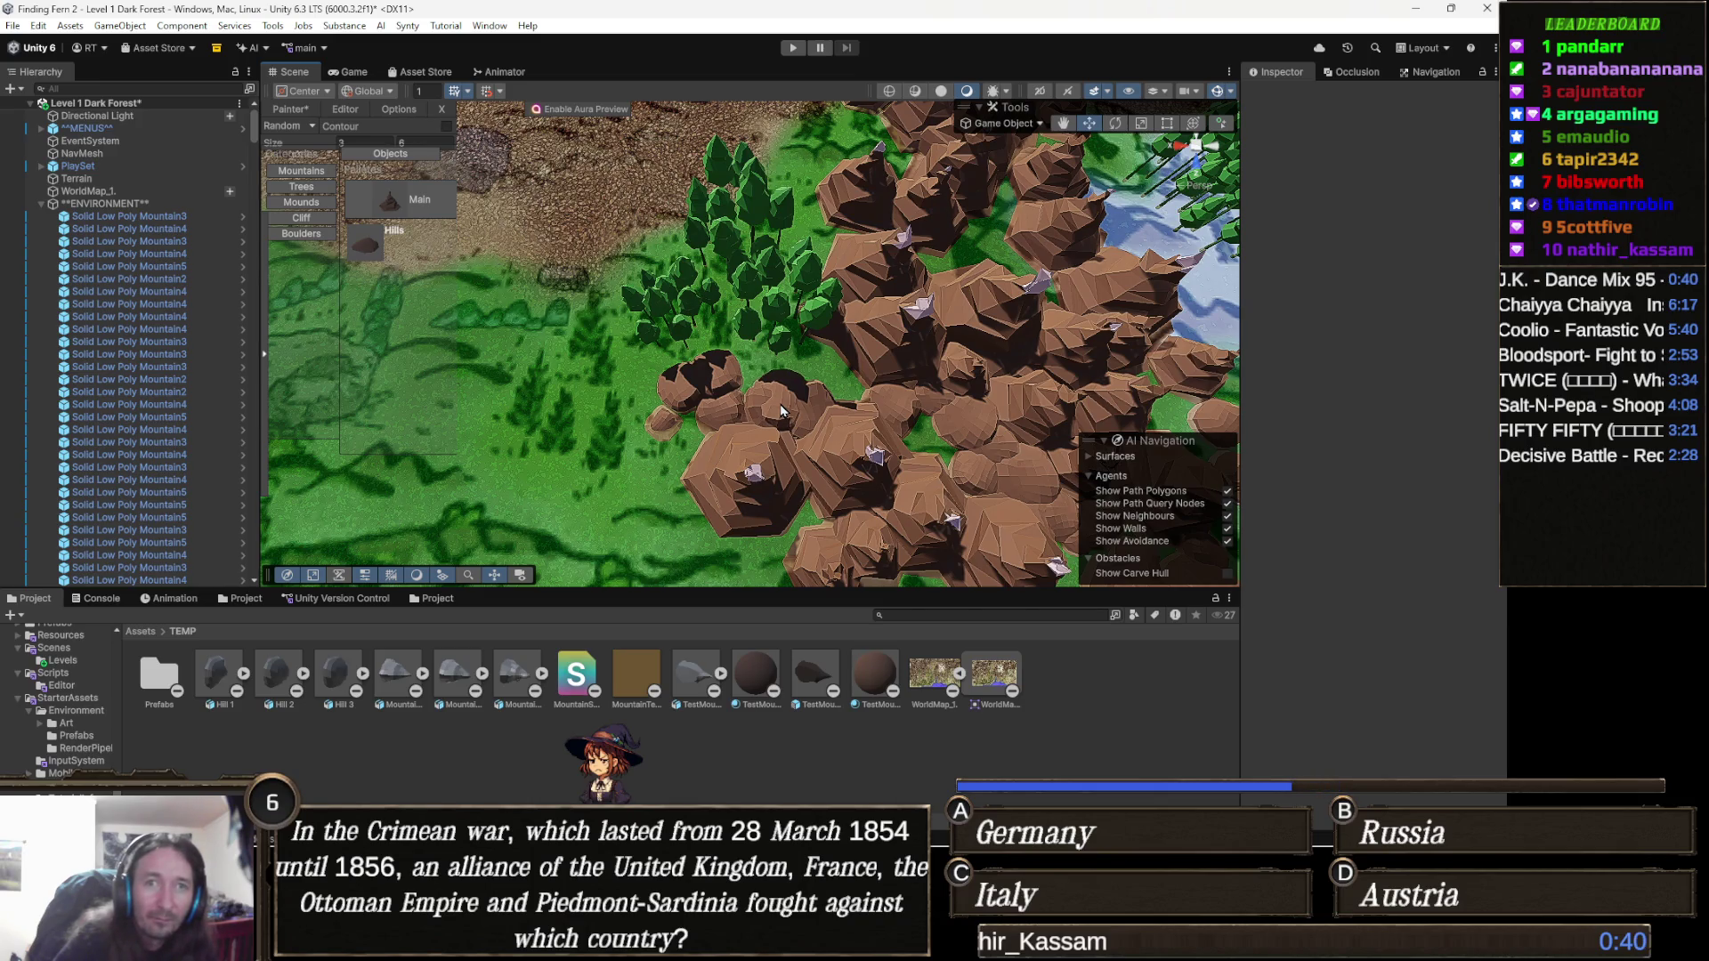
Fly the camera over the mountains toward the snowy area and back.
{"action": "key", "text": "Down"}
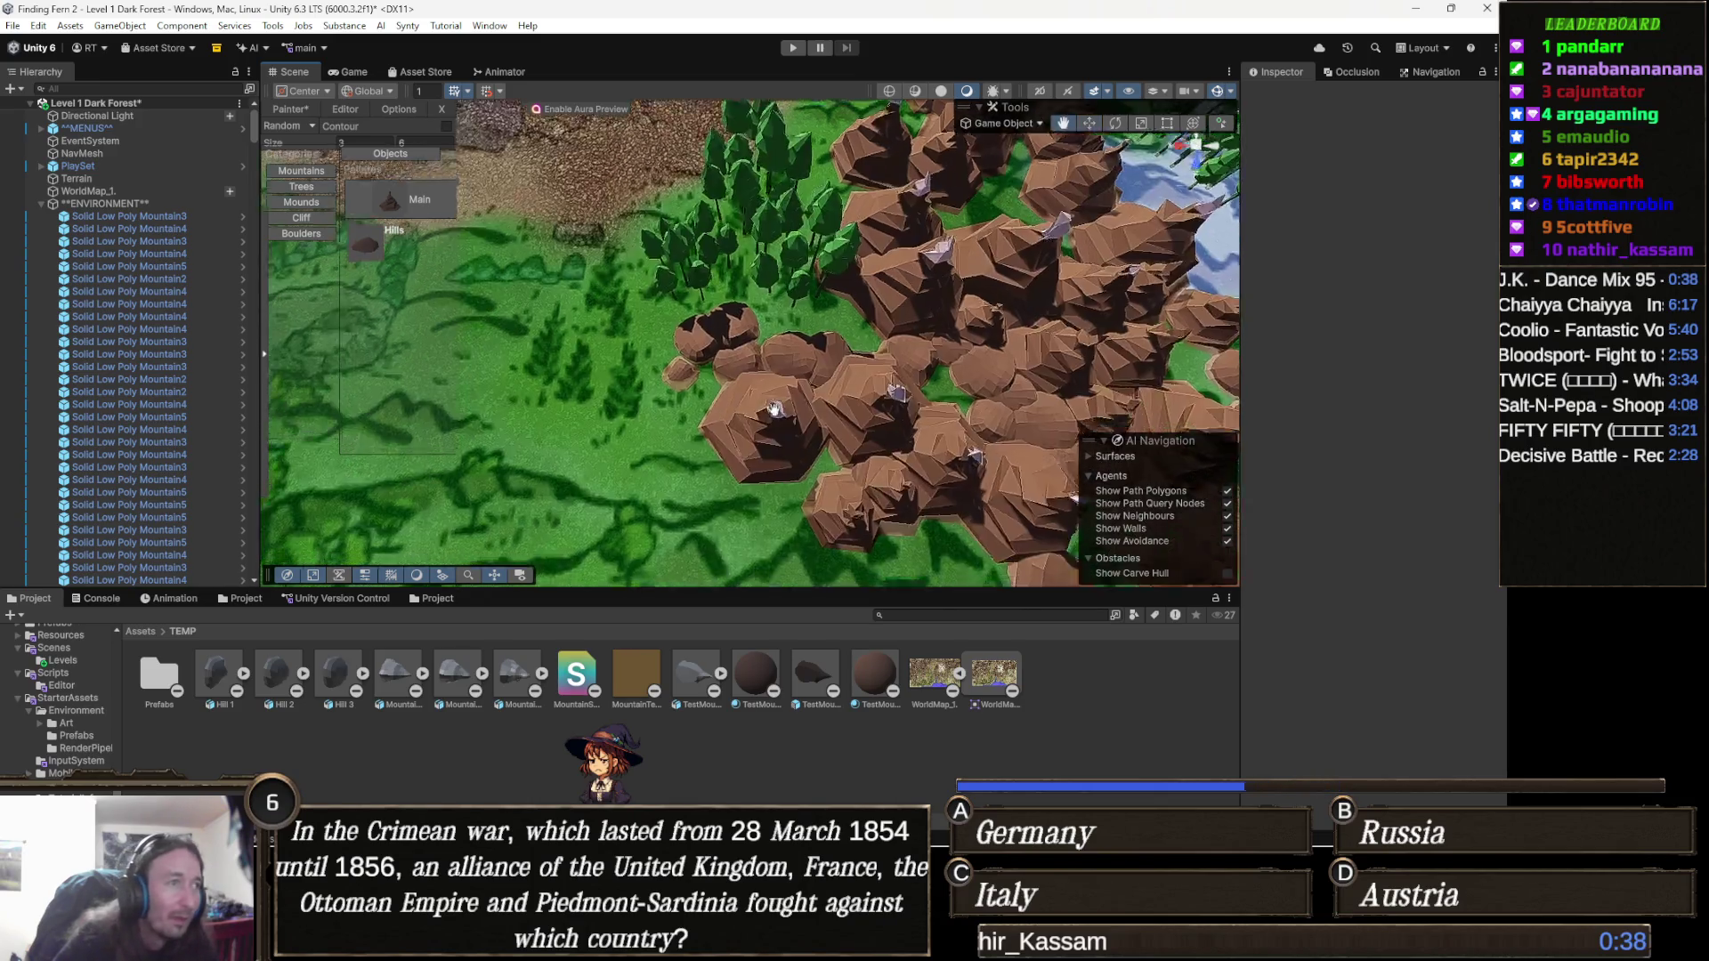
{"action": "key", "text": "Right"}
{"action": "key", "text": "Down"}
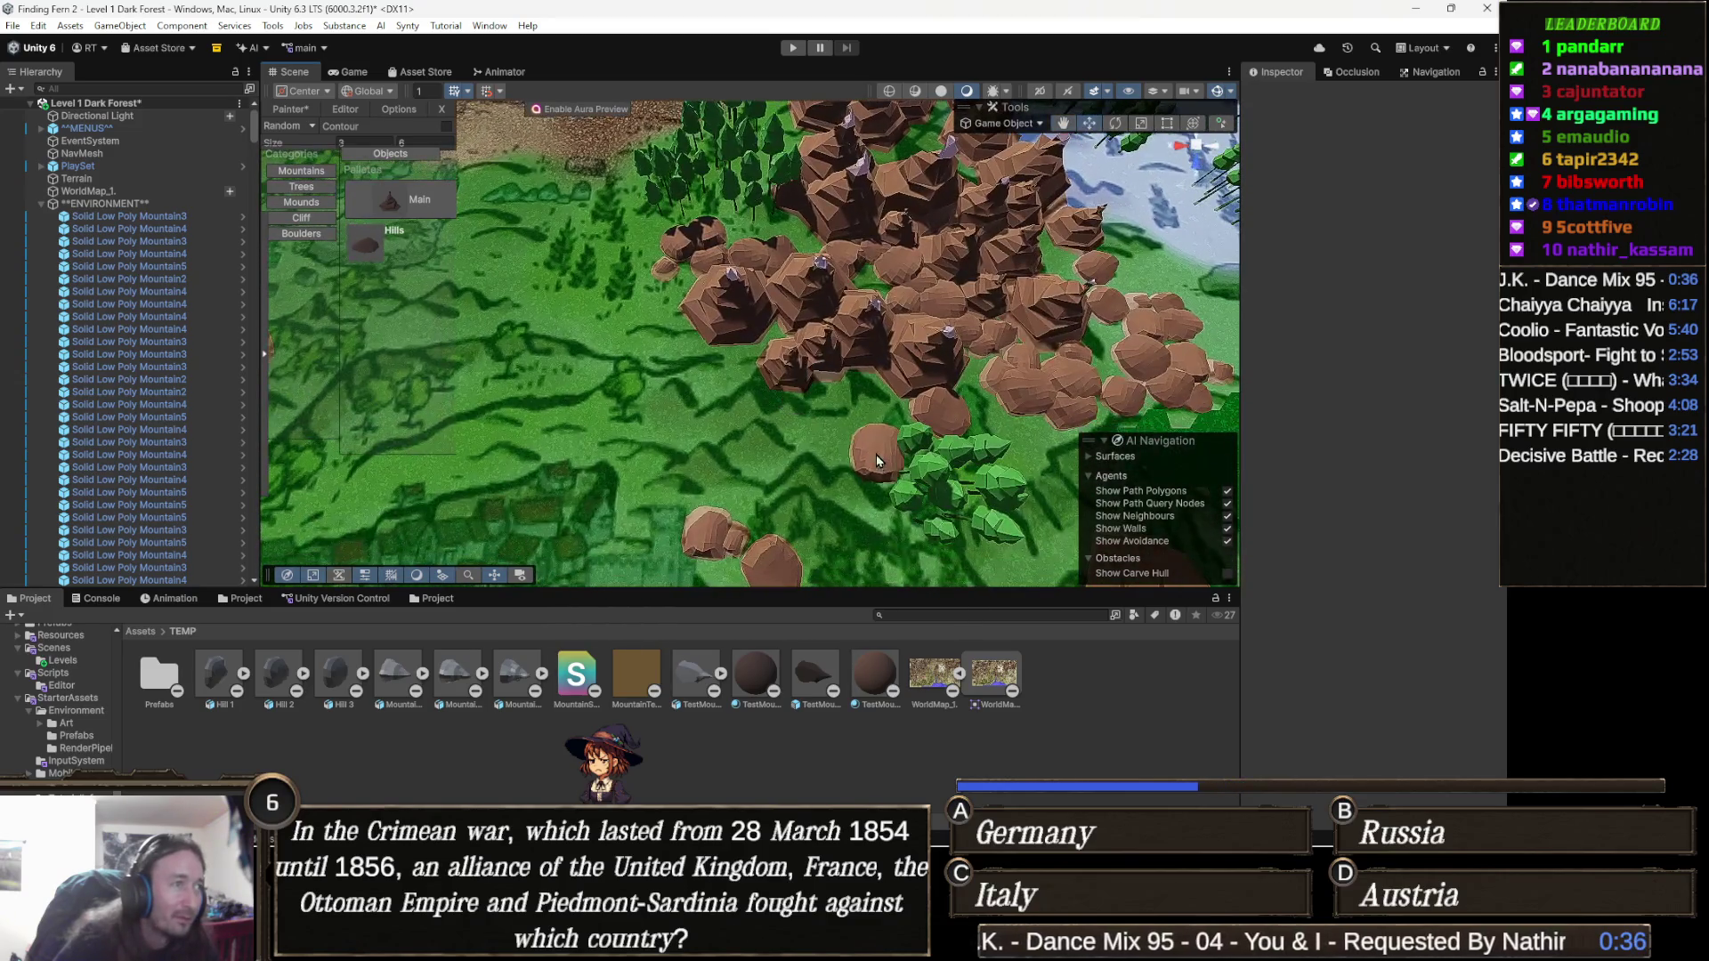
{"action": "key", "text": "Up"}
{"action": "key", "text": "Up"}
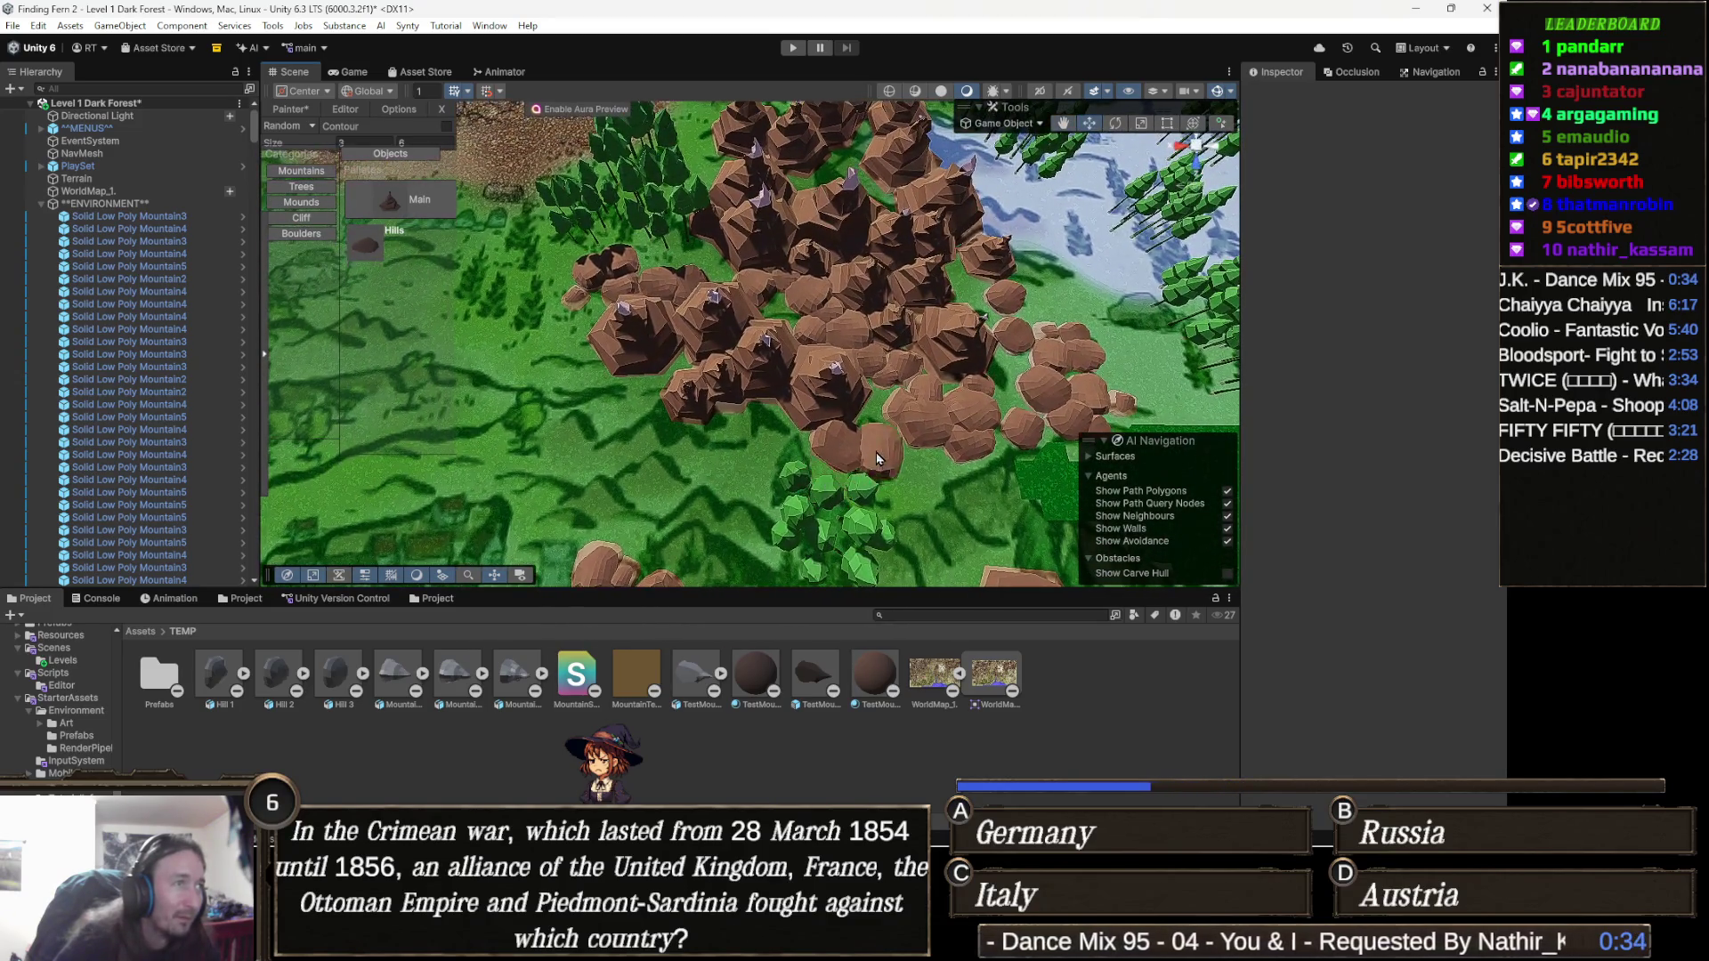
{"action": "key", "text": "Up"}
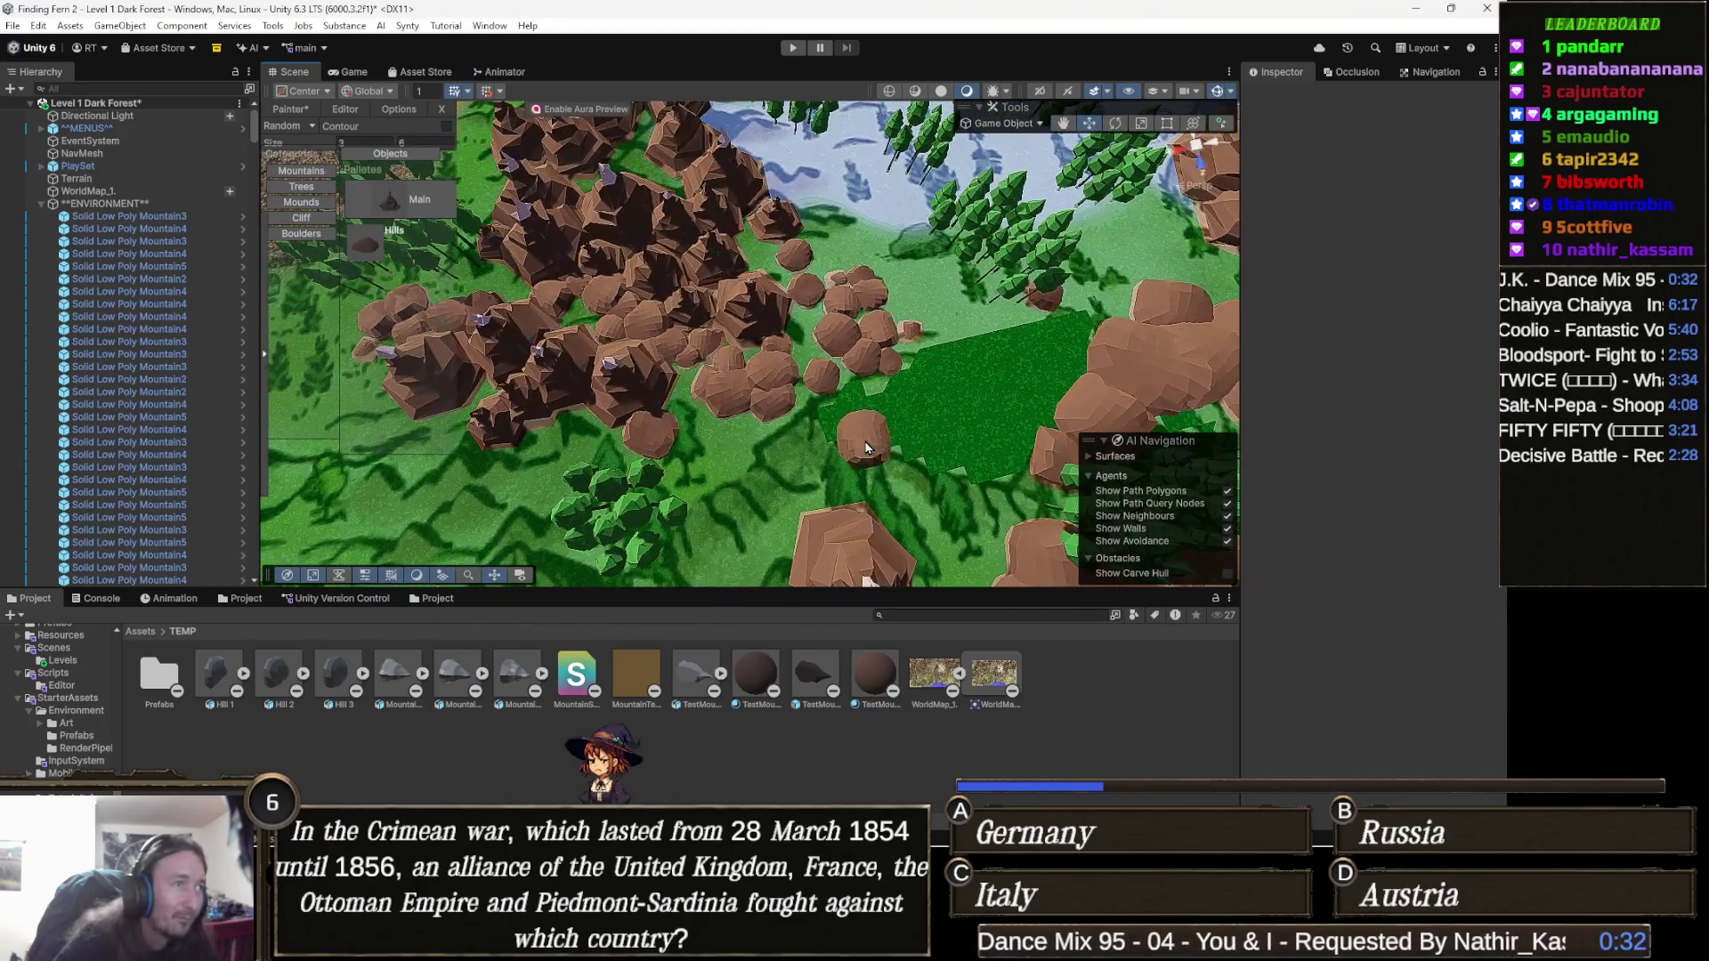
{"action": "key", "text": "Right"}
{"action": "key", "text": "Left"}
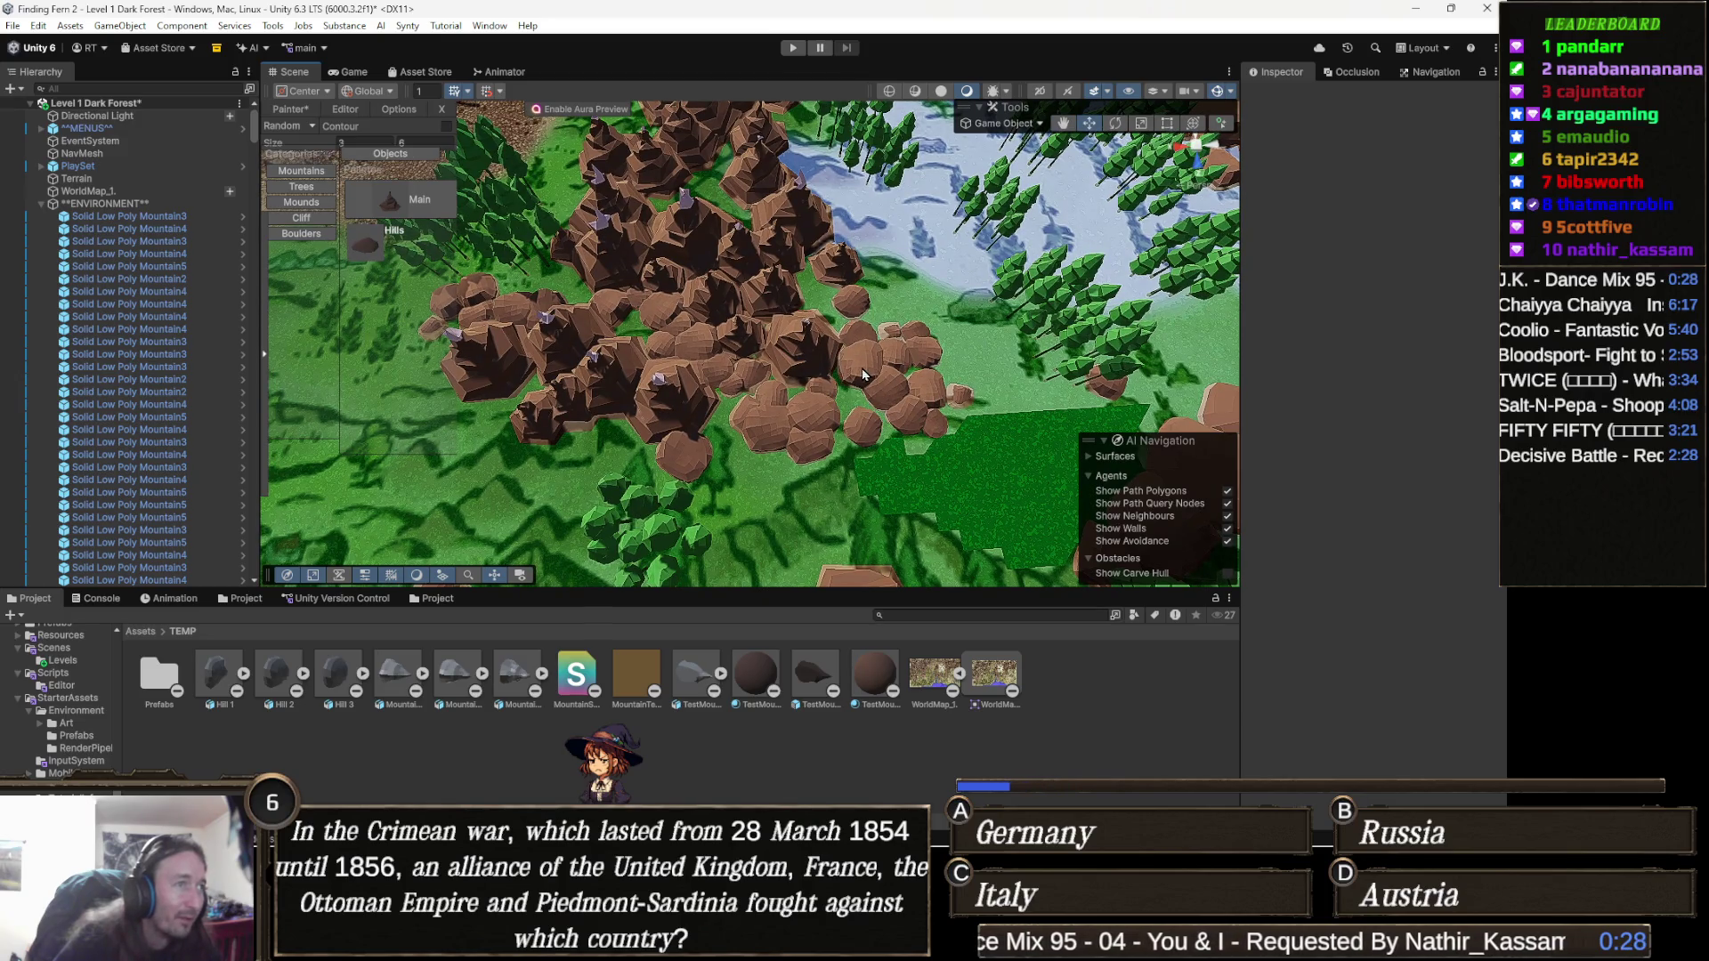
{"action": "left_click_drag", "start_coordinate": [852, 407], "coordinate": [899, 377]}
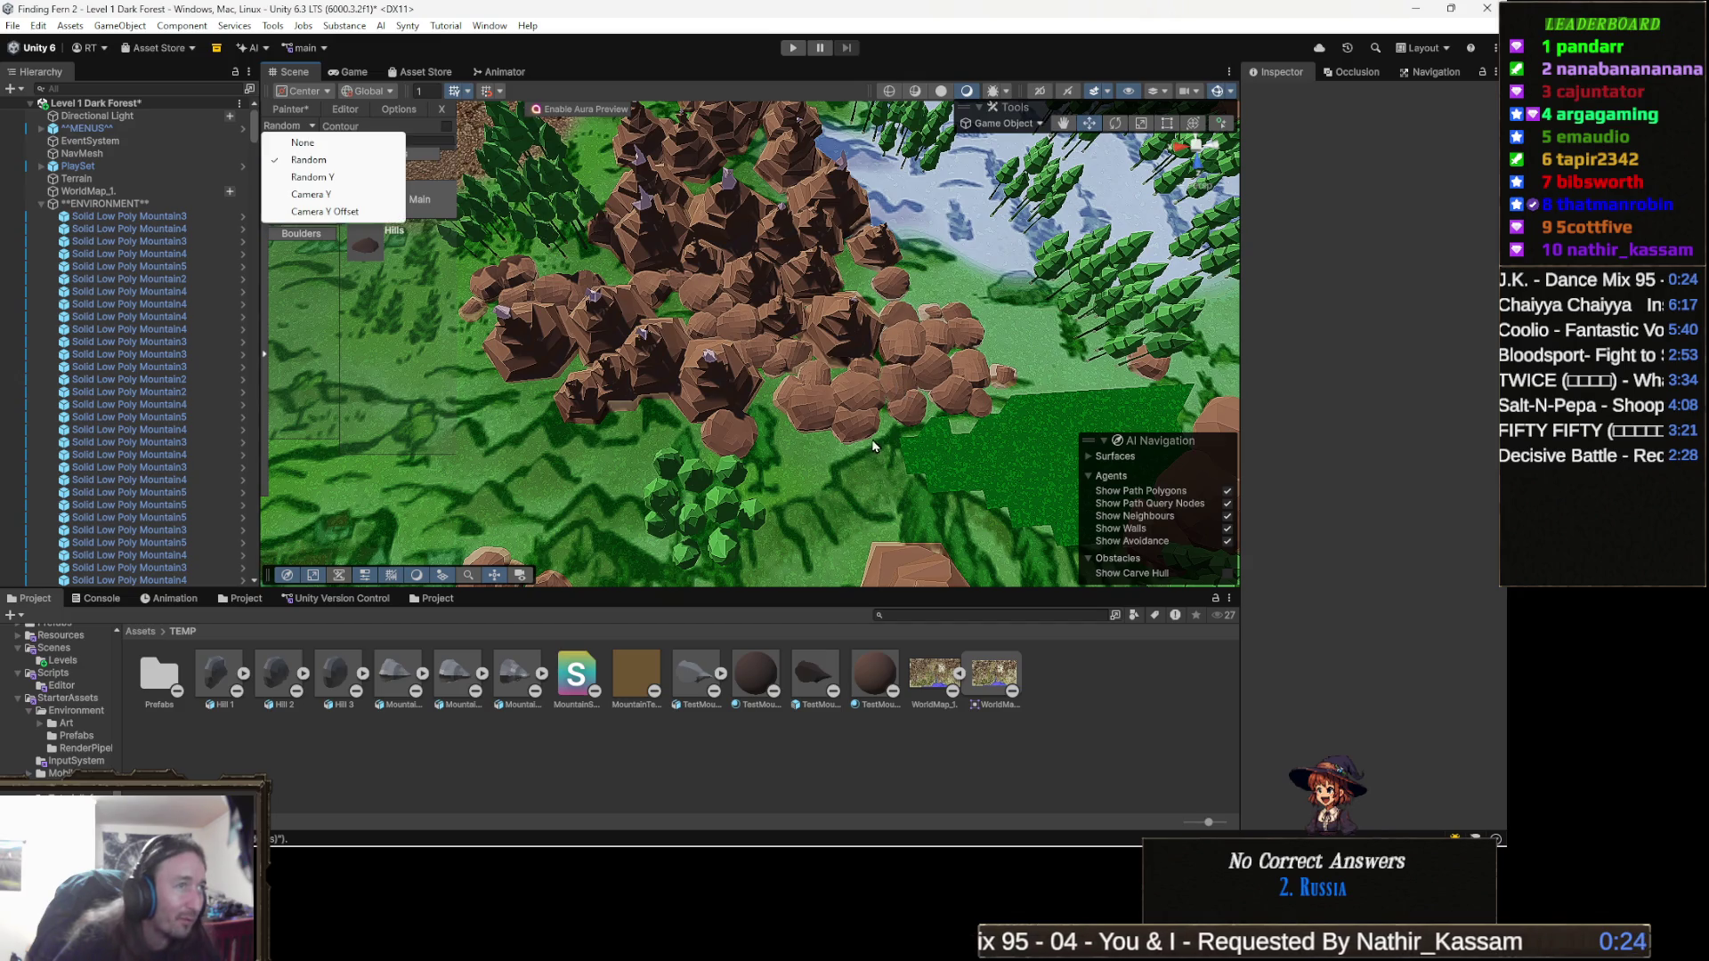
{"action": "scroll", "coordinate": [873, 445], "scroll_direction": "up", "scroll_amount": 2}
{"action": "right_click", "coordinate": [859, 352]}
{"action": "scroll", "coordinate": [866, 365], "scroll_direction": "up", "scroll_amount": 1}
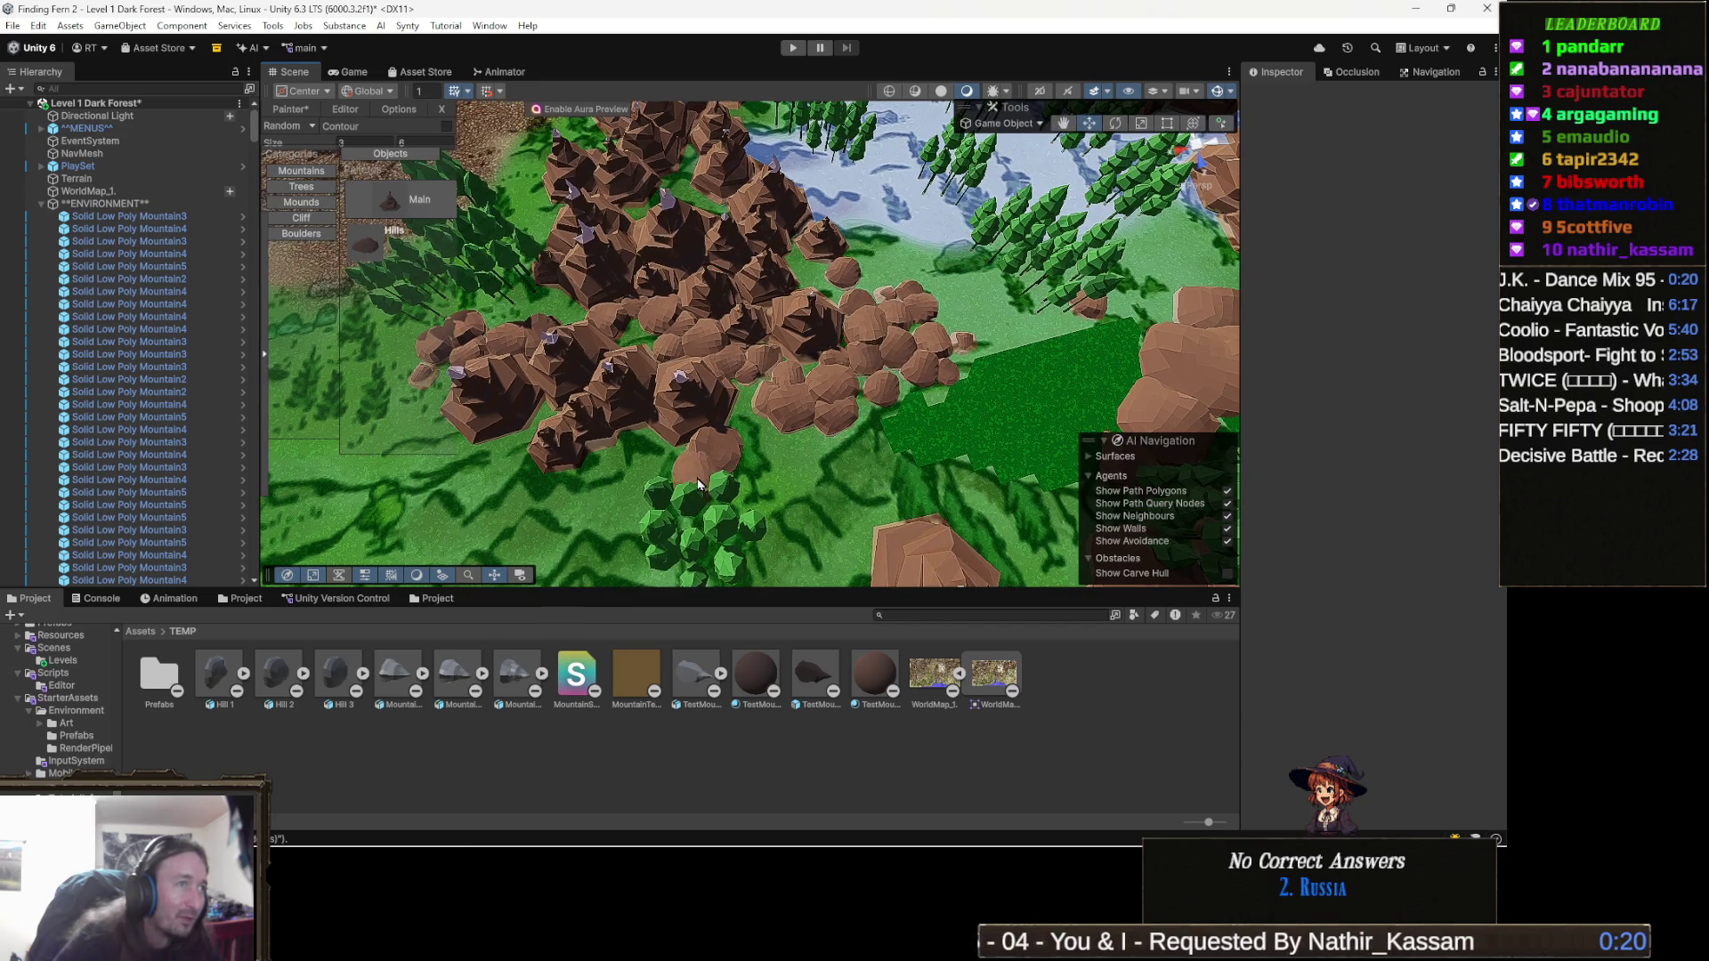
{"action": "scroll", "coordinate": [854, 391], "scroll_direction": "up", "scroll_amount": 3}
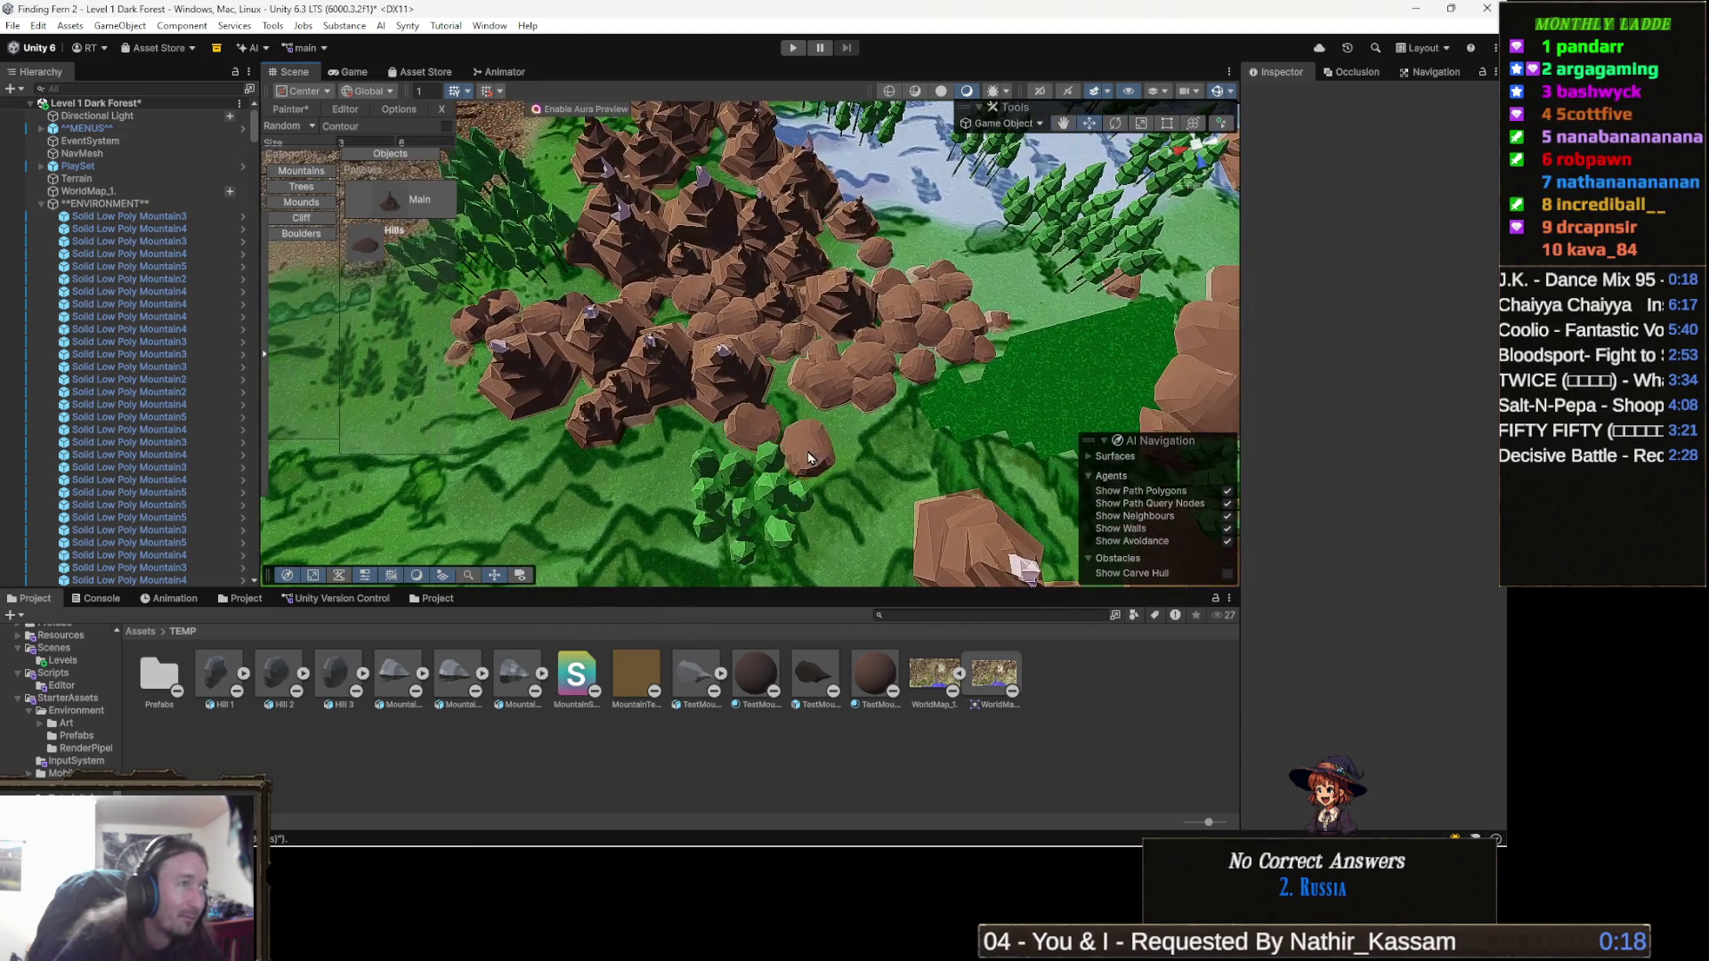
{"action": "mouse_move", "coordinate": [808, 457]}
{"action": "left_mouse_down"}
{"action": "mouse_move", "coordinate": [818, 433]}
{"action": "mouse_move", "coordinate": [785, 480]}
{"action": "mouse_move", "coordinate": [752, 419]}
{"action": "mouse_move", "coordinate": [719, 410]}
{"action": "mouse_move", "coordinate": [754, 515]}
{"action": "mouse_move", "coordinate": [717, 470]}
{"action": "mouse_move", "coordinate": [757, 481]}
{"action": "mouse_move", "coordinate": [718, 489]}
{"action": "mouse_move", "coordinate": [900, 484]}
{"action": "mouse_move", "coordinate": [804, 587]}
{"action": "mouse_move", "coordinate": [878, 481]}
{"action": "mouse_move", "coordinate": [988, 481]}
{"action": "mouse_move", "coordinate": [870, 488]}
{"action": "mouse_move", "coordinate": [771, 454]}
{"action": "left_mouse_up"}
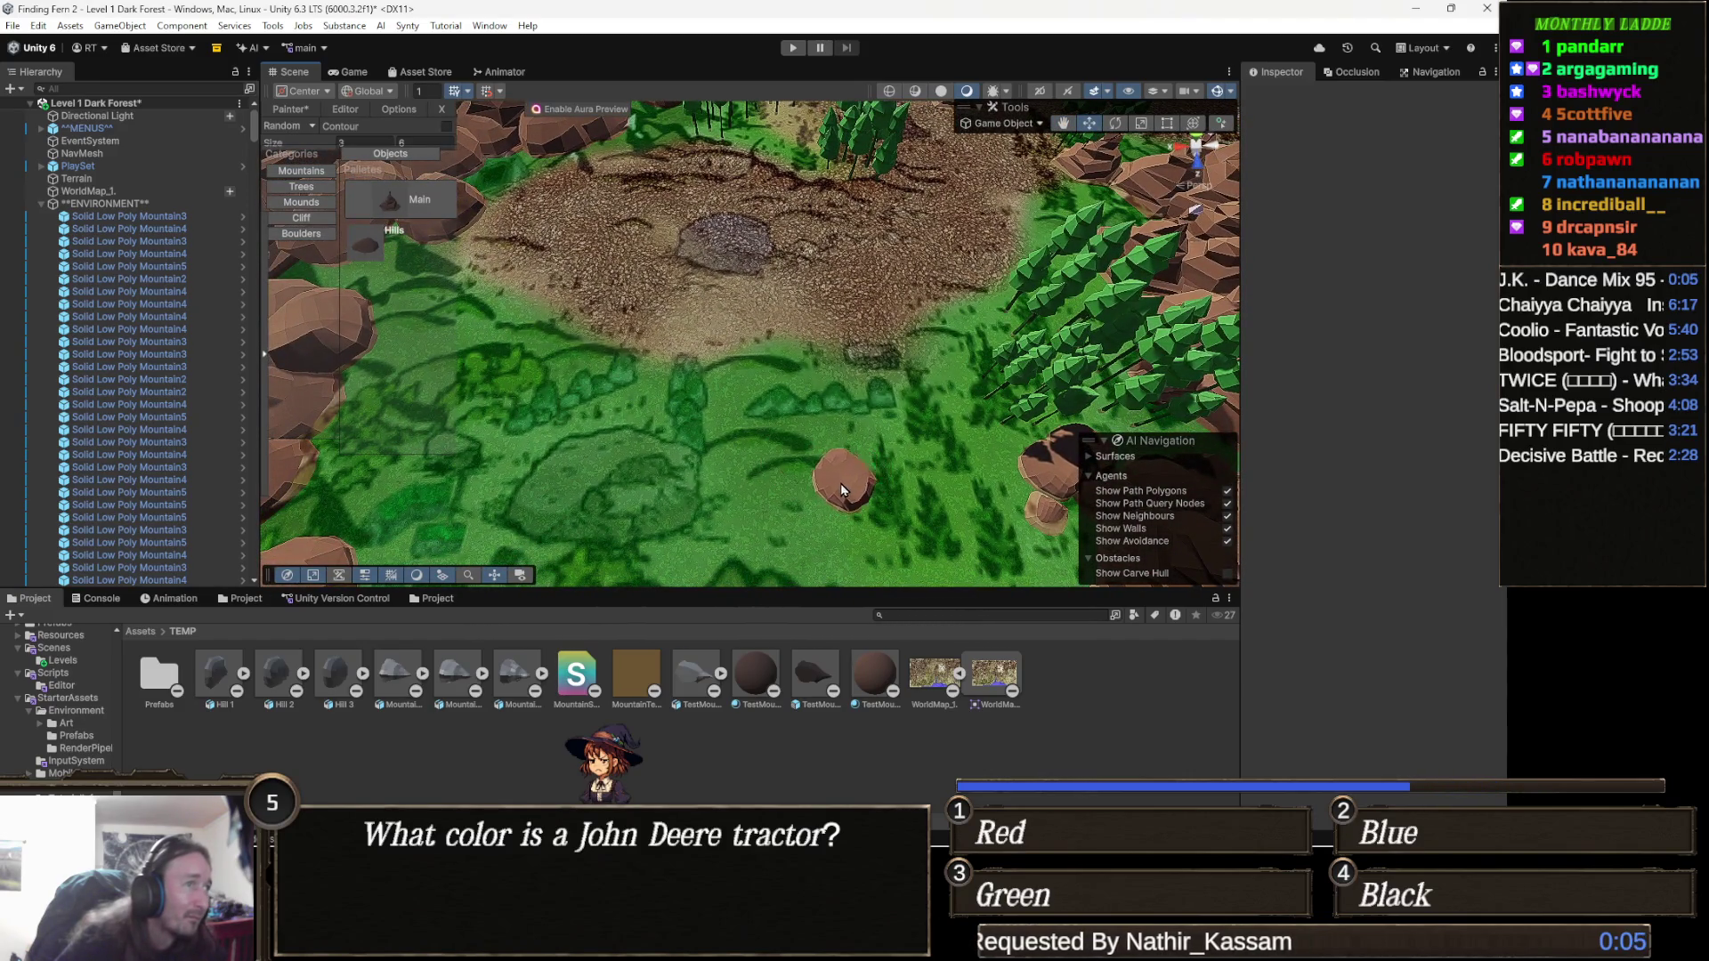
{"action": "scroll", "coordinate": [881, 476], "scroll_direction": "up", "scroll_amount": 2}
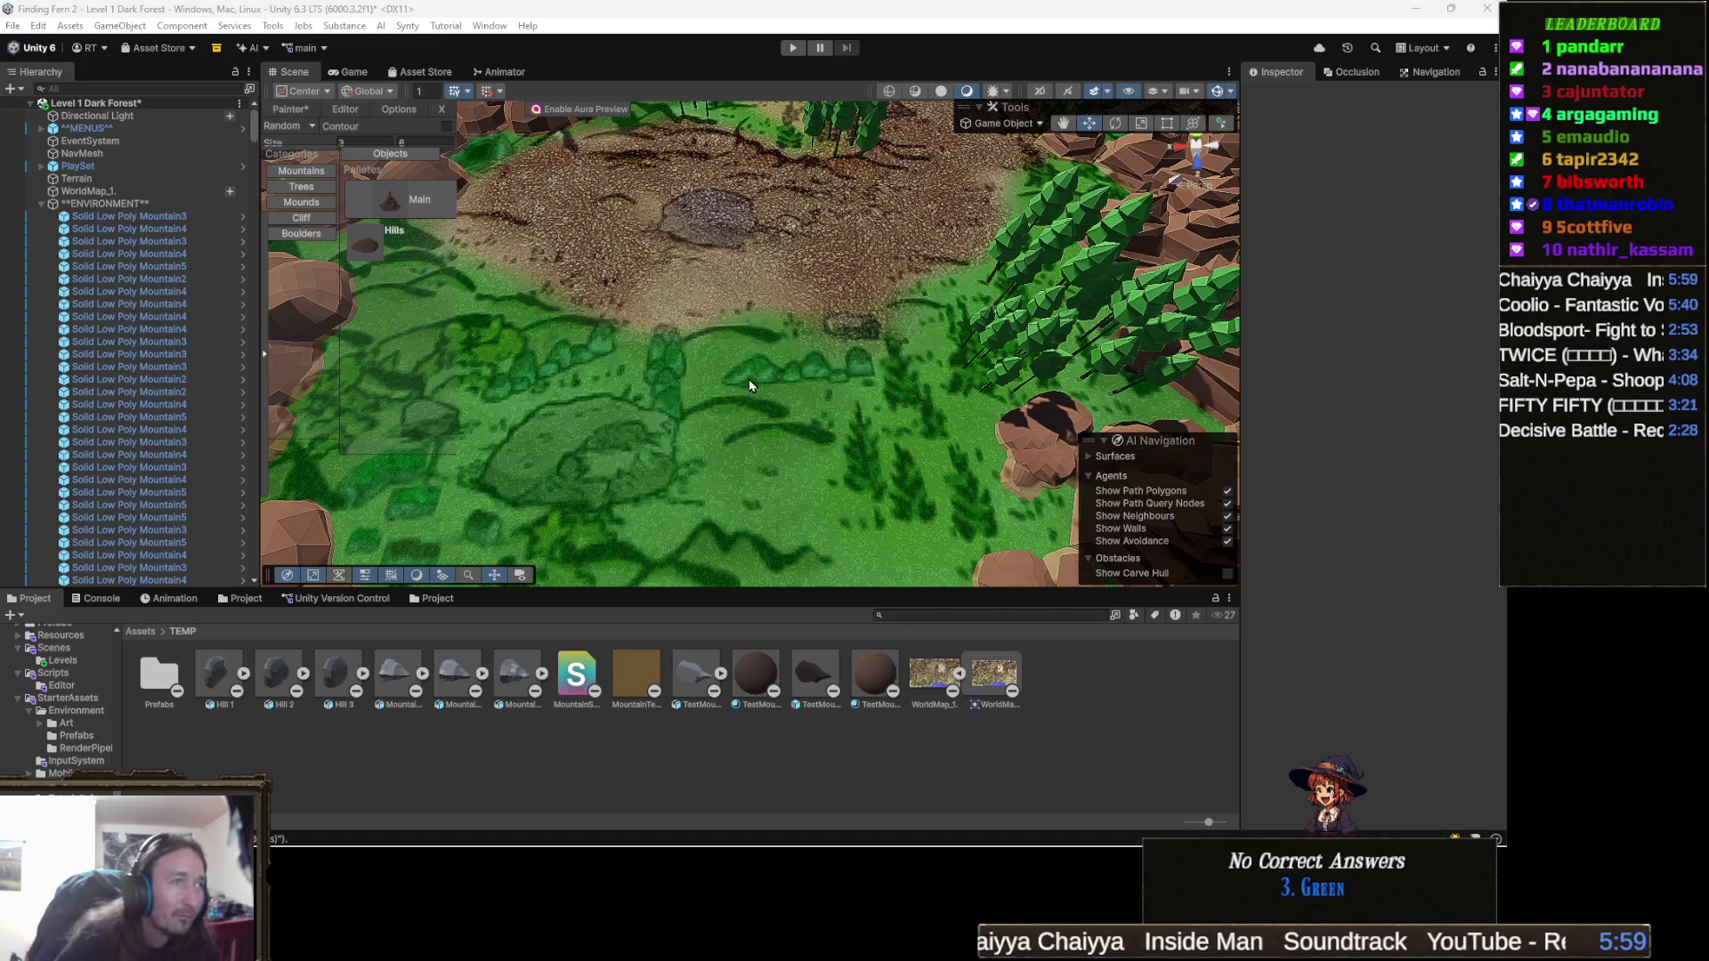
{"action": "mouse_move", "coordinate": [706, 443]}
{"action": "left_mouse_down"}
{"action": "mouse_move", "coordinate": [788, 396]}
{"action": "mouse_move", "coordinate": [750, 362]}
{"action": "left_mouse_up"}
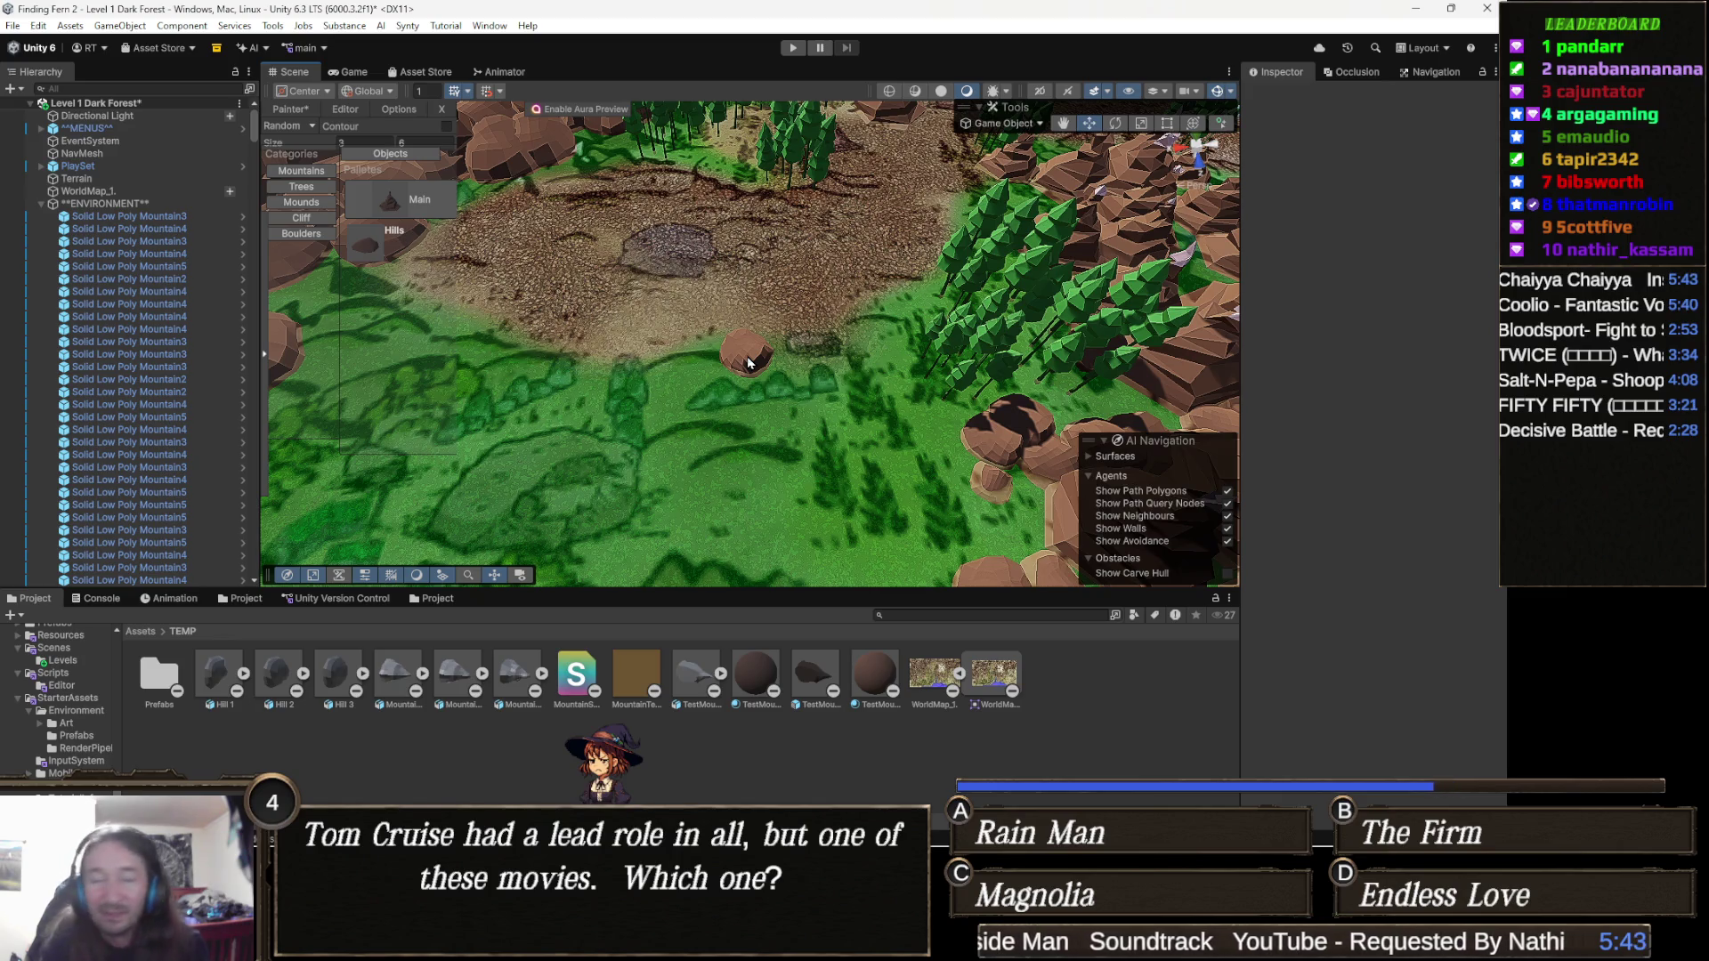
{"action": "scroll", "coordinate": [748, 351], "scroll_direction": "up", "scroll_amount": 3}
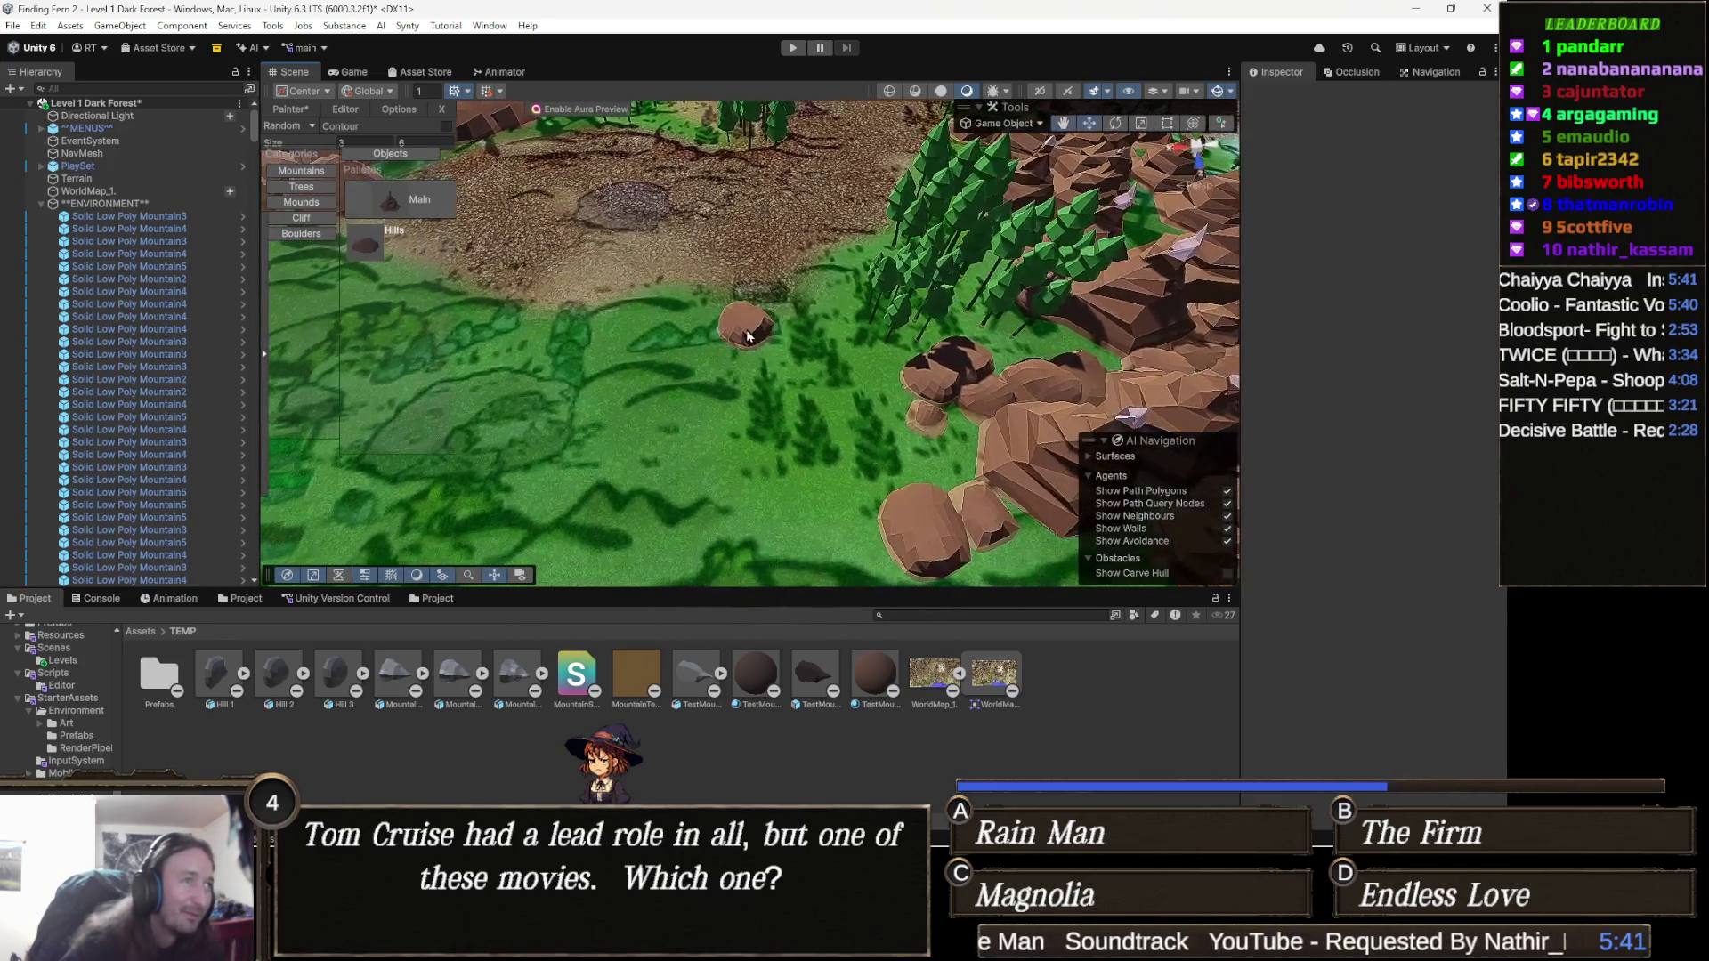
{"action": "scroll", "coordinate": [888, 311], "scroll_direction": "up", "scroll_amount": 3}
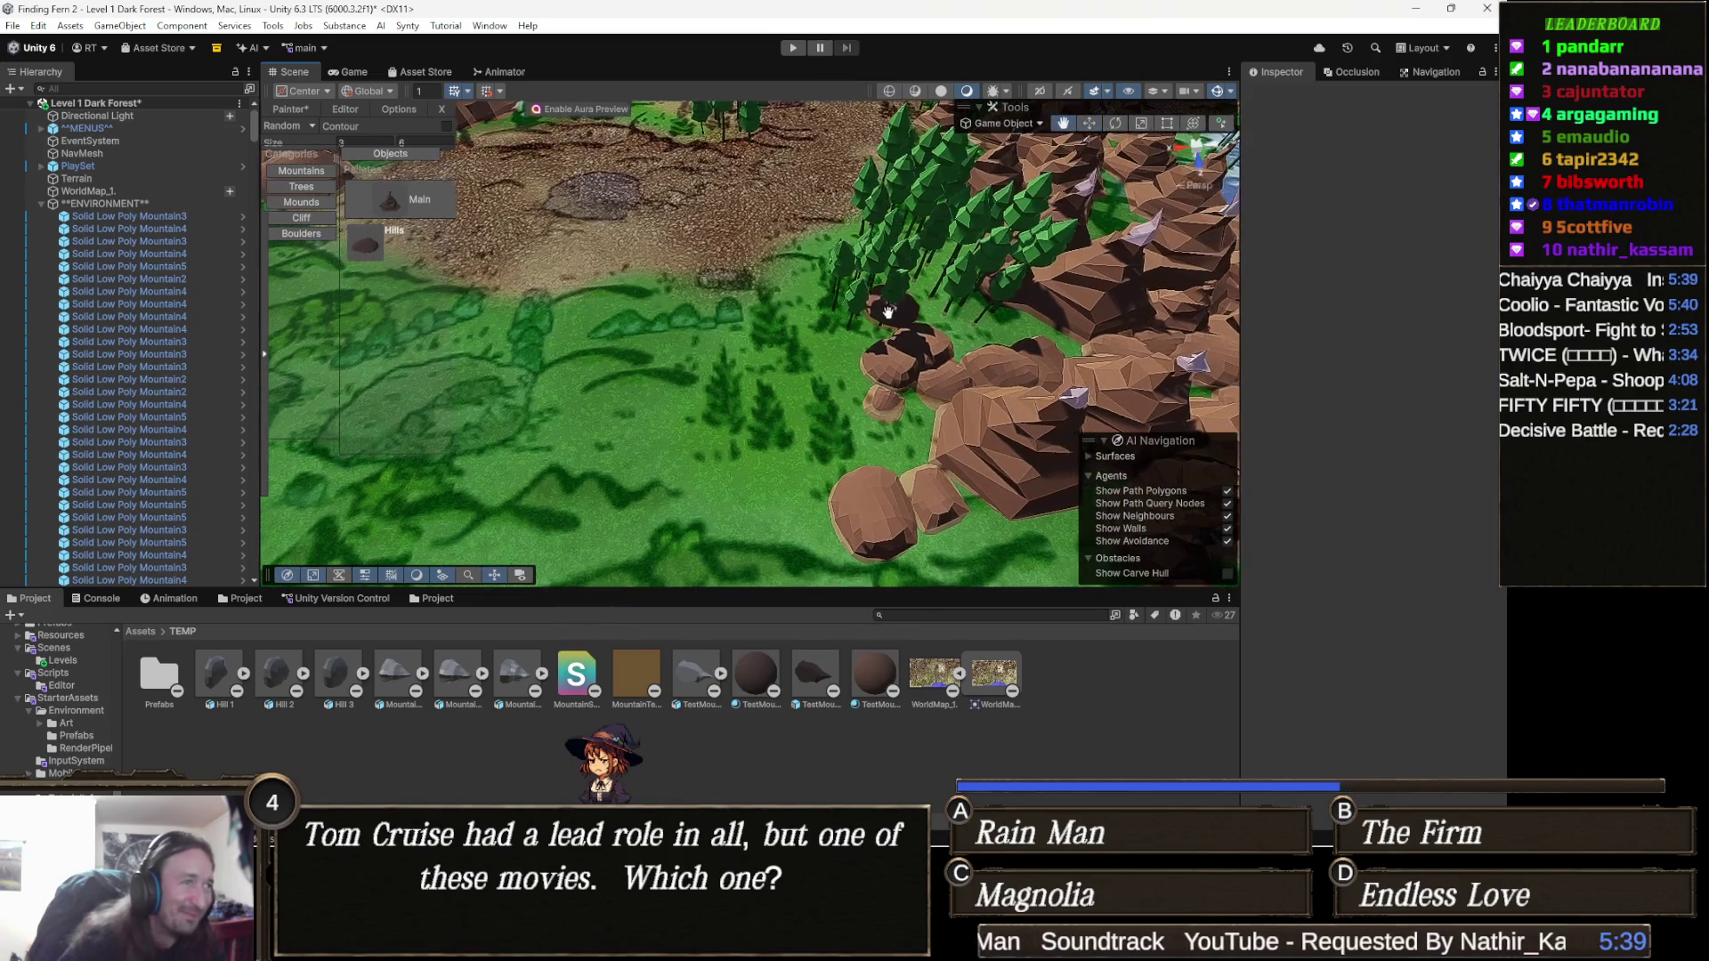
{"action": "scroll", "coordinate": [888, 311], "scroll_direction": "down", "scroll_amount": 5}
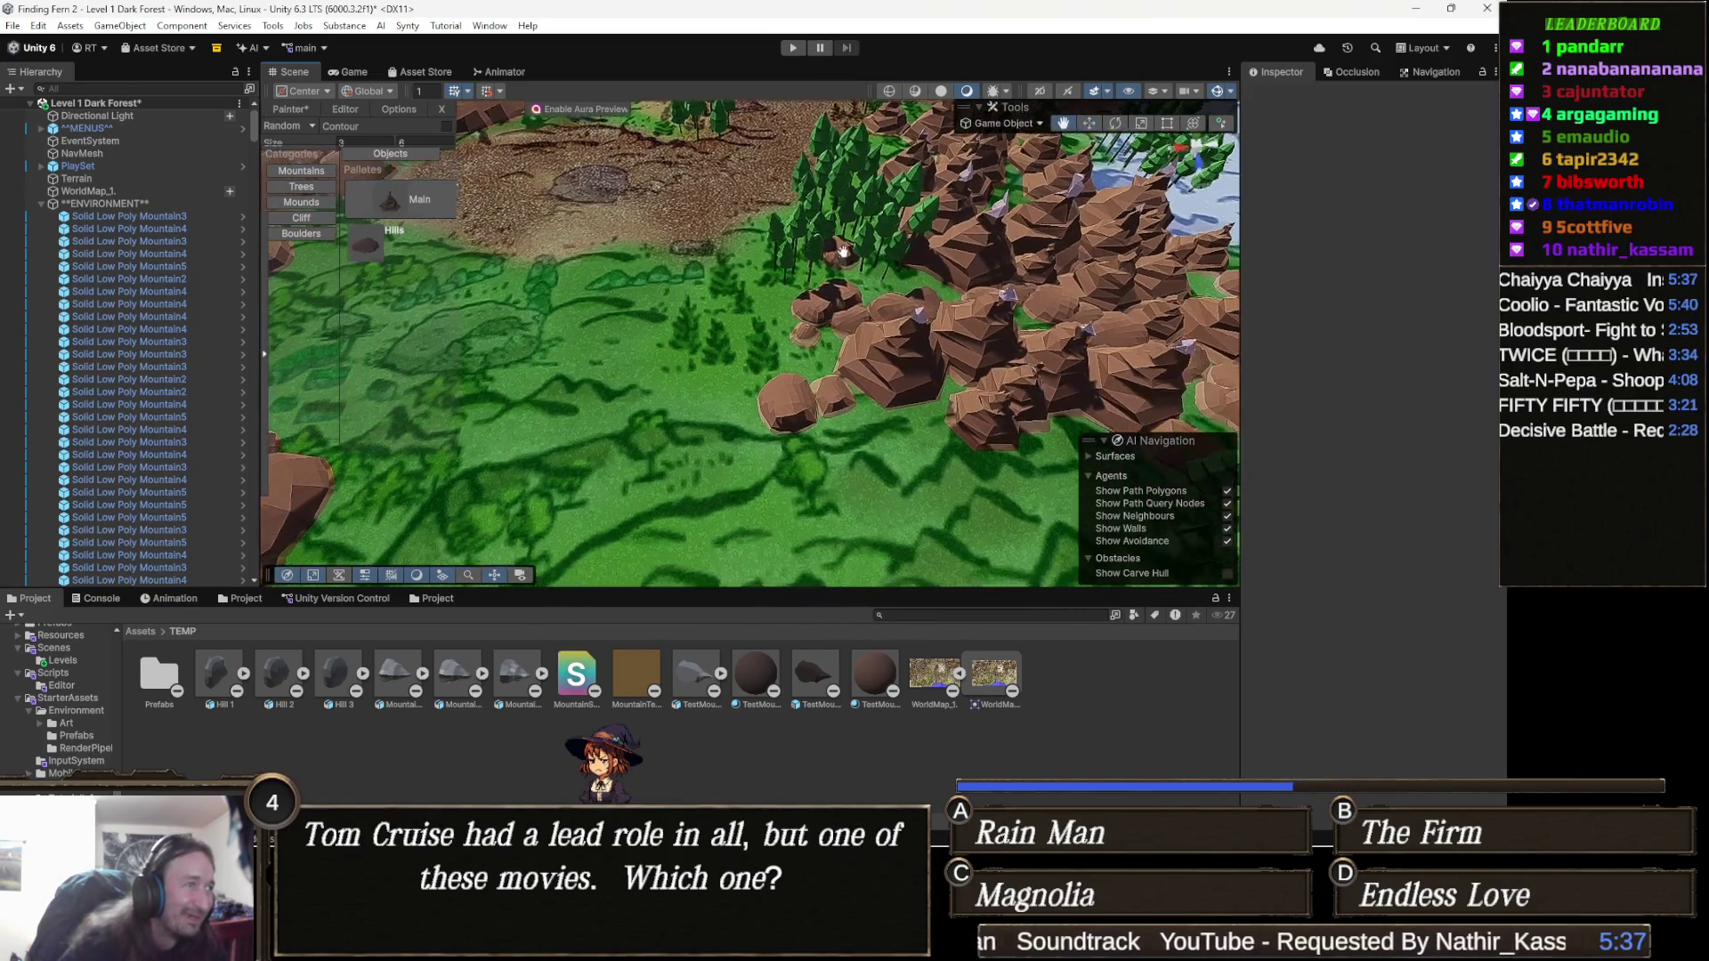
Choose the Hills rocks with a 0.3 minimum size and shift a small rock up-right.
{"action": "left_click", "coordinate": [417, 209]}
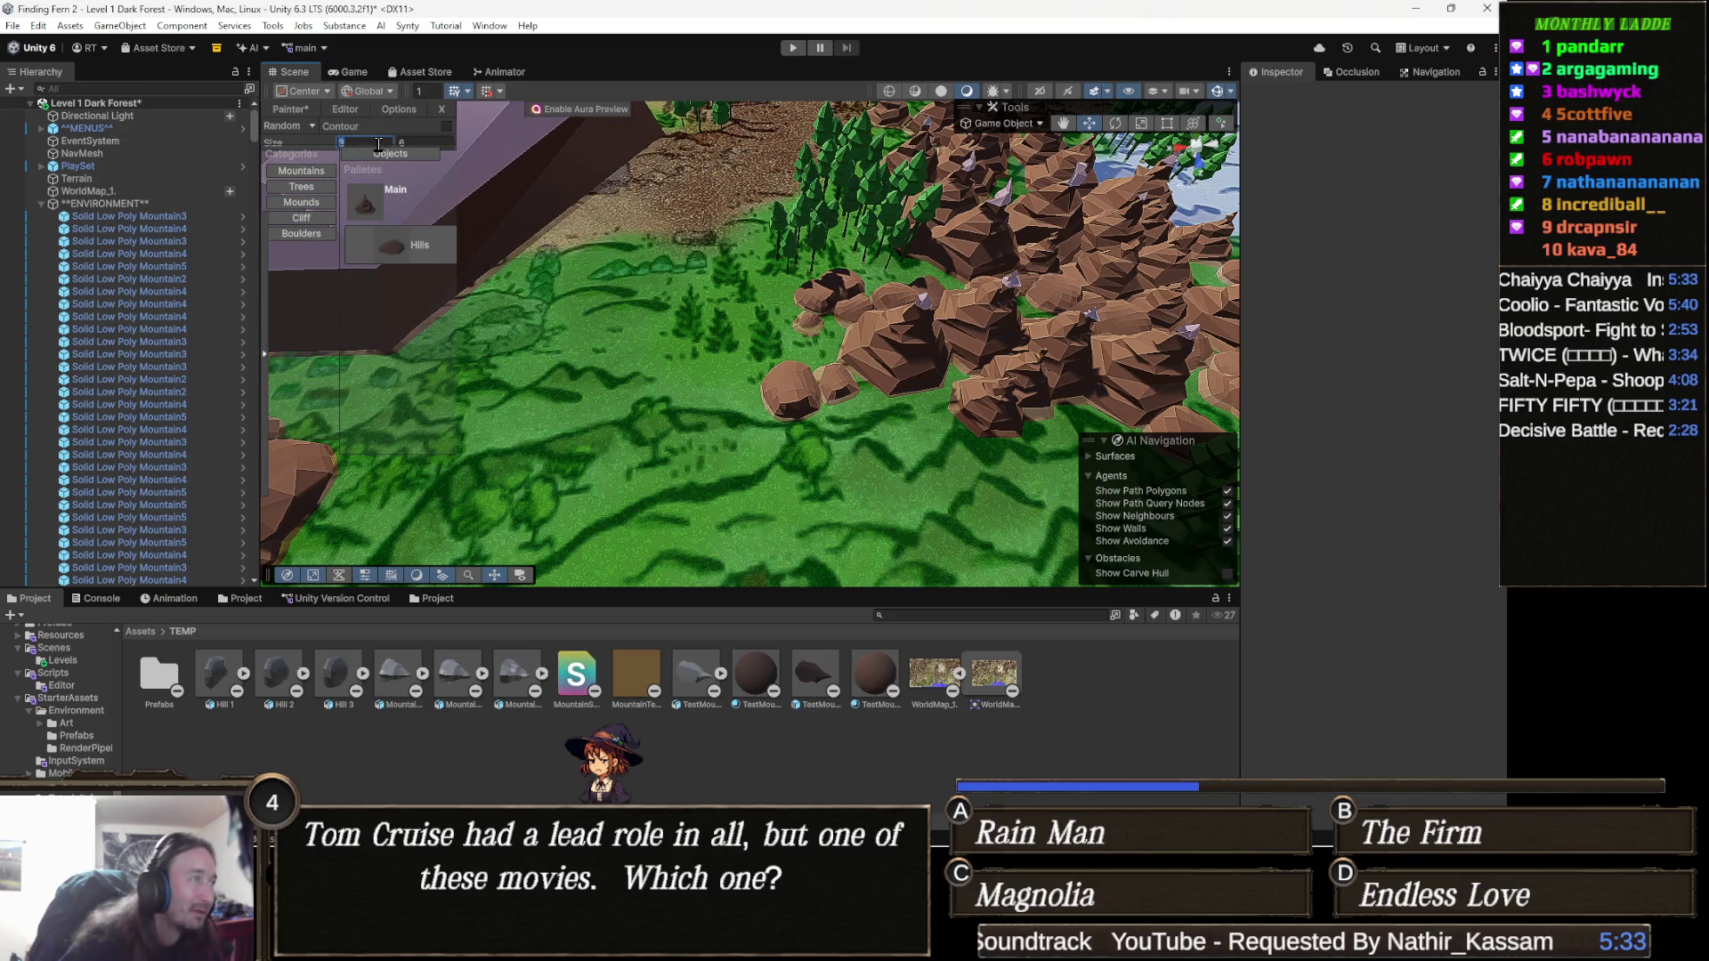
{"action": "type", "text": "0.3"}
{"action": "key", "text": "Tab"}
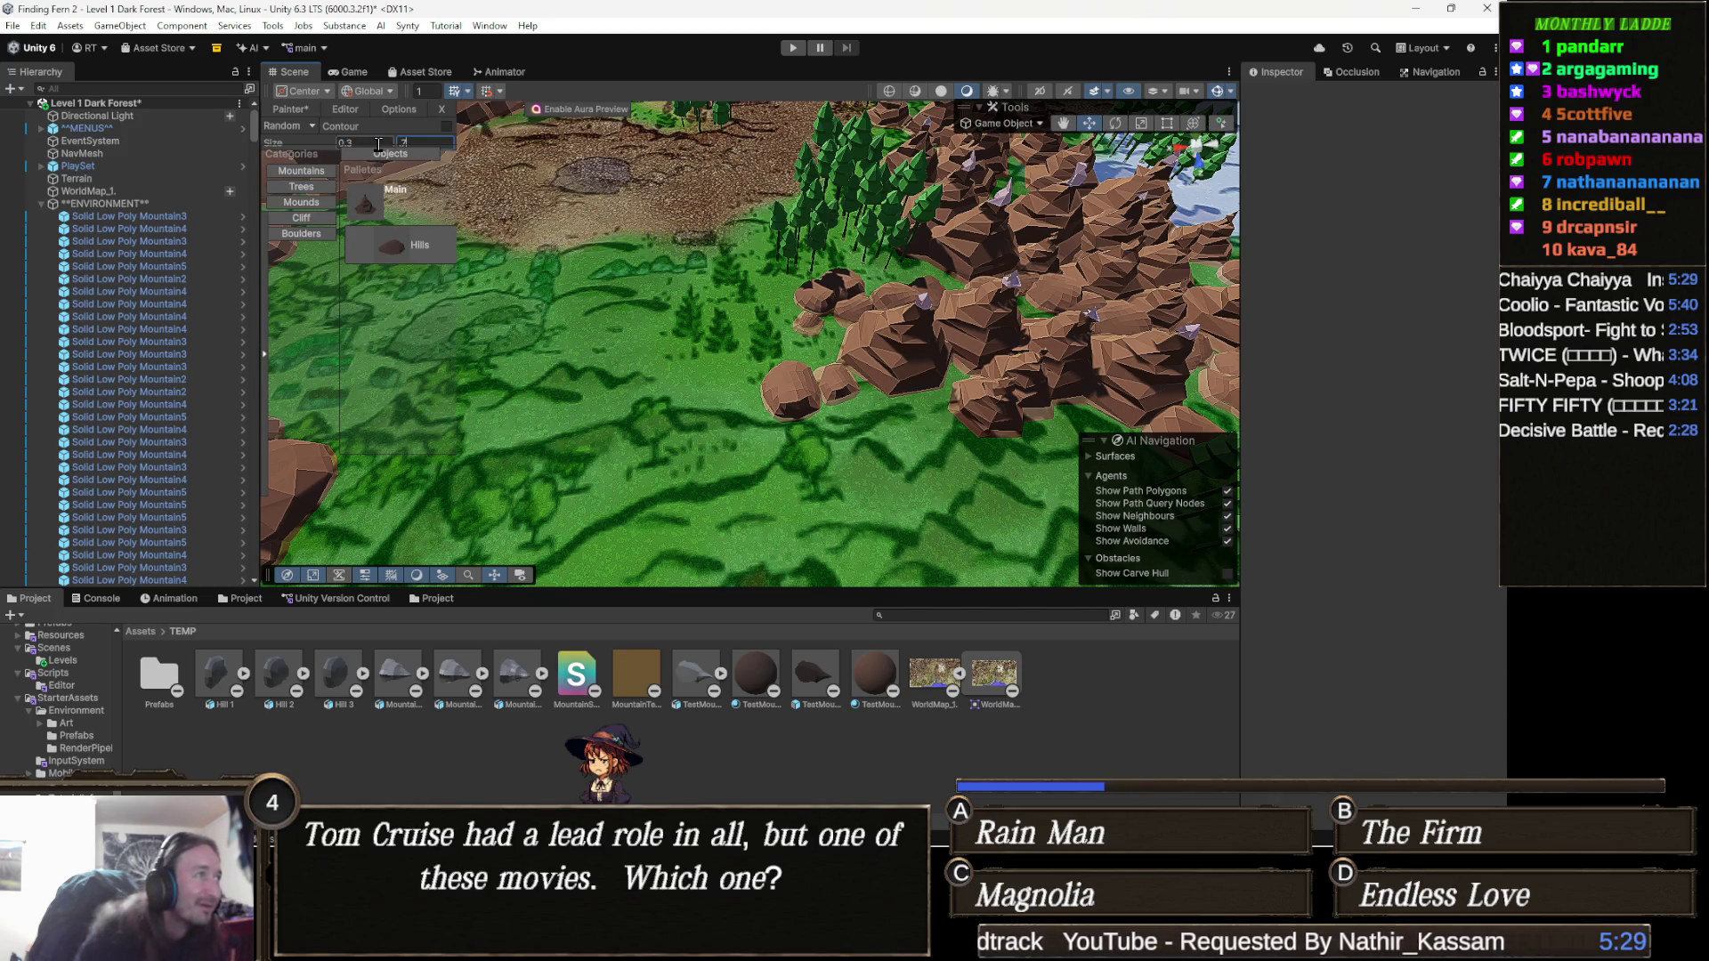
{"action": "mouse_move", "coordinate": [712, 293]}
{"action": "left_mouse_down"}
{"action": "mouse_move", "coordinate": [728, 307]}
{"action": "mouse_move", "coordinate": [709, 278]}
{"action": "mouse_move", "coordinate": [725, 317]}
{"action": "mouse_move", "coordinate": [706, 324]}
{"action": "mouse_move", "coordinate": [921, 327]}
{"action": "mouse_move", "coordinate": [712, 285]}
{"action": "mouse_move", "coordinate": [721, 340]}
{"action": "mouse_move", "coordinate": [570, 307]}
{"action": "mouse_move", "coordinate": [591, 298]}
{"action": "mouse_move", "coordinate": [484, 363]}
{"action": "mouse_move", "coordinate": [466, 460]}
{"action": "mouse_move", "coordinate": [686, 400]}
{"action": "mouse_move", "coordinate": [900, 400]}
{"action": "mouse_move", "coordinate": [885, 417]}
{"action": "mouse_move", "coordinate": [816, 359]}
{"action": "mouse_move", "coordinate": [735, 390]}
{"action": "left_mouse_up"}
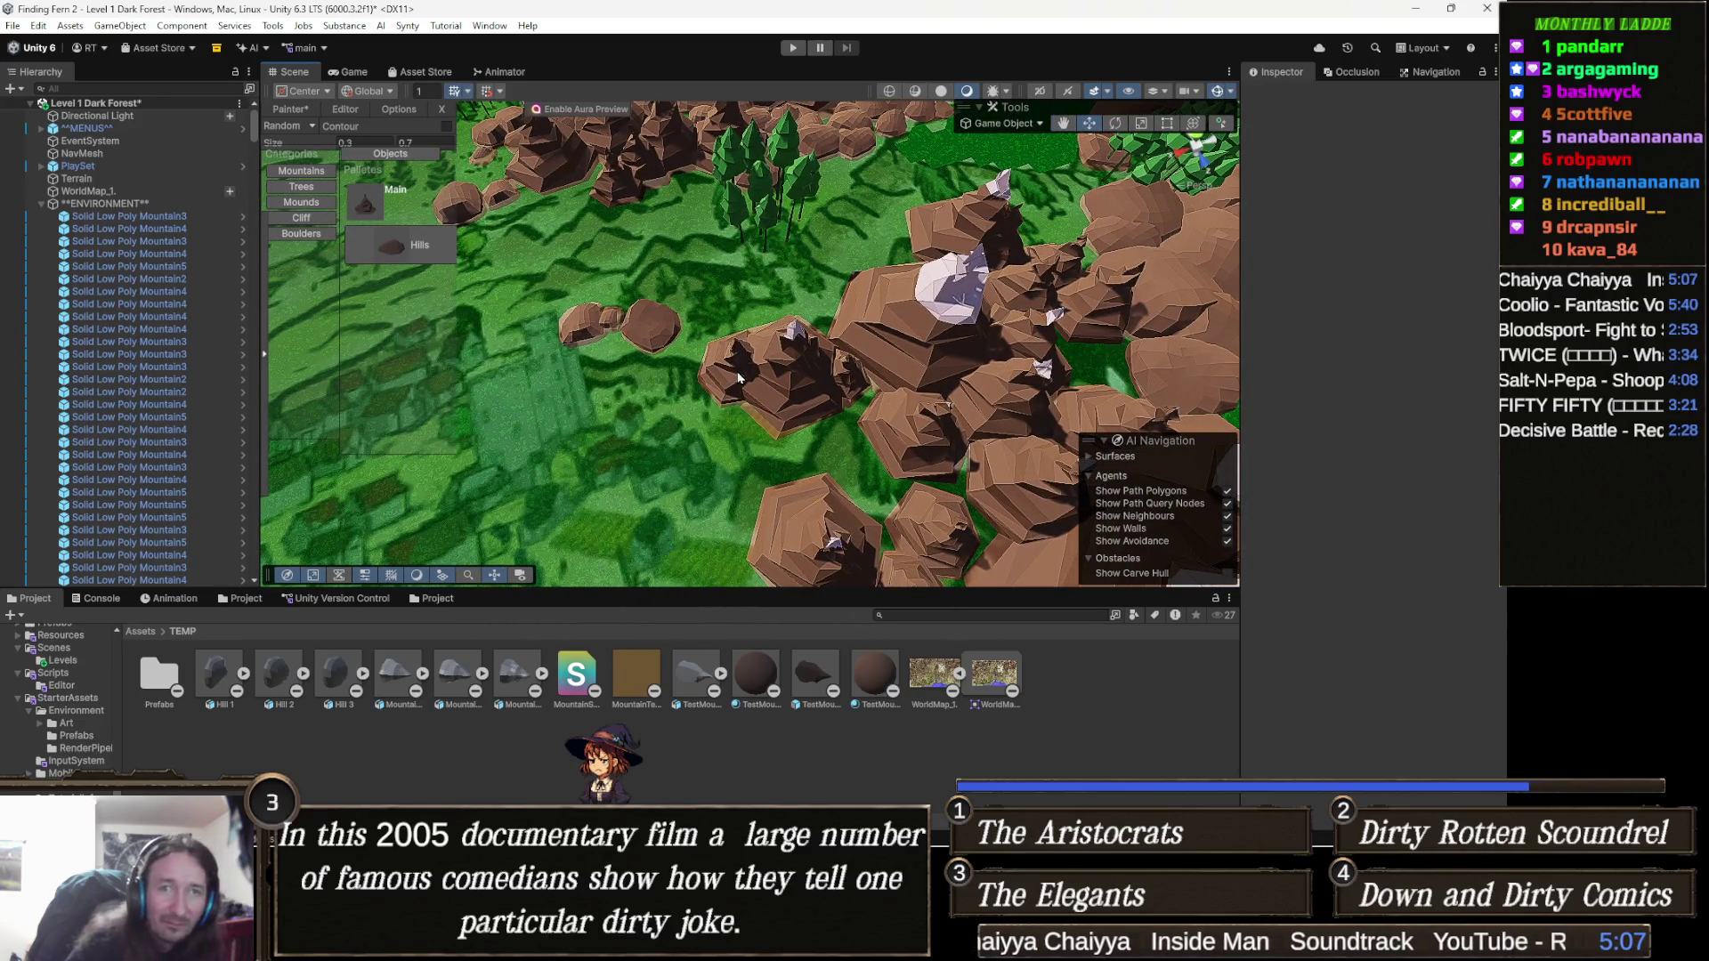
{"action": "mouse_move", "coordinate": [723, 362]}
{"action": "left_mouse_down"}
{"action": "mouse_move", "coordinate": [756, 343]}
{"action": "mouse_move", "coordinate": [786, 233]}
{"action": "mouse_move", "coordinate": [825, 253]}
{"action": "left_mouse_up"}
{"action": "scroll", "coordinate": [810, 276], "scroll_direction": "down", "scroll_amount": 5}
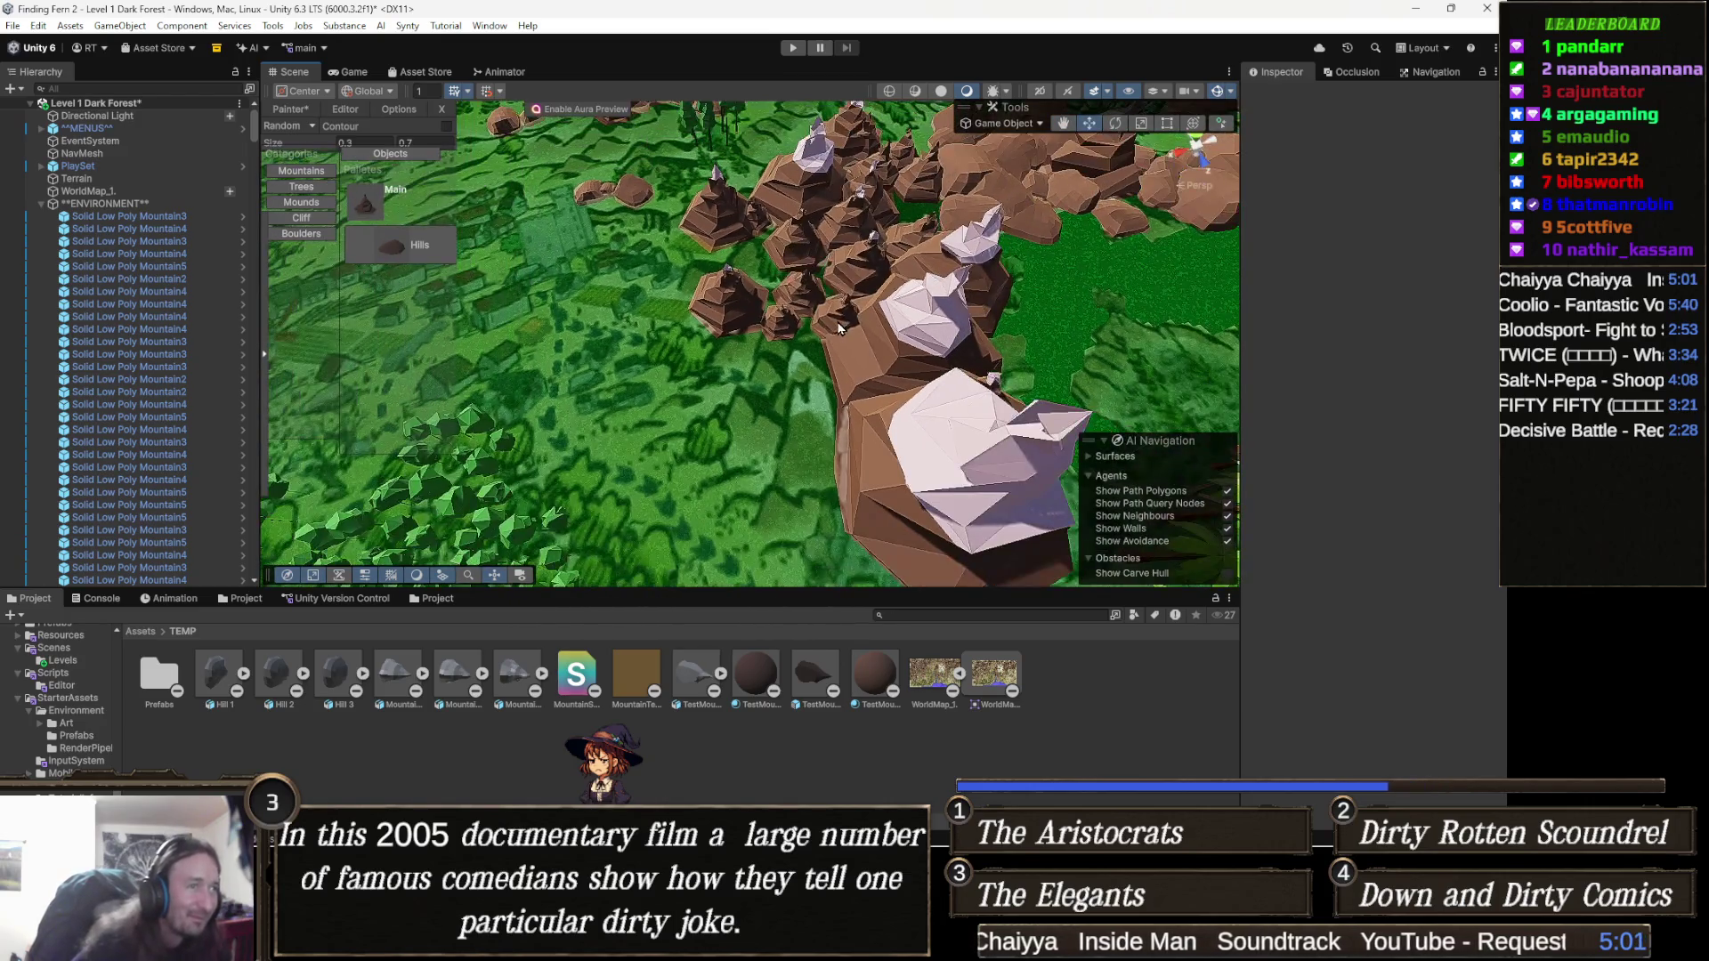
{"action": "scroll", "coordinate": [780, 321], "scroll_direction": "down", "scroll_amount": 5}
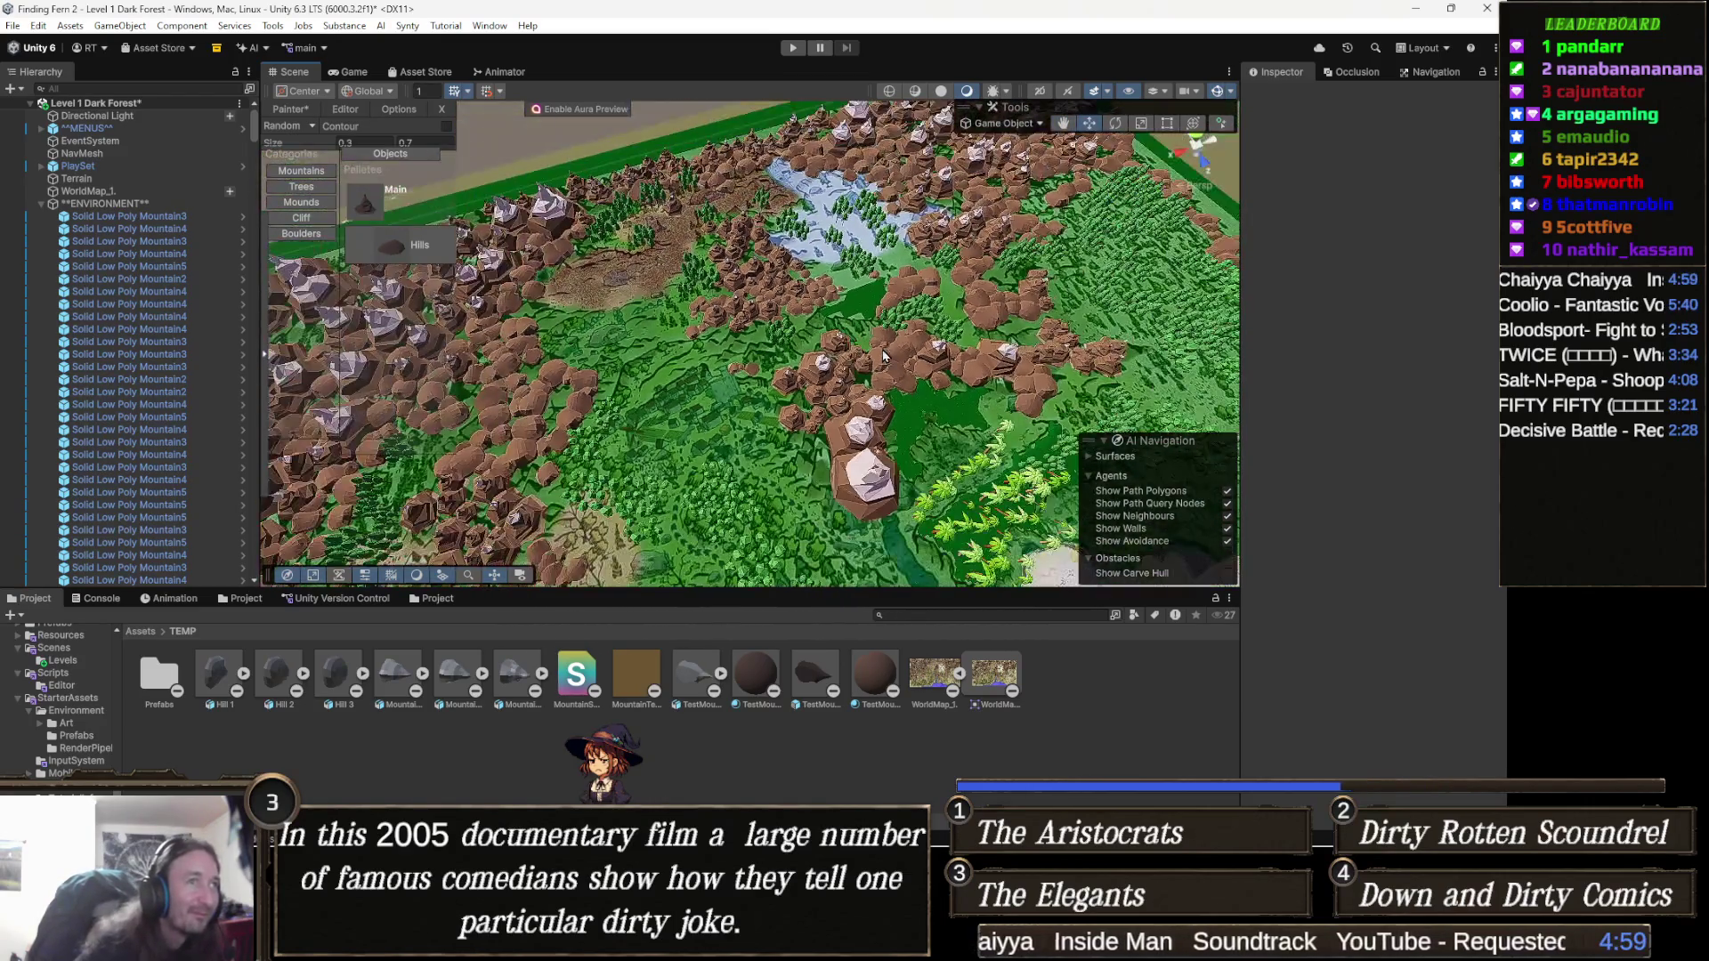
{"action": "scroll", "coordinate": [795, 354], "scroll_direction": "up", "scroll_amount": 5}
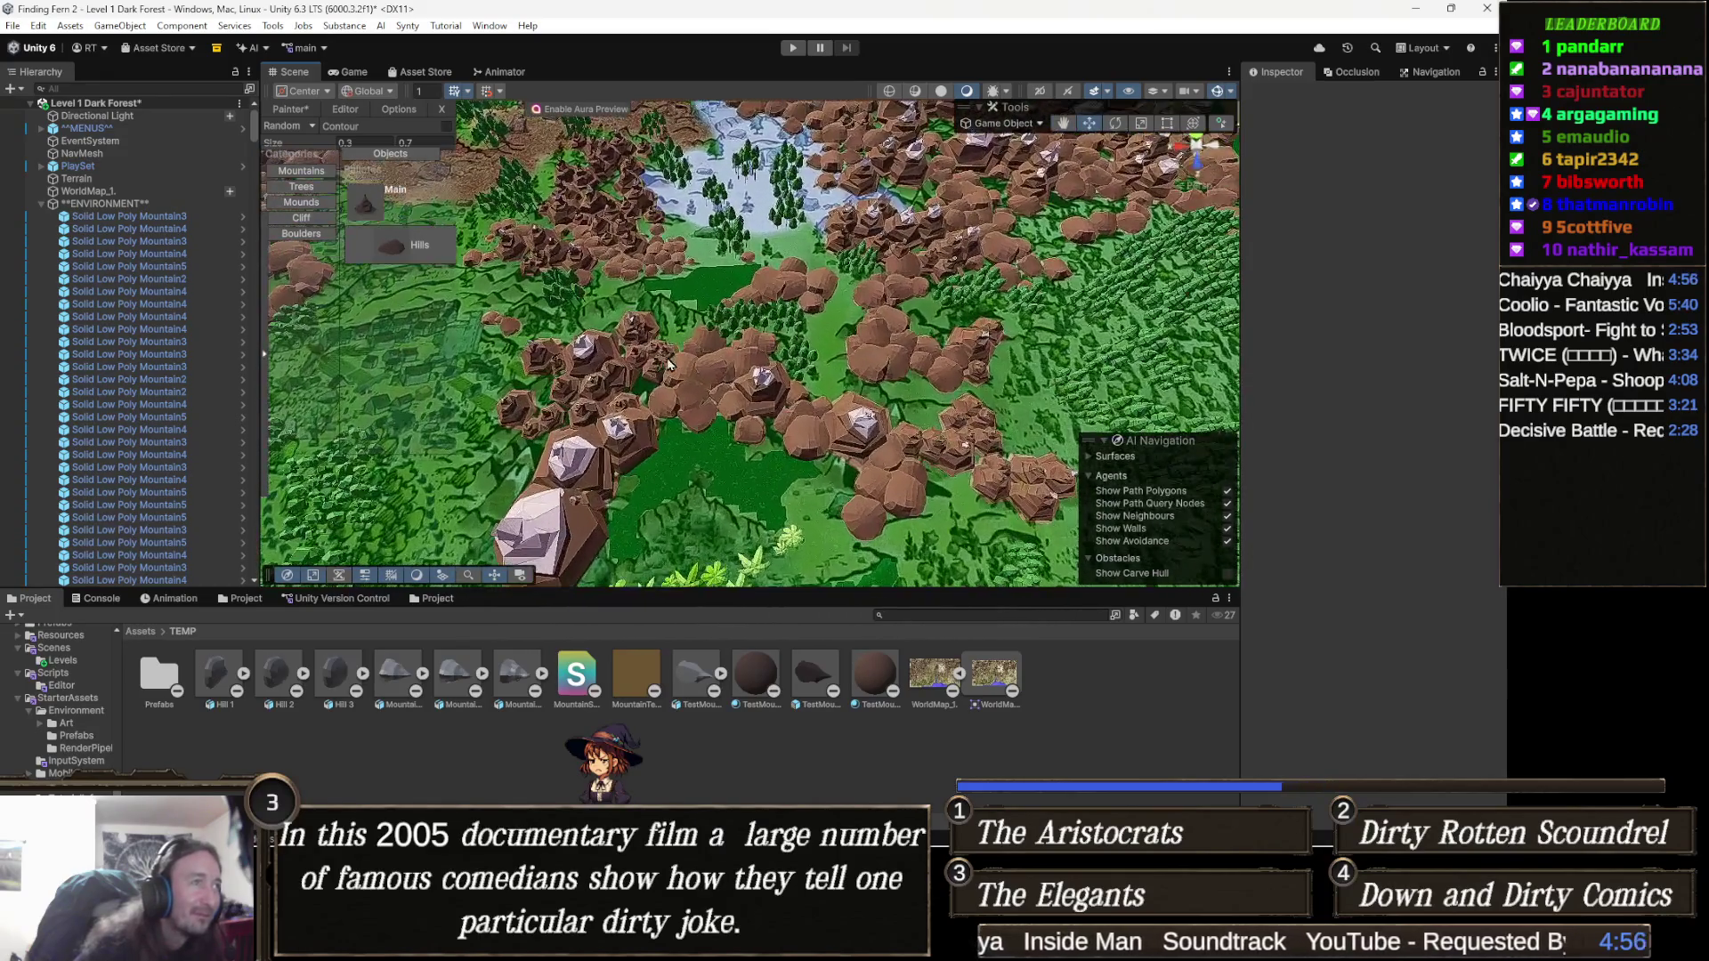
{"action": "scroll", "coordinate": [670, 363], "scroll_direction": "up", "scroll_amount": 5}
{"action": "scroll", "coordinate": [570, 338], "scroll_direction": "up", "scroll_amount": 2}
{"action": "scroll", "coordinate": [756, 316], "scroll_direction": "up", "scroll_amount": 5}
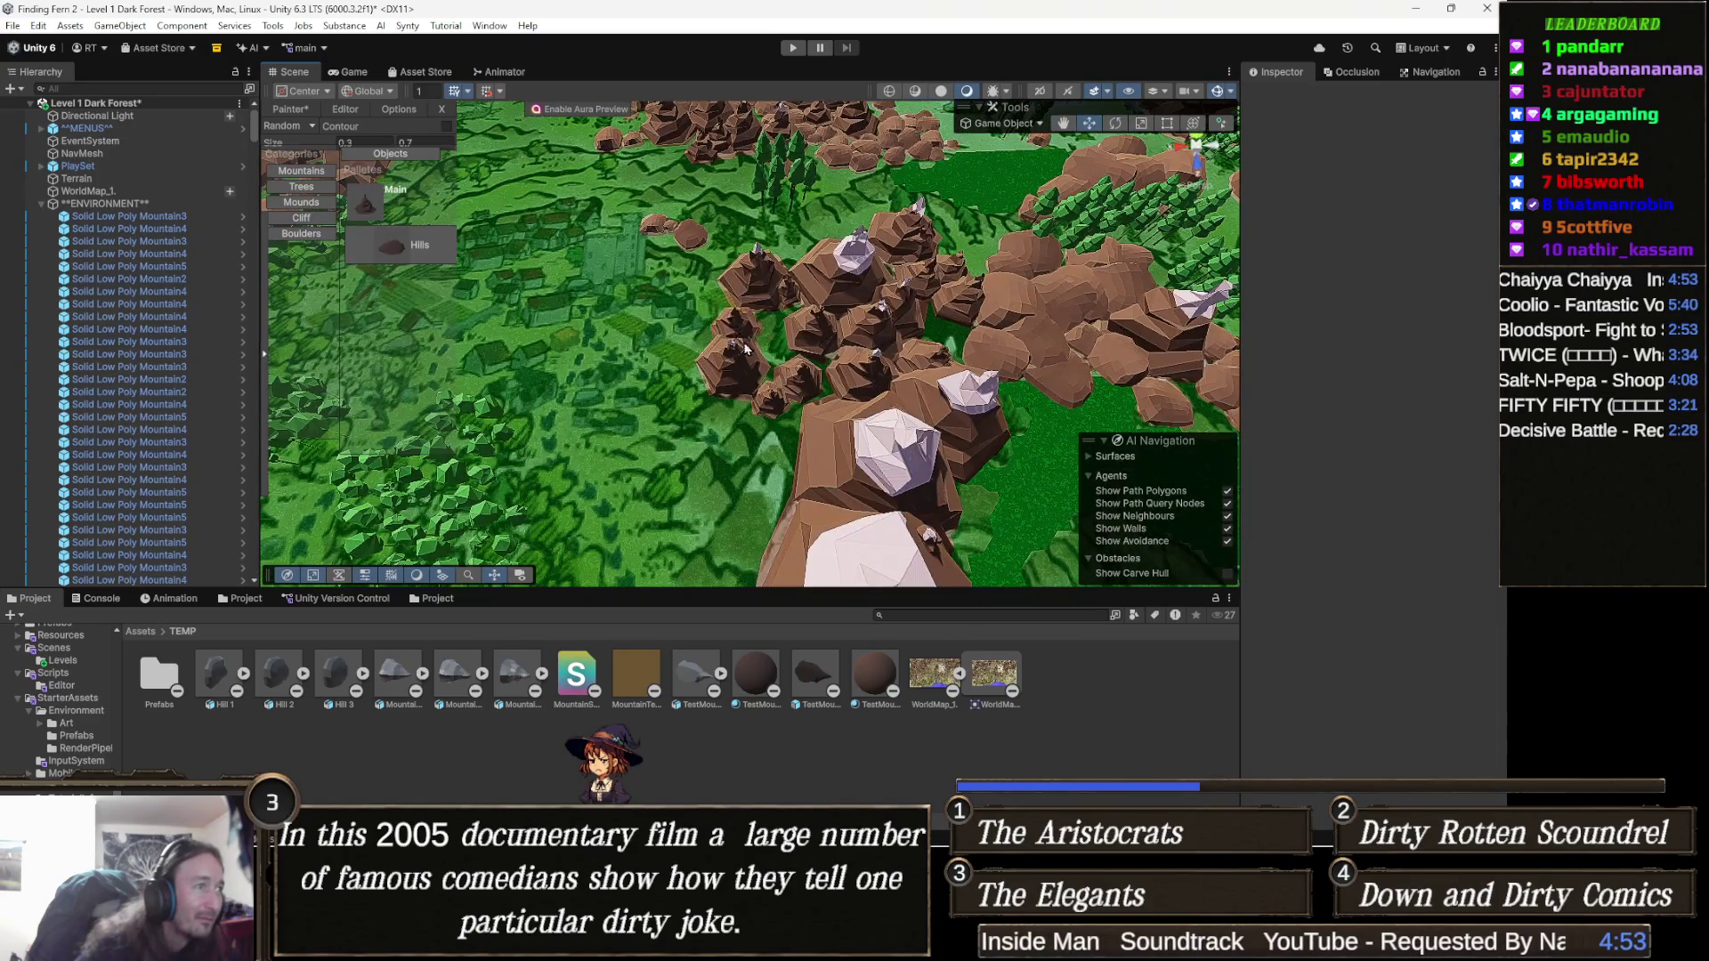
Paint a trail of small rocks across the grass up to the larger cluster.
{"action": "left_click", "coordinate": [755, 409]}
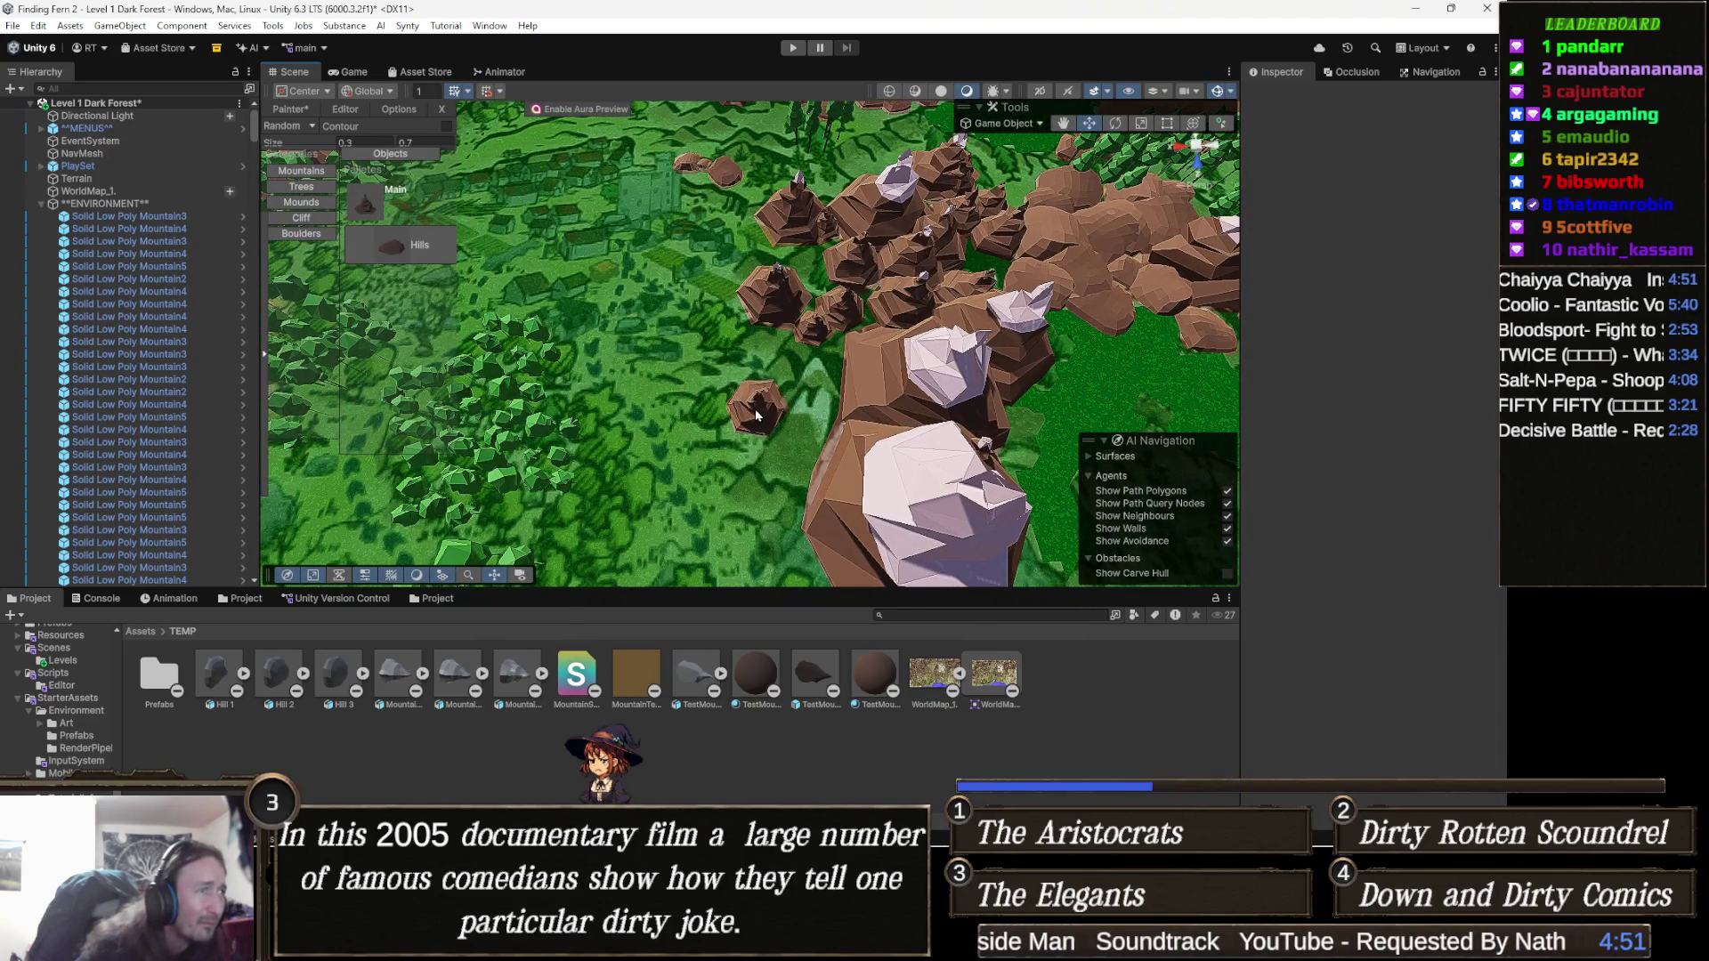
{"action": "left_click", "coordinate": [799, 452]}
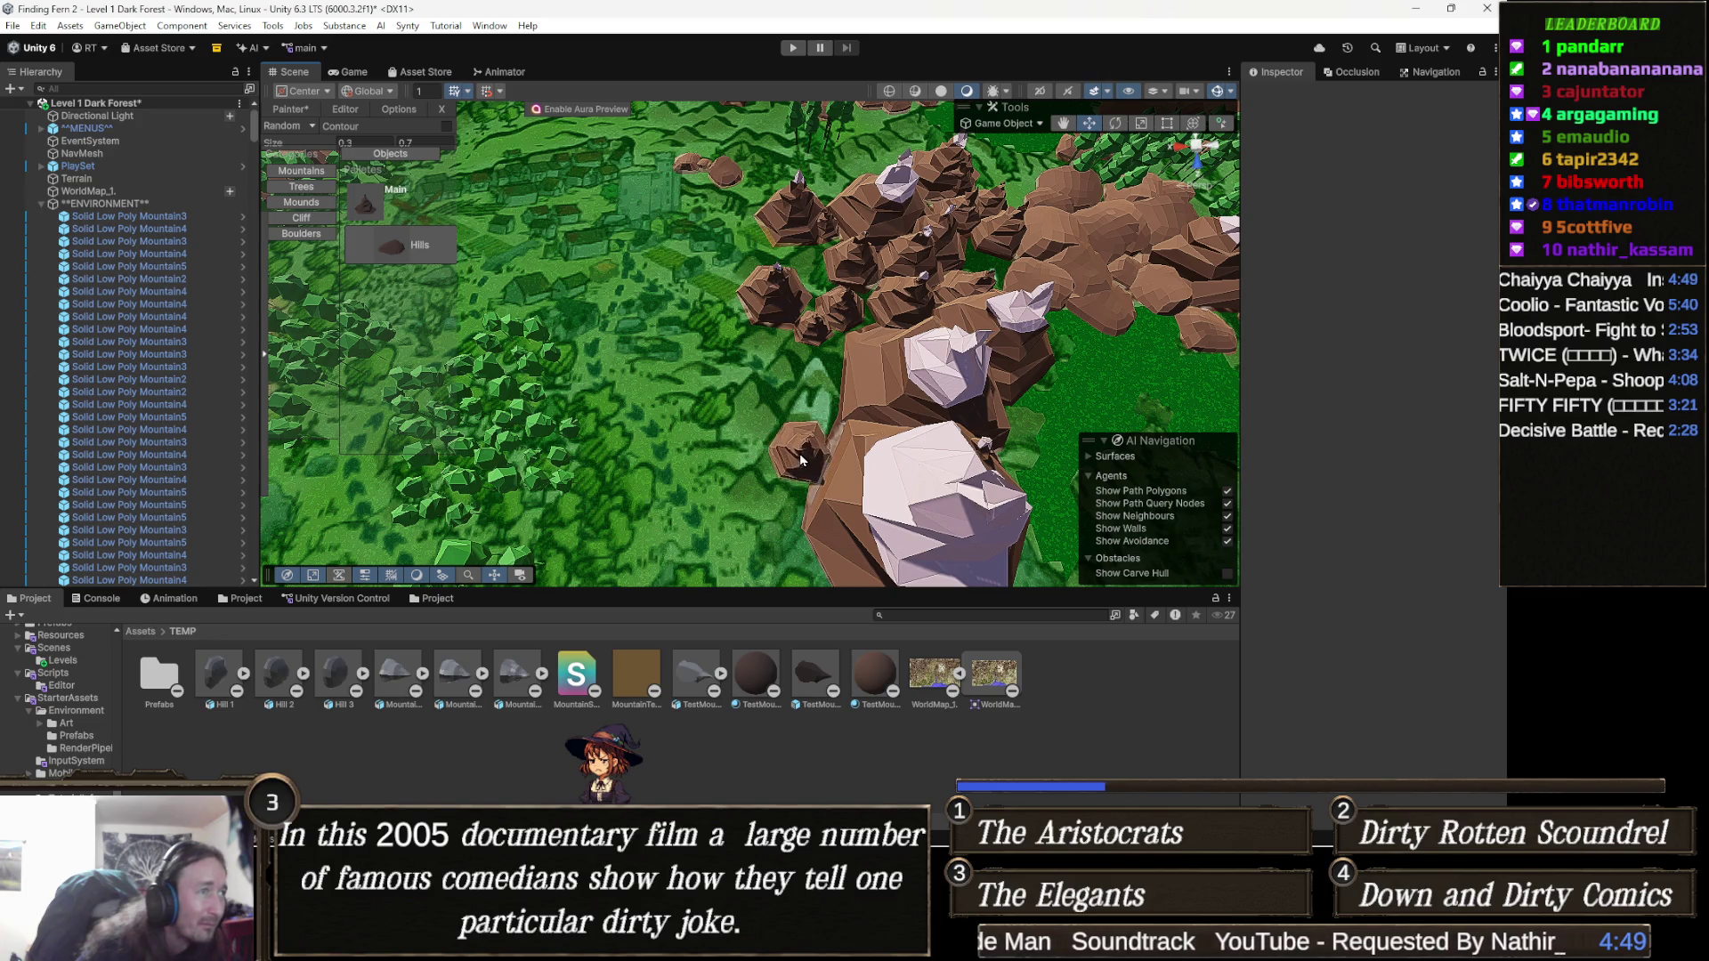
{"action": "left_click_drag", "start_coordinate": [755, 439], "coordinate": [819, 346]}
{"action": "left_click", "coordinate": [752, 349]}
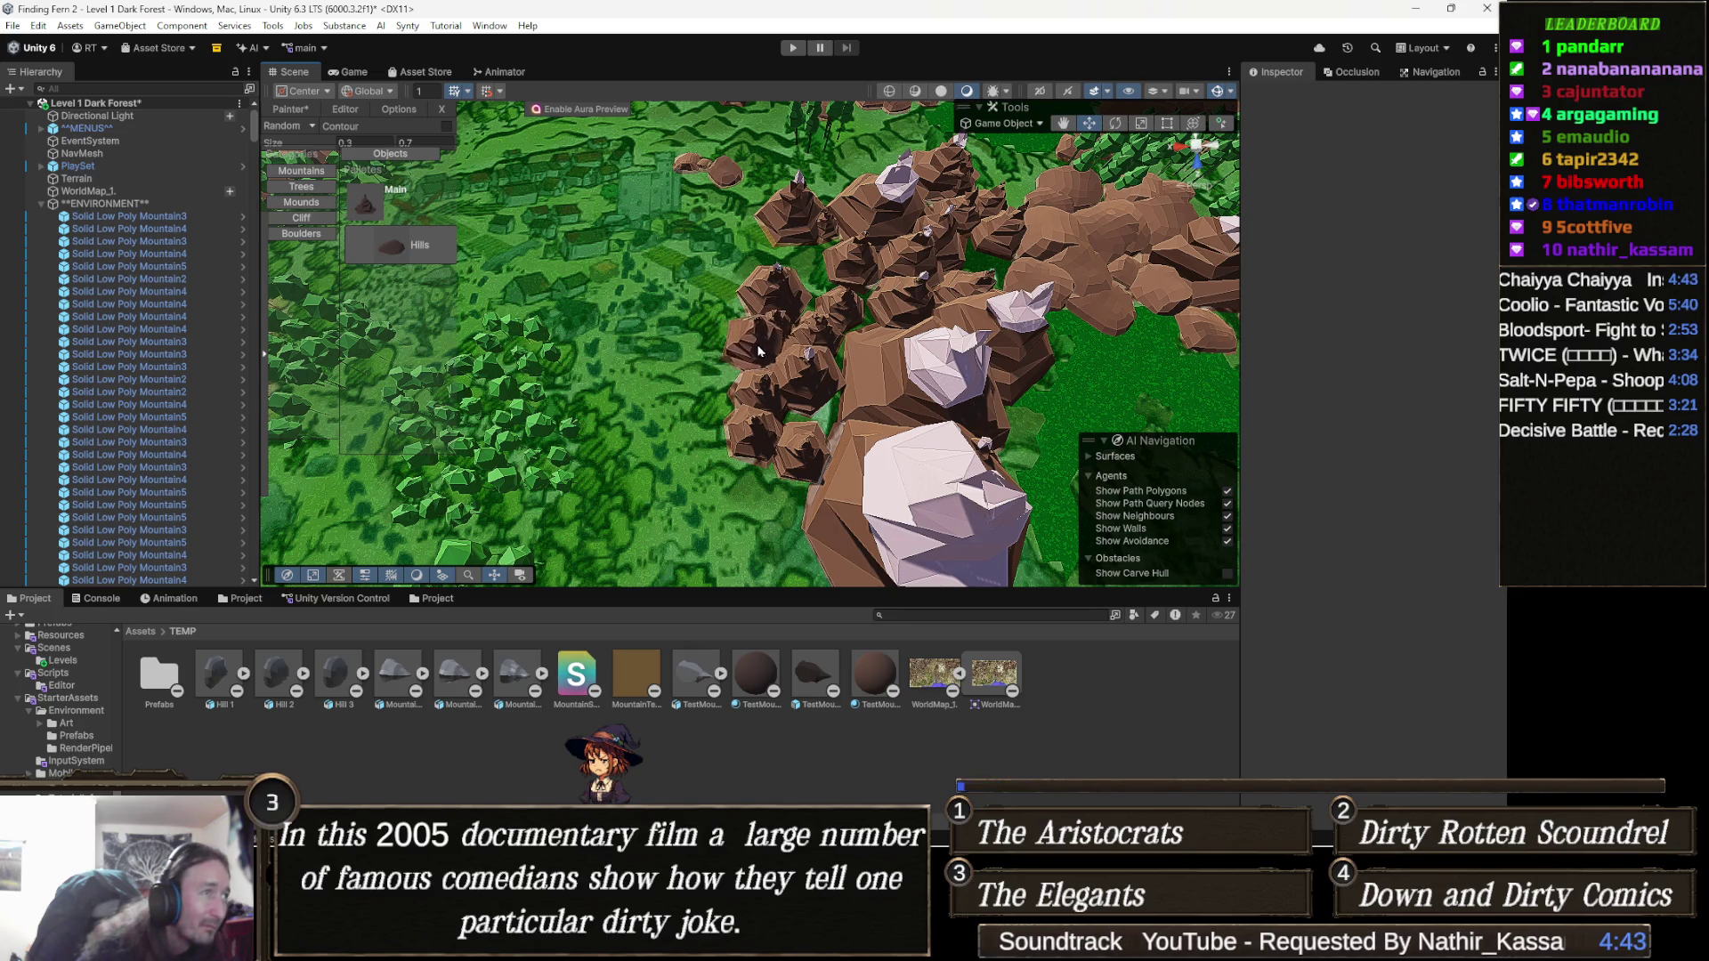
{"action": "mouse_move", "coordinate": [785, 325]}
{"action": "left_mouse_down"}
{"action": "mouse_move", "coordinate": [671, 286]}
{"action": "mouse_move", "coordinate": [694, 294]}
{"action": "mouse_move", "coordinate": [744, 393]}
{"action": "mouse_move", "coordinate": [653, 418]}
{"action": "left_mouse_up"}
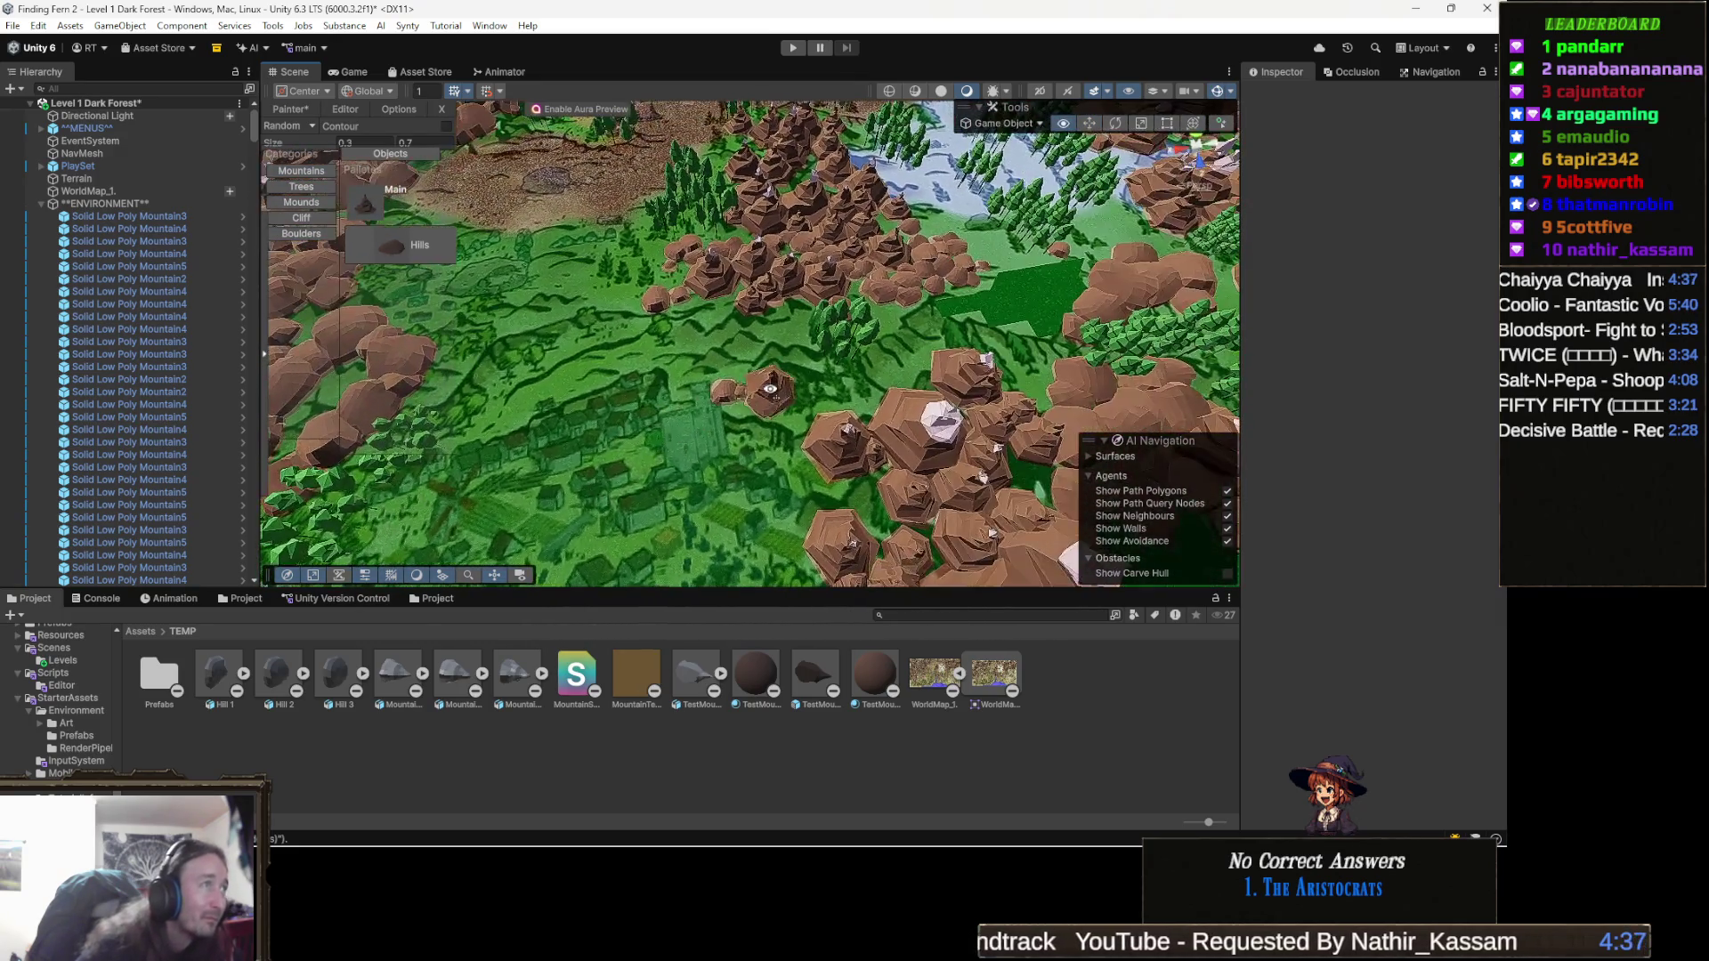
{"action": "left_click_drag", "start_coordinate": [770, 389], "coordinate": [783, 396]}
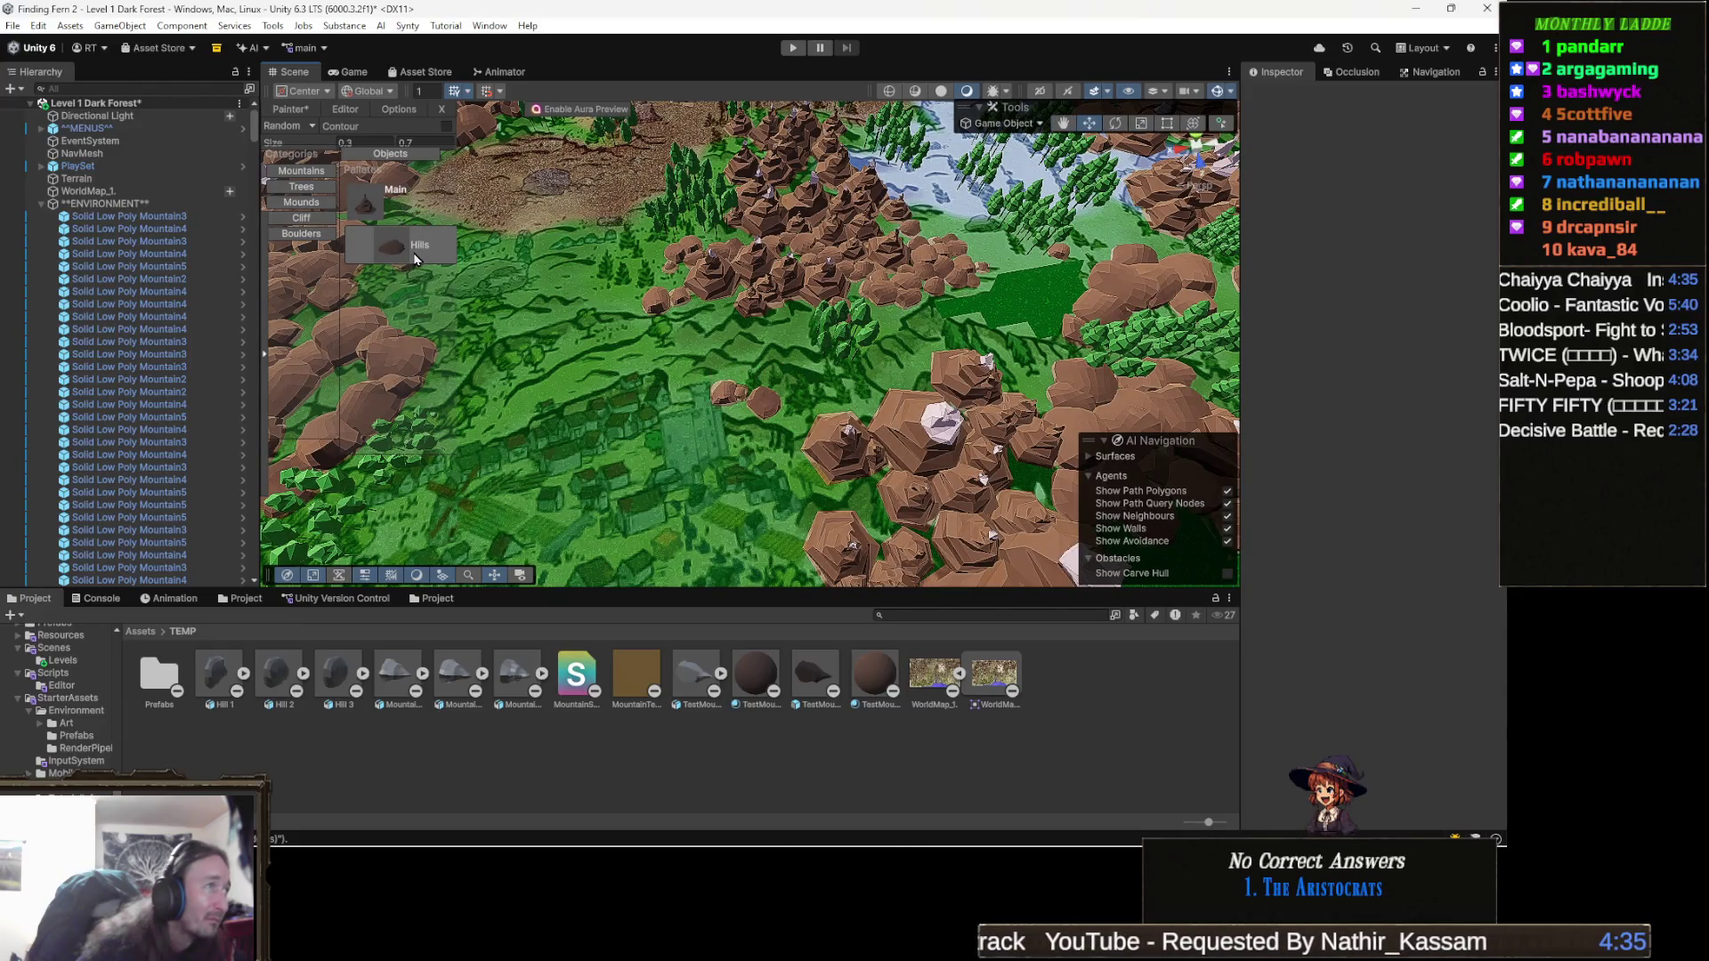
Set the Main mountain piece to paint at sizes between 2 and 5.
{"action": "left_click", "coordinate": [405, 201]}
{"action": "left_click", "coordinate": [365, 141]}
{"action": "type", "text": "2"}
{"action": "left_click", "coordinate": [431, 140]}
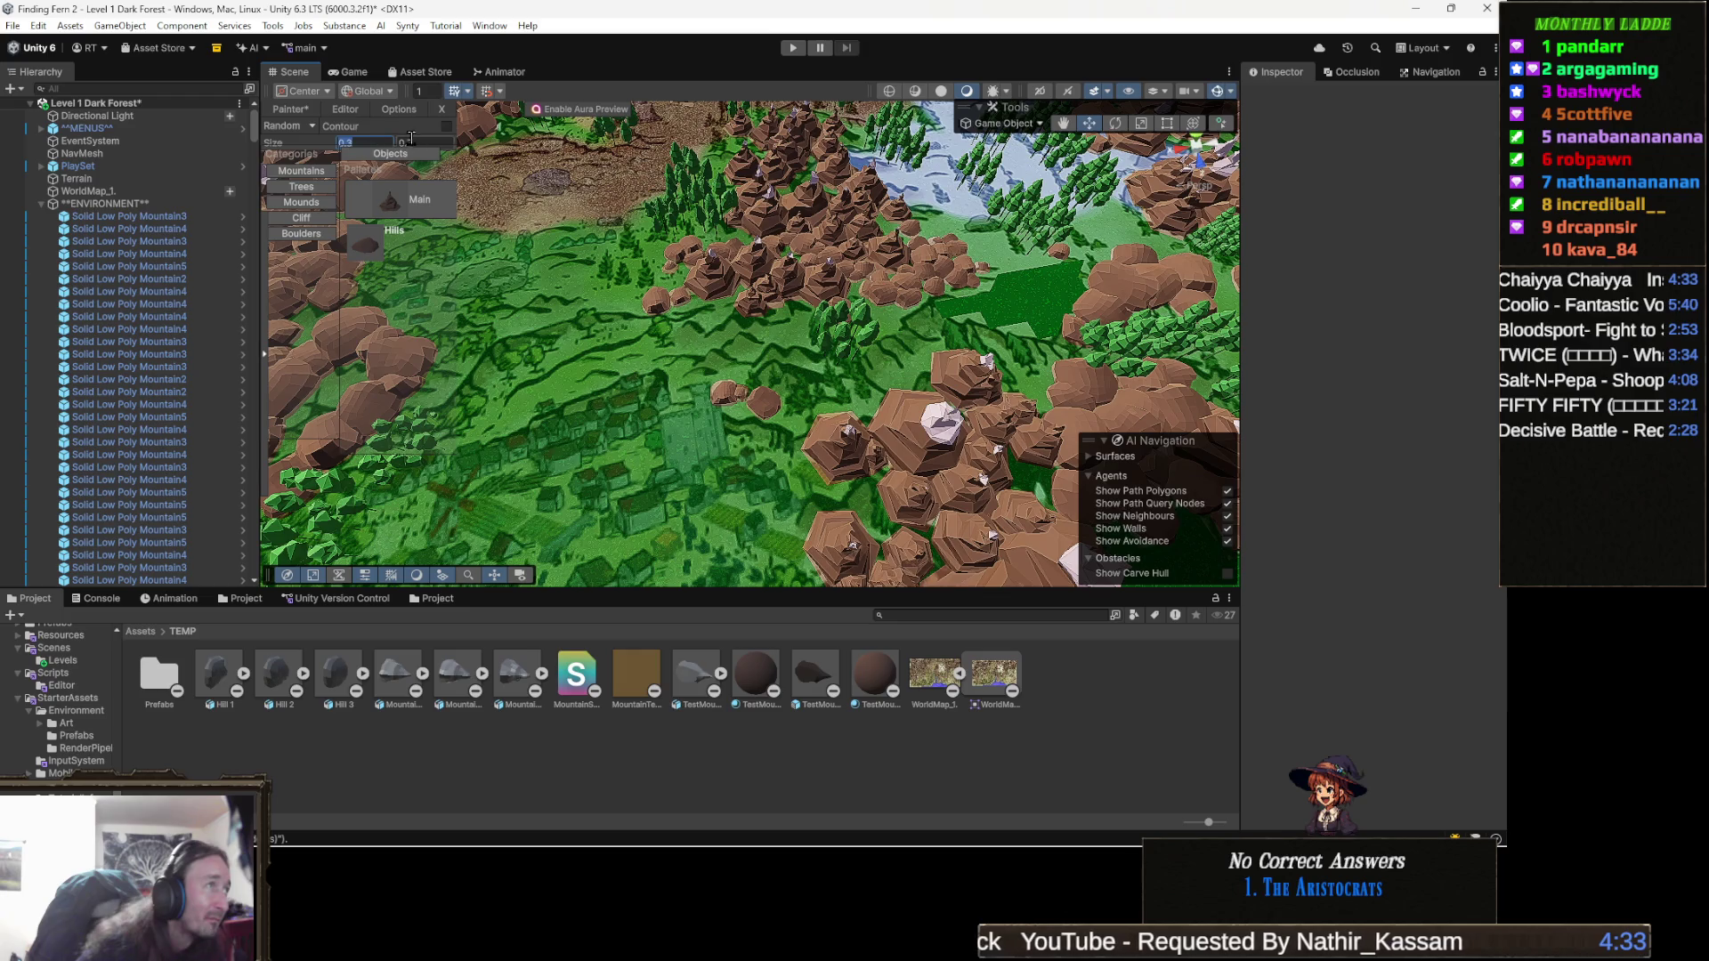
{"action": "type", "text": "5"}
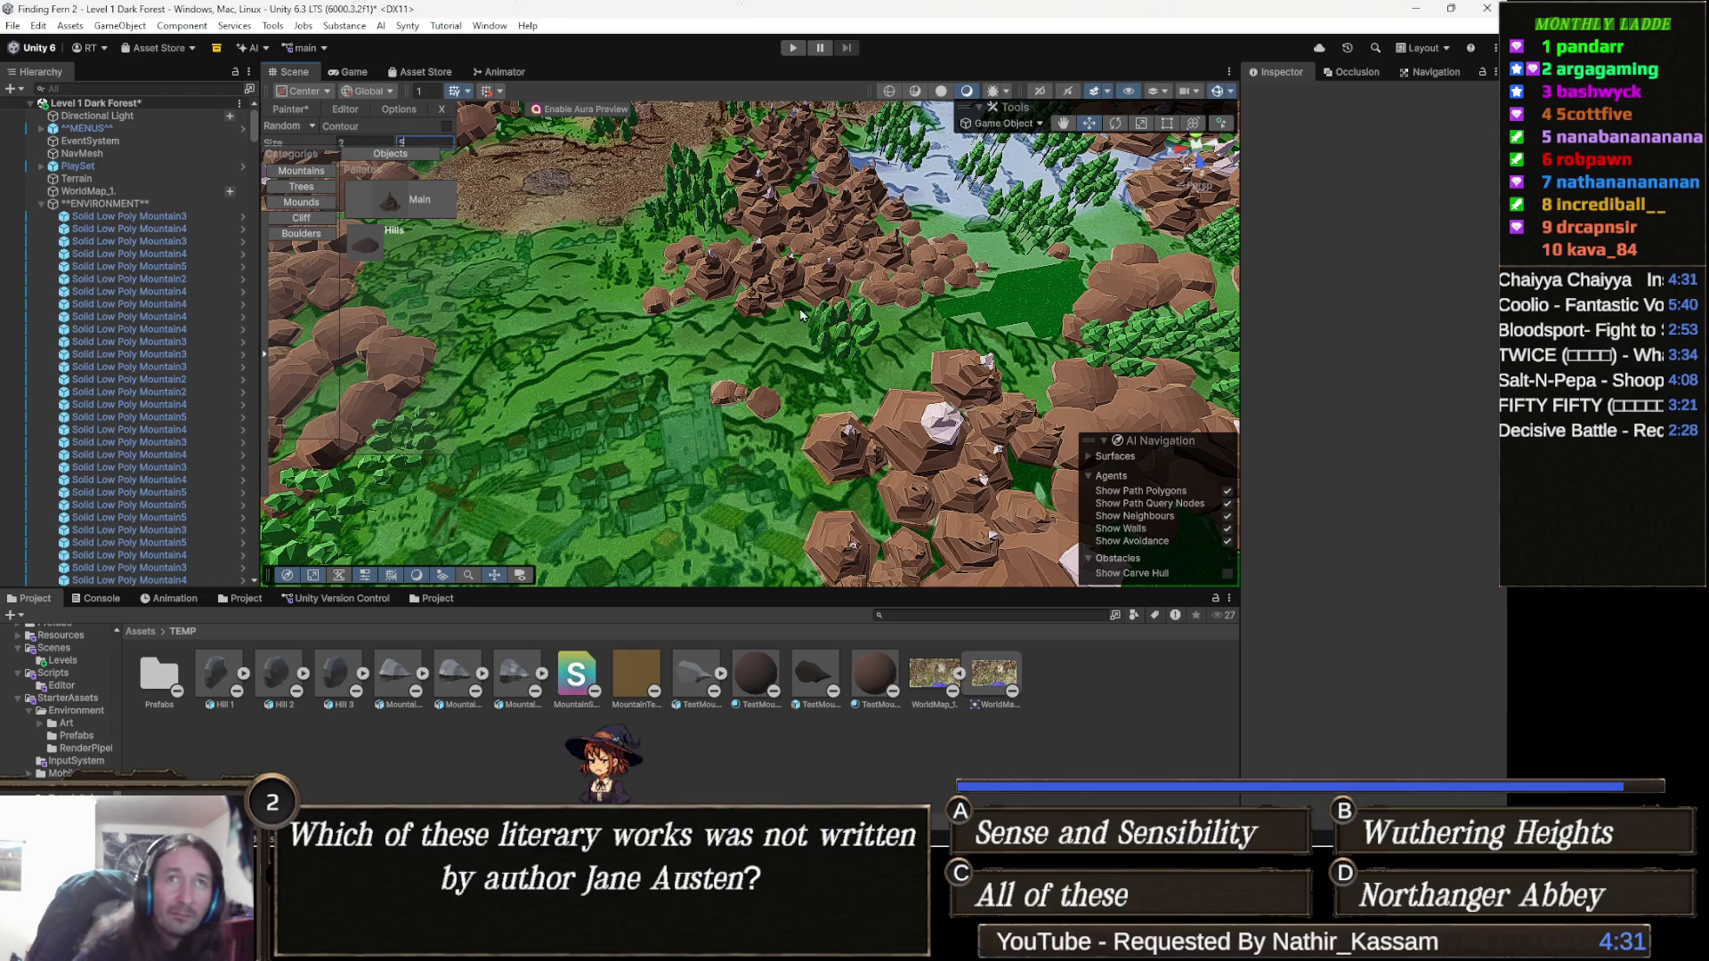
{"action": "left_click_drag", "start_coordinate": [801, 319], "coordinate": [782, 290]}
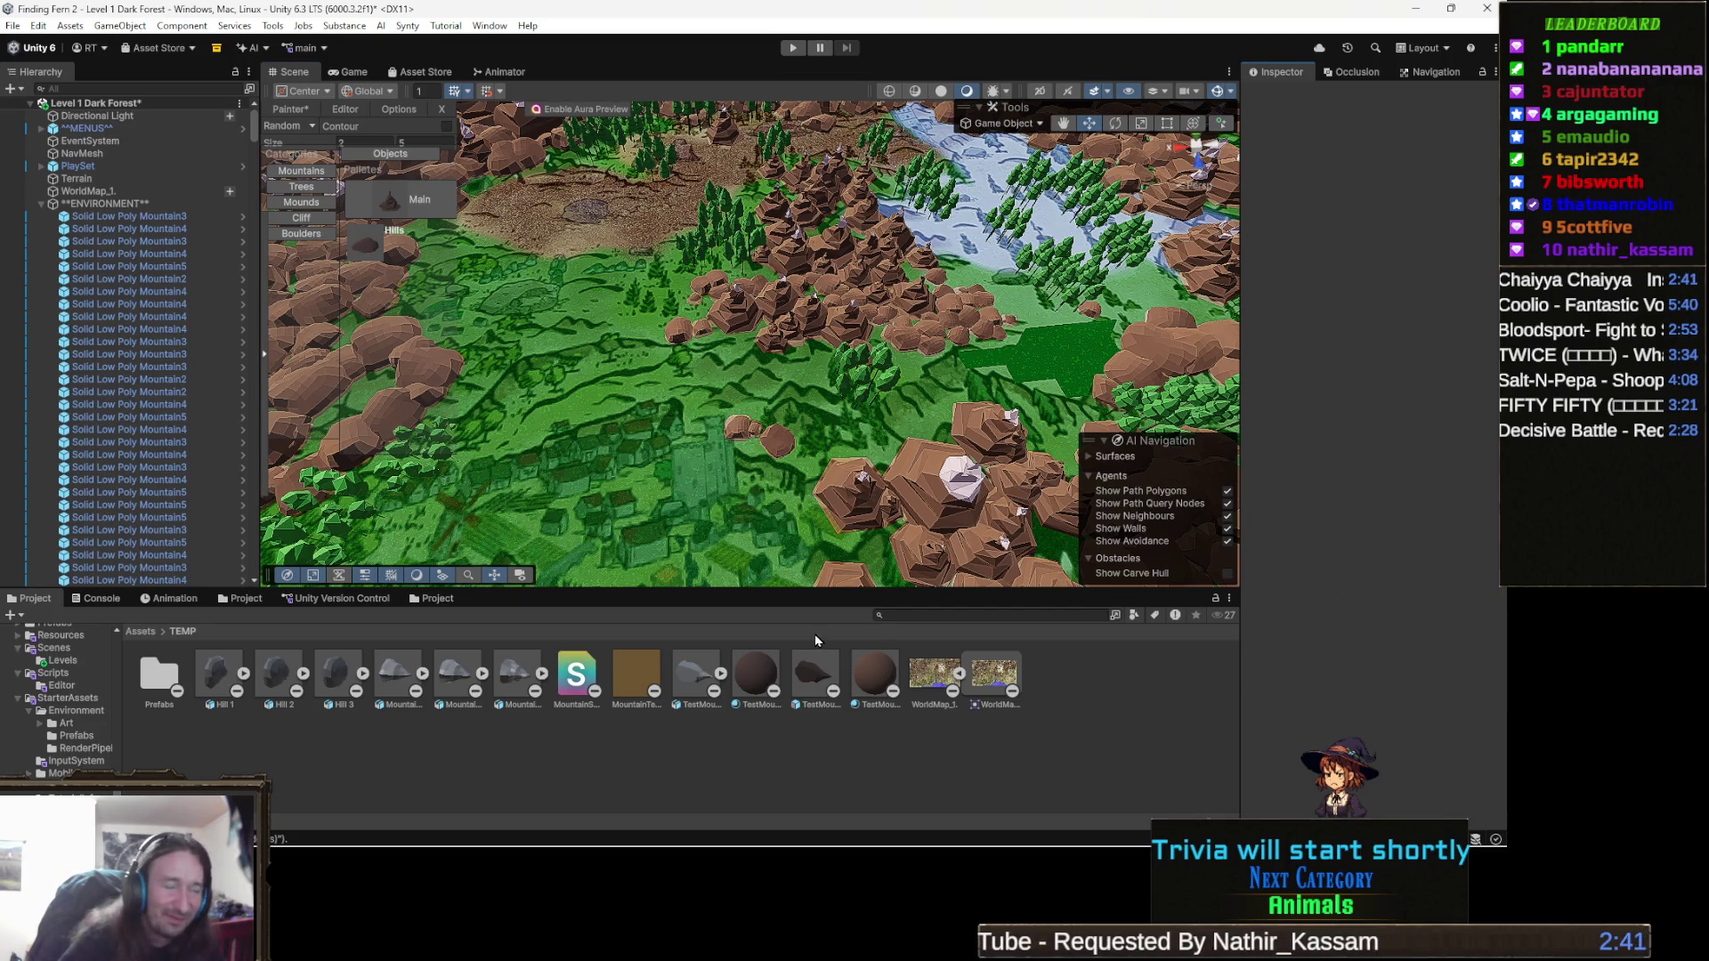
Switch from Unity to the Cinemadle browser window on the taskbar.
{"action": "mouse_move", "coordinate": [285, 837]}
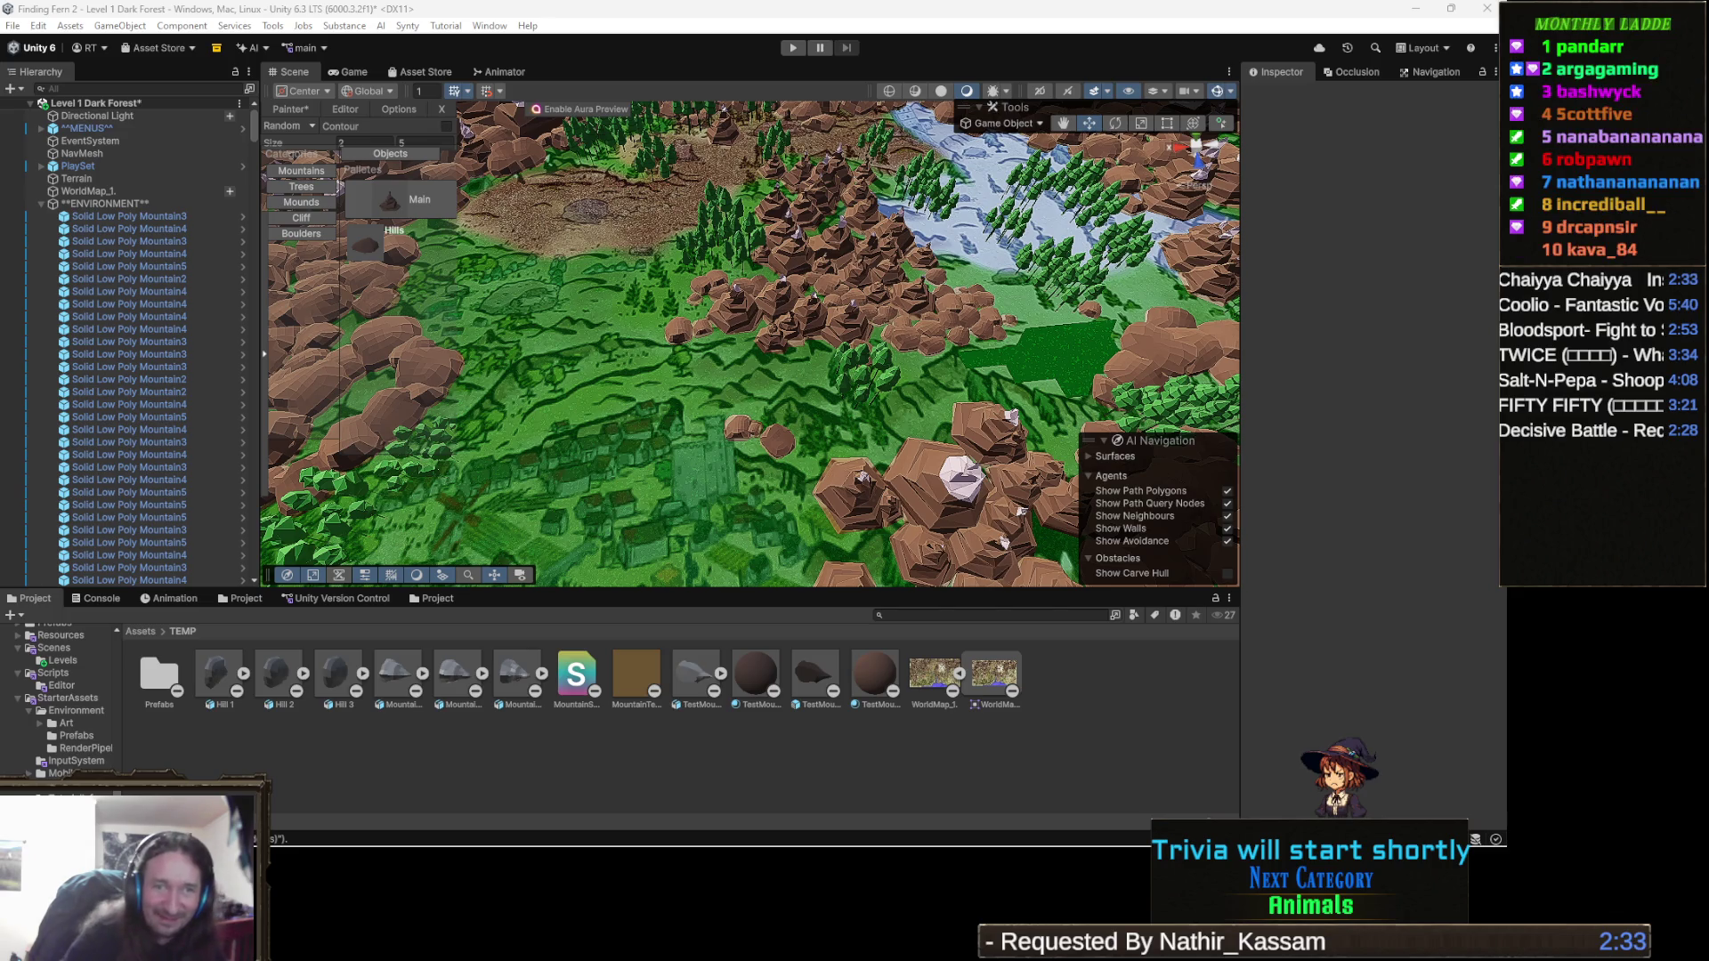
{"action": "mouse_move", "coordinate": [657, 844]}
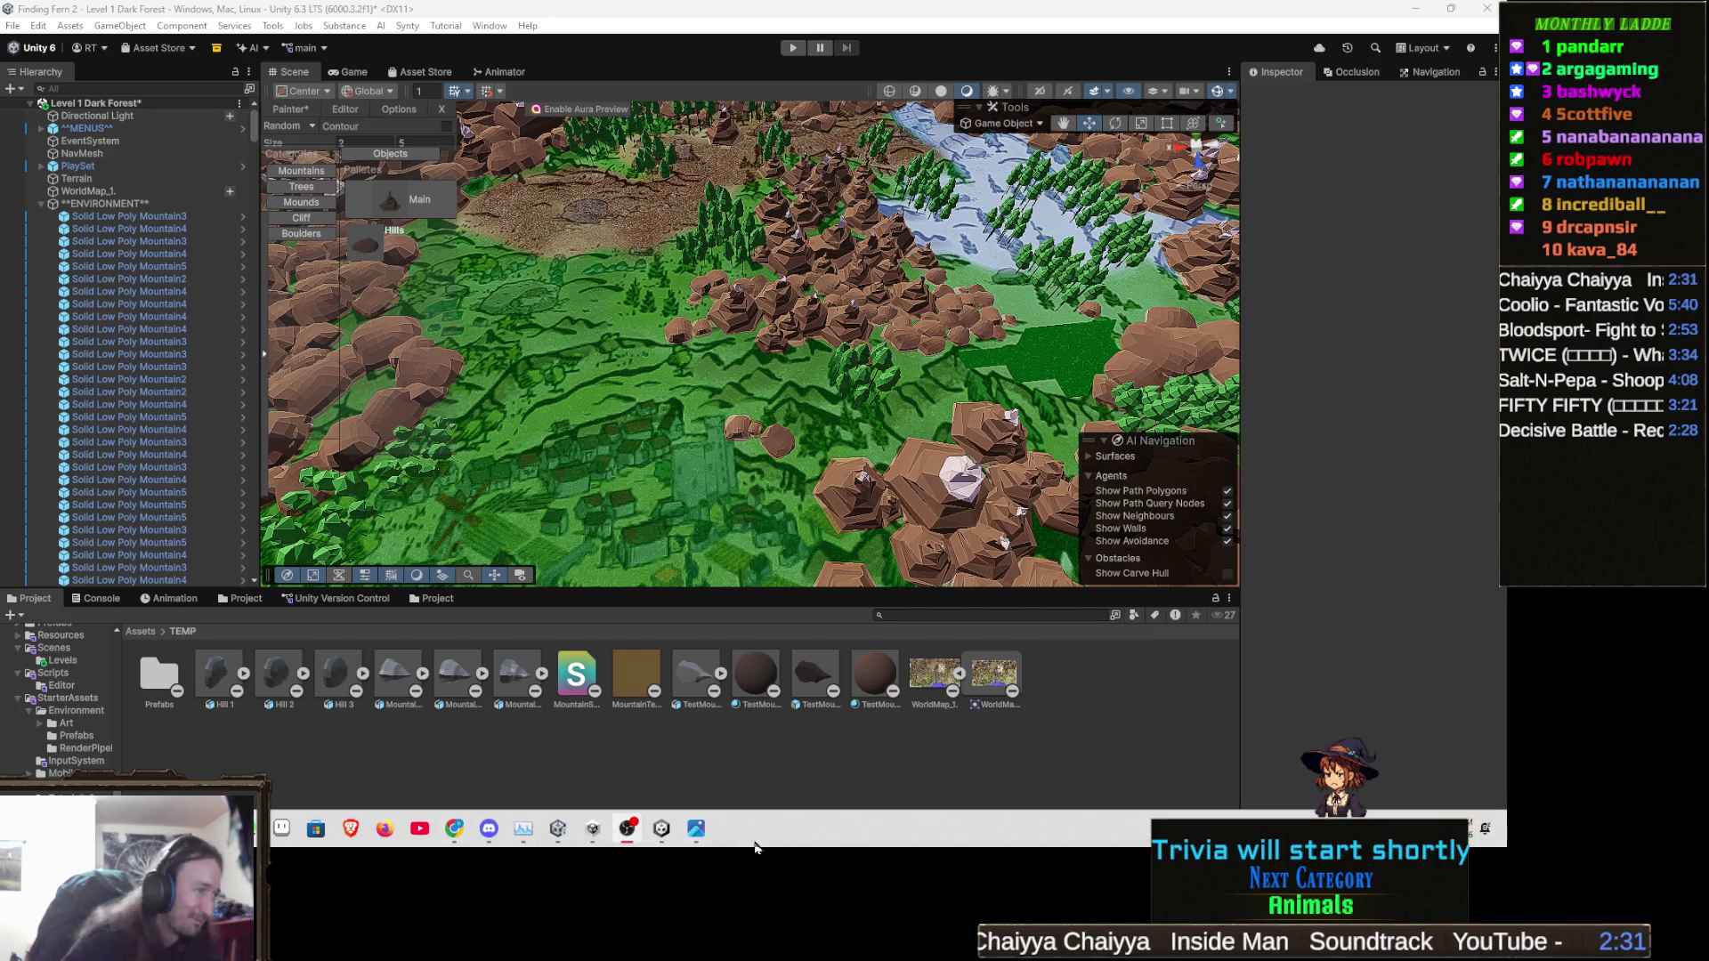
{"action": "mouse_move", "coordinate": [455, 828]}
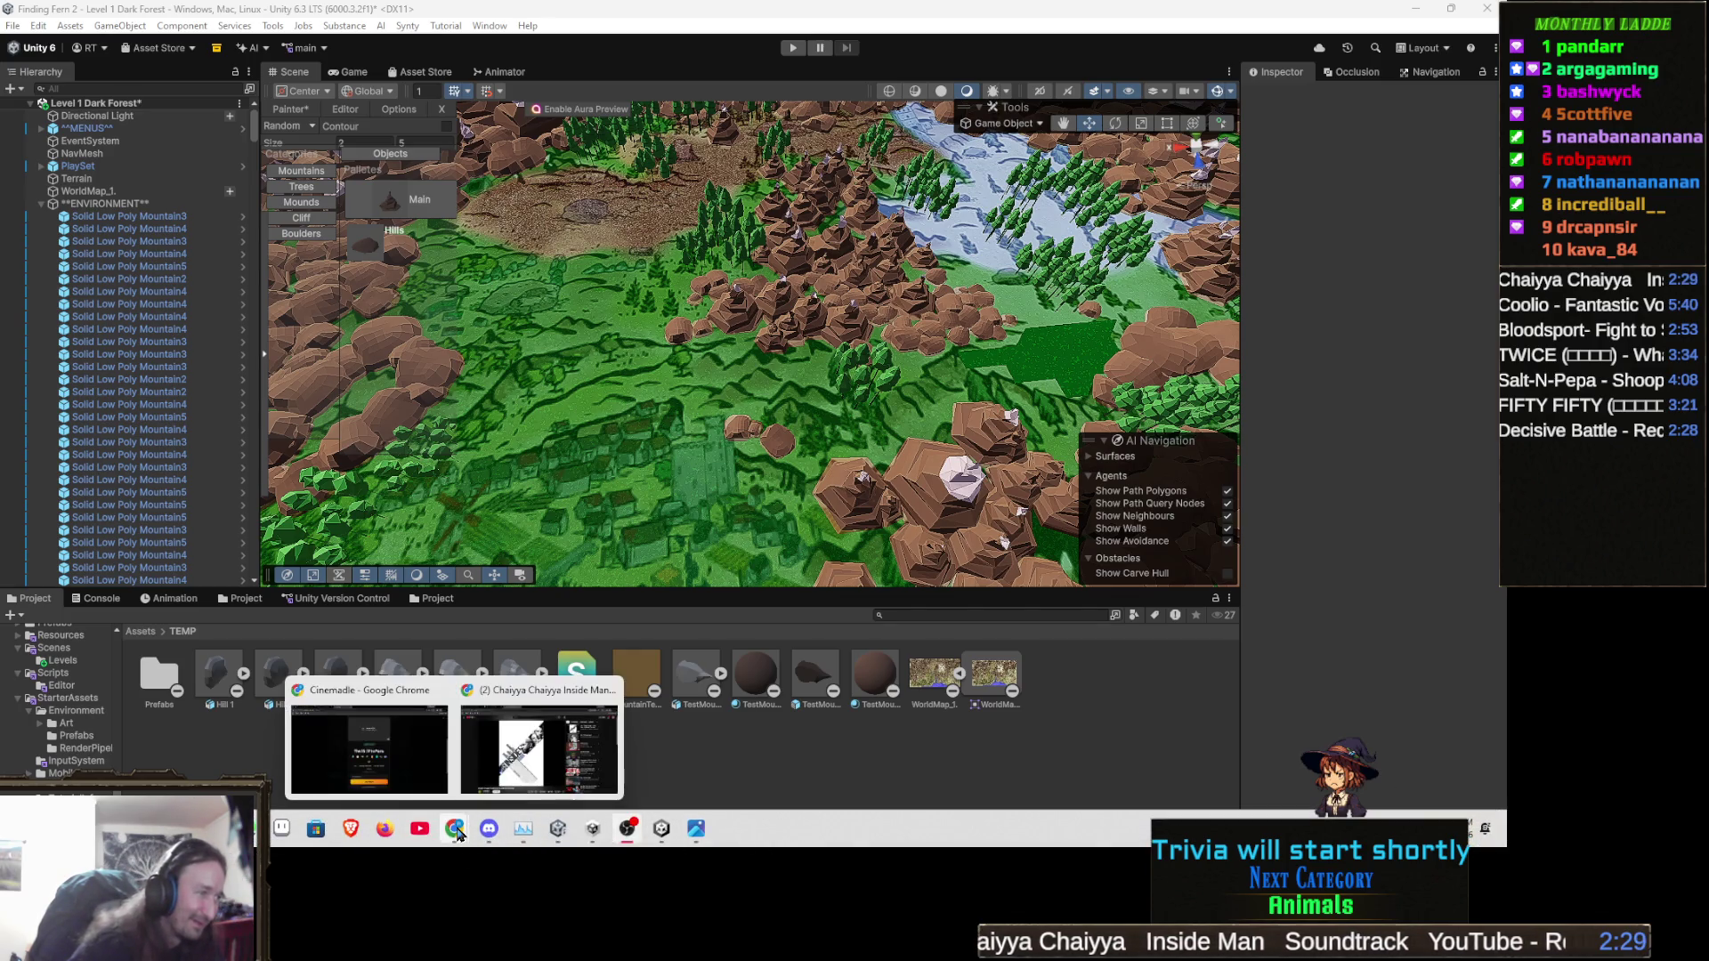
{"action": "left_click", "coordinate": [400, 775]}
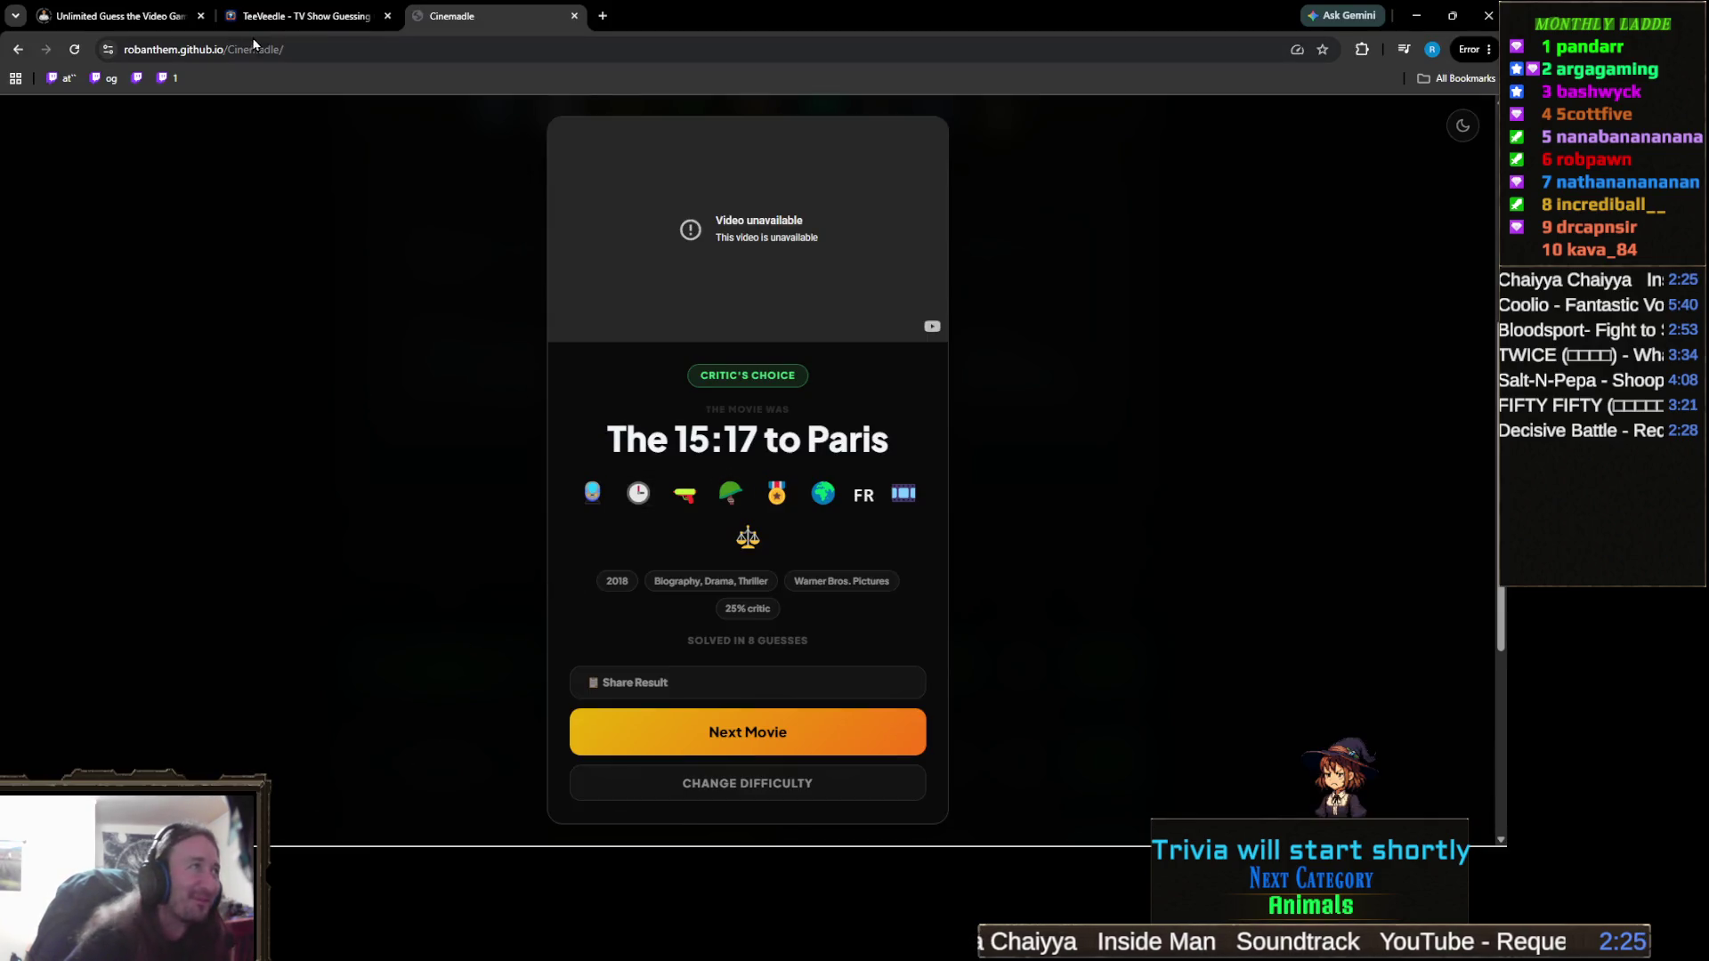
Switch to the 'Unlimited Guess the Video Game' Gamedle tab.
{"action": "mouse_move", "coordinate": [321, 21]}
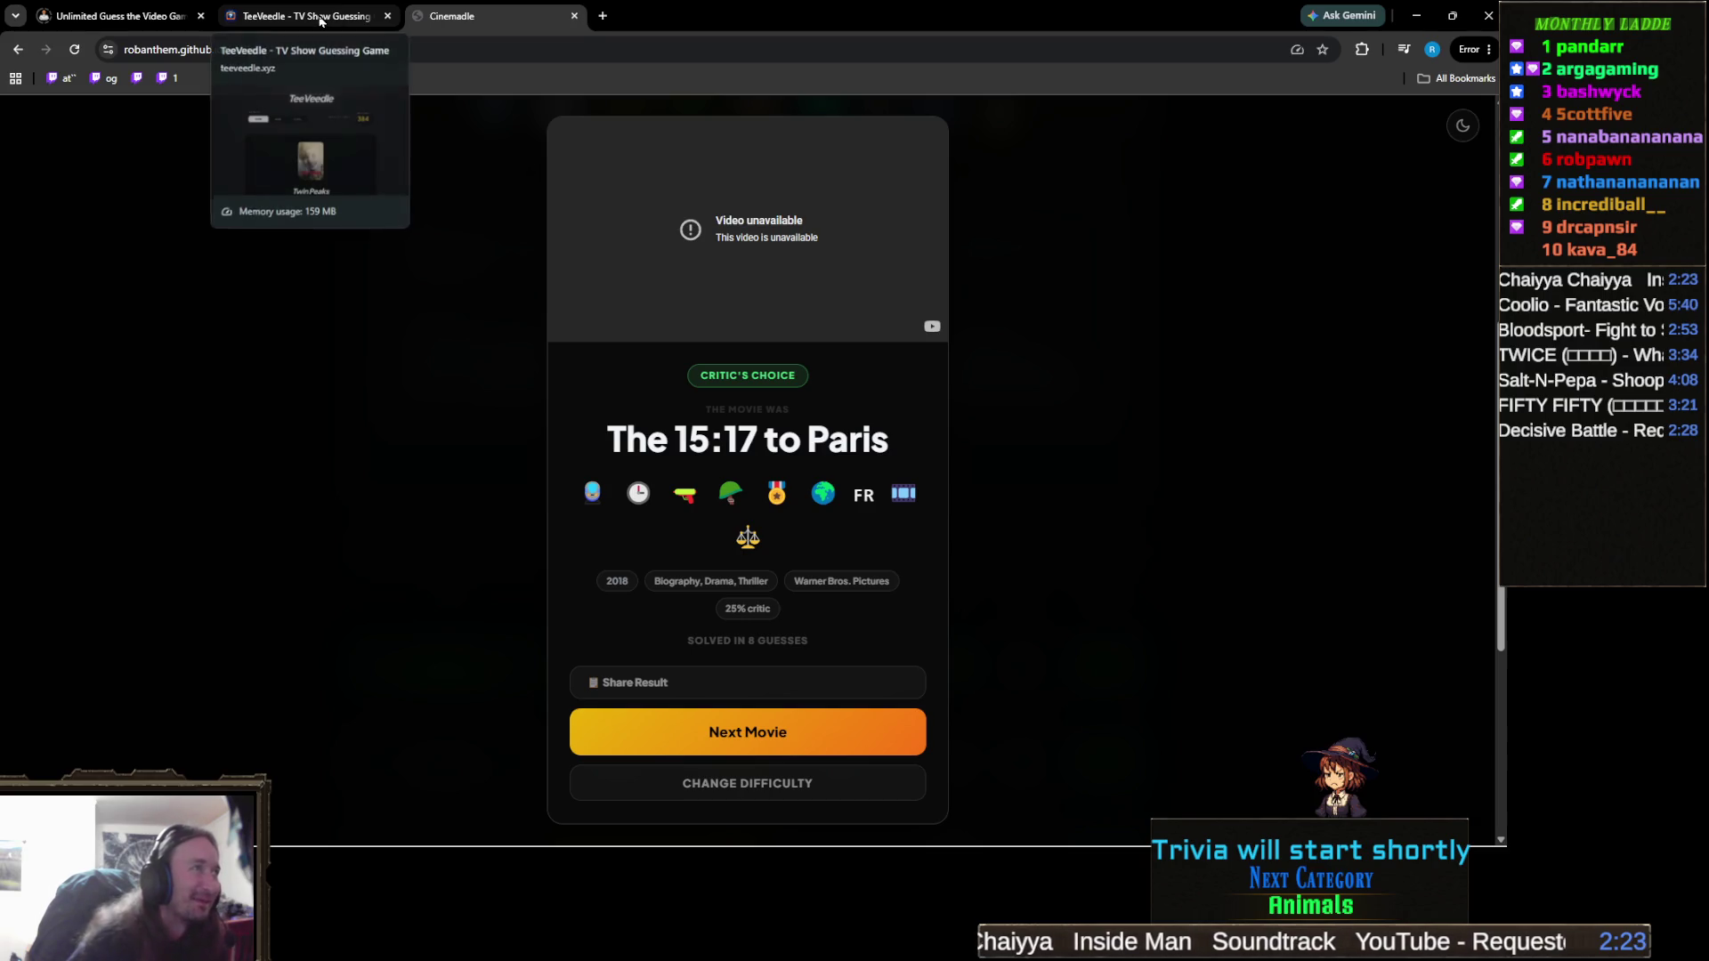
{"action": "left_click", "coordinate": [124, 16]}
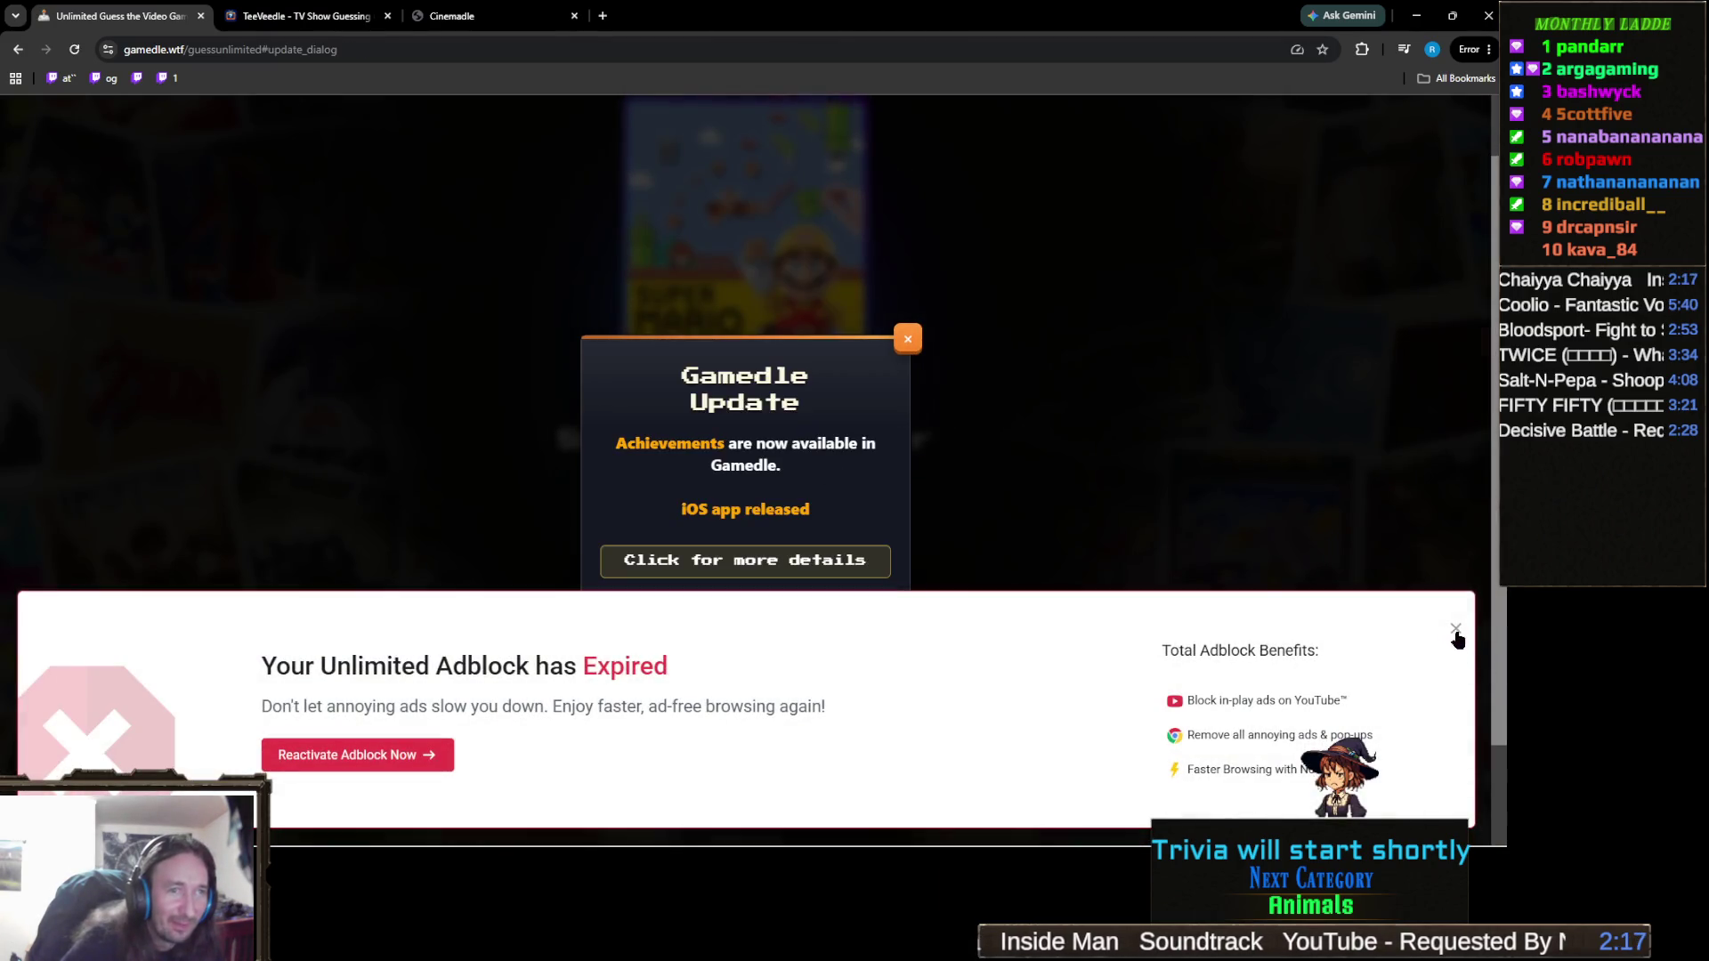
Dismiss the Adblock Expired banner and Gamedle update notice, then start a new round.
{"action": "left_click", "coordinate": [1456, 629]}
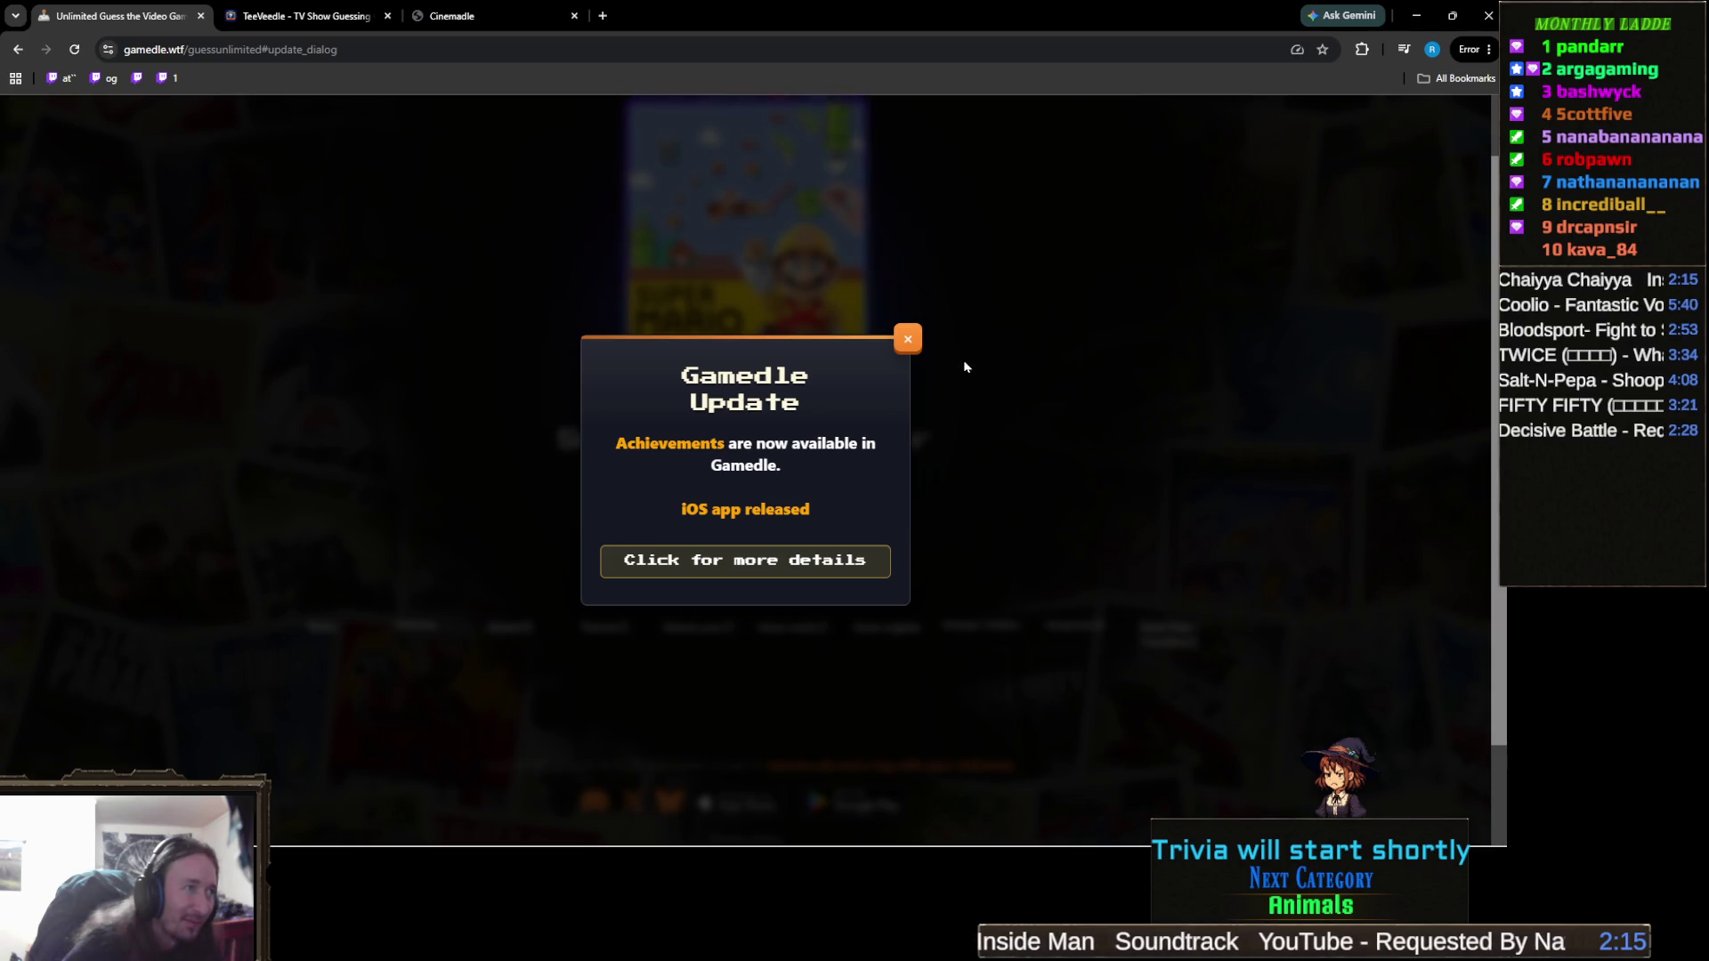
{"action": "left_click", "coordinate": [909, 341]}
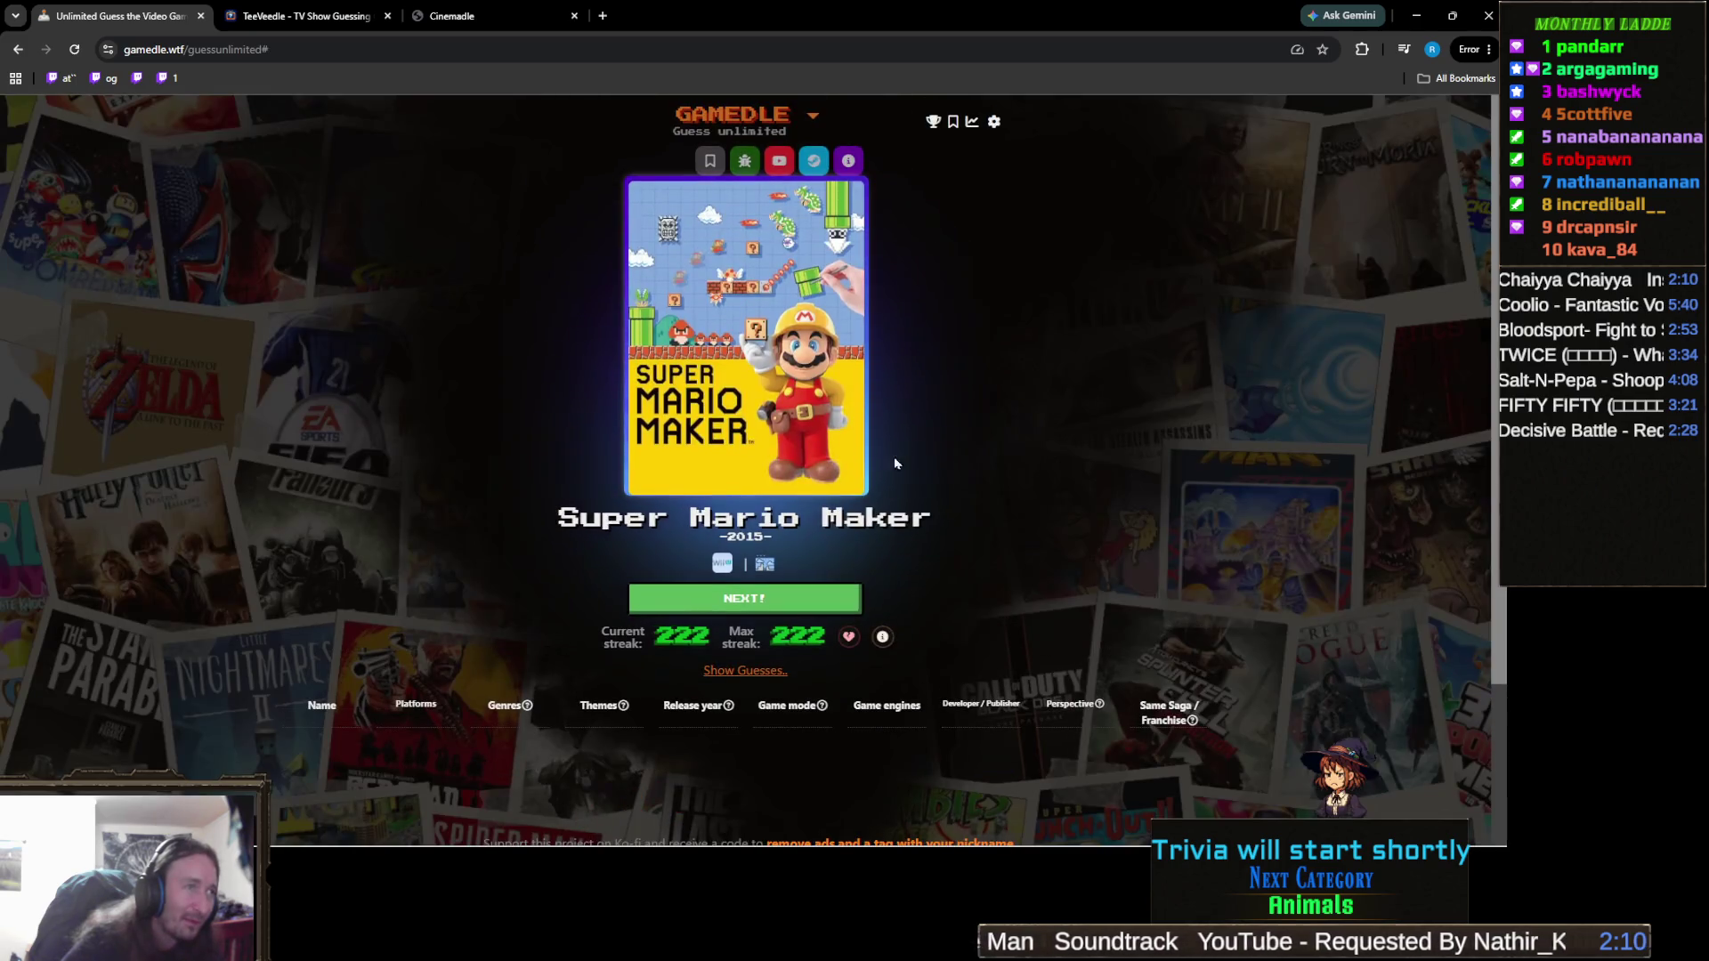
{"action": "left_click", "coordinate": [812, 605]}
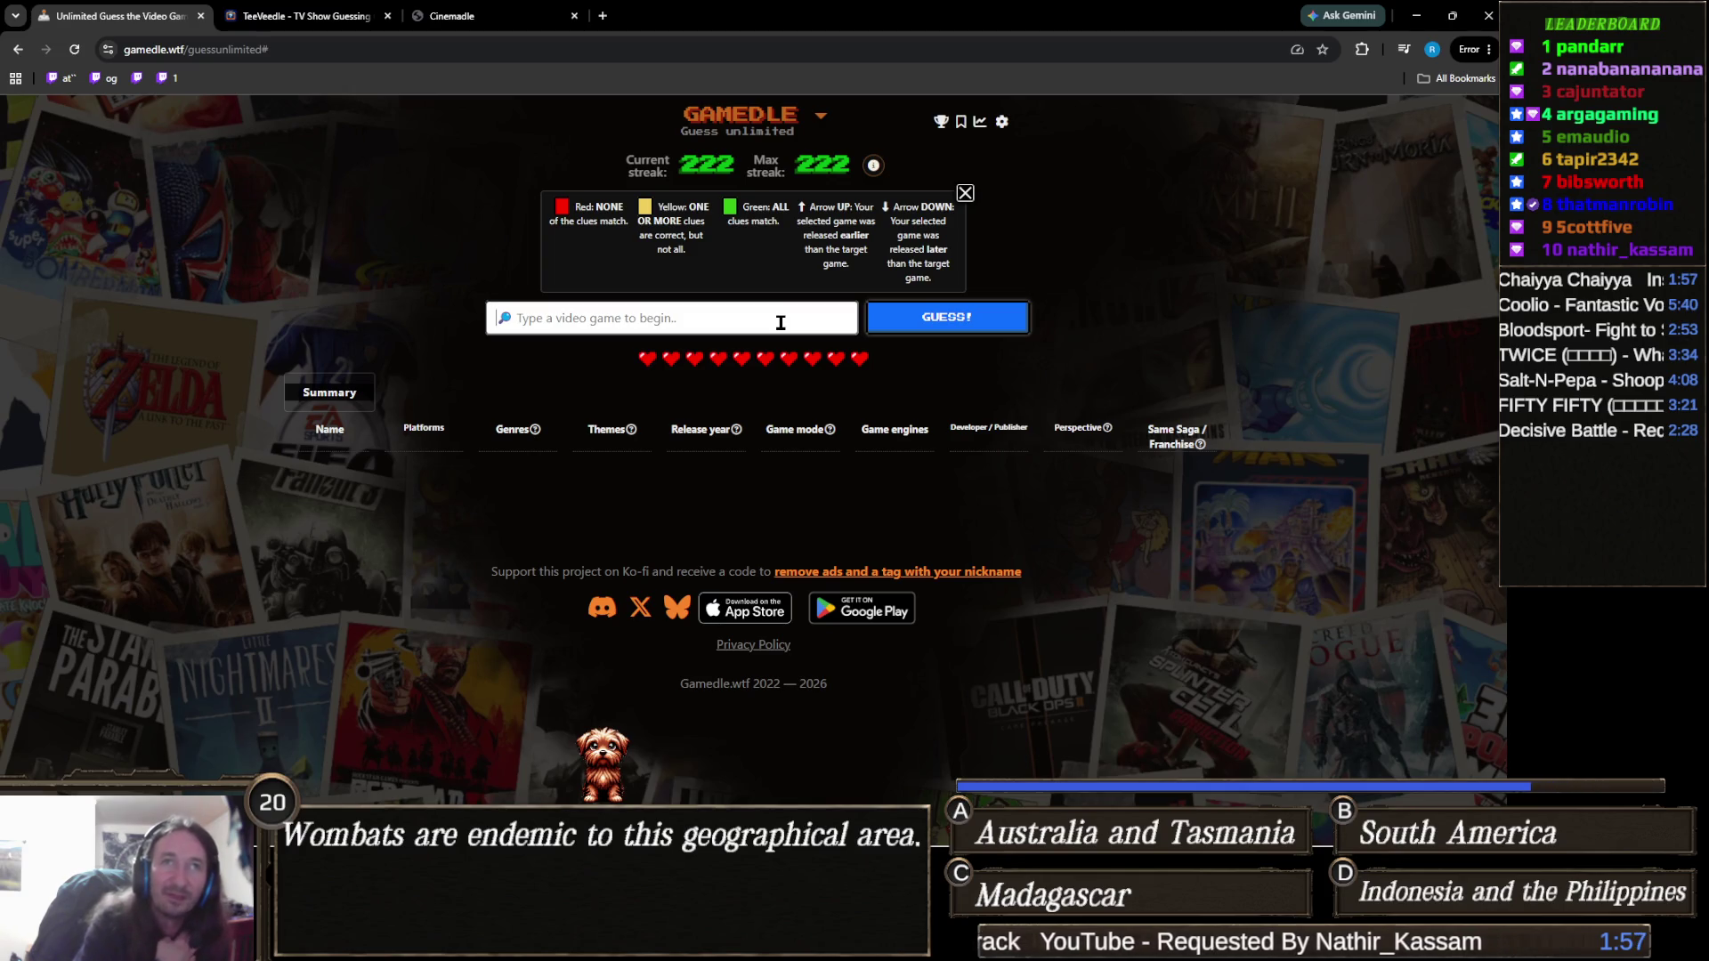
Guess Dishonored from the 'dishonored' suggestions.
{"action": "type", "text": "dishonored"}
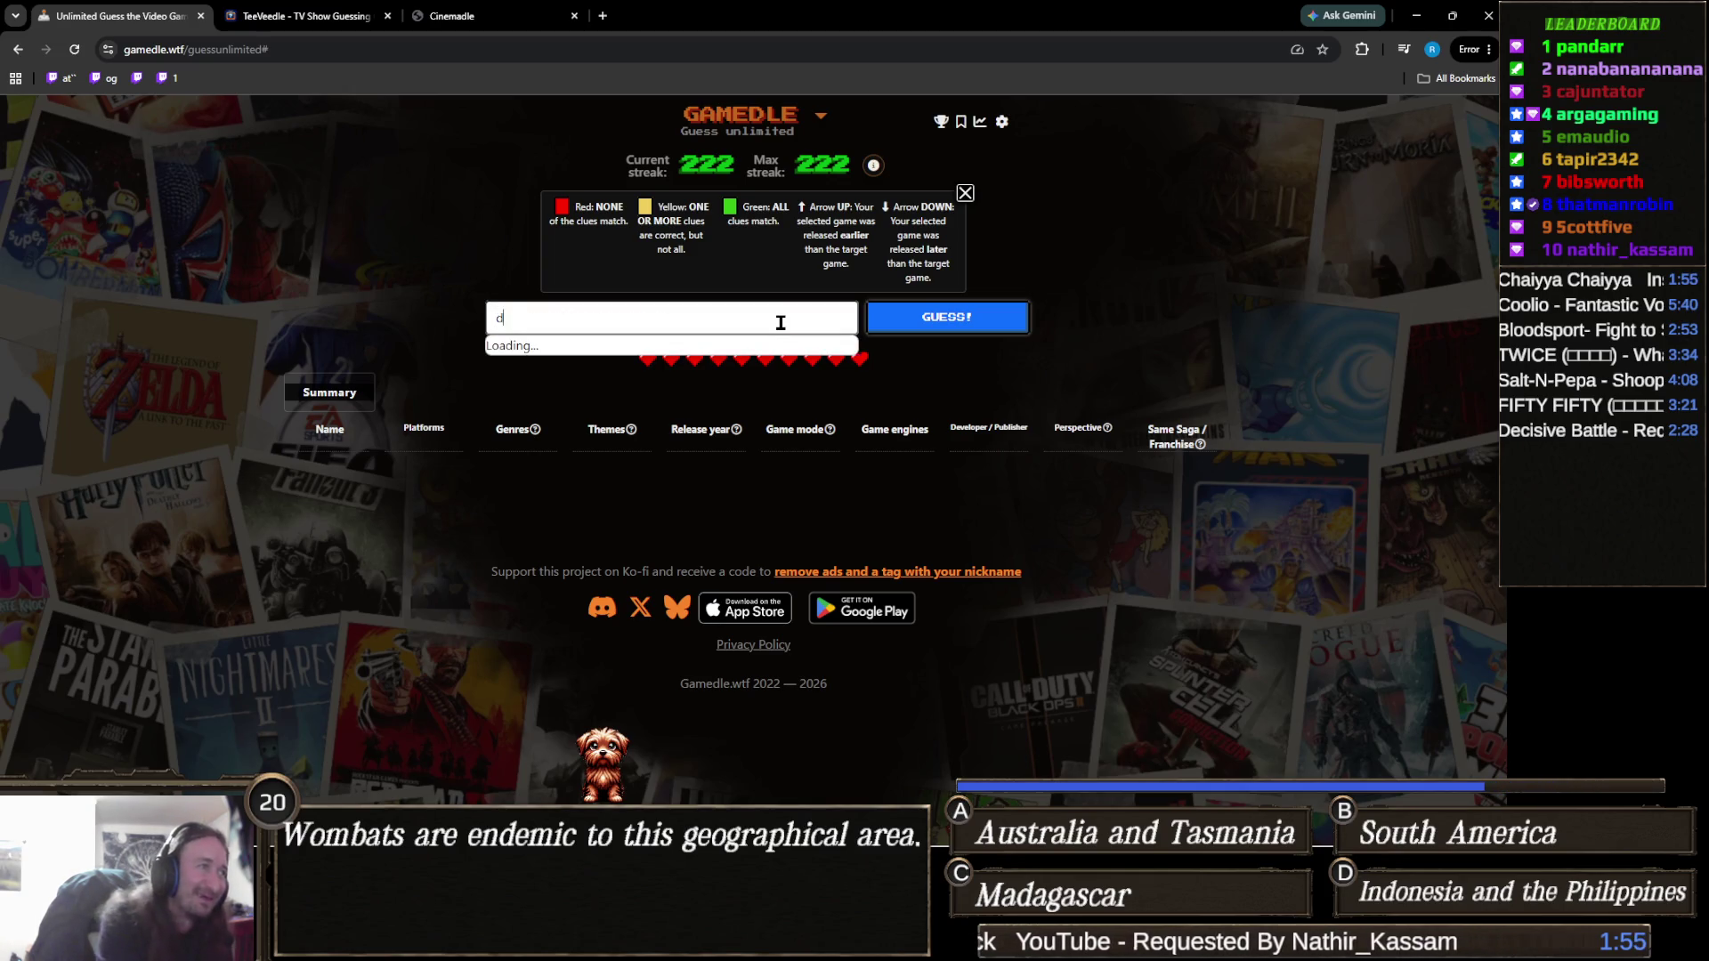
{"action": "left_click", "coordinate": [782, 355]}
{"action": "left_click", "coordinate": [906, 320]}
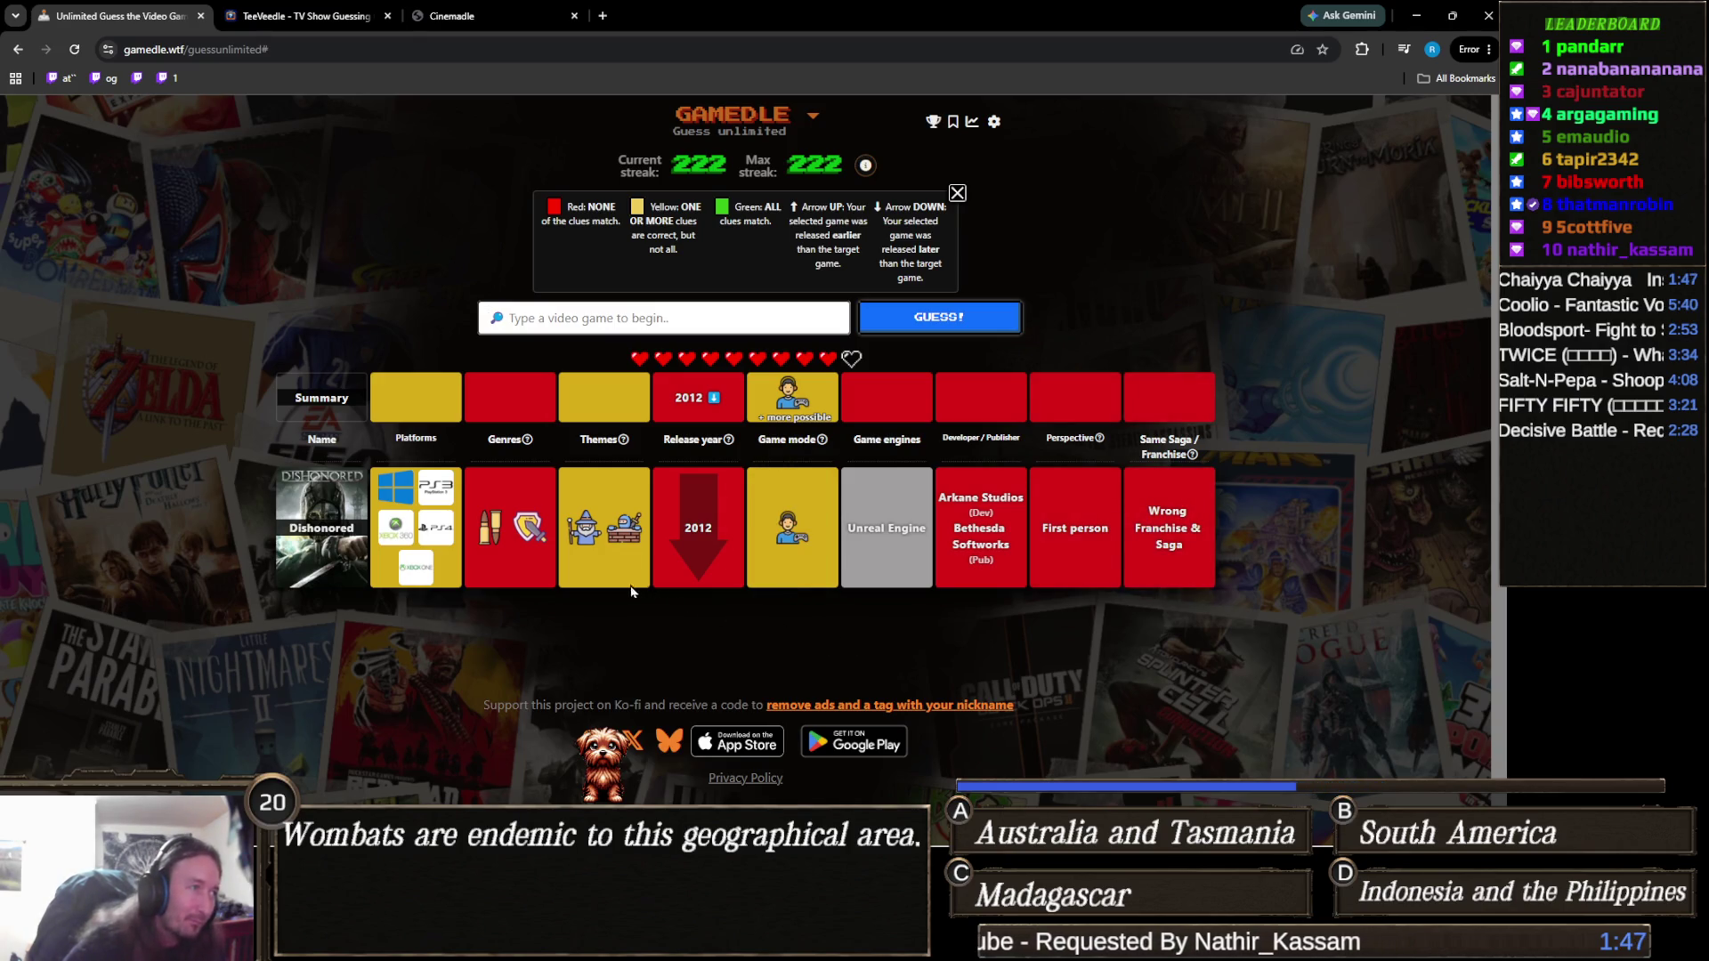
Search 'super mario bros' and guess Super Mario Bros.
{"action": "mouse_move", "coordinate": [642, 537]}
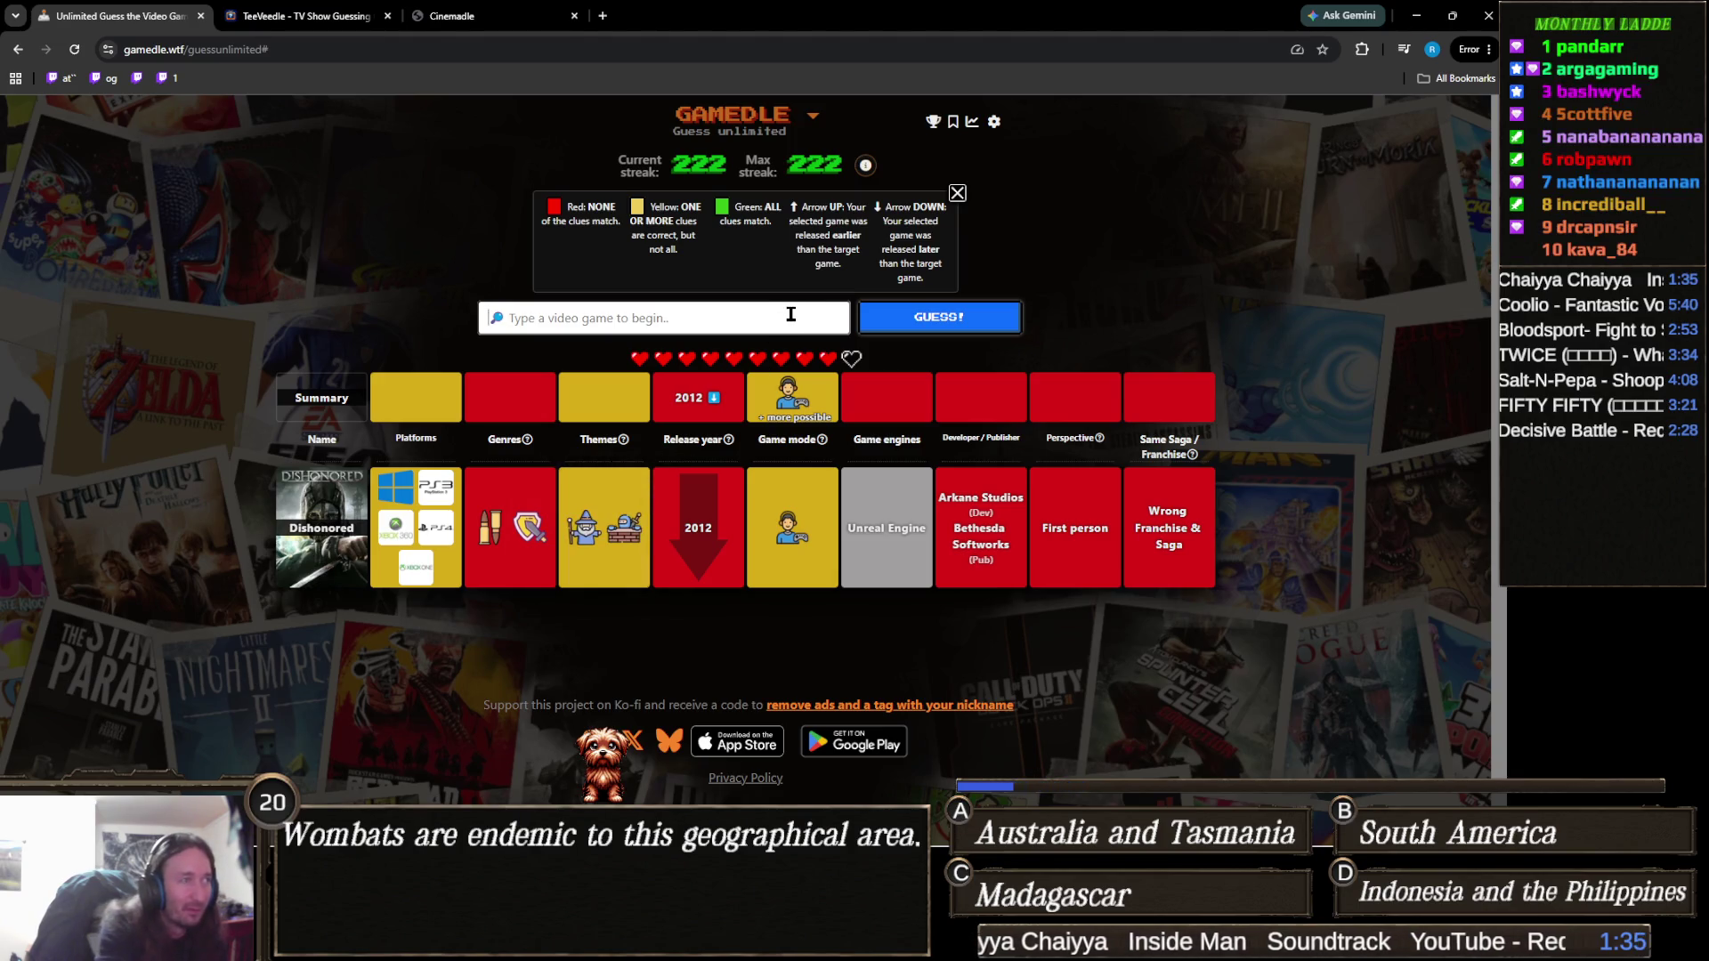
{"action": "type", "text": "super"}
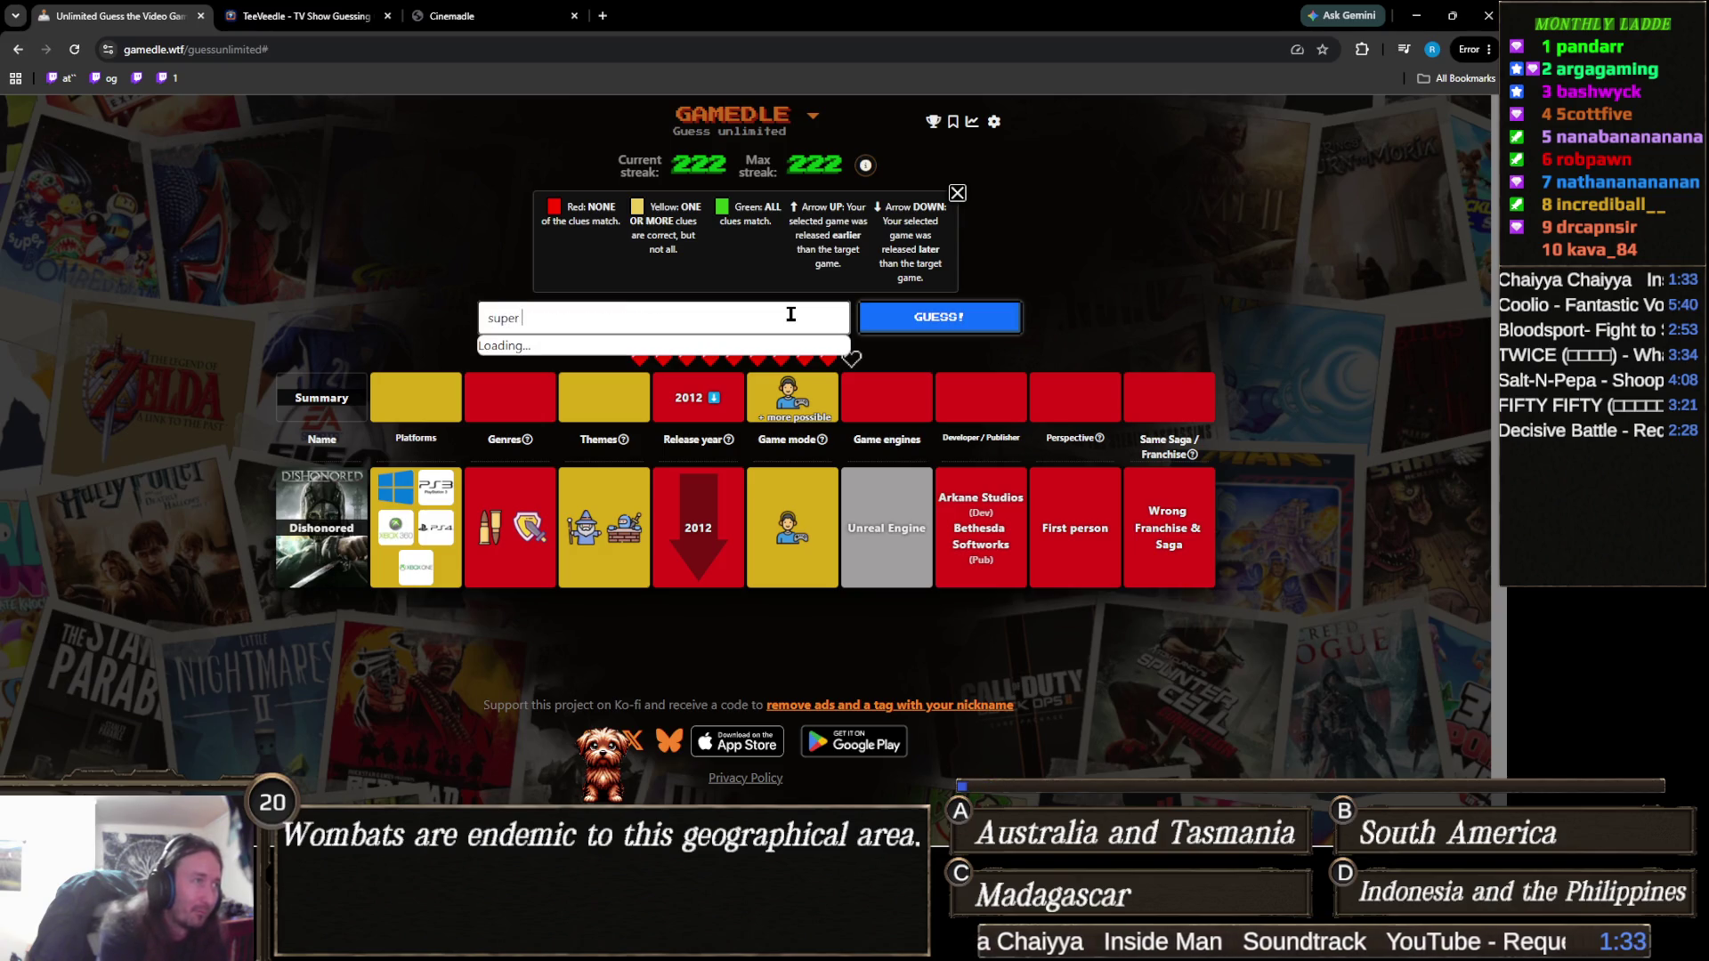
{"action": "key", "text": "BackSpace"}
{"action": "key", "text": "BackSpace"}
{"action": "key", "text": "BackSpace"}
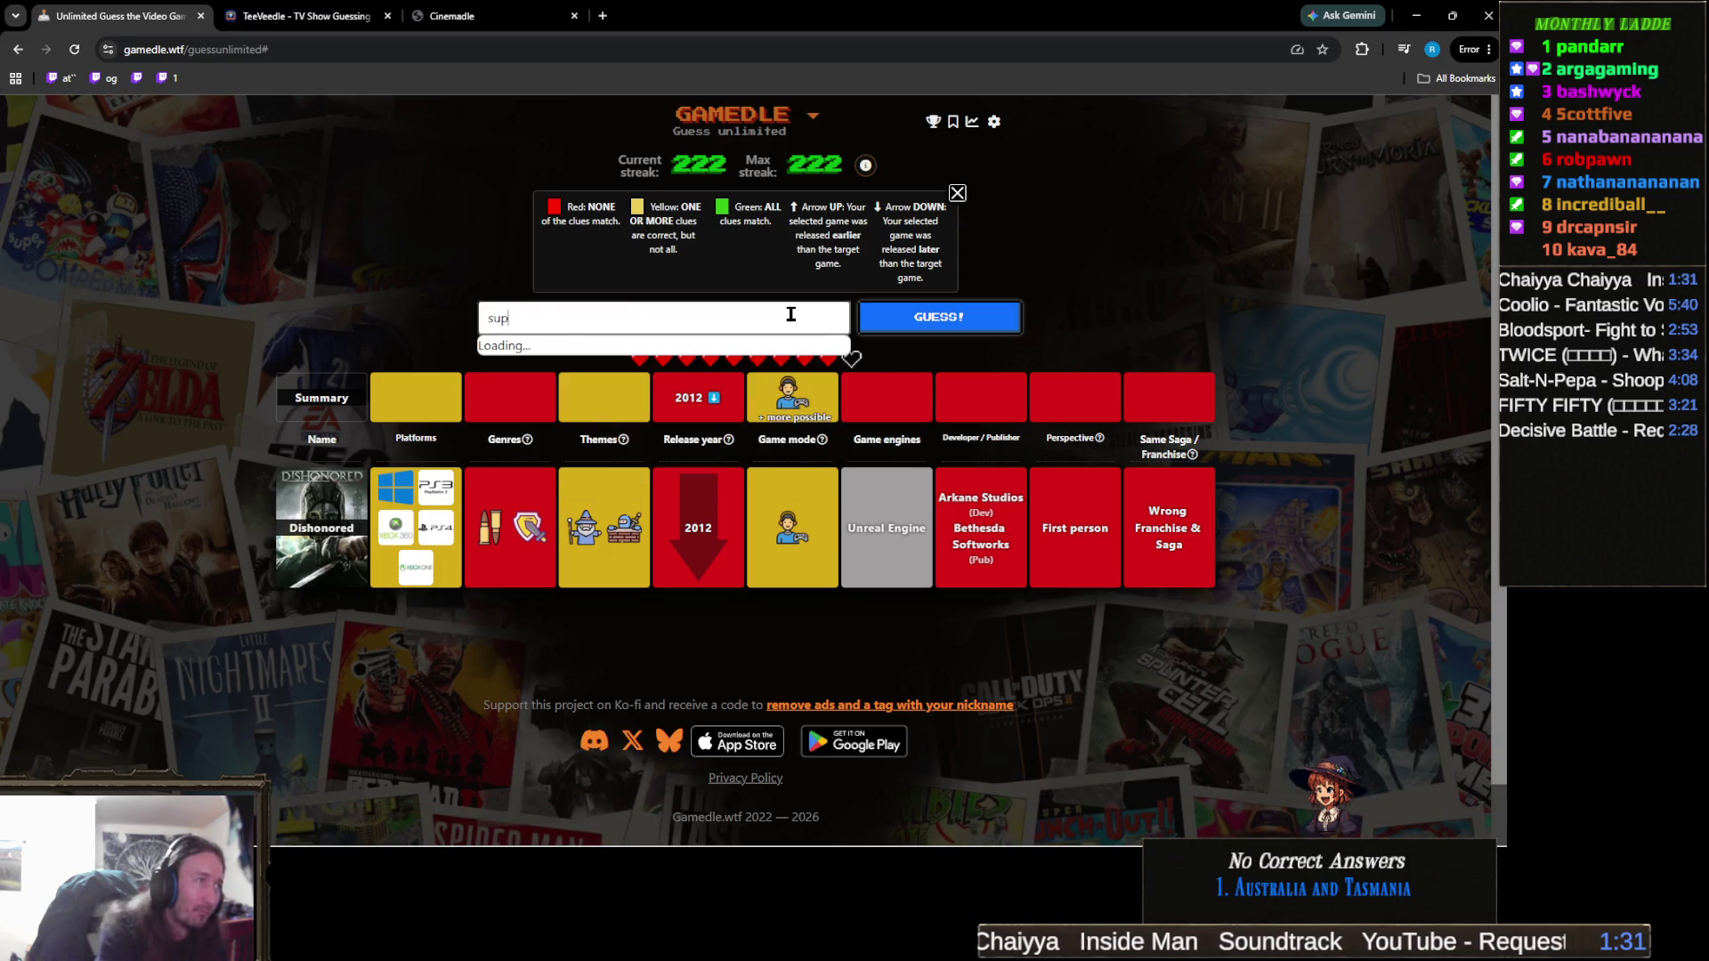
{"action": "type", "text": "n"}
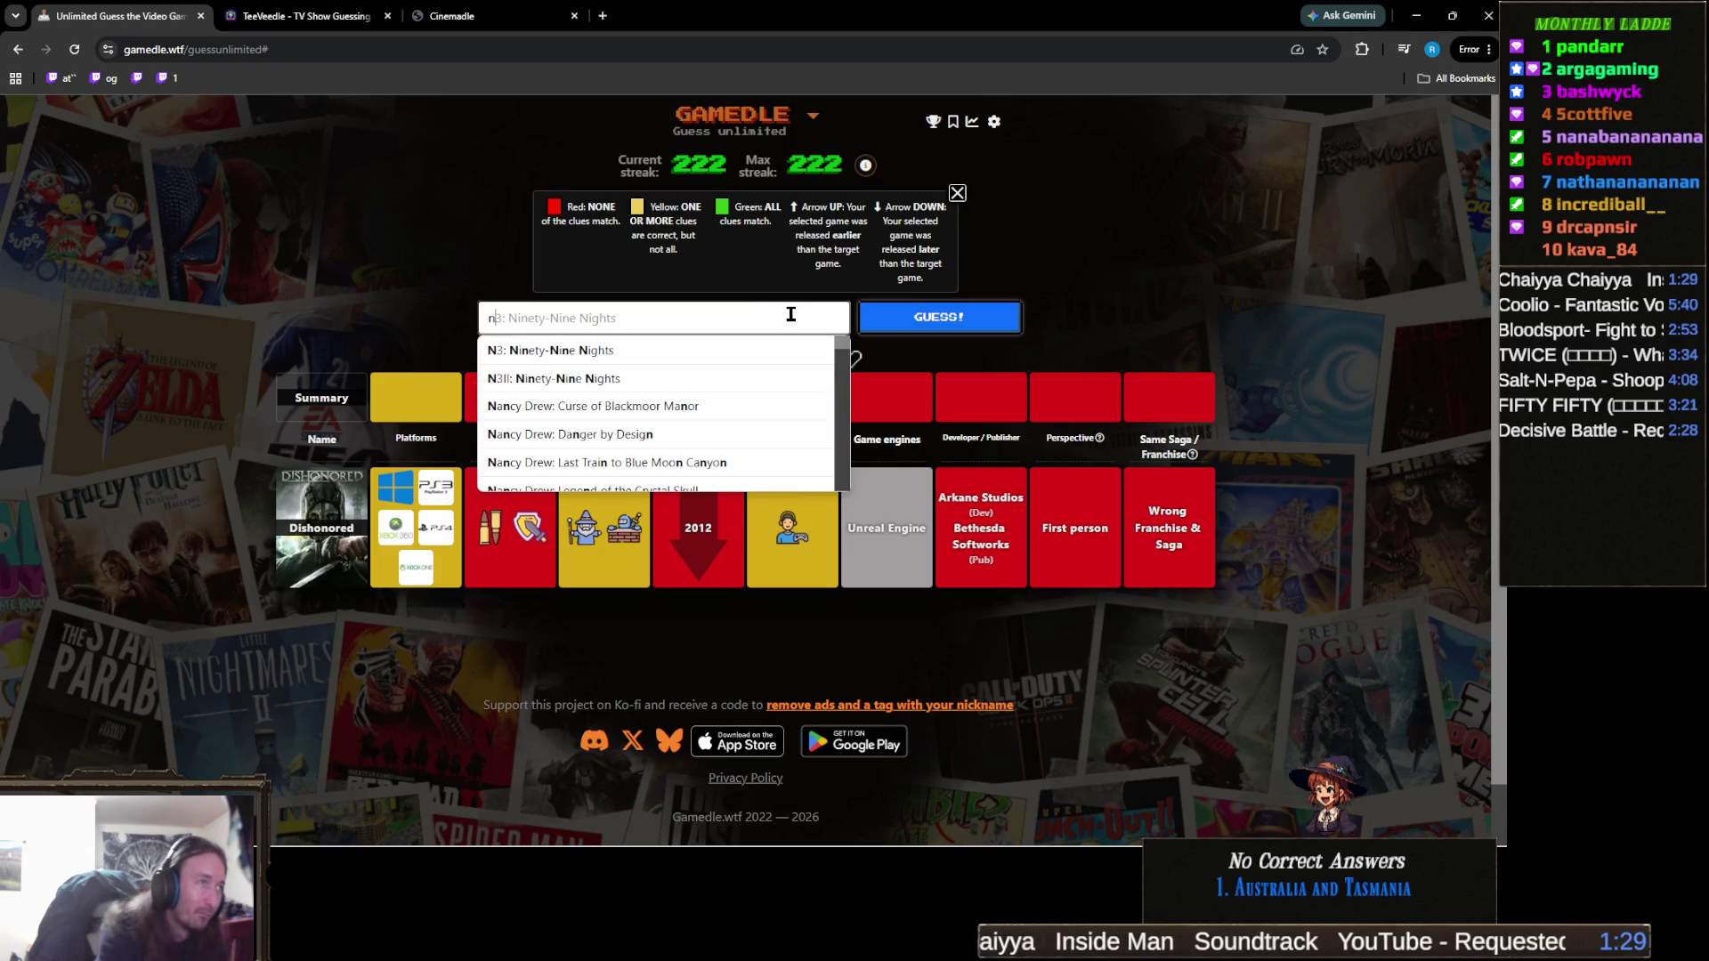
{"action": "key", "text": "BackSpace"}
{"action": "type", "text": "s"}
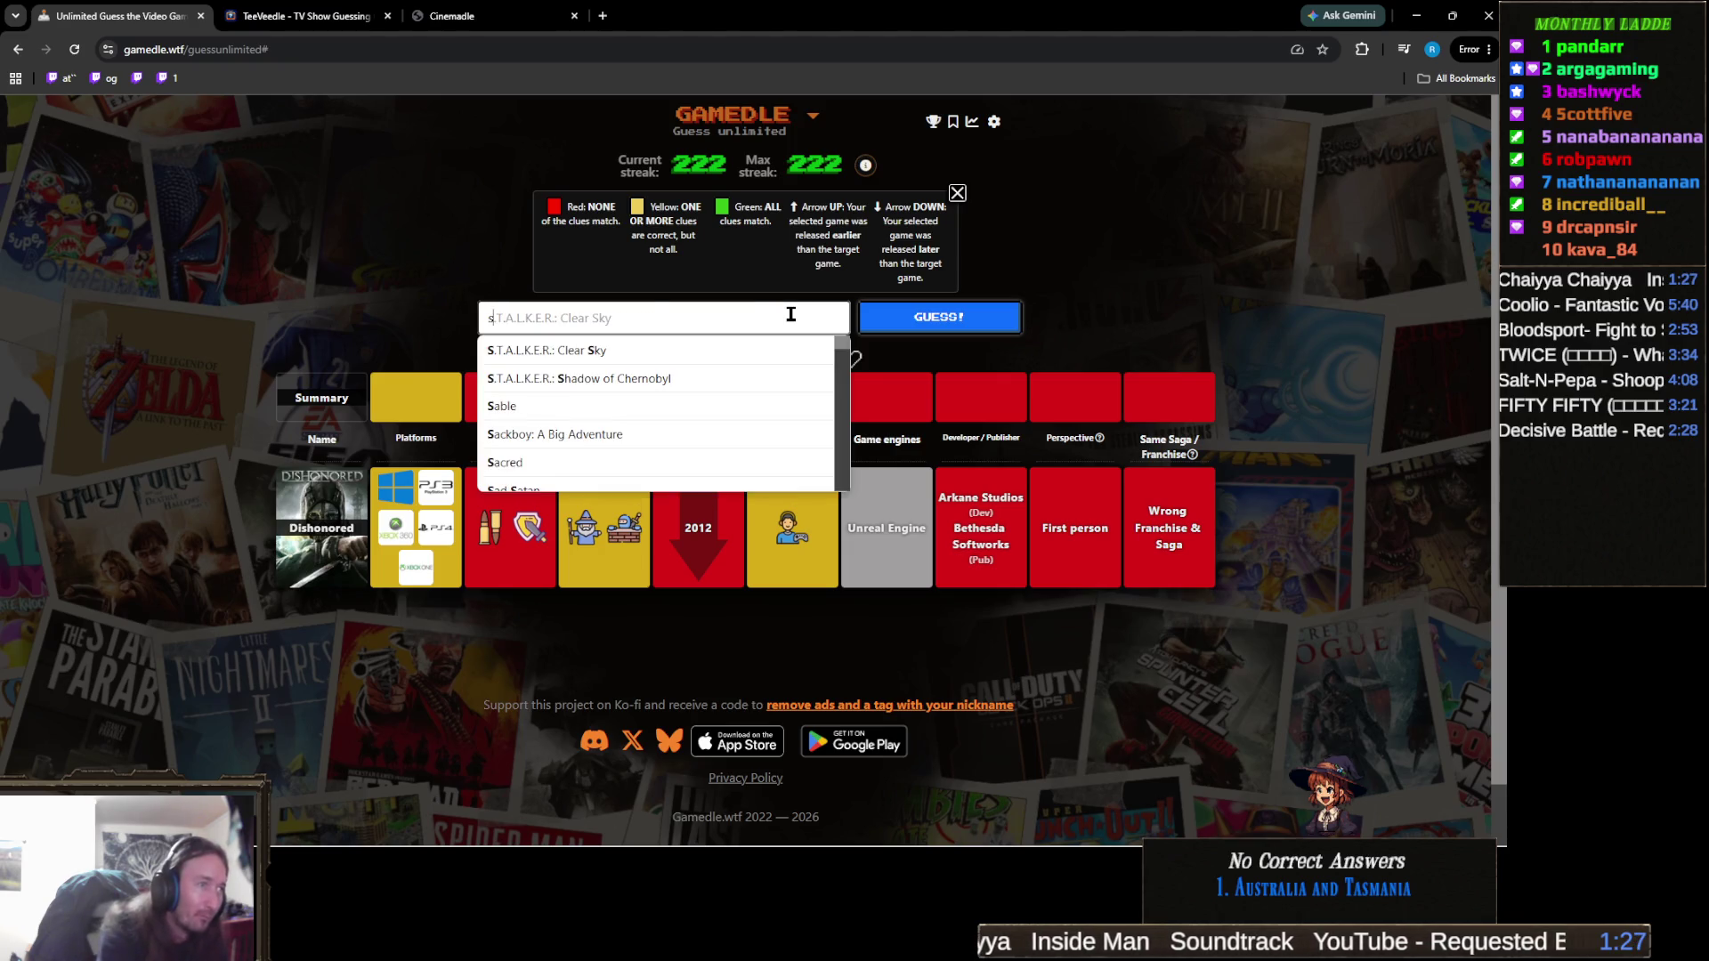
{"action": "type", "text": "uper mario bros."}
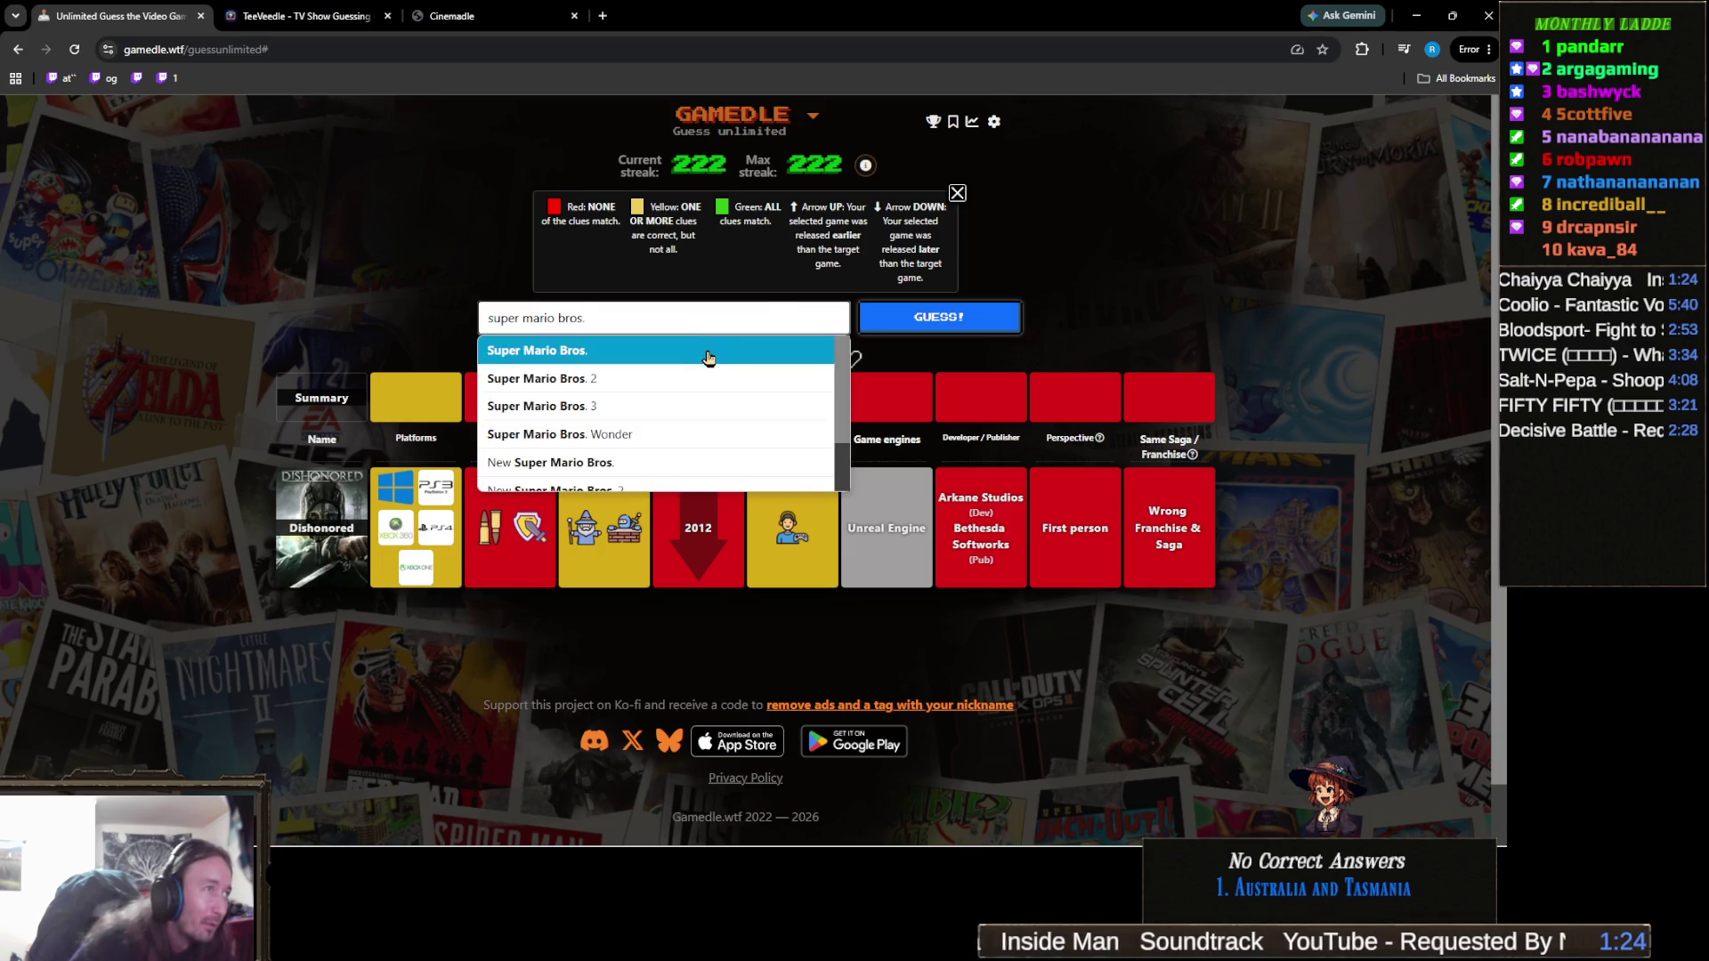
{"action": "left_click", "coordinate": [708, 354]}
{"action": "left_click", "coordinate": [939, 318]}
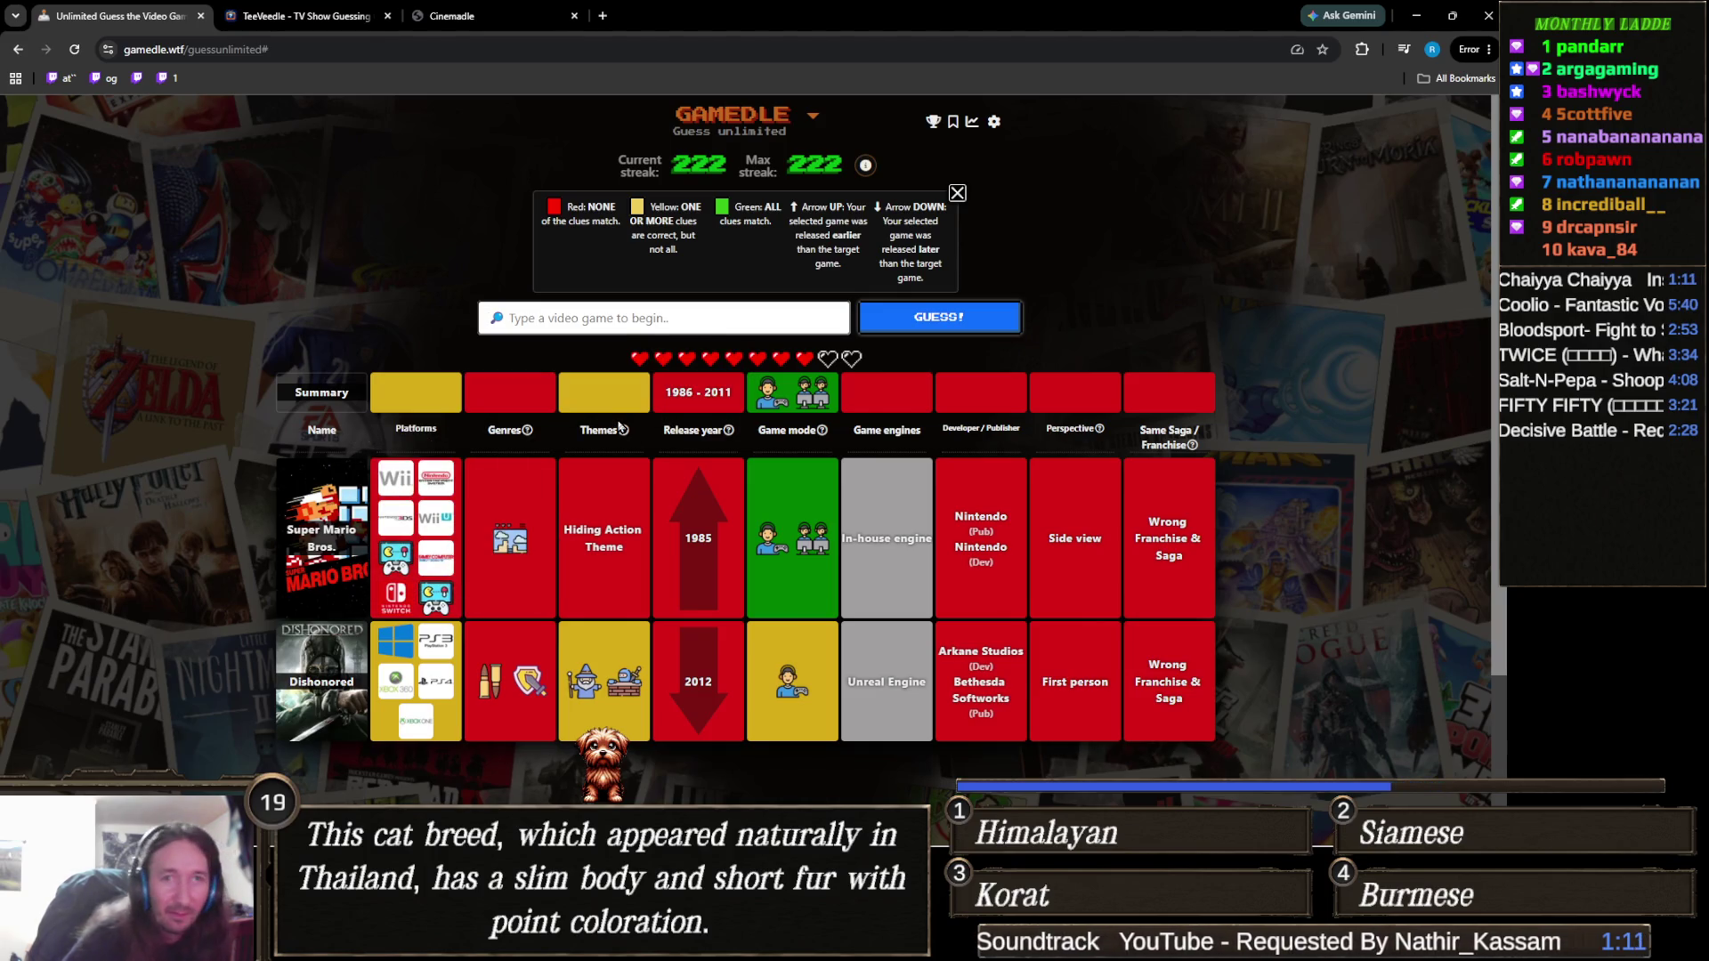
{"action": "mouse_move", "coordinate": [668, 431]}
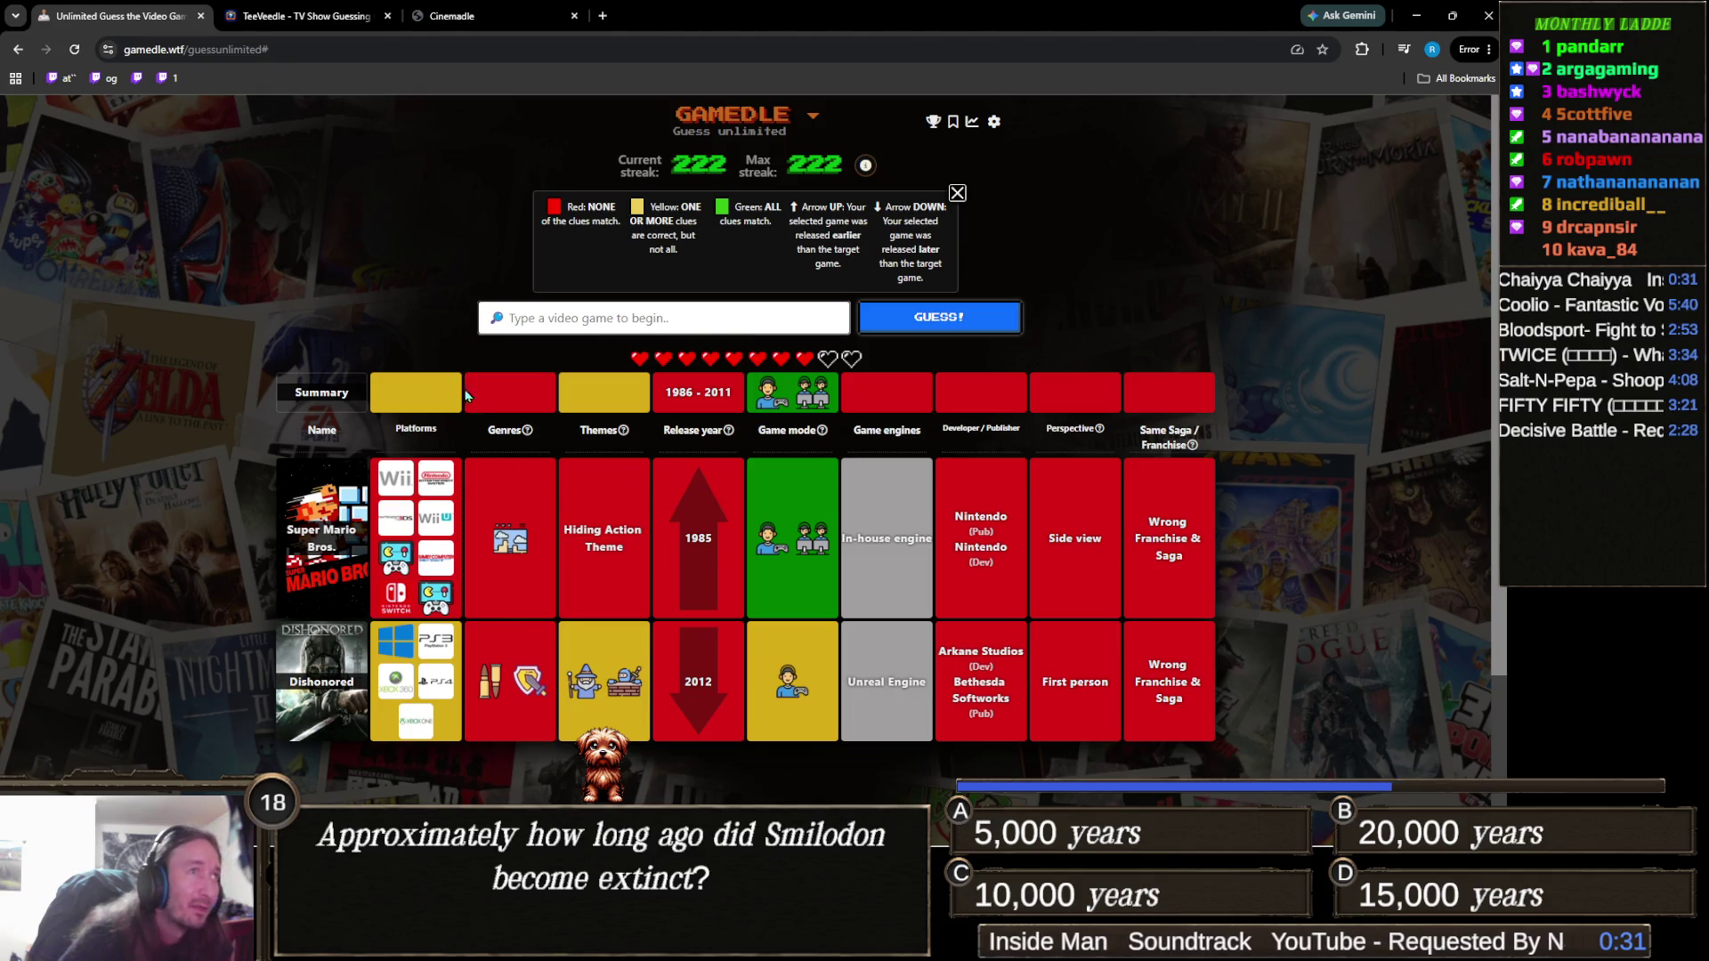
{"action": "scroll", "coordinate": [414, 339], "scroll_direction": "down", "scroll_amount": 3}
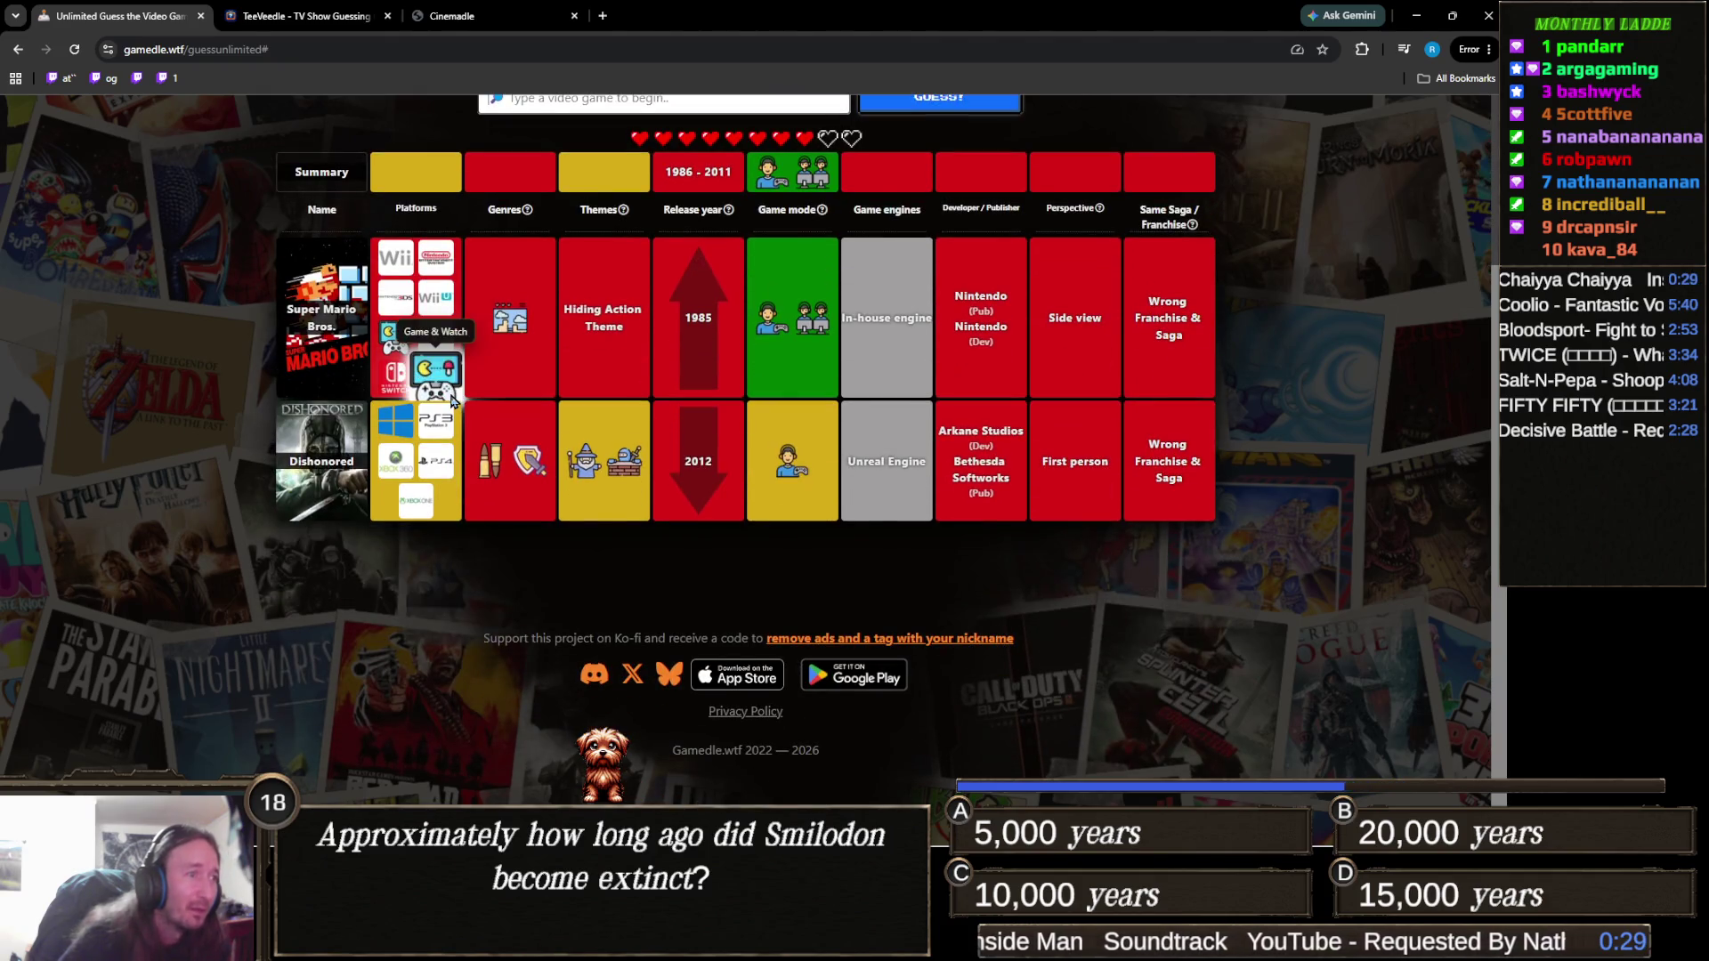
{"action": "scroll", "coordinate": [503, 350], "scroll_direction": "up", "scroll_amount": 3}
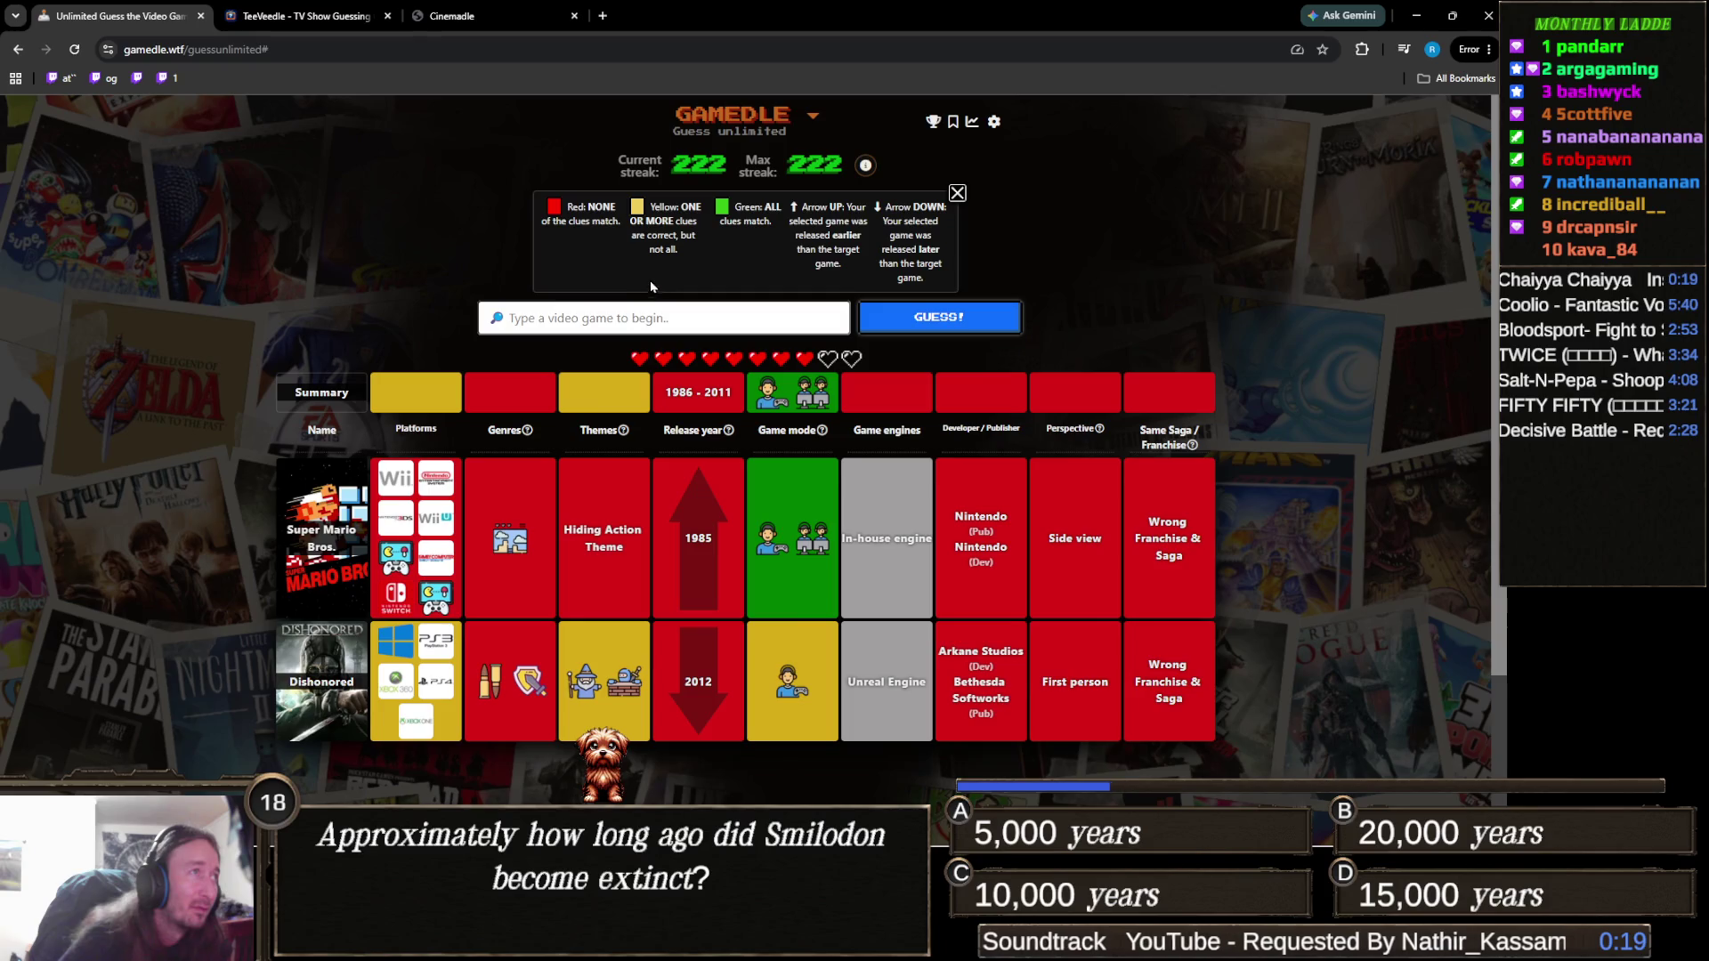
Look through Gamedle's settings and info panel, expanding its options, then close it.
{"action": "left_click", "coordinate": [996, 123]}
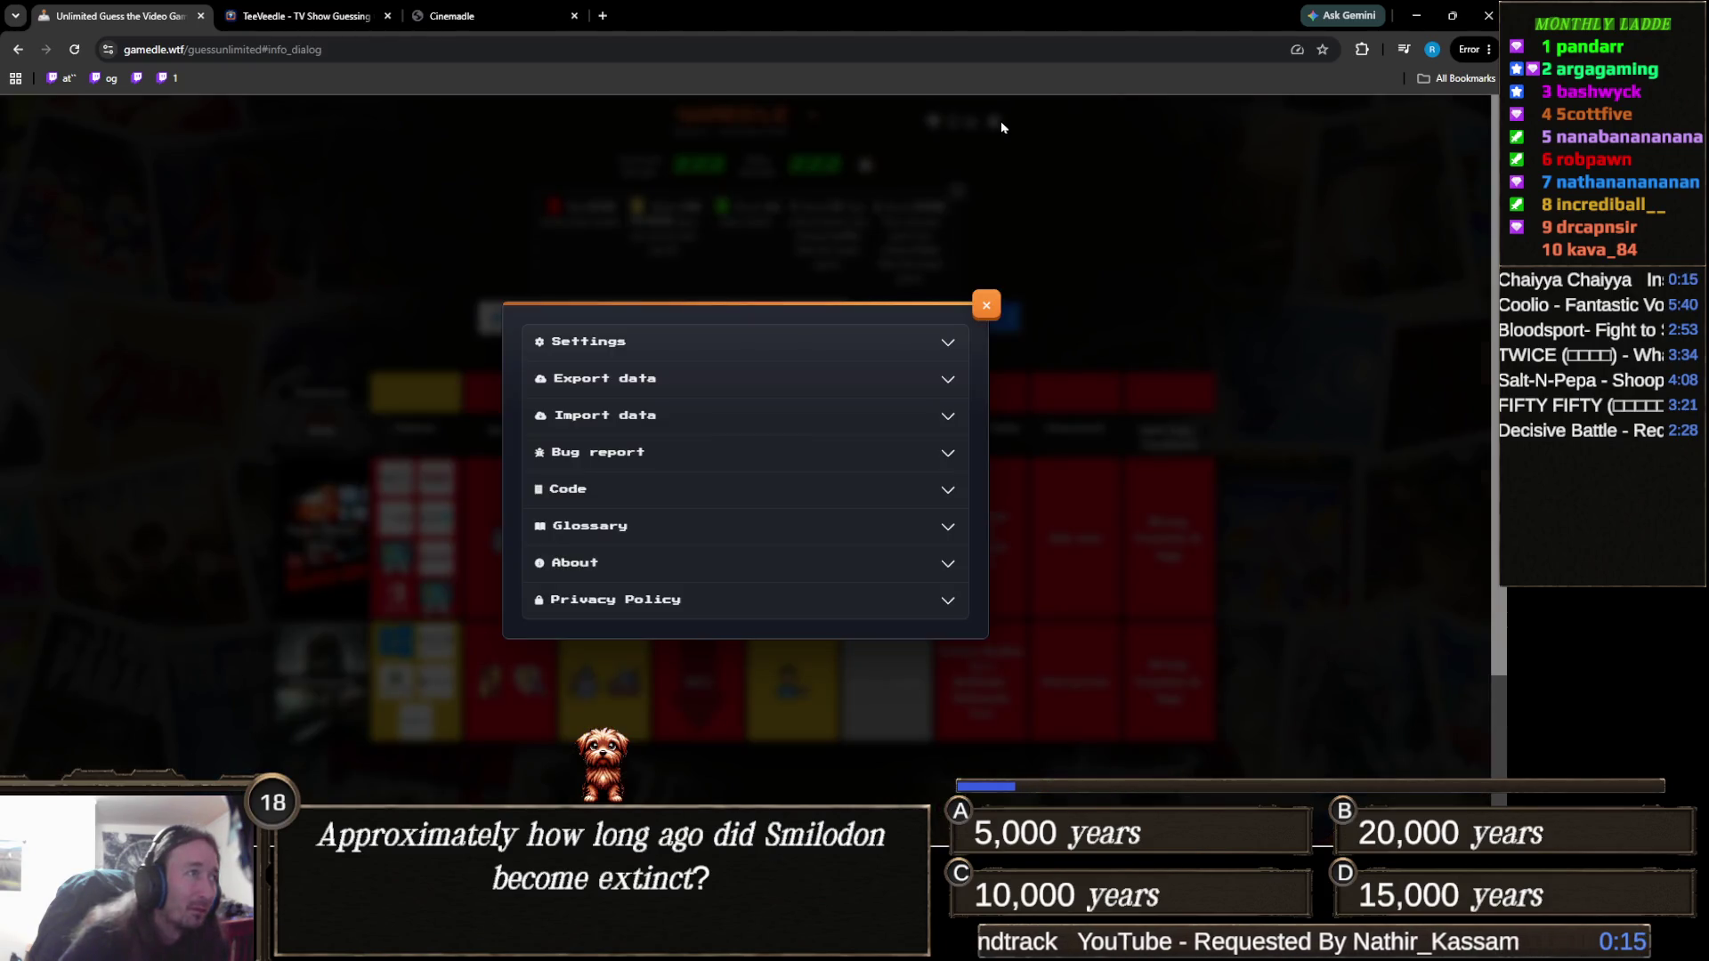
{"action": "scroll", "coordinate": [736, 466], "scroll_direction": "down", "scroll_amount": 1}
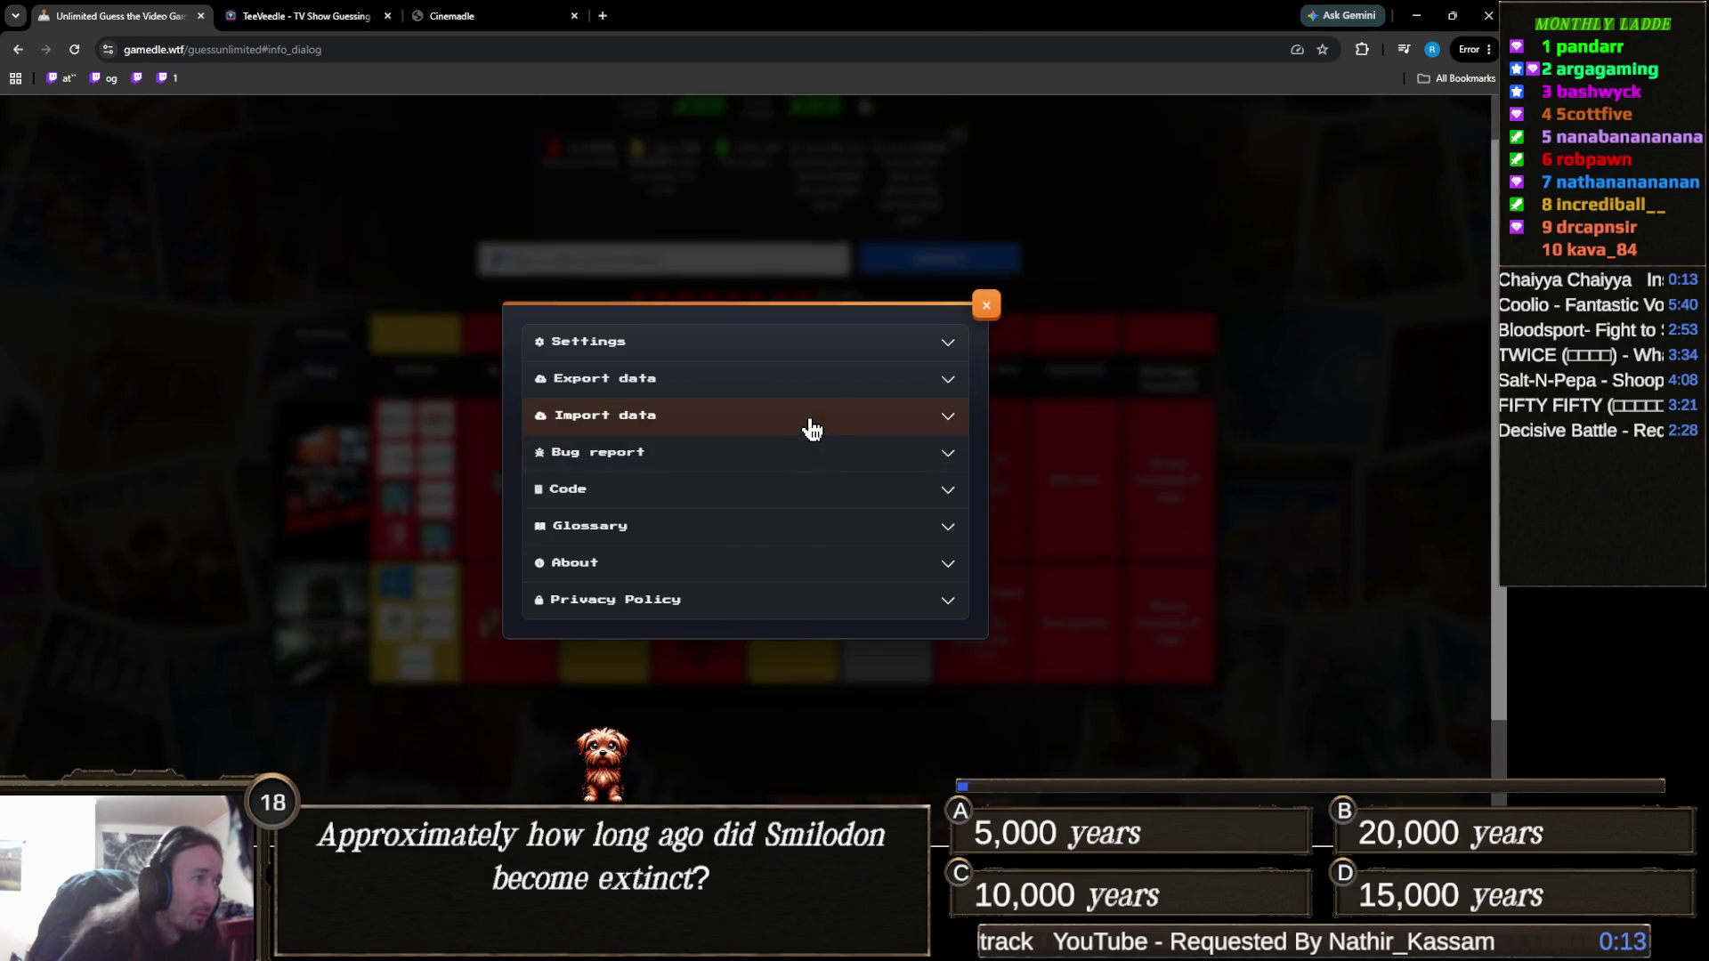
{"action": "scroll", "coordinate": [812, 429], "scroll_direction": "up", "scroll_amount": 1}
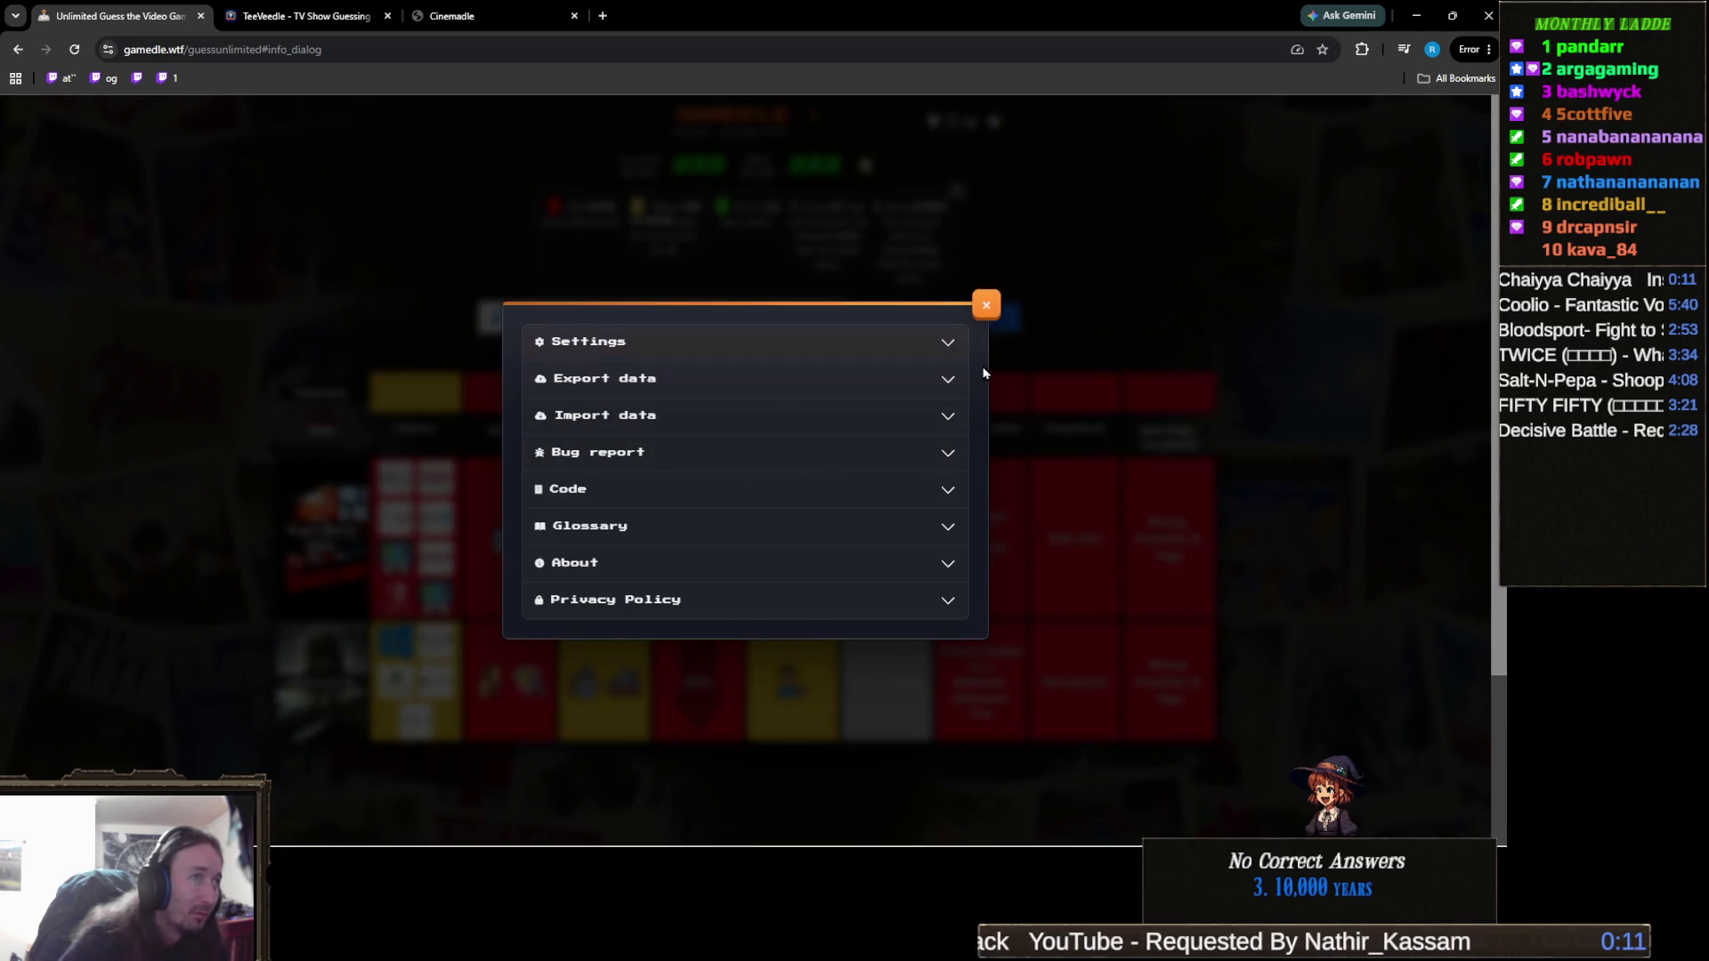
{"action": "left_click", "coordinate": [950, 350]}
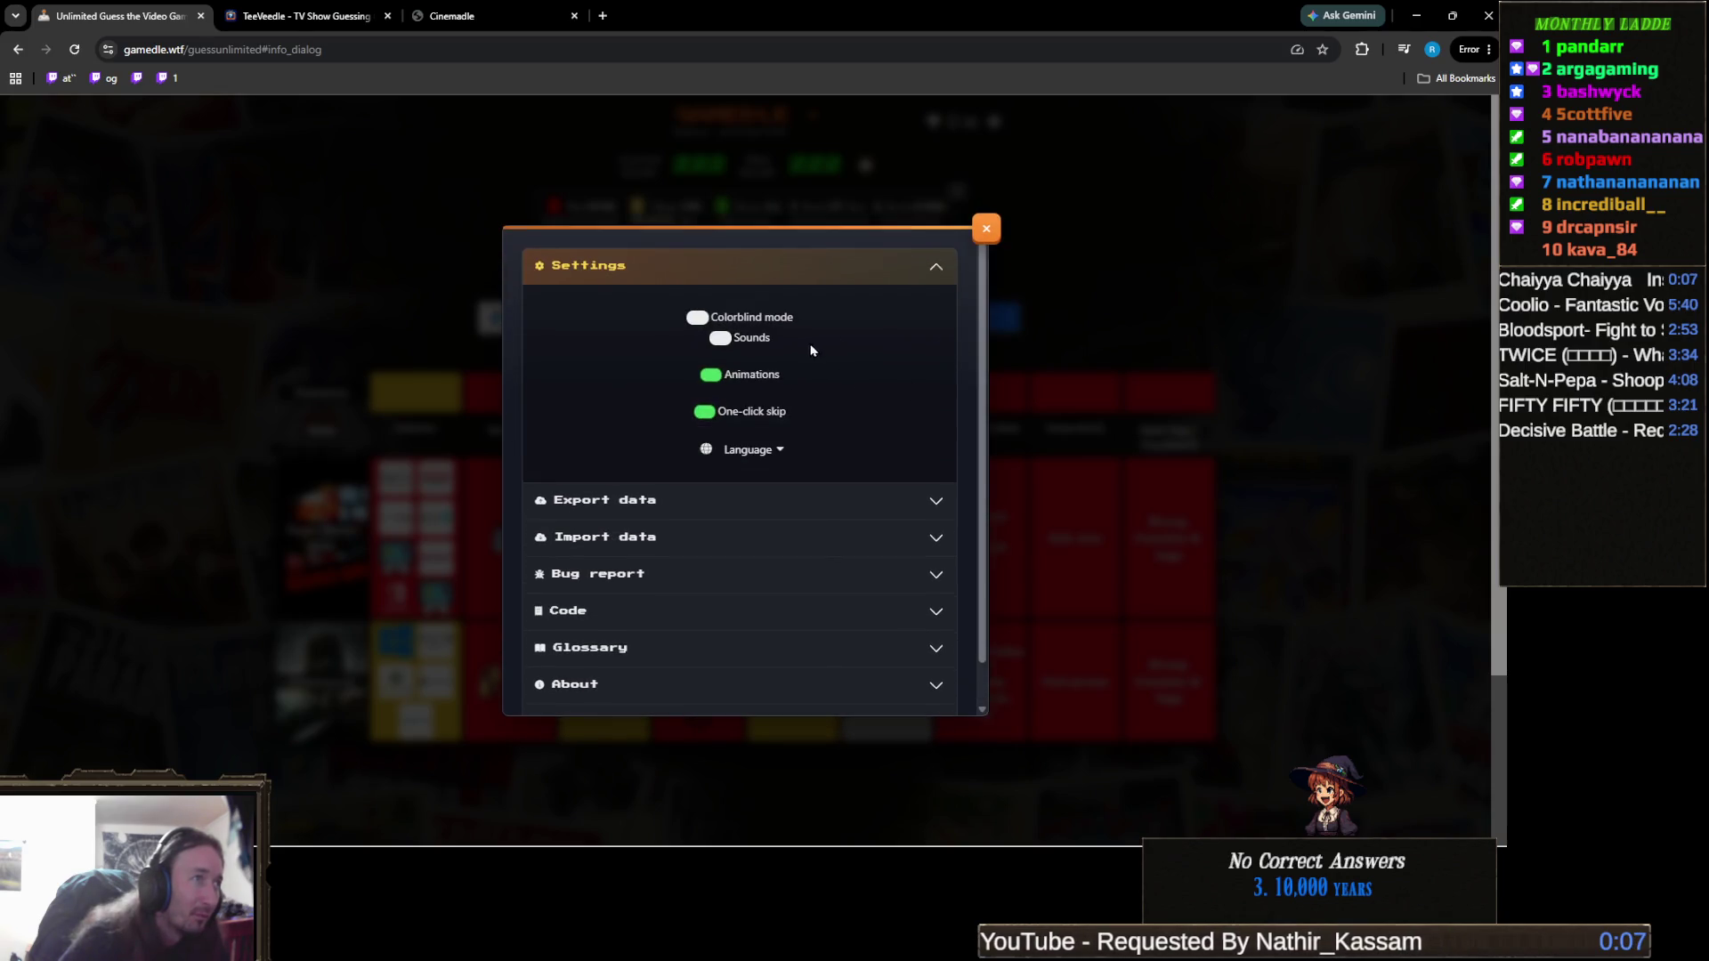
{"action": "left_click", "coordinate": [986, 228]}
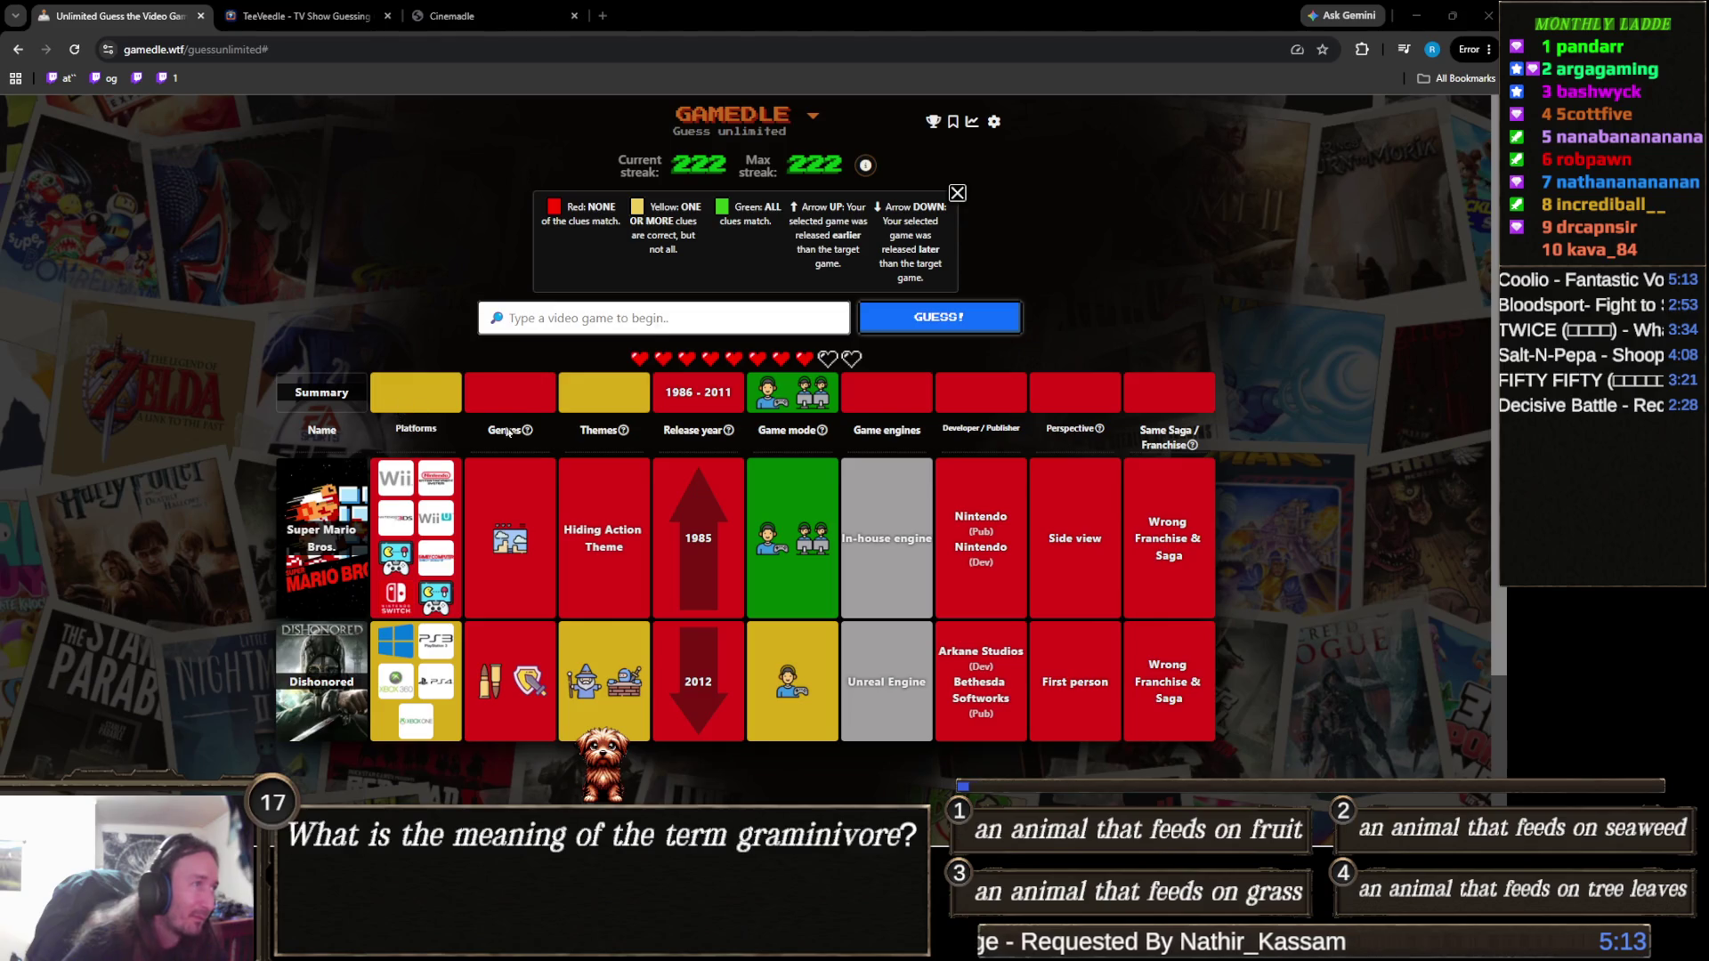
{"action": "mouse_move", "coordinate": [726, 458]}
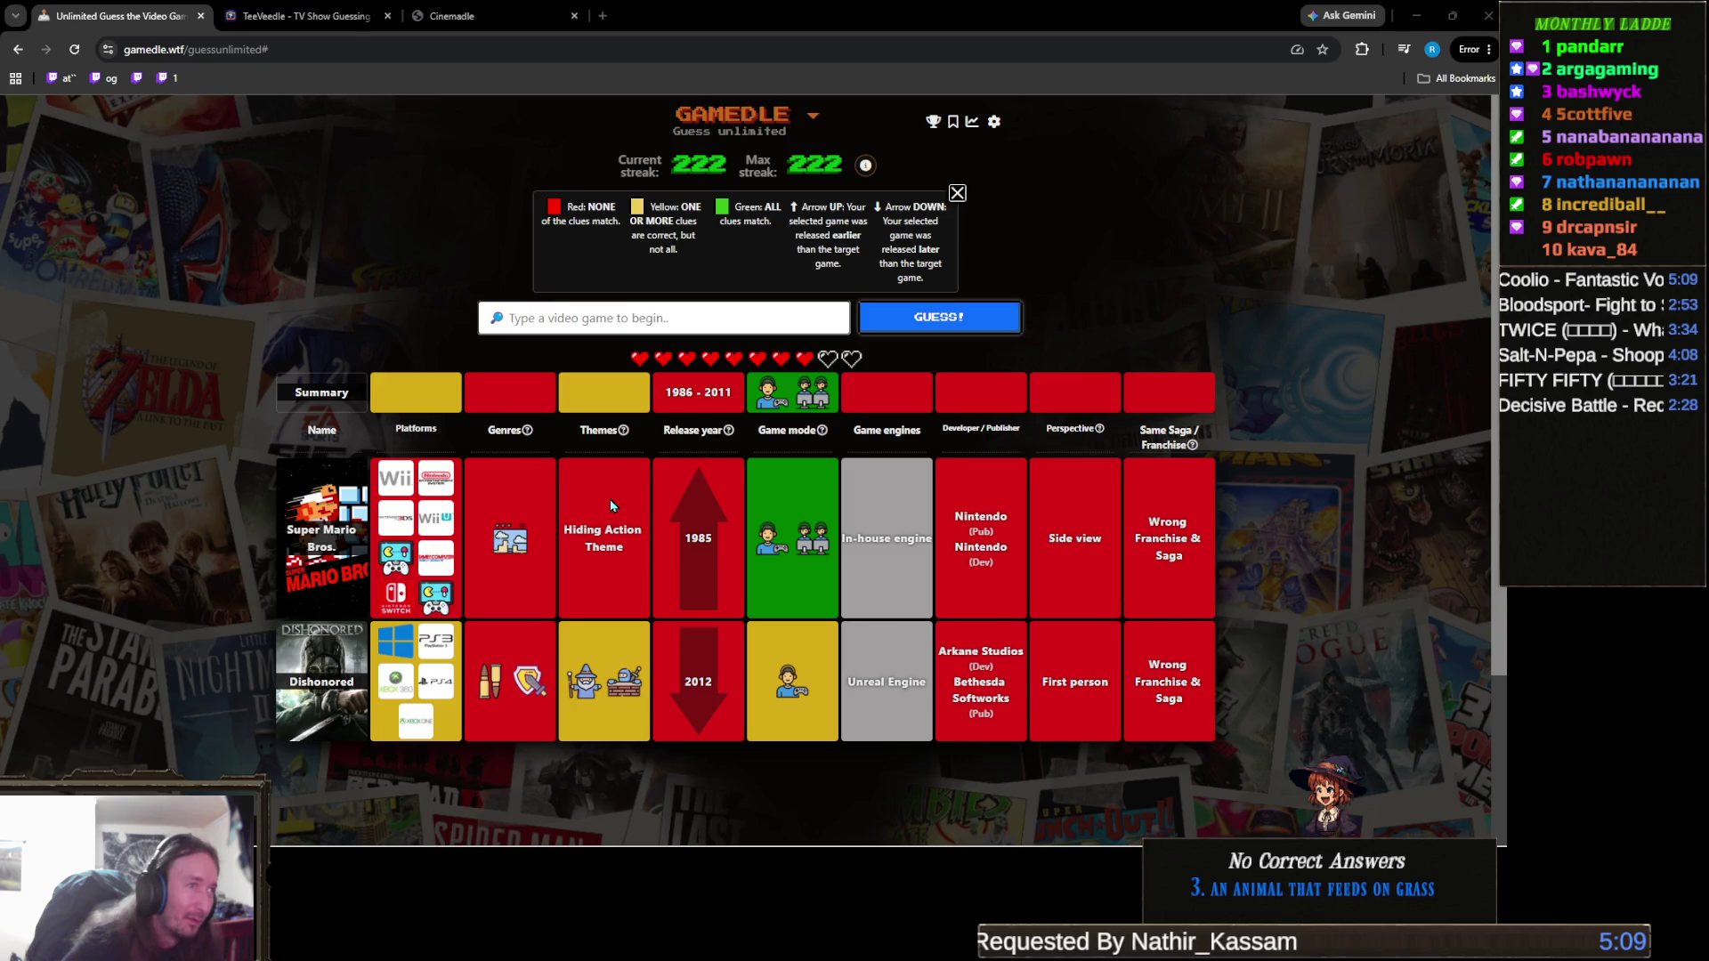
Guess Age of Empires from the suggestions for 'a of ere'.
{"action": "left_click", "coordinate": [728, 324]}
{"action": "type", "text": "age of empires"}
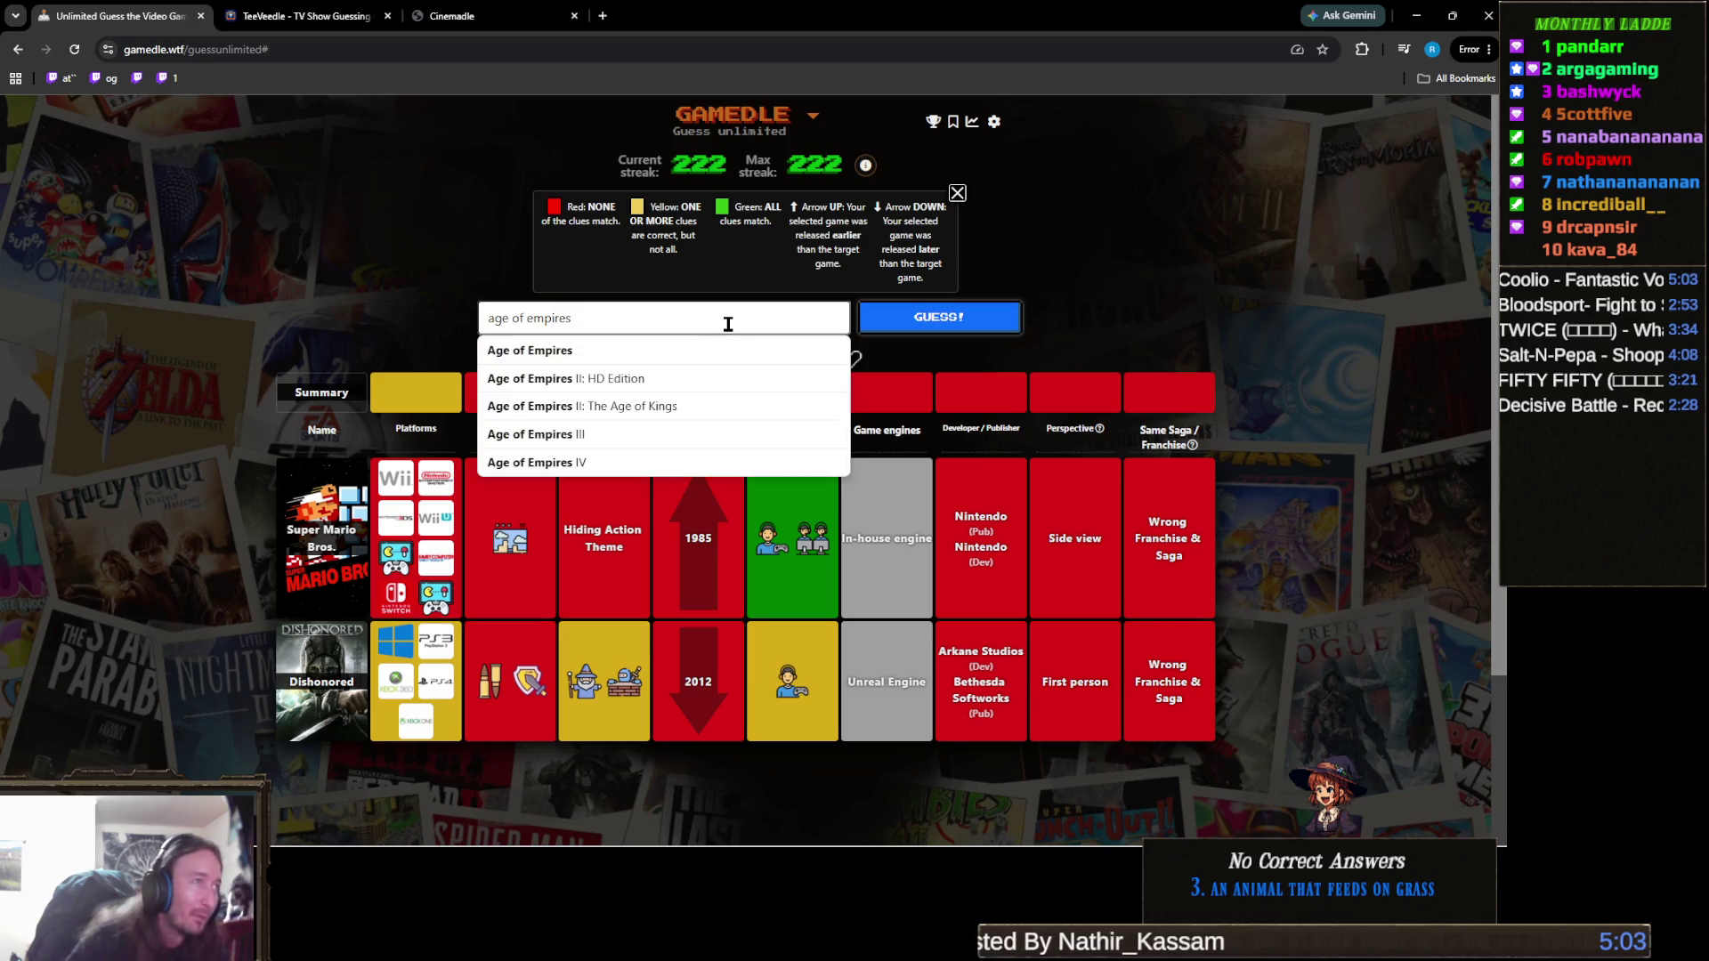
{"action": "left_click", "coordinate": [725, 345]}
{"action": "left_click", "coordinate": [909, 332]}
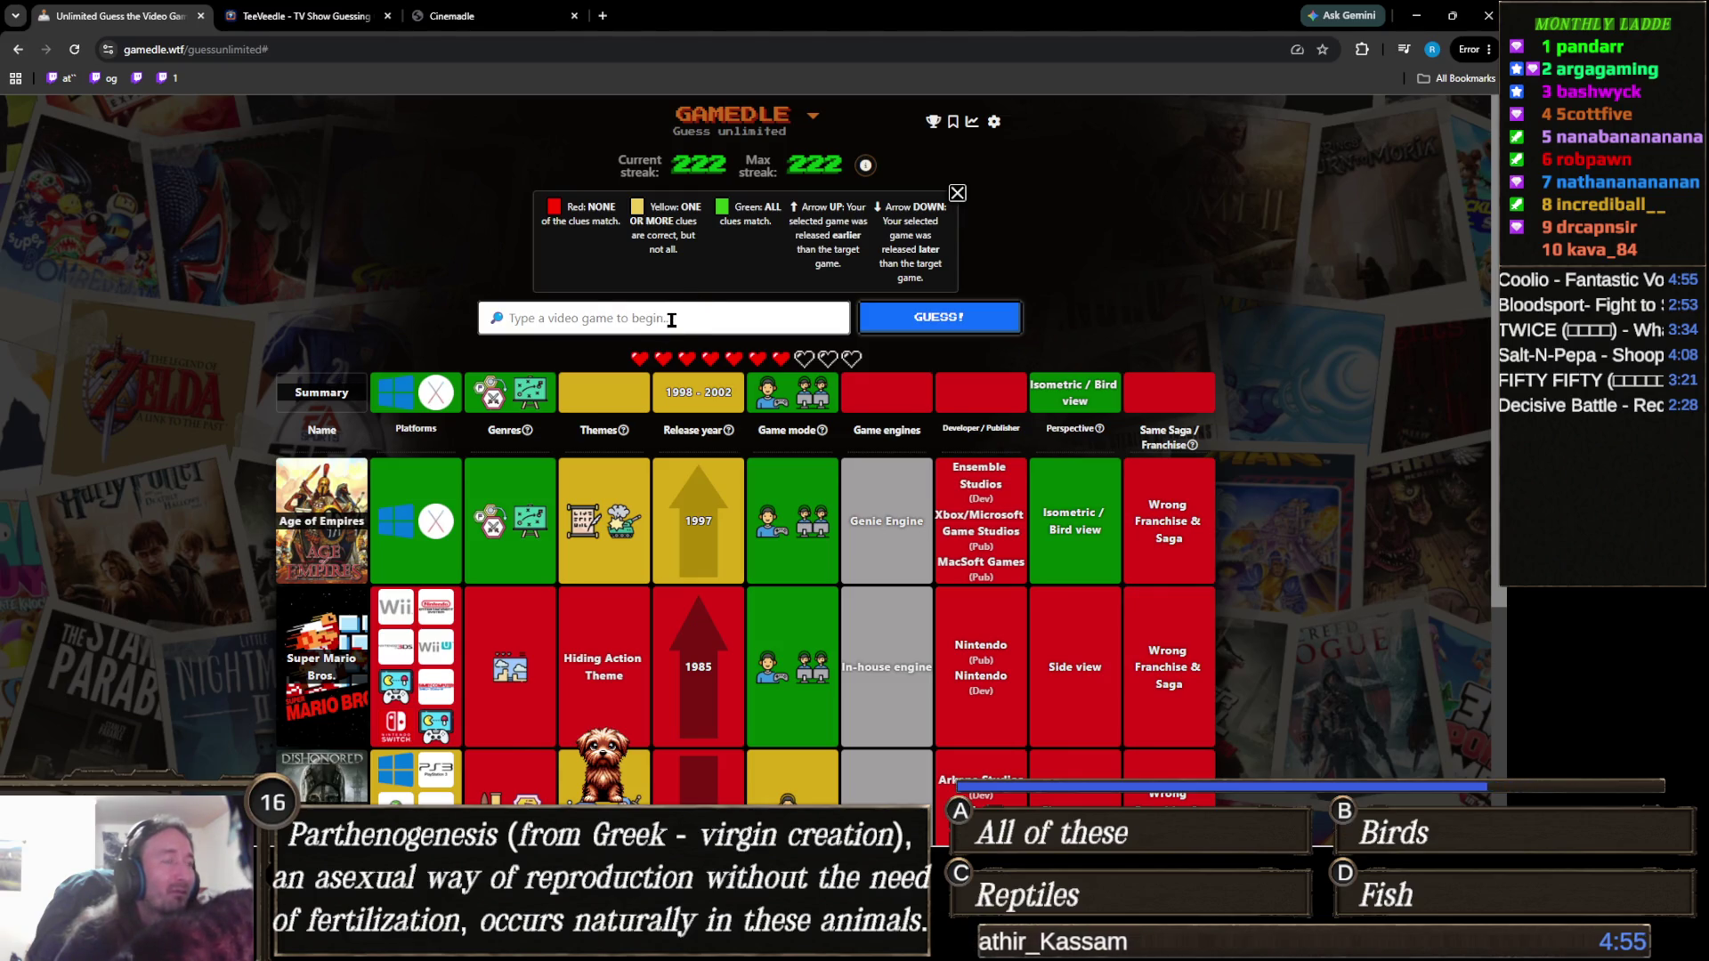
Search 'red fact' to look up Red Faction titles.
{"action": "type", "text": "red fact"}
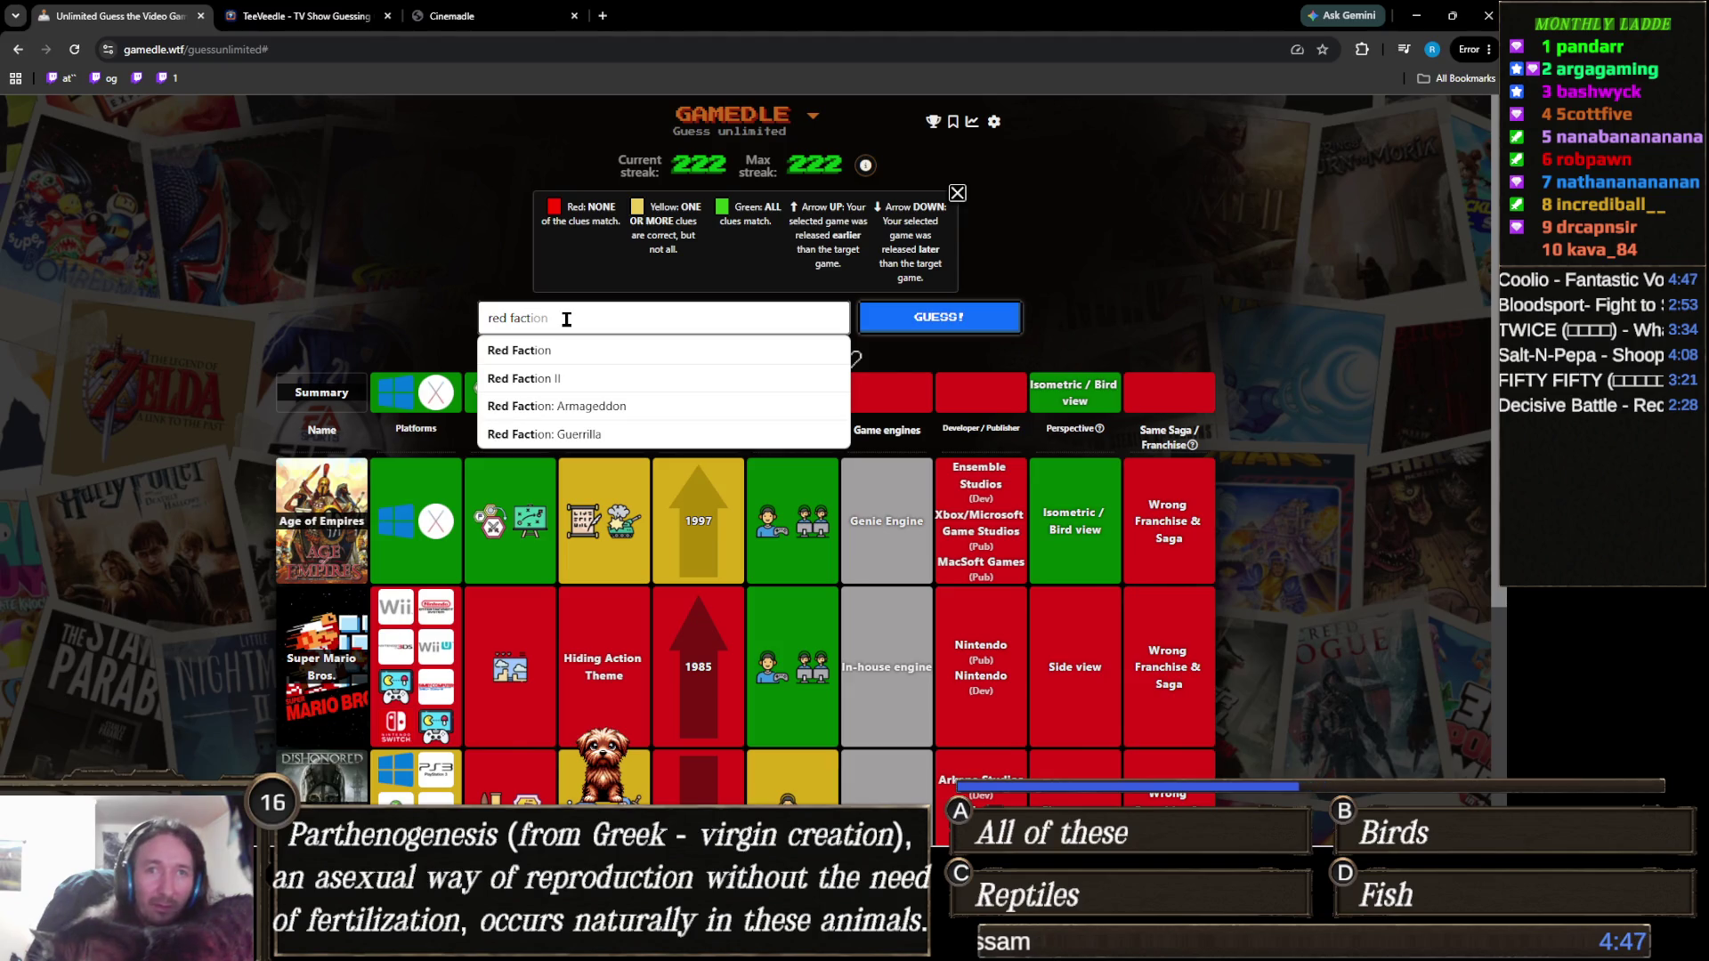
{"action": "key", "text": "ctrl+a"}
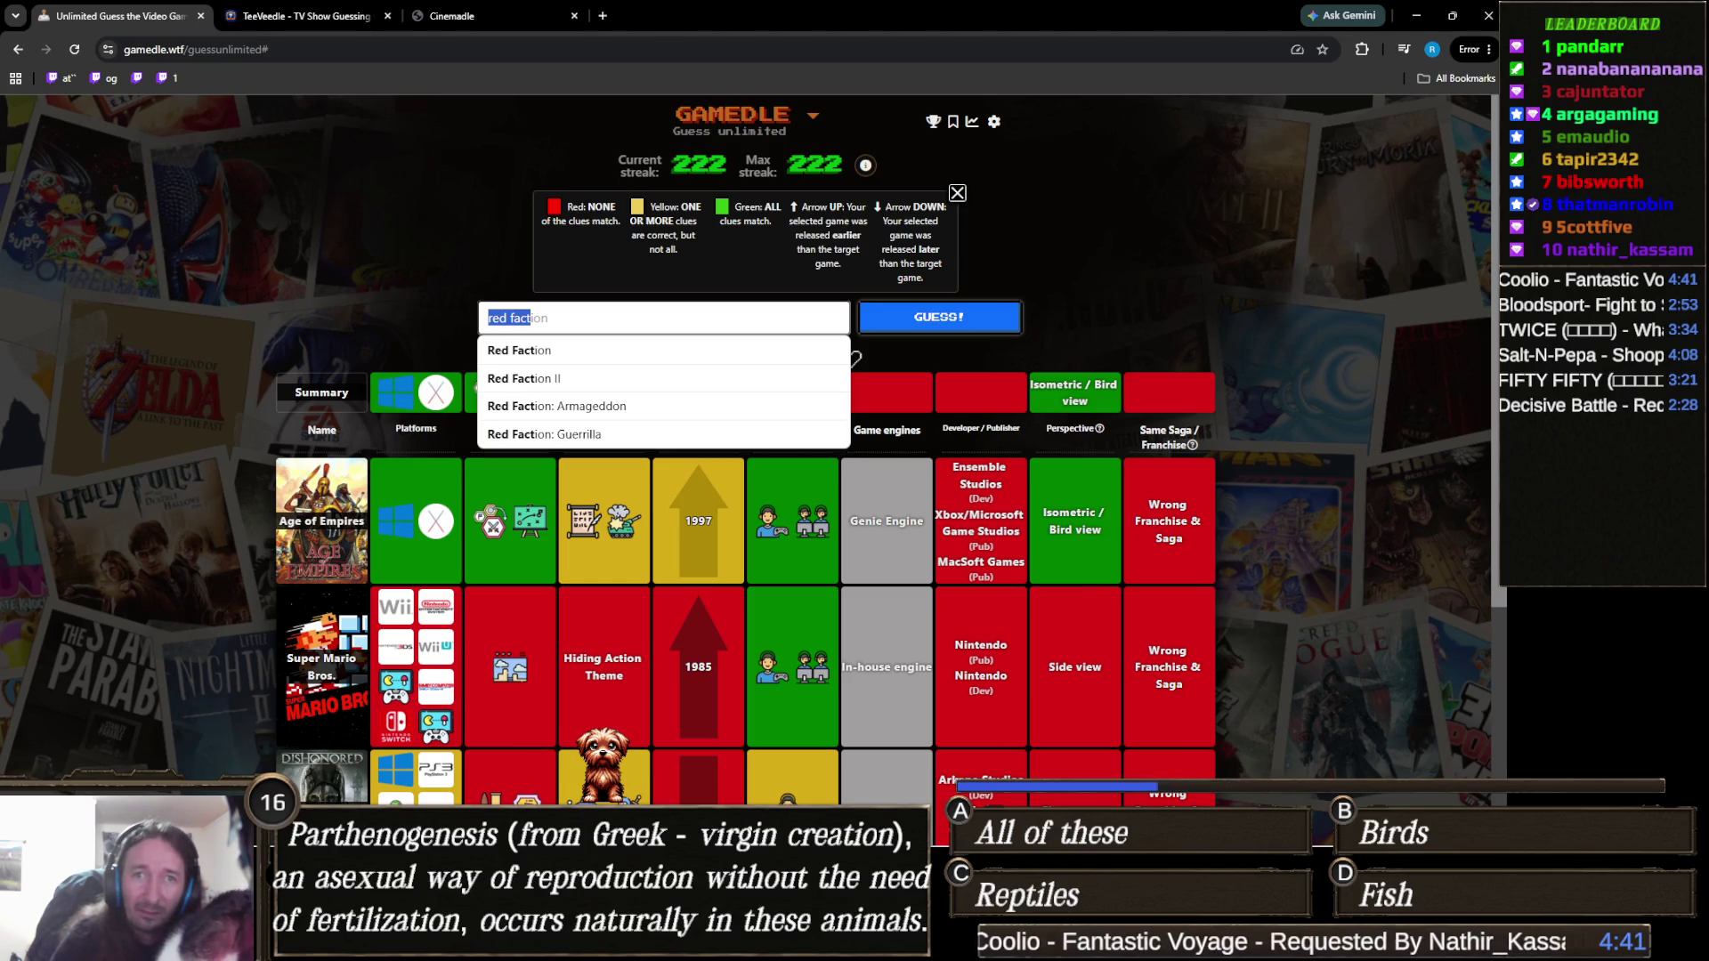
{"action": "key", "text": "alt+Tab"}
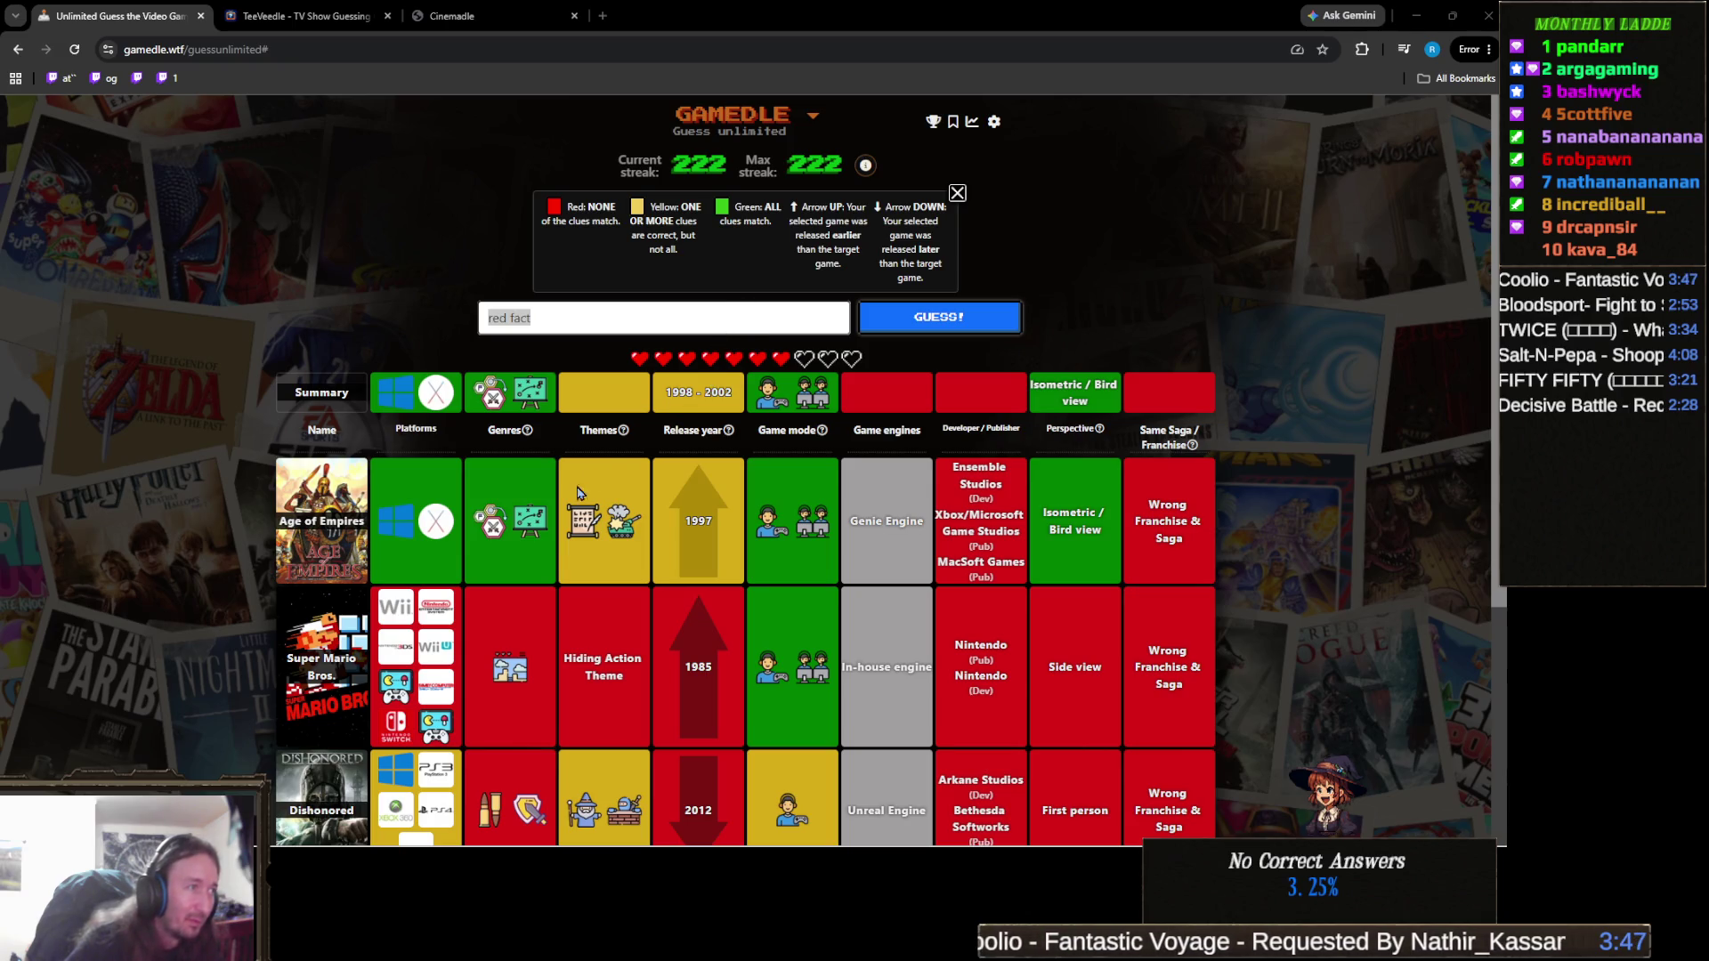
{"action": "left_click", "coordinate": [774, 318]}
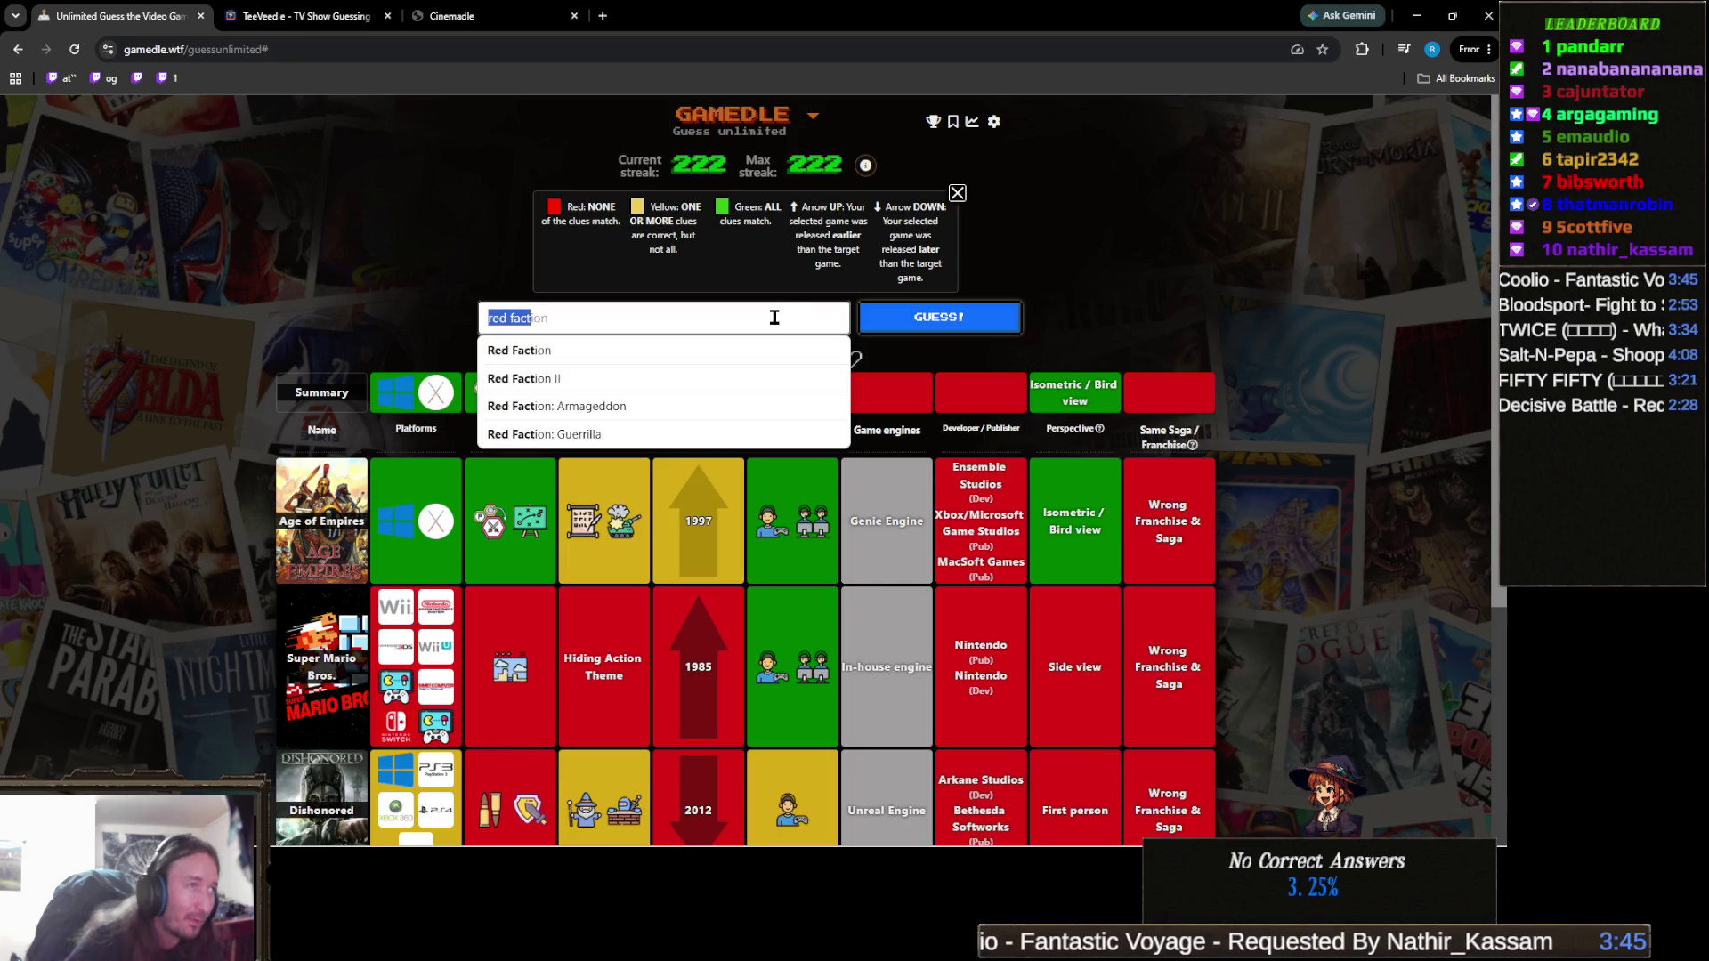
Guess Age of Wonders instead of Red Faction, then pick StarCraft from the suggestions.
{"action": "left_click", "coordinate": [1082, 317]}
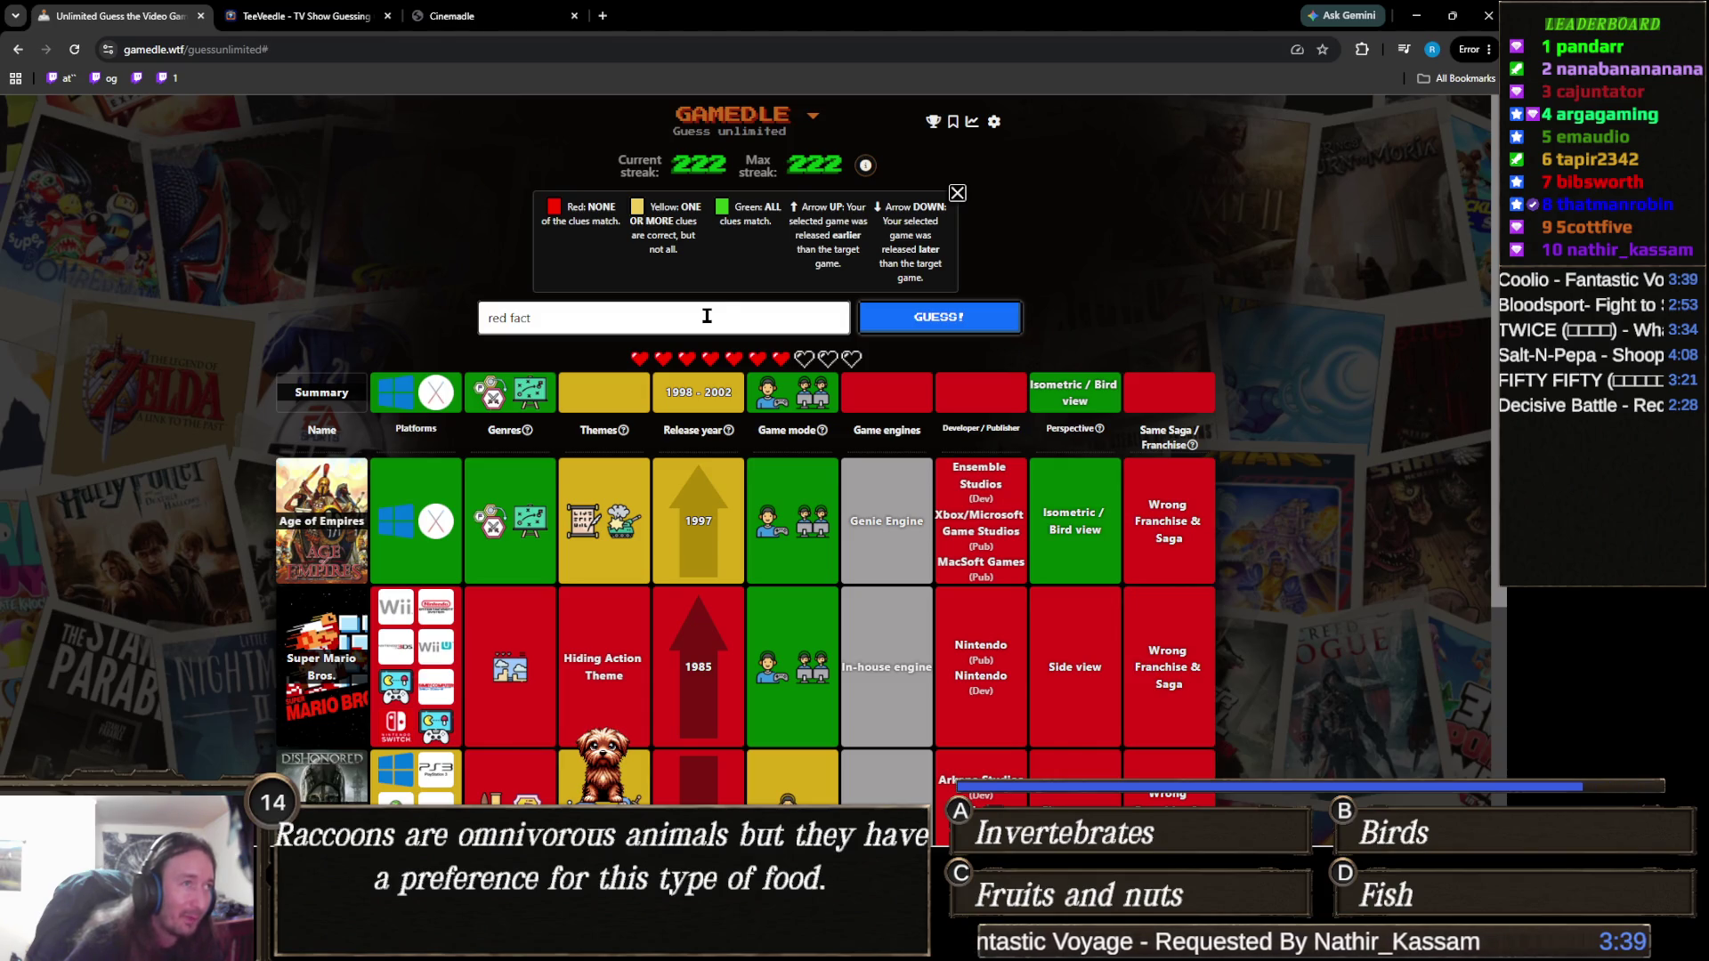
{"action": "type", "text": "ag"}
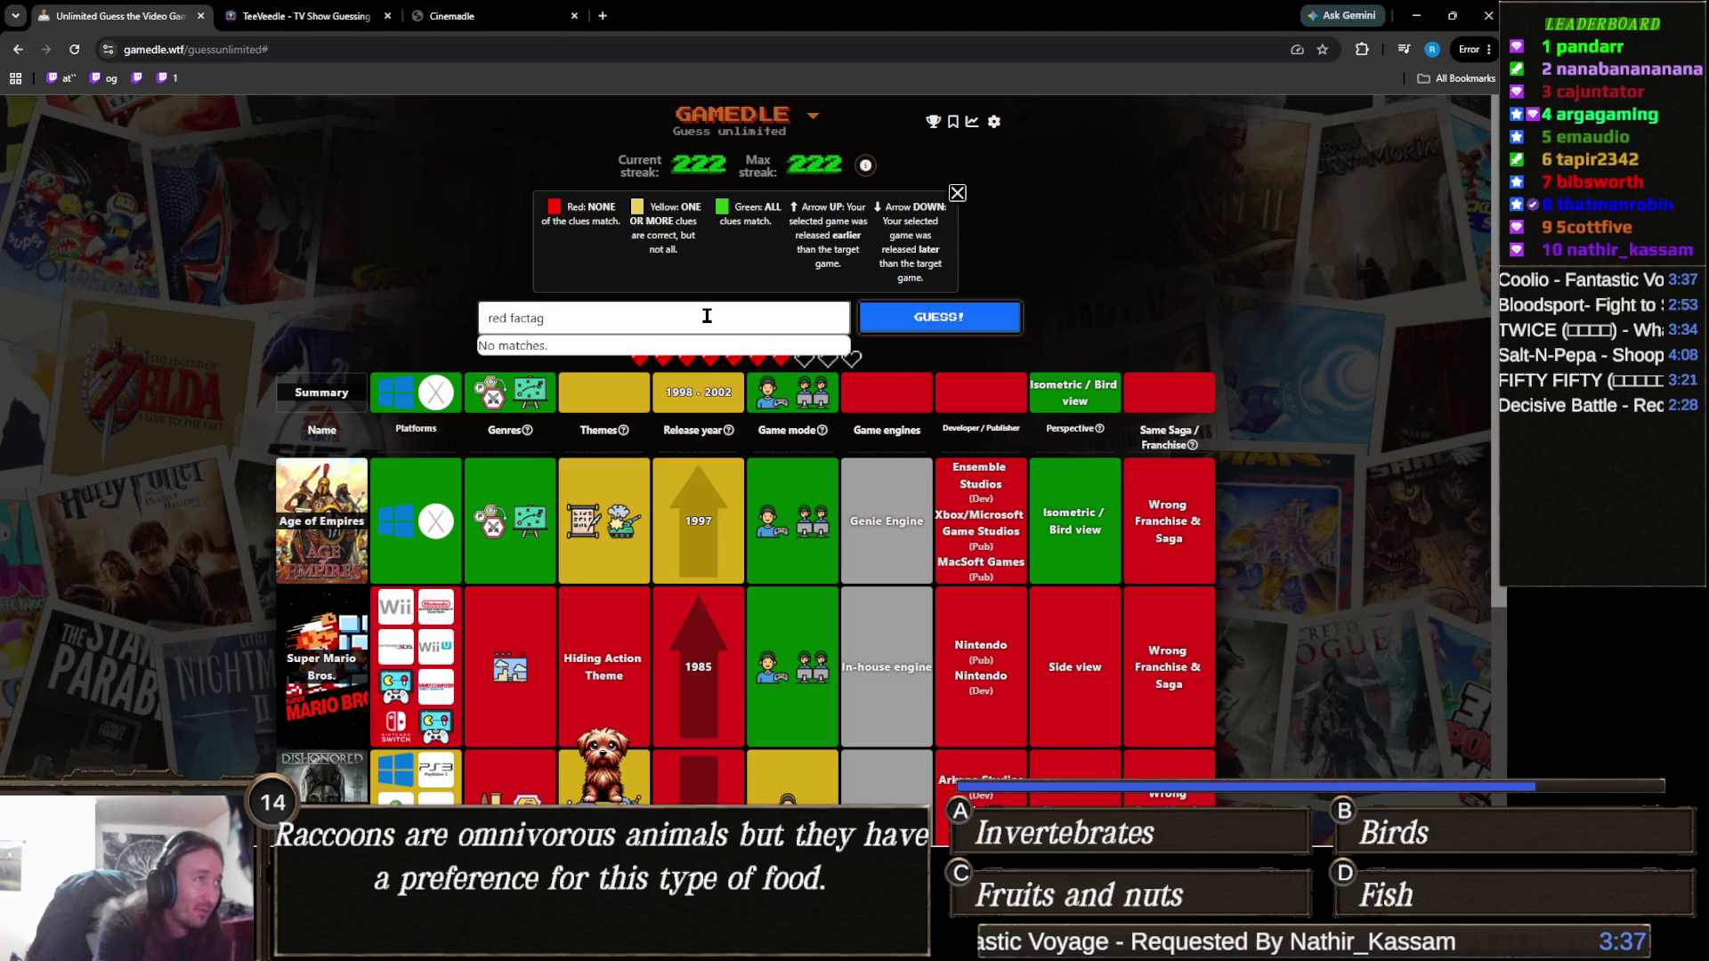
{"action": "key", "text": "BackSpace"}
{"action": "key", "text": "BackSpace"}
{"action": "key", "text": "BackSpace"}
{"action": "type", "text": "age of"}
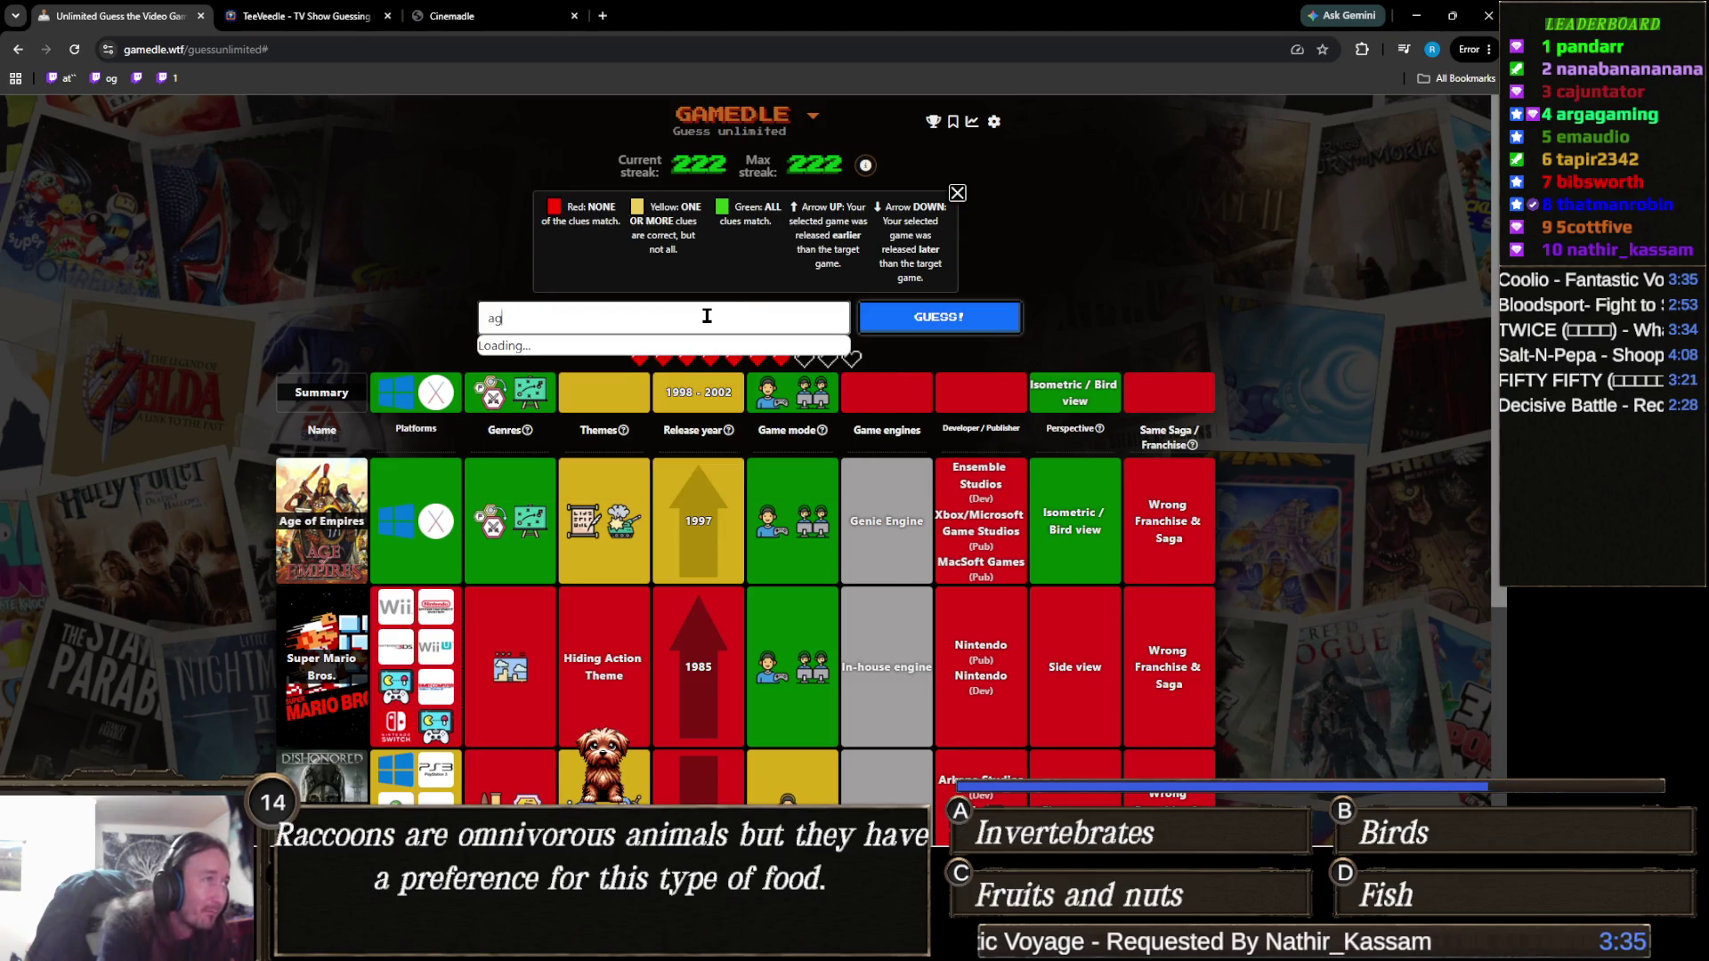
{"action": "key", "text": "BackSpace"}
{"action": "key", "text": "BackSpace"}
{"action": "key", "text": "BackSpace"}
{"action": "key", "text": "BackSpace"}
{"action": "key", "text": "BackSpace"}
{"action": "key", "text": "BackSpace"}
{"action": "type", "text": "wonders"}
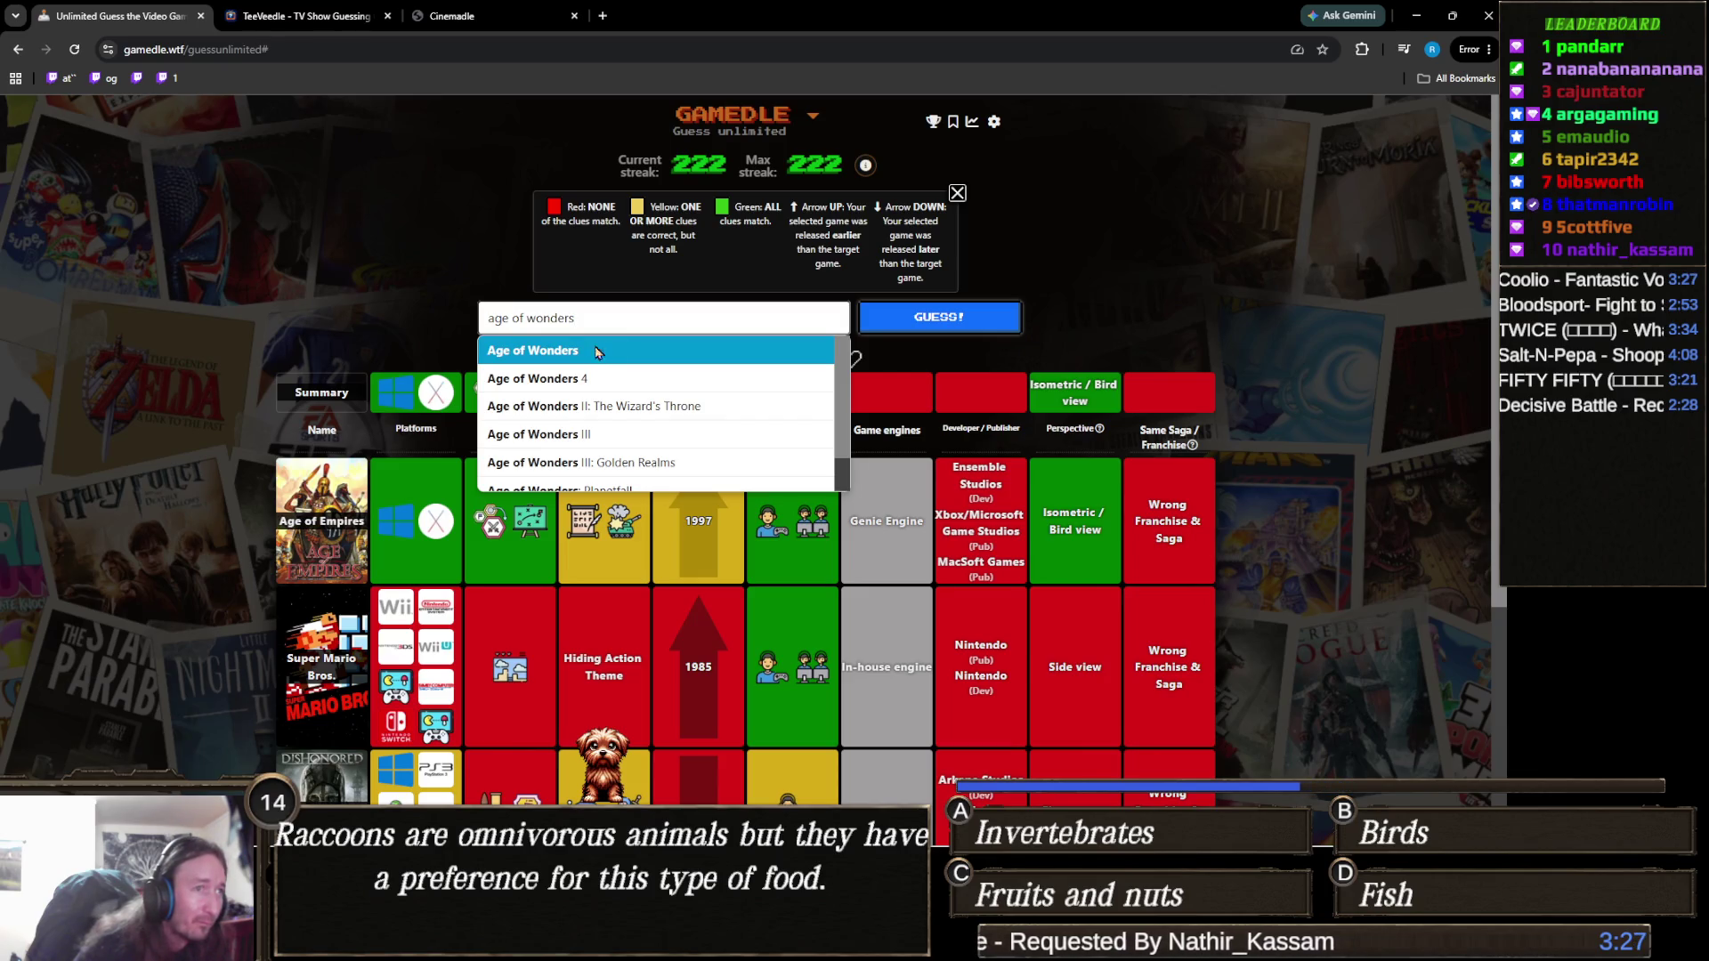
{"action": "left_click", "coordinate": [596, 353]}
{"action": "left_click", "coordinate": [902, 319]}
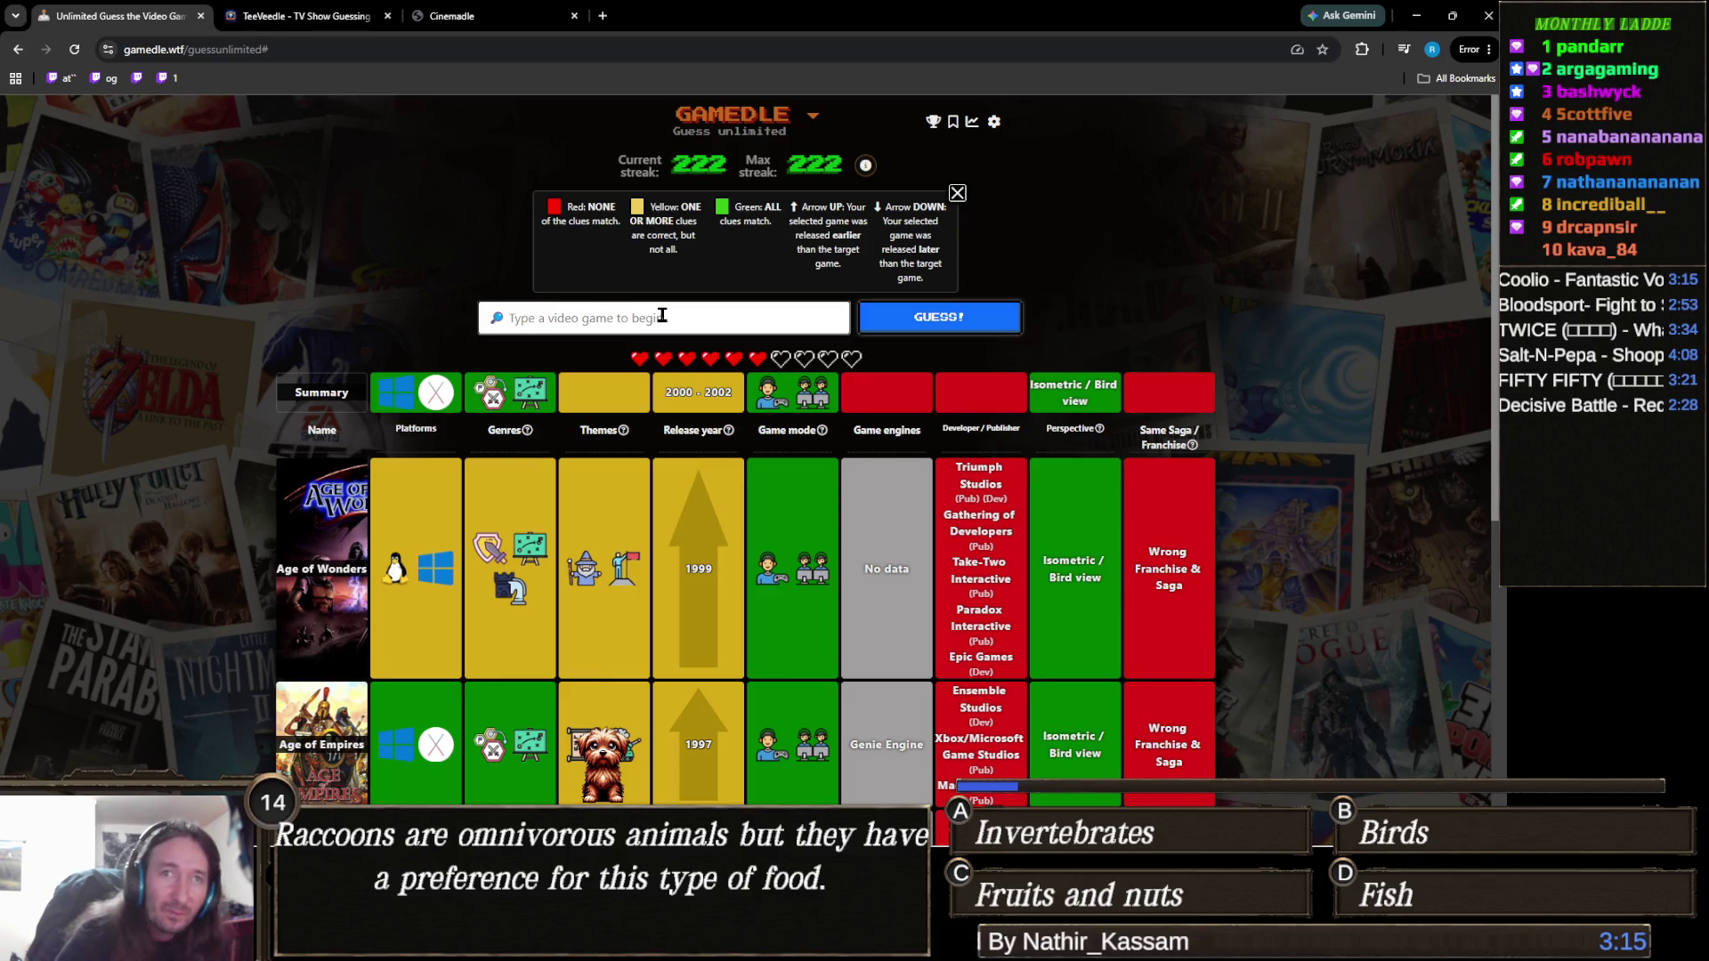
{"action": "type", "text": "star"}
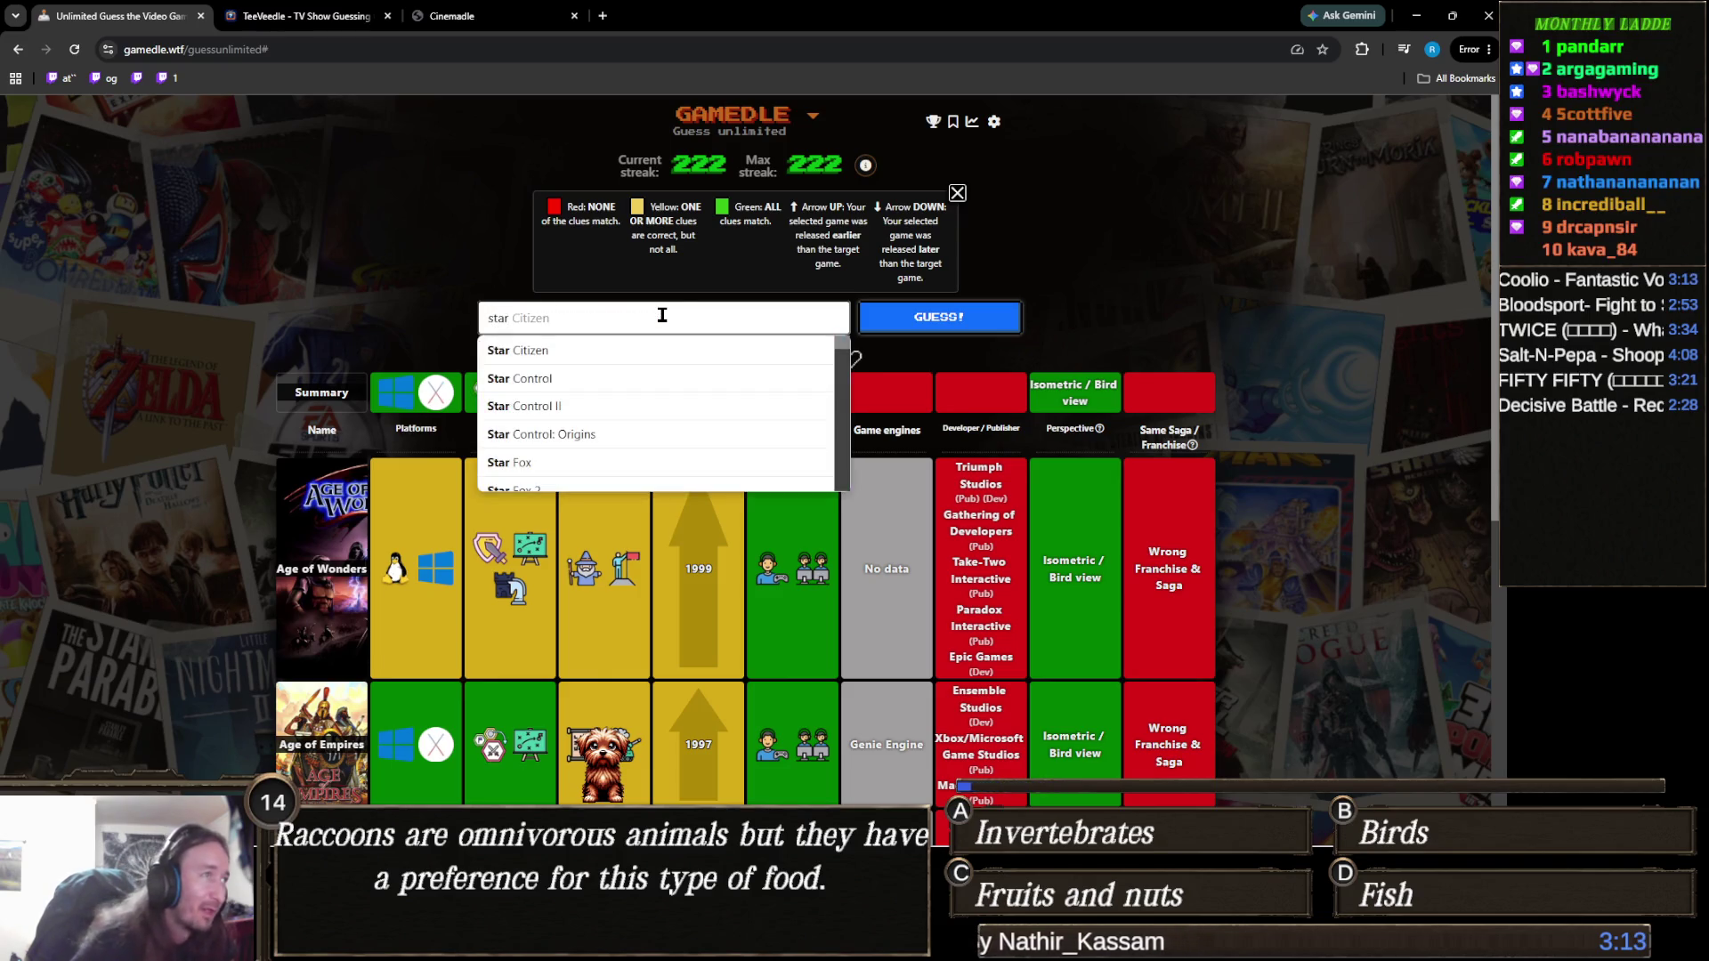
{"action": "type", "text": "craft"}
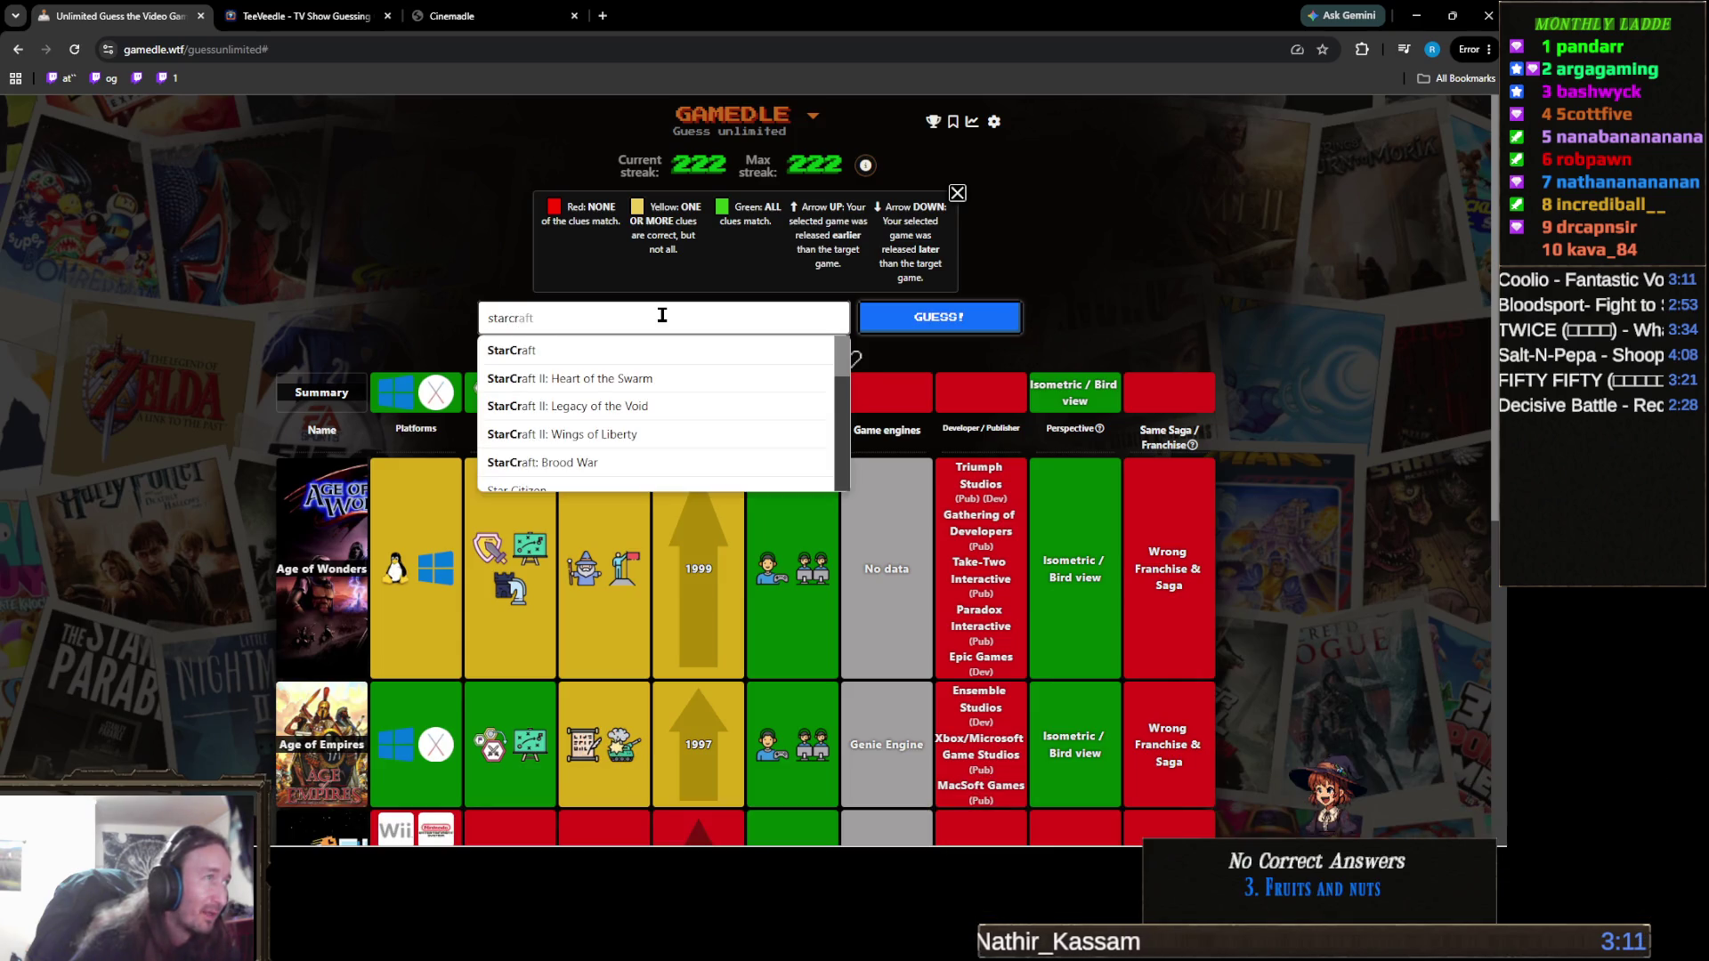
{"action": "left_click", "coordinate": [624, 350]}
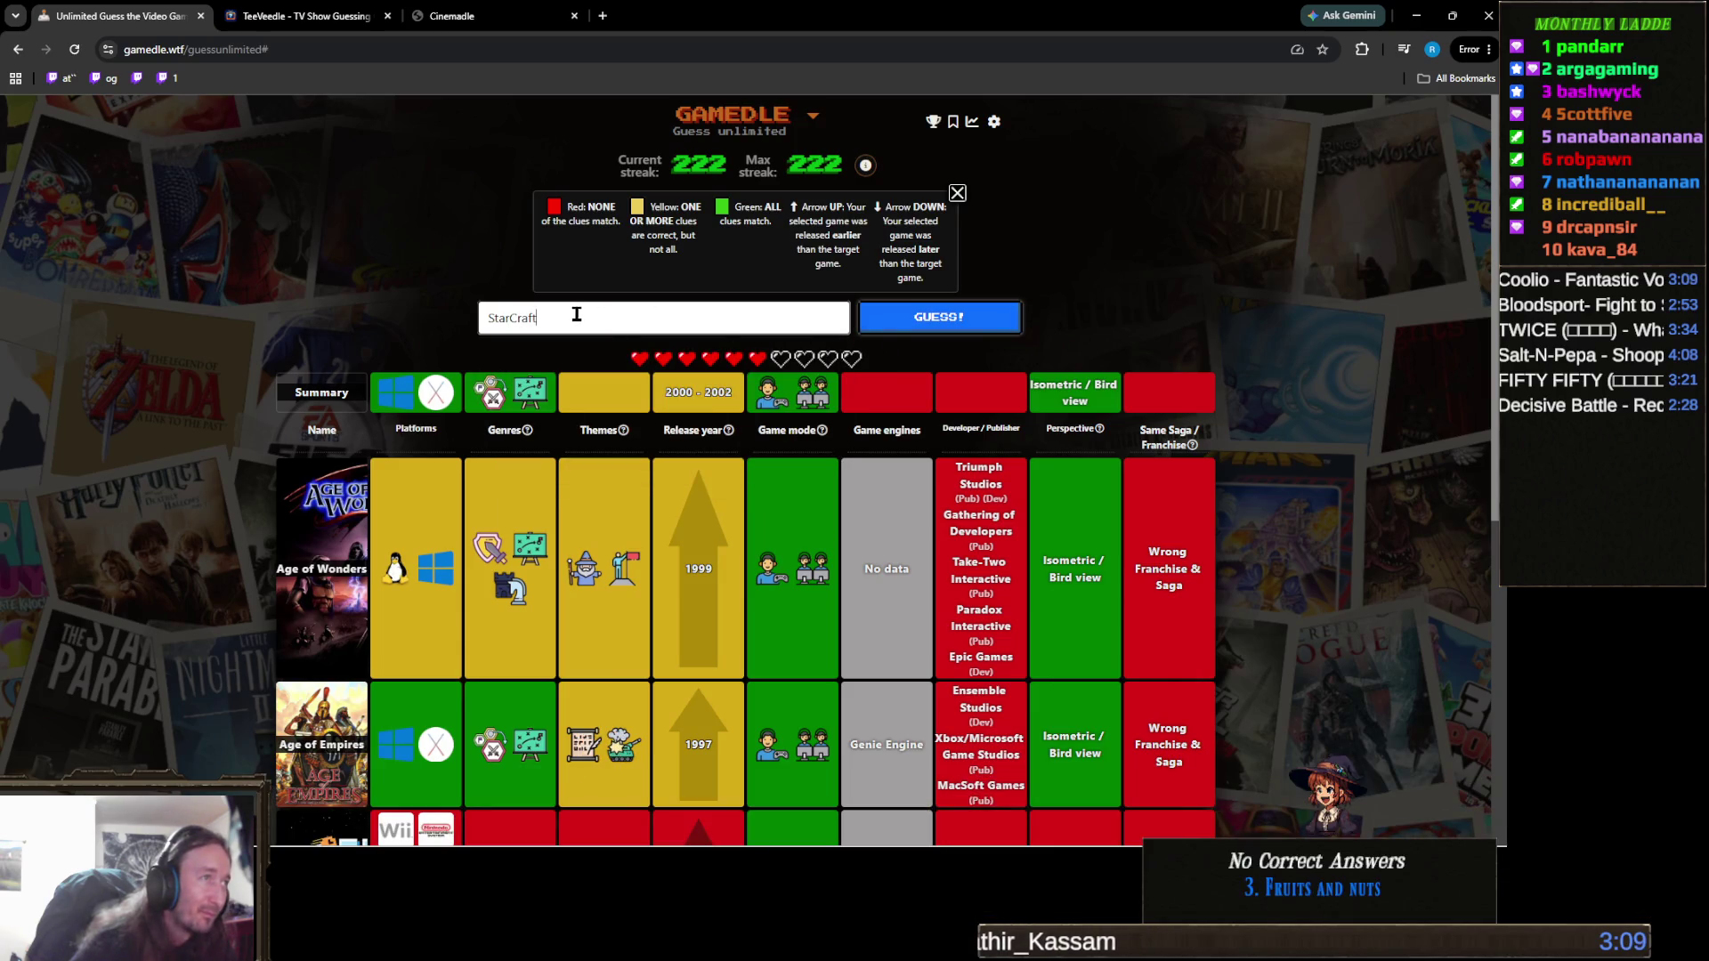
Submit StarCraft, then guess Warcraft II: Tides of Darkness via 'warcraft'.
{"action": "left_click", "coordinate": [903, 322]}
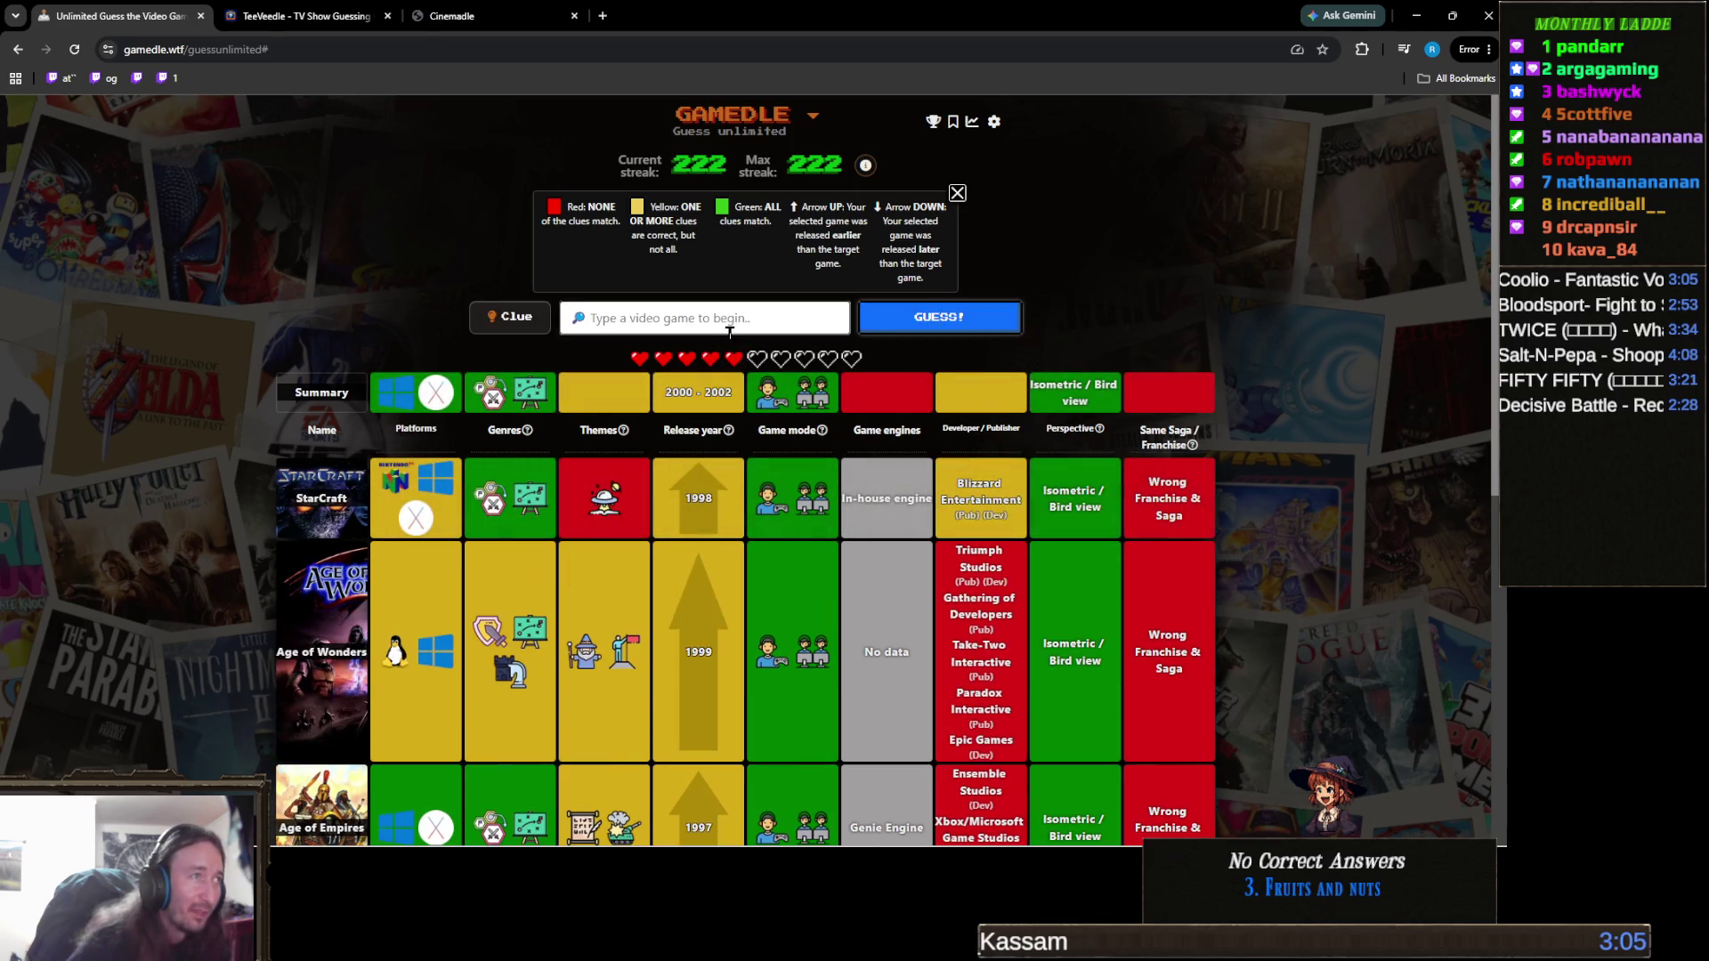
{"action": "type", "text": "warcraft"}
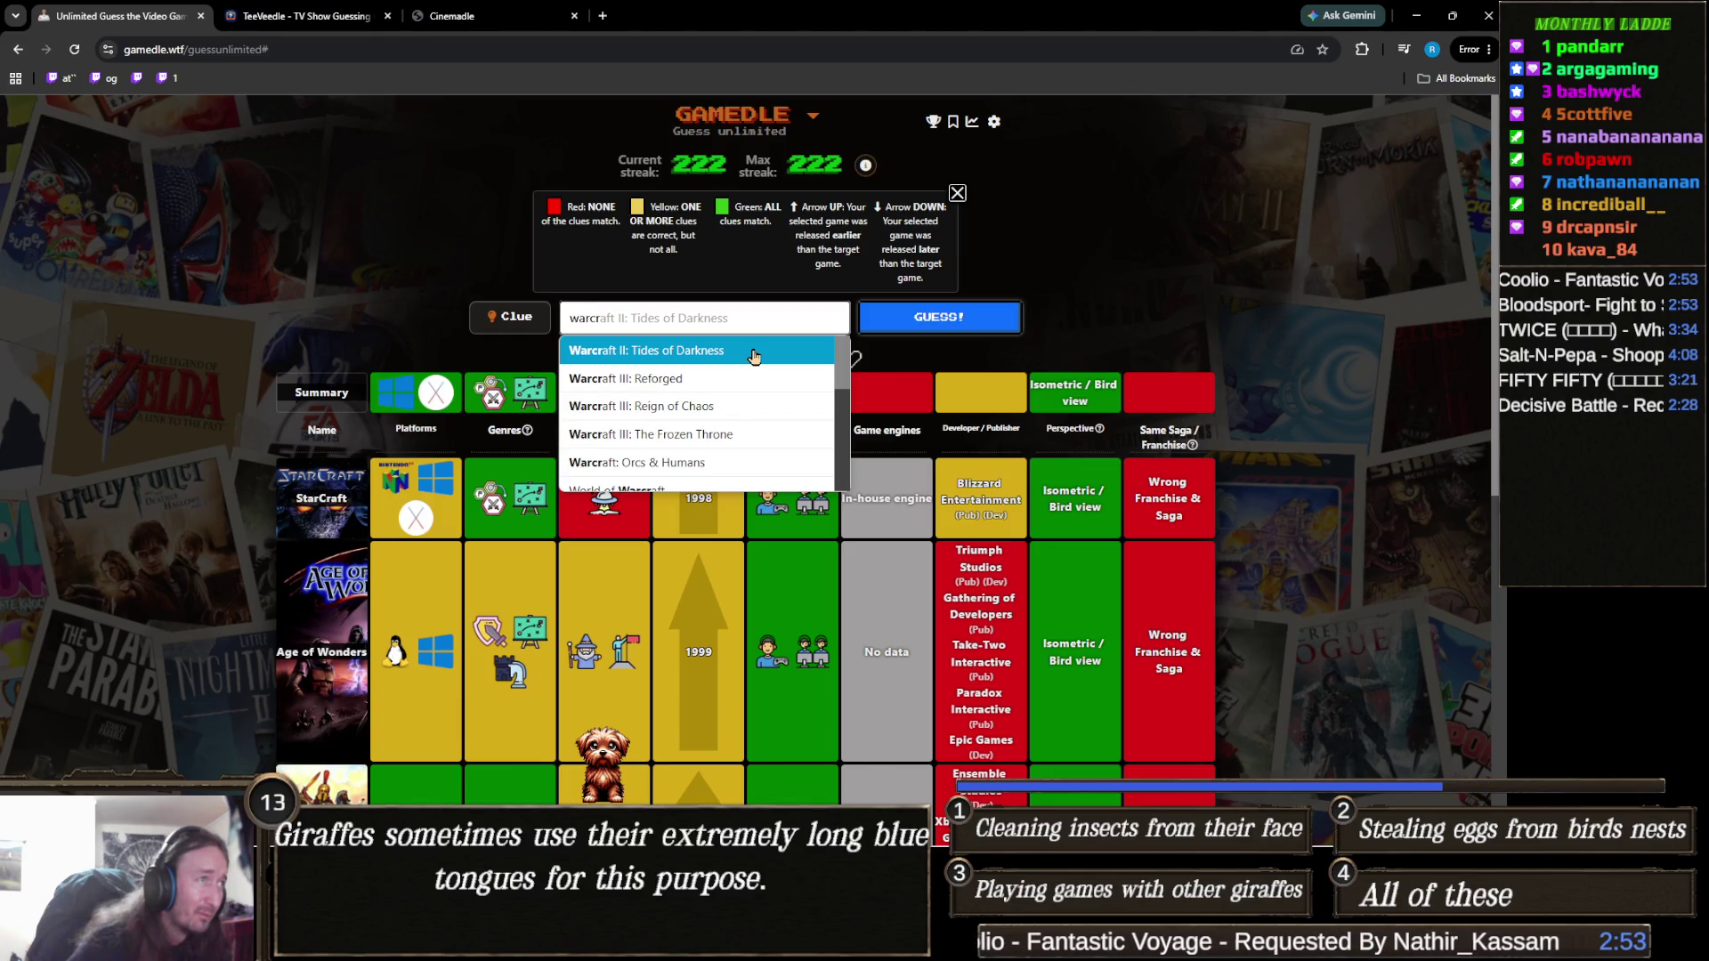
{"action": "left_click", "coordinate": [755, 356]}
{"action": "left_click", "coordinate": [942, 330]}
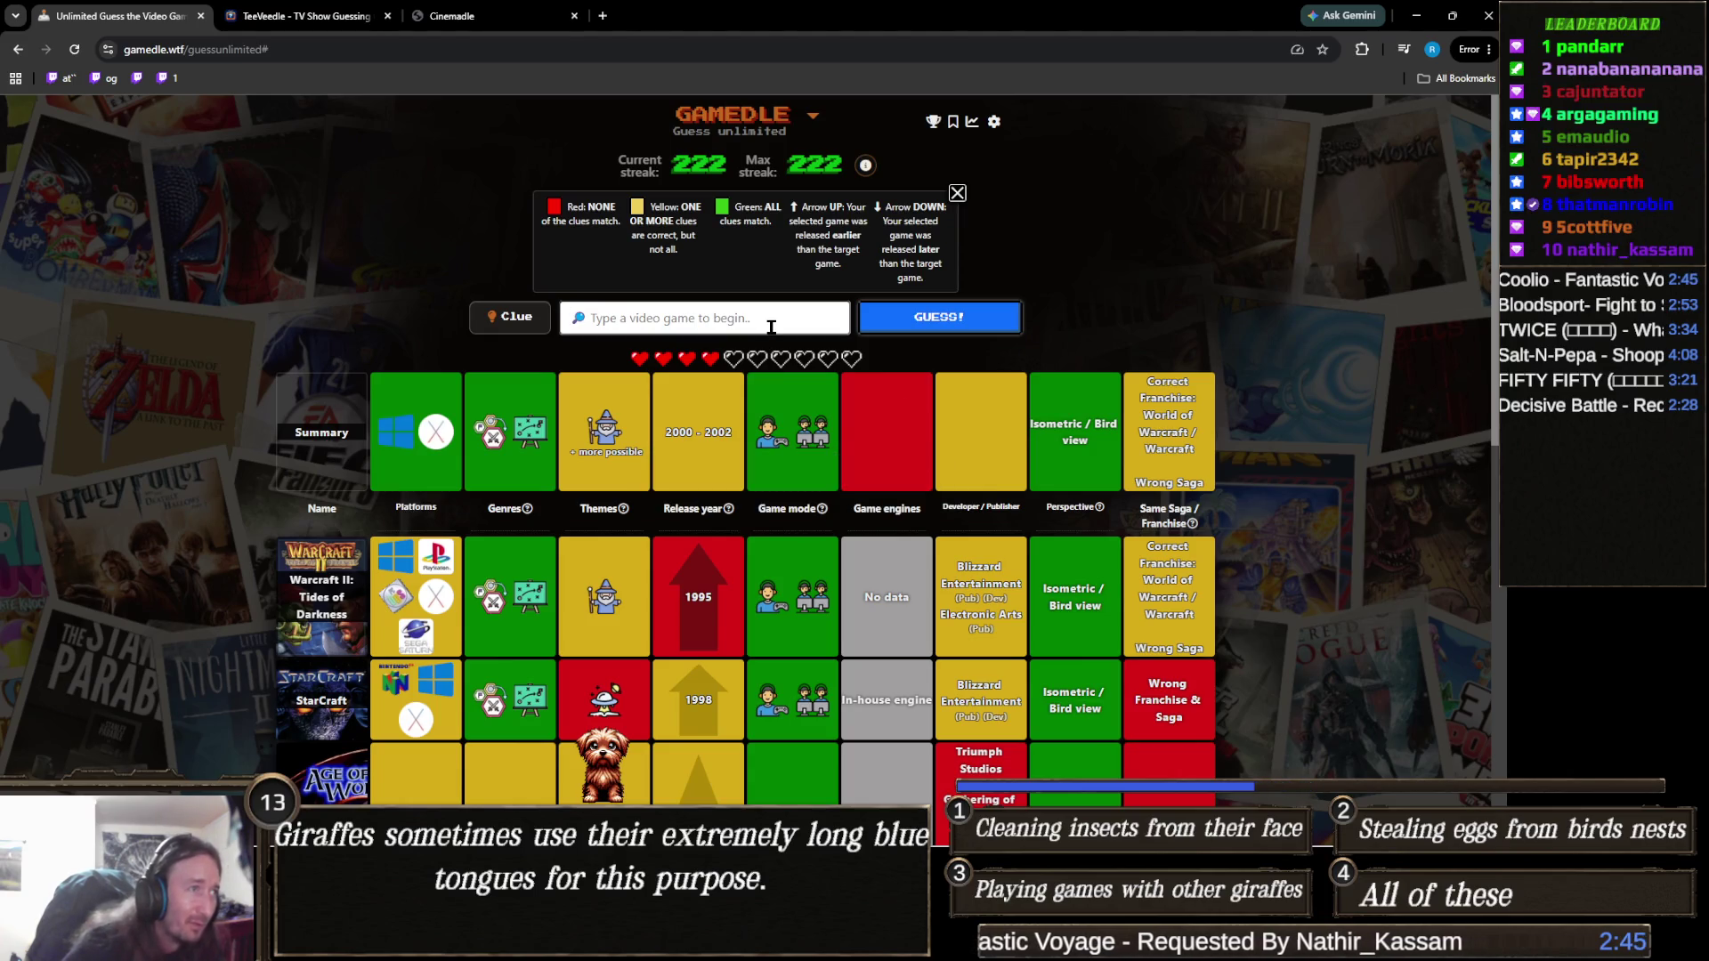
Search 'warcraft' and guess Warcraft III: The Frozen Throne from the suggestions.
{"action": "type", "text": "warcraft"}
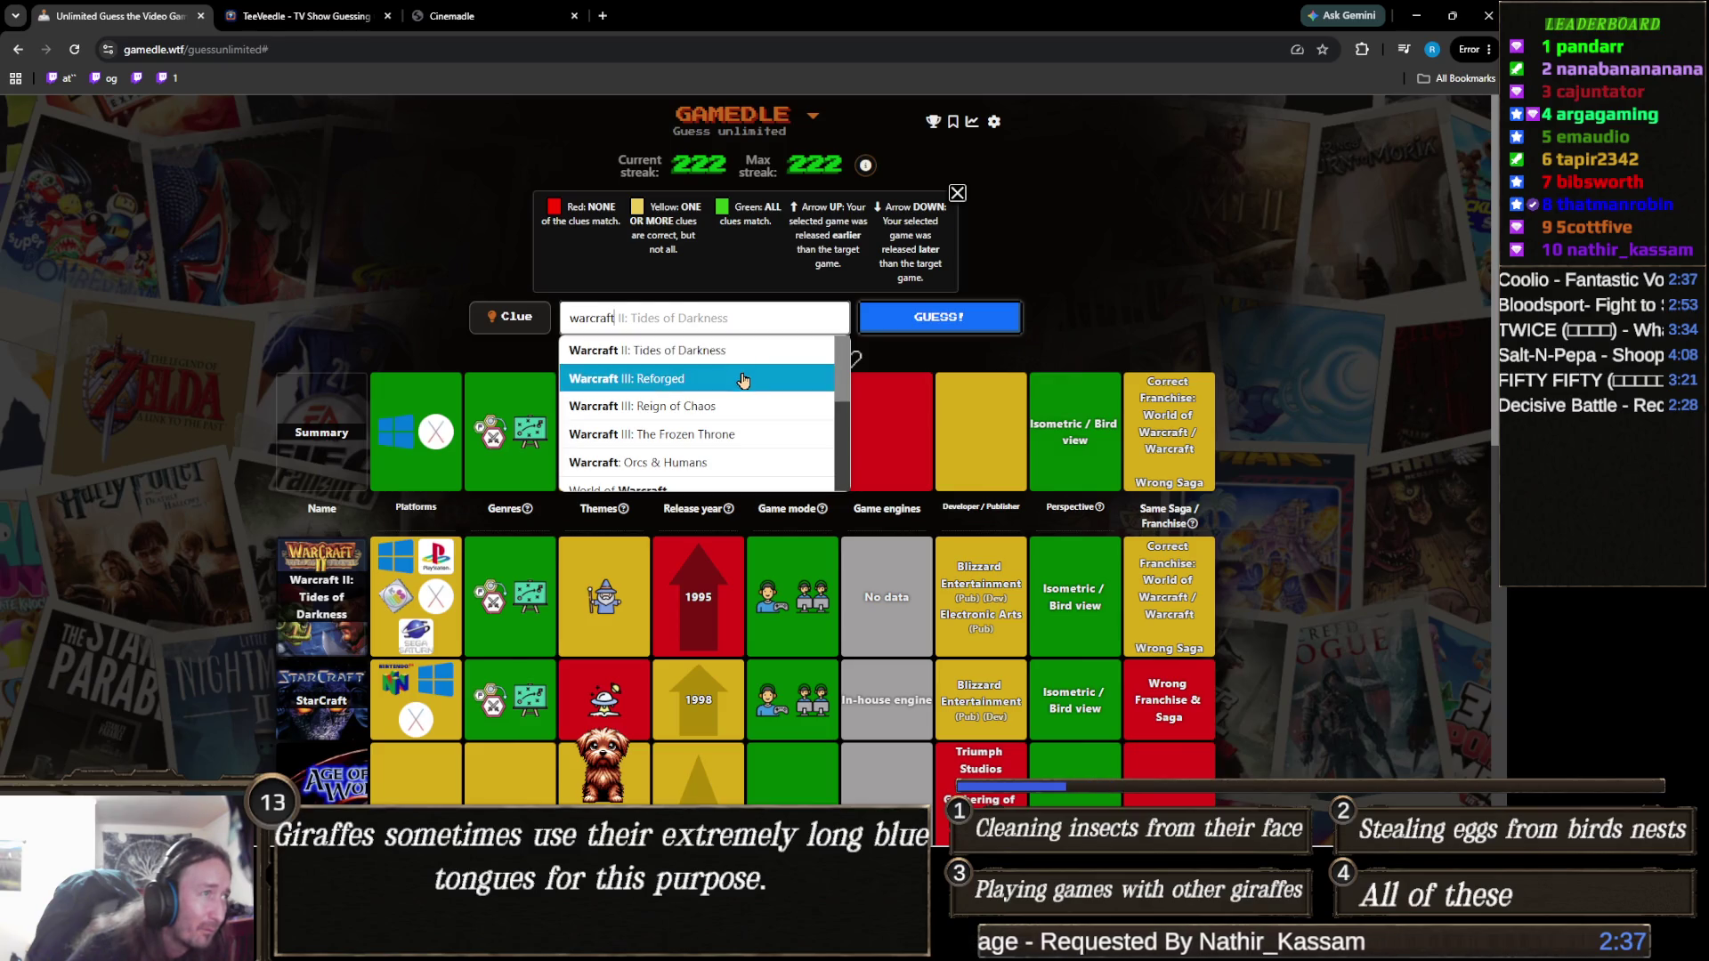
{"action": "scroll", "coordinate": [743, 381], "scroll_direction": "down", "scroll_amount": 1}
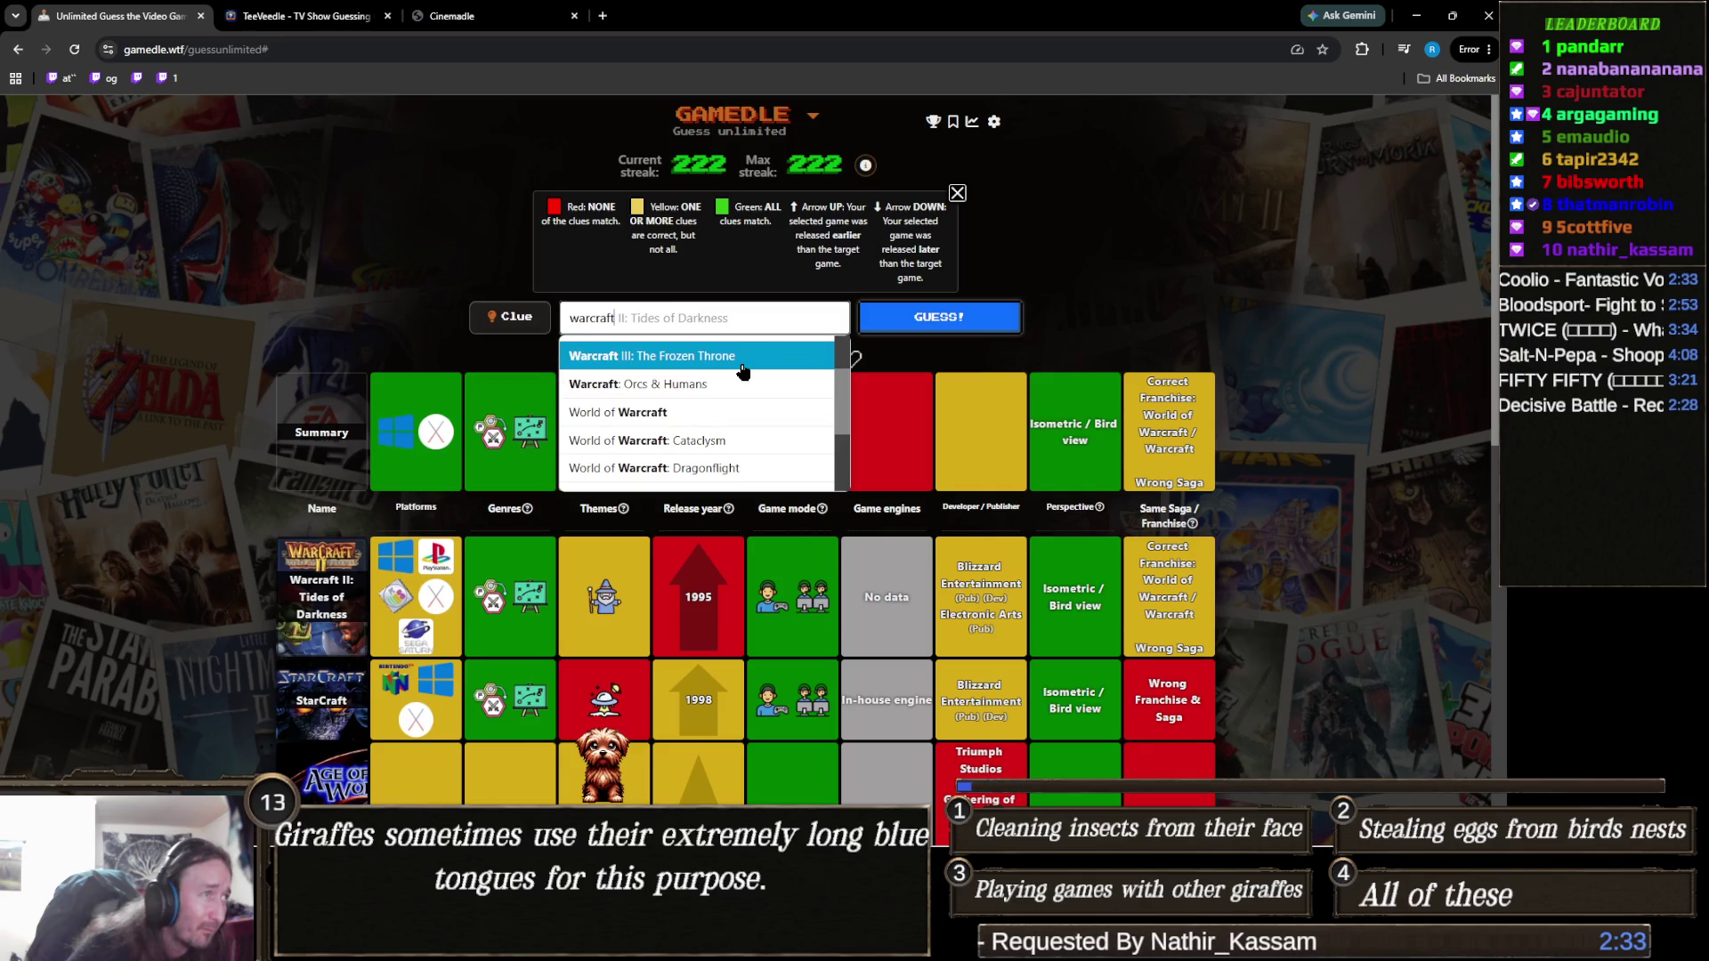
{"action": "scroll", "coordinate": [743, 371], "scroll_direction": "down", "scroll_amount": 2}
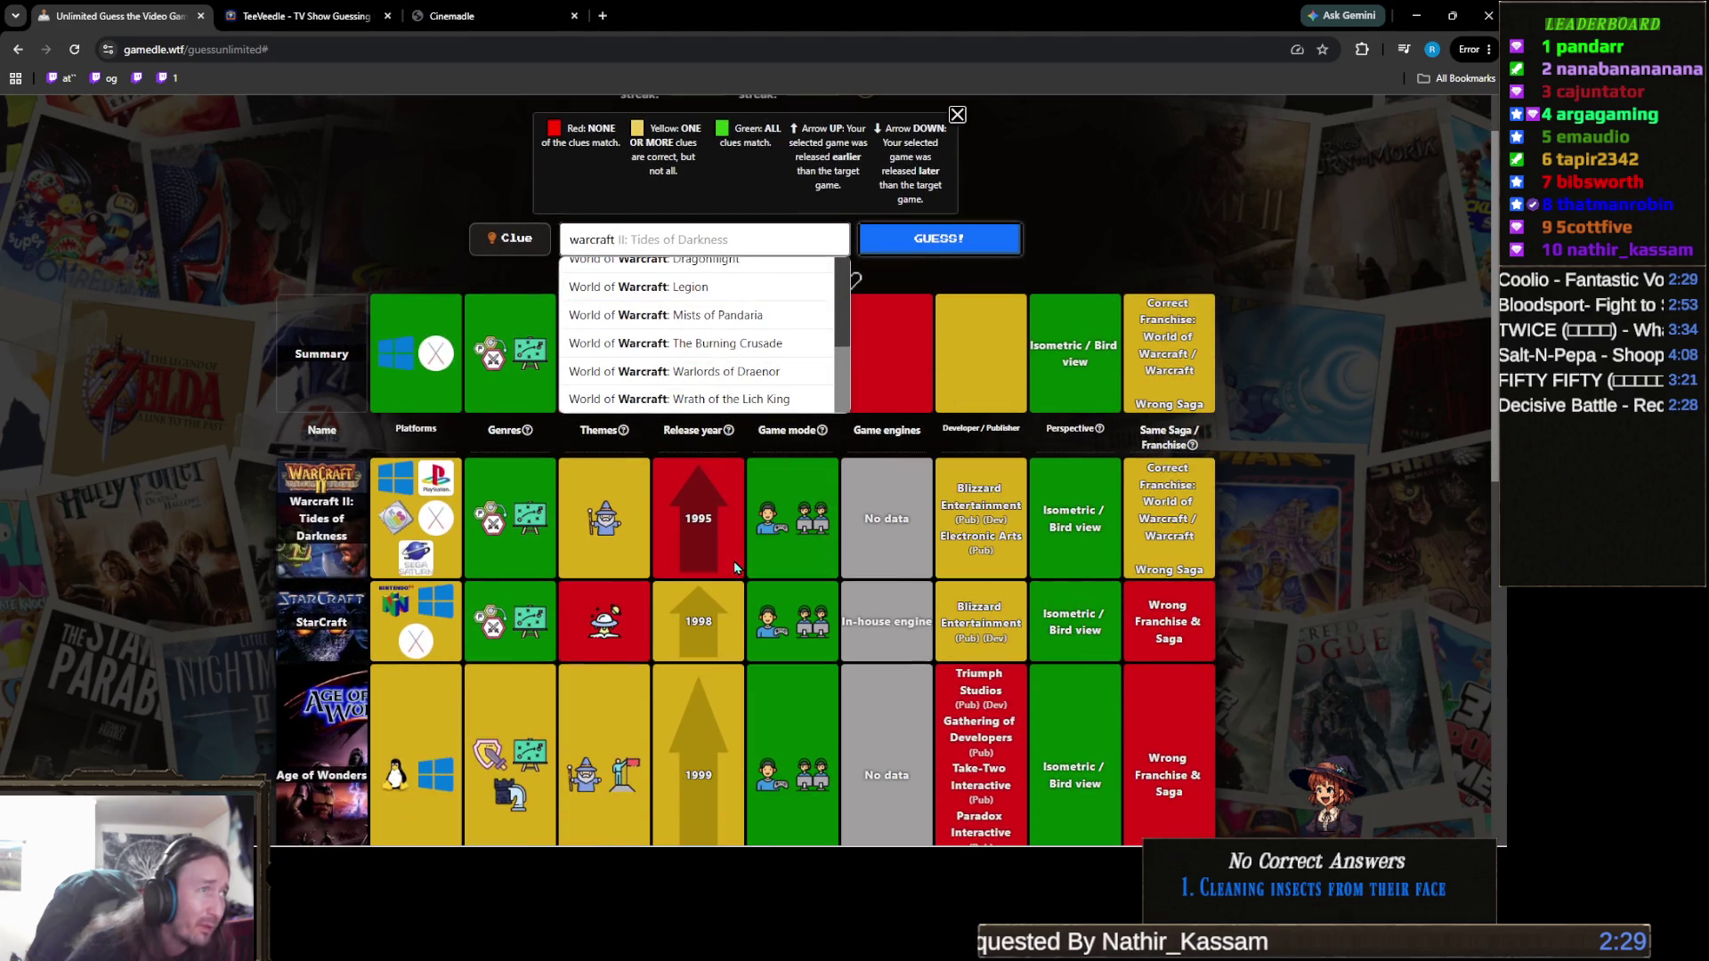
{"action": "scroll", "coordinate": [788, 445], "scroll_direction": "up", "scroll_amount": 2}
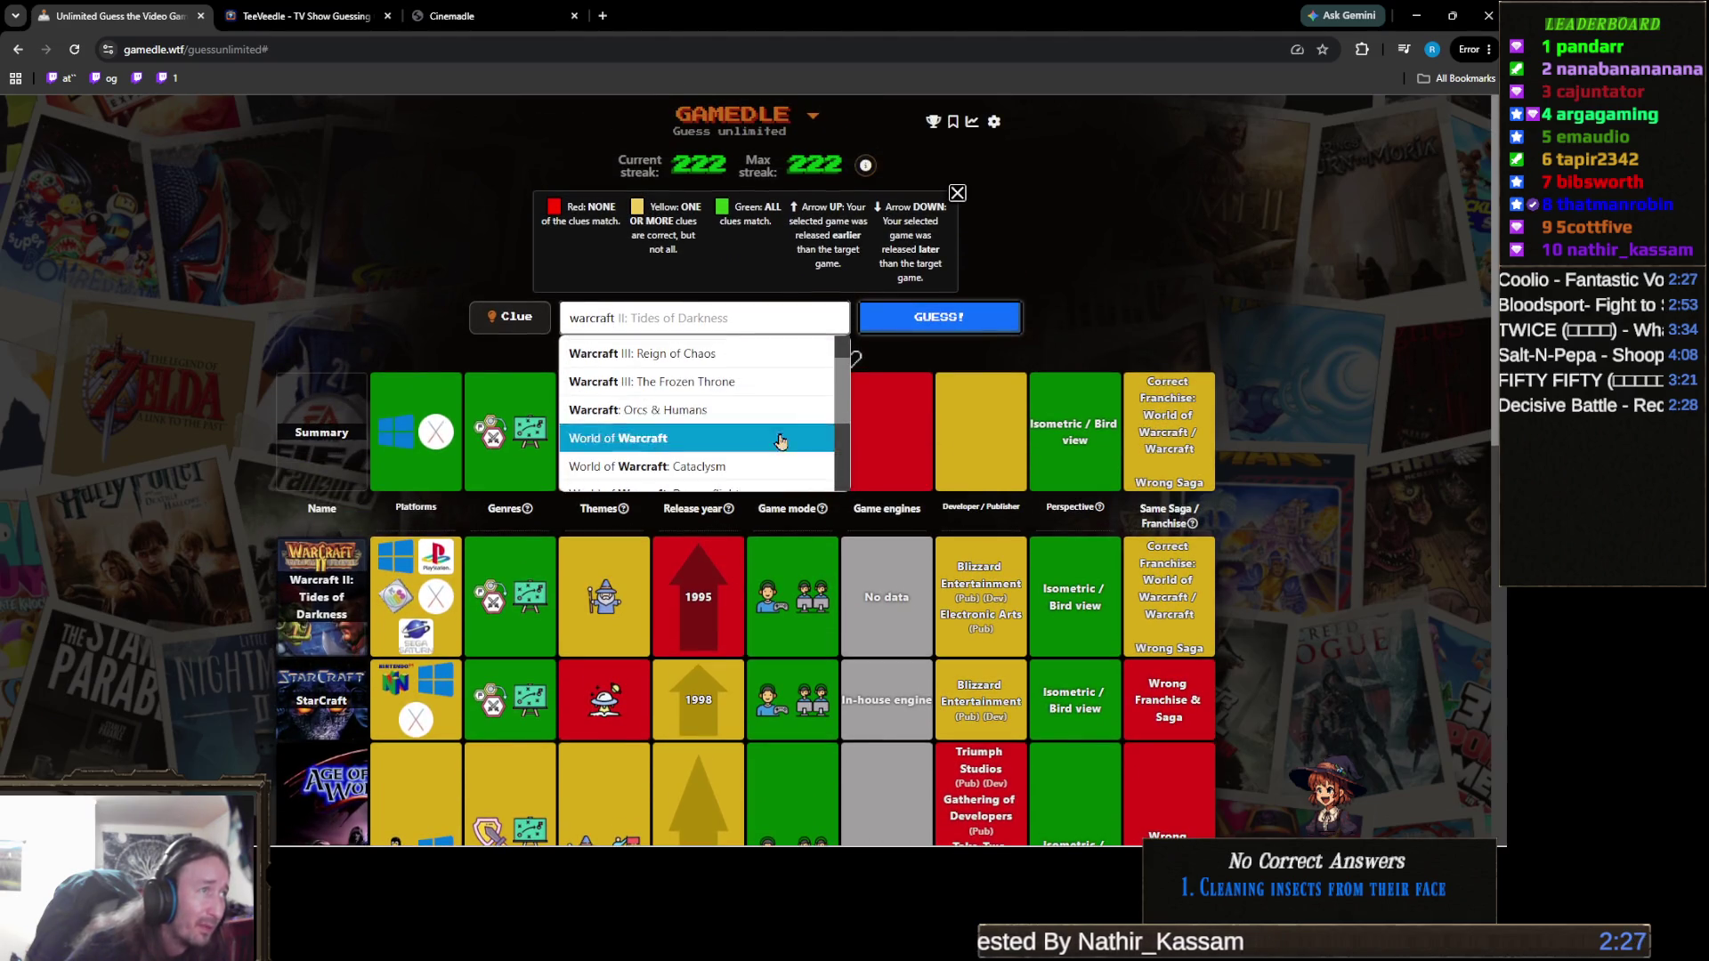
{"action": "scroll", "coordinate": [732, 458], "scroll_direction": "up", "scroll_amount": 1}
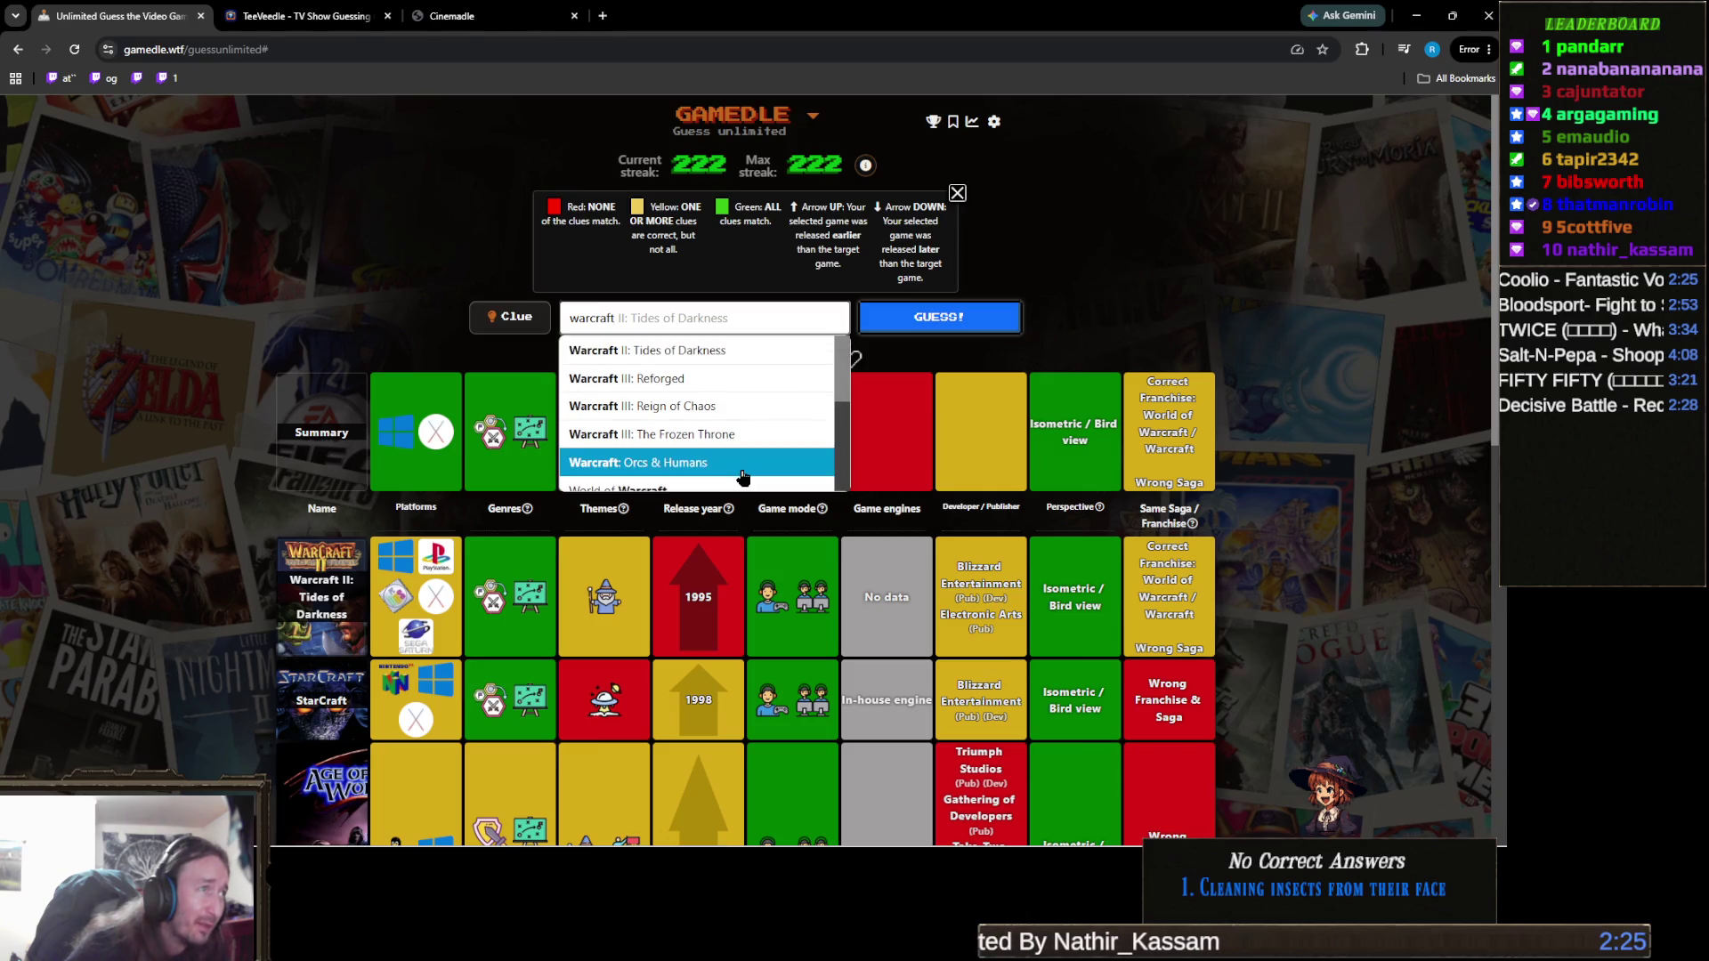
{"action": "left_click", "coordinate": [717, 383]}
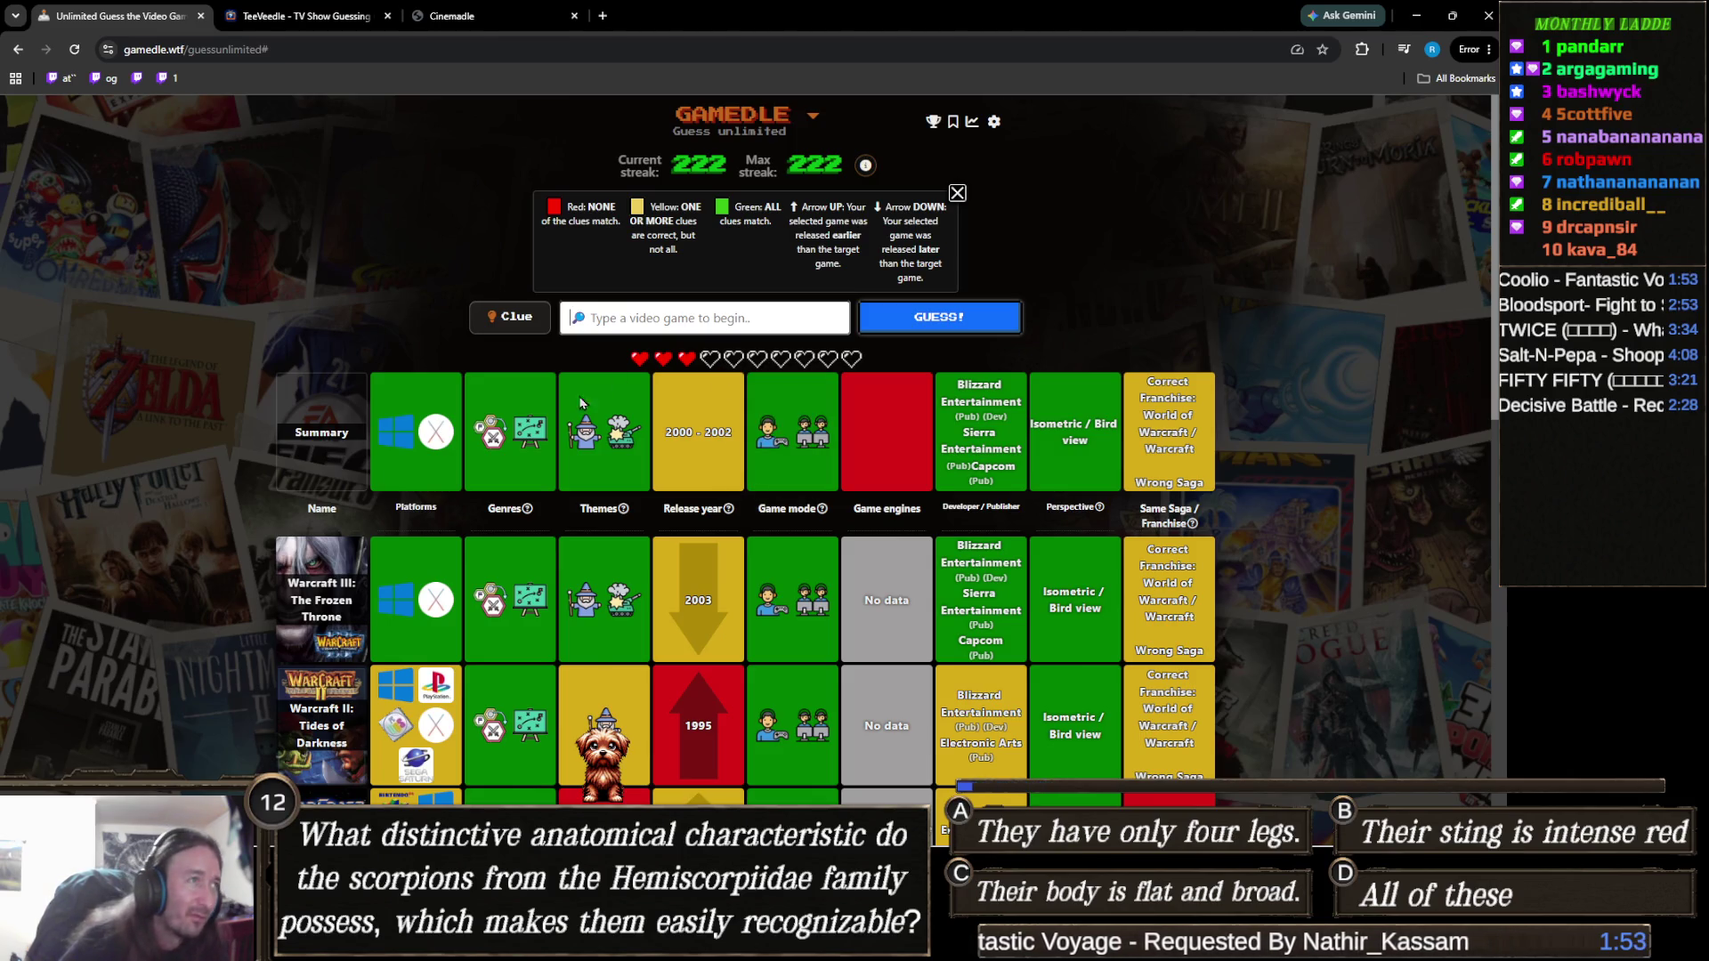
Search 'warcraft', scroll the suggestions, and guess Warcraft III: Reign of Chaos.
{"action": "type", "text": "warc"}
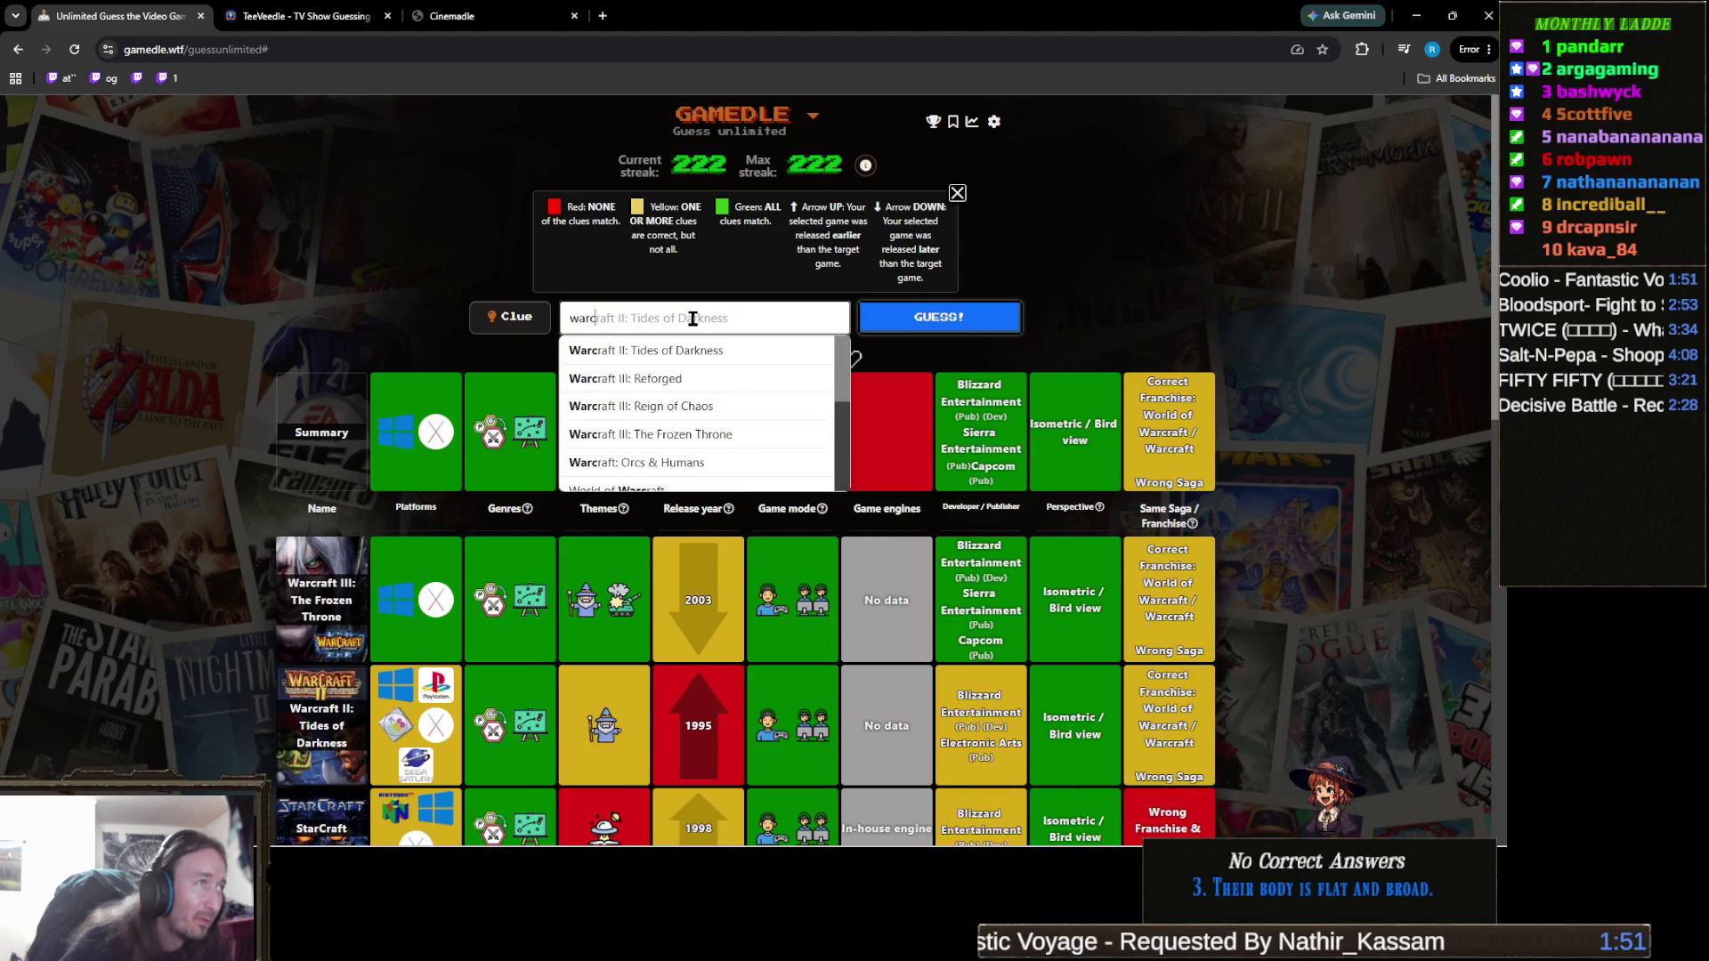
{"action": "type", "text": "raft"}
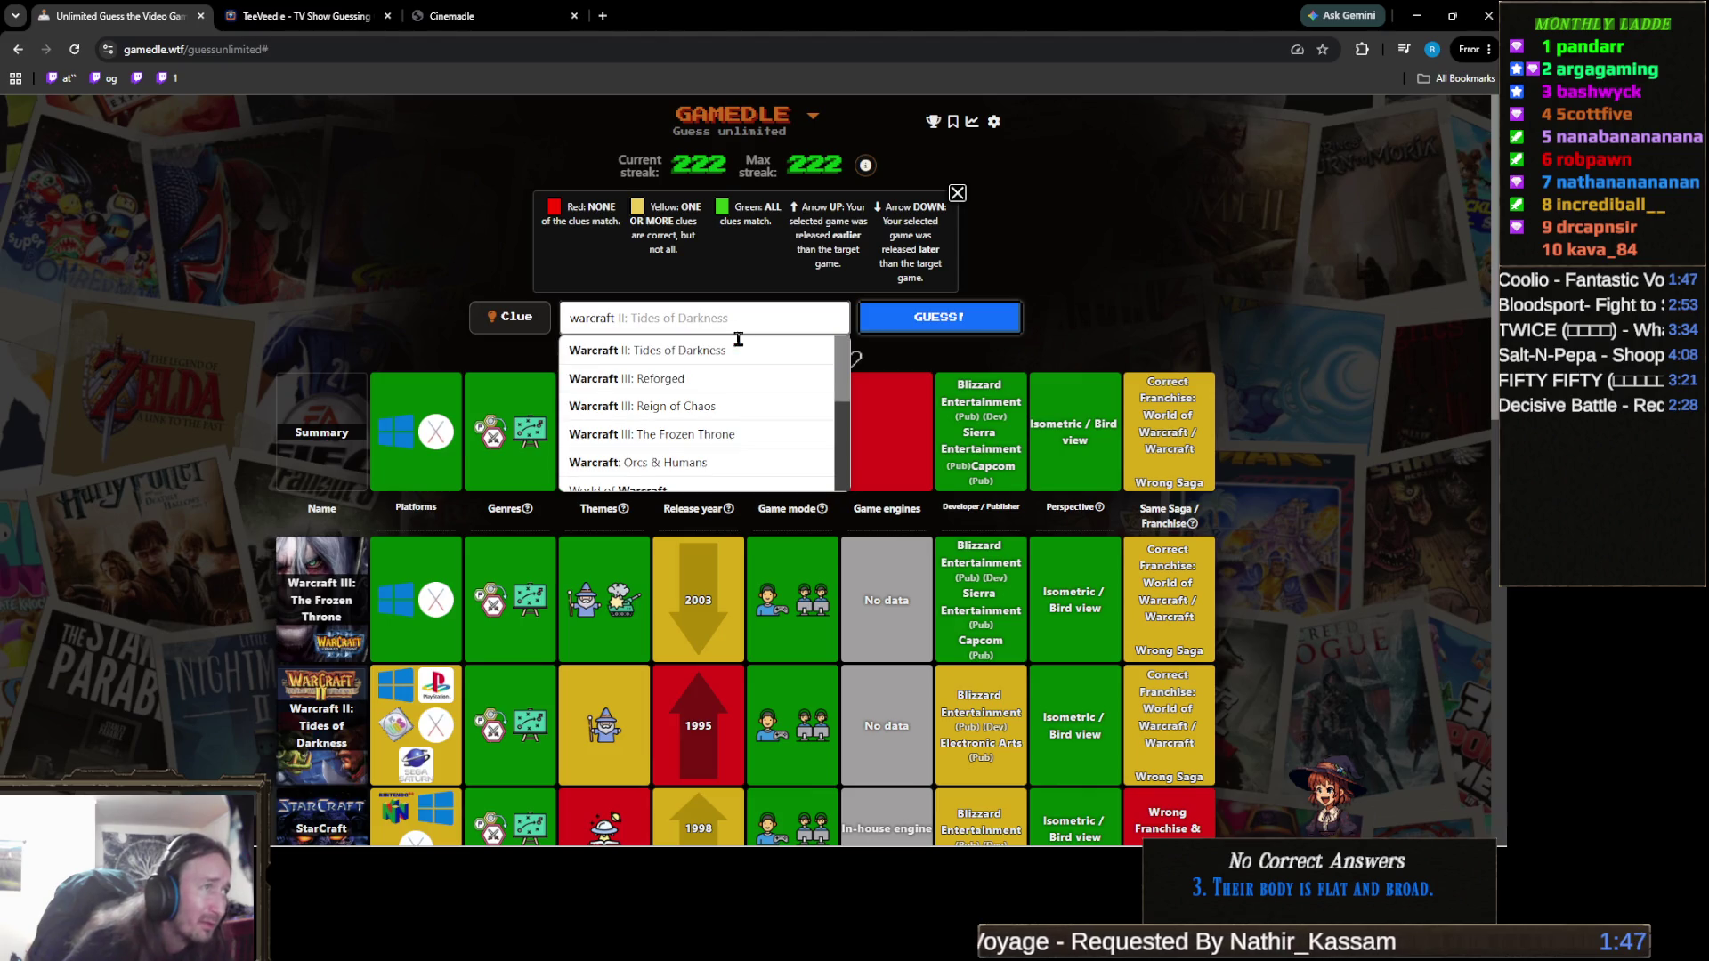
{"action": "scroll", "coordinate": [717, 361], "scroll_direction": "down", "scroll_amount": 1}
{"action": "scroll", "coordinate": [725, 351], "scroll_direction": "up", "scroll_amount": 1}
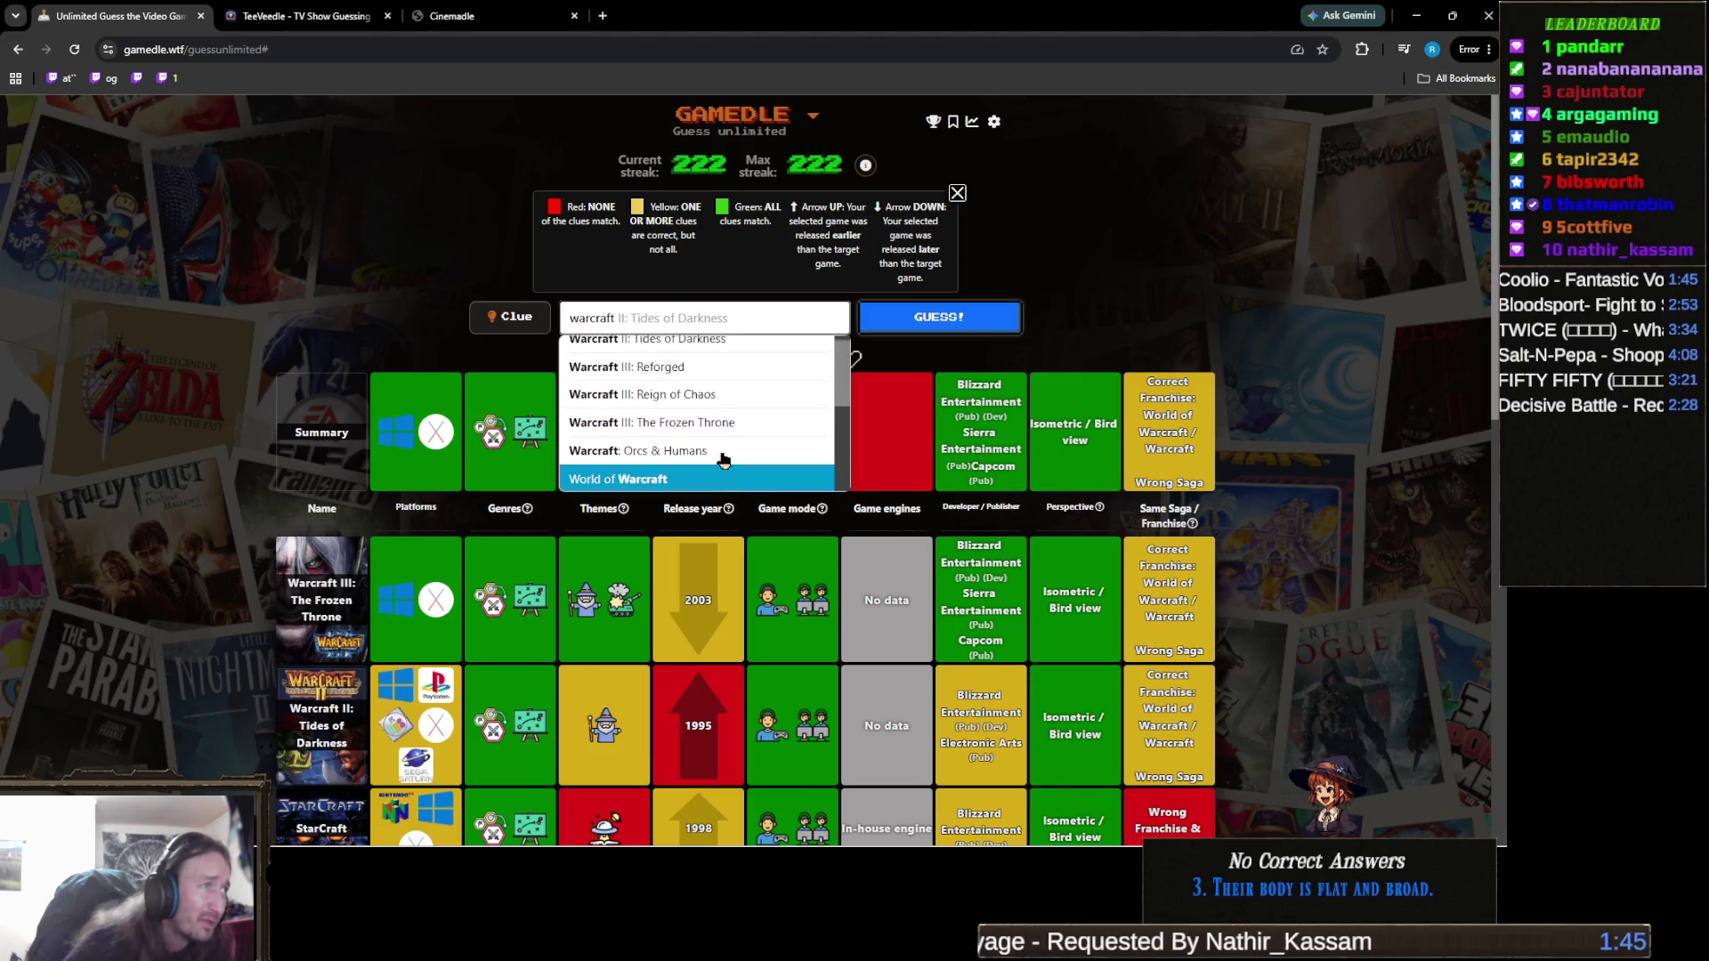
{"action": "scroll", "coordinate": [744, 365], "scroll_direction": "up", "scroll_amount": 1}
{"action": "scroll", "coordinate": [748, 363], "scroll_direction": "down", "scroll_amount": 2}
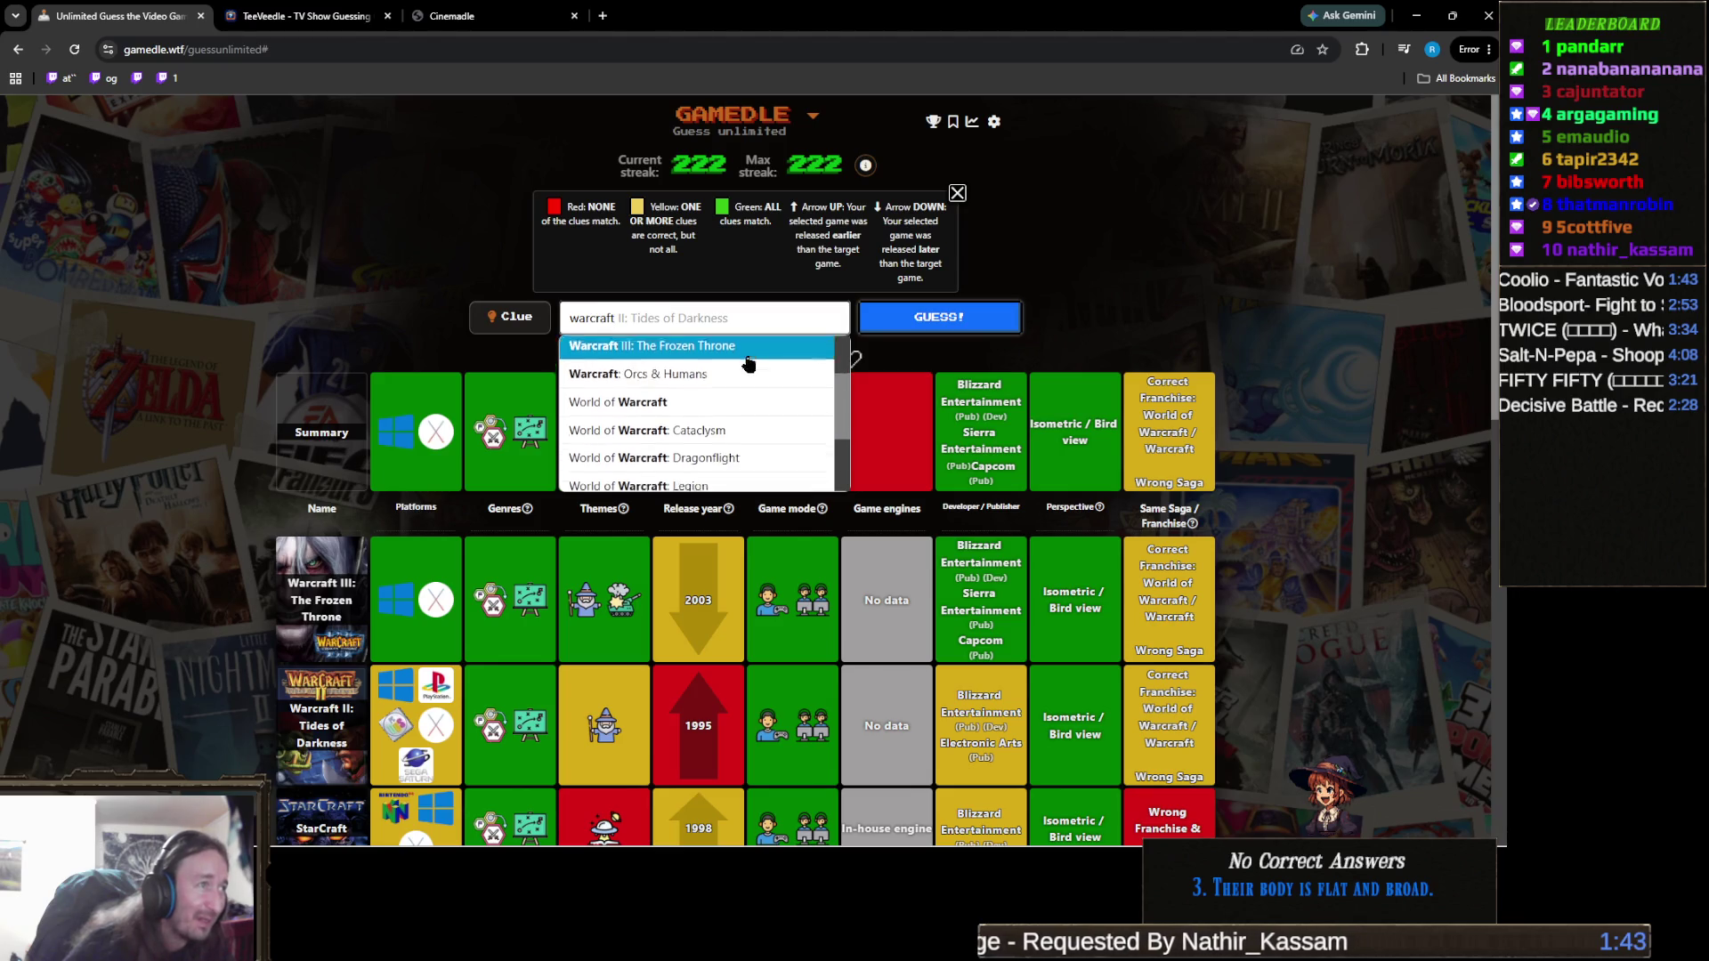
{"action": "scroll", "coordinate": [747, 363], "scroll_direction": "down", "scroll_amount": 1}
{"action": "scroll", "coordinate": [747, 363], "scroll_direction": "down", "scroll_amount": 1}
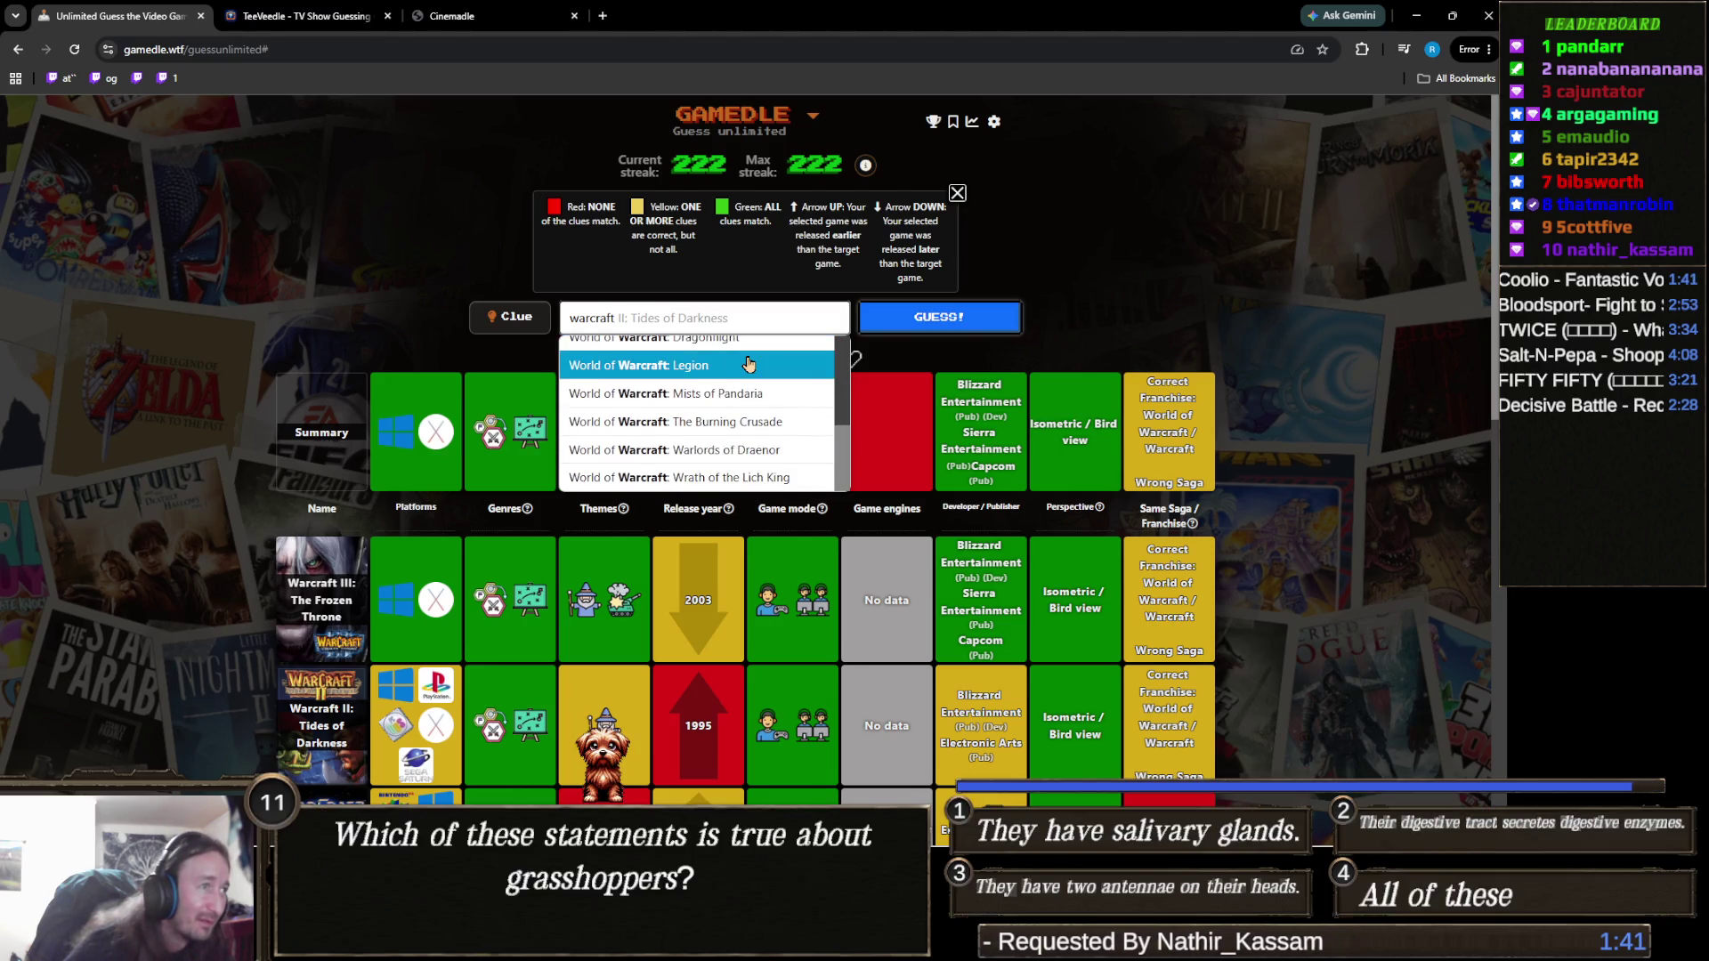
{"action": "scroll", "coordinate": [695, 479], "scroll_direction": "down", "scroll_amount": 2}
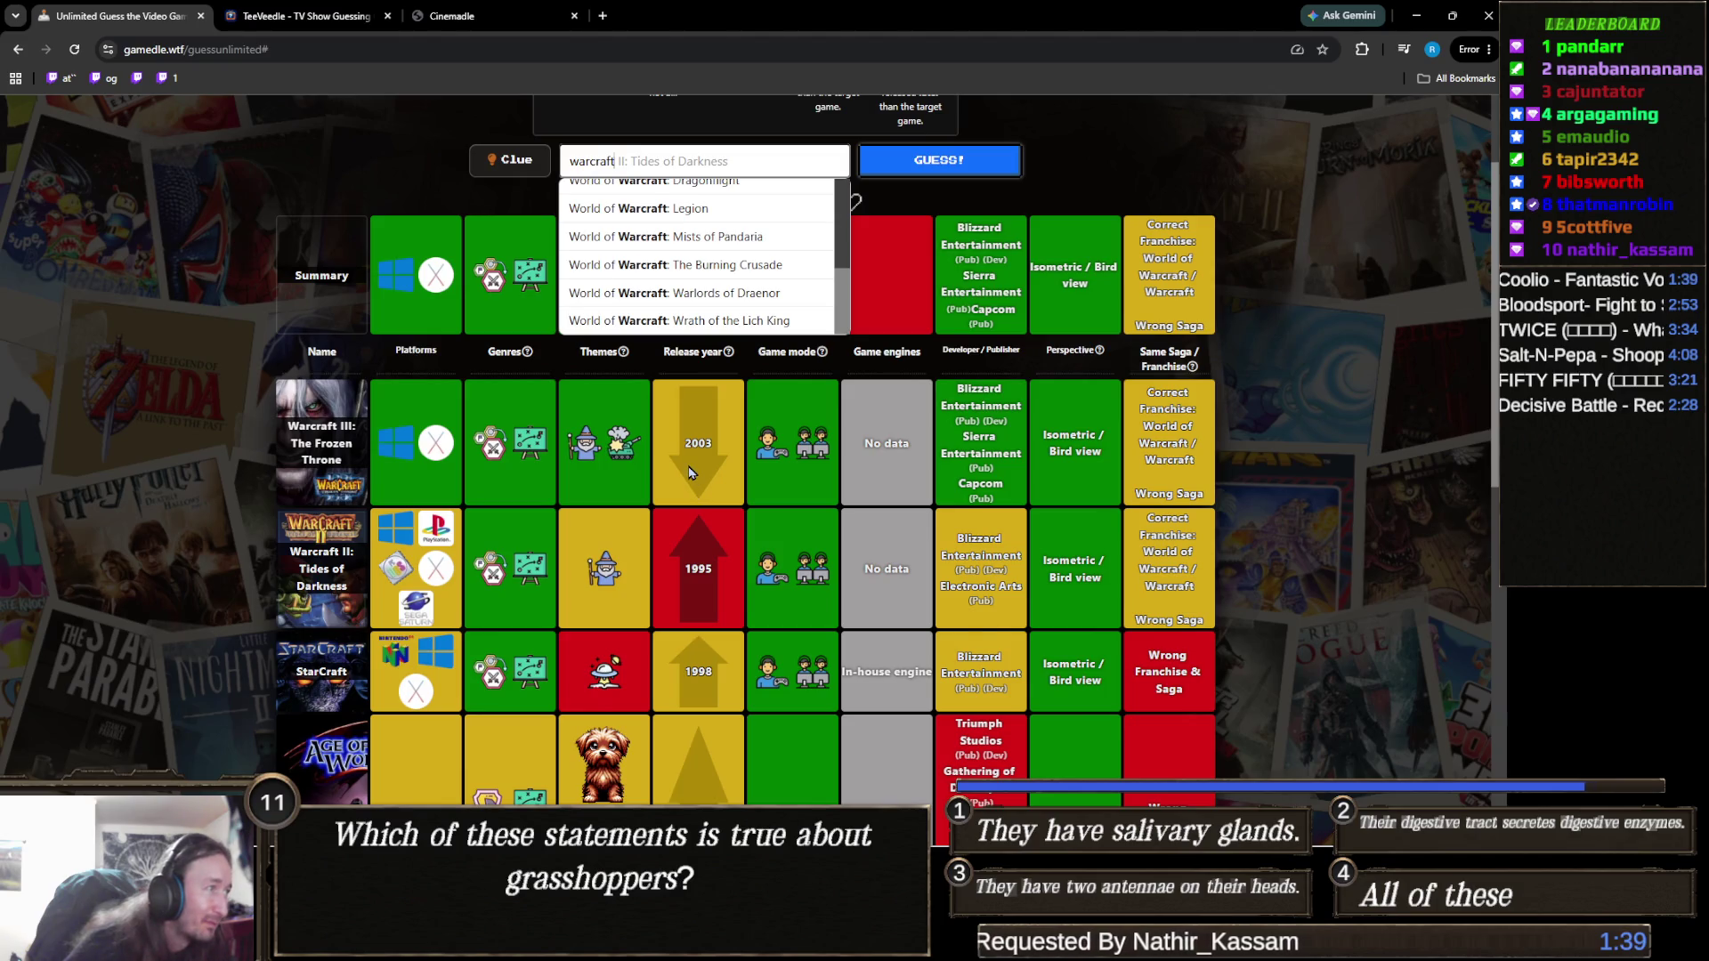
{"action": "scroll", "coordinate": [698, 472], "scroll_direction": "up", "scroll_amount": 2}
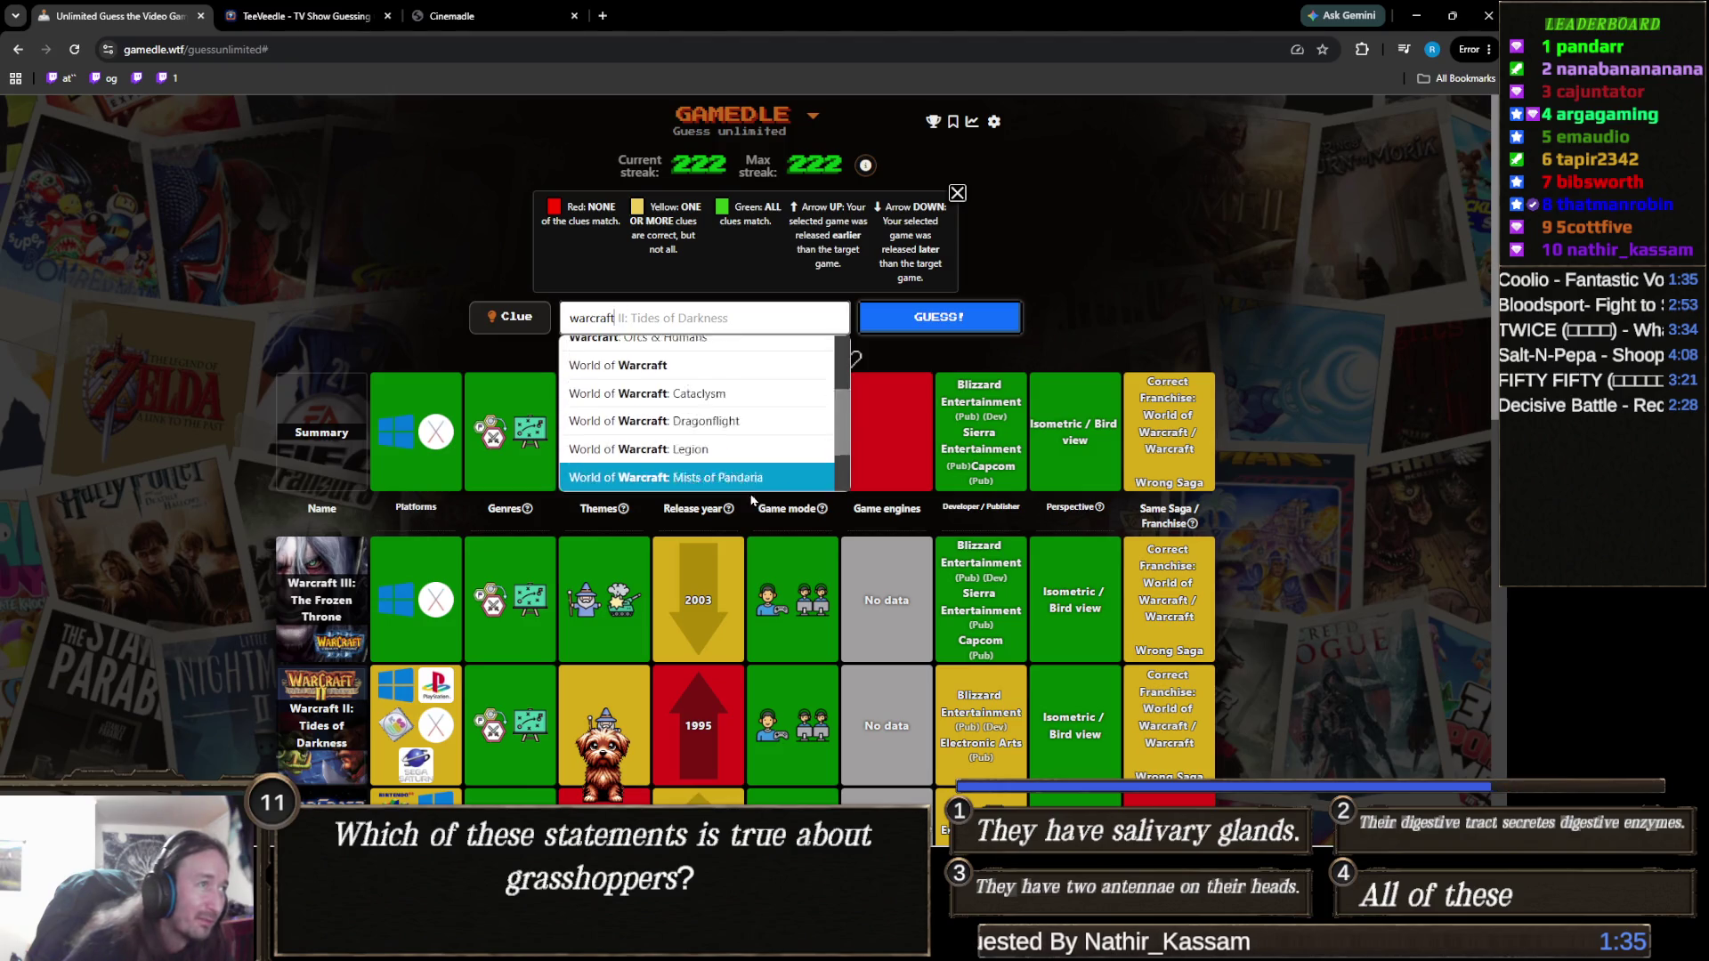
{"action": "scroll", "coordinate": [733, 453], "scroll_direction": "up", "scroll_amount": 3}
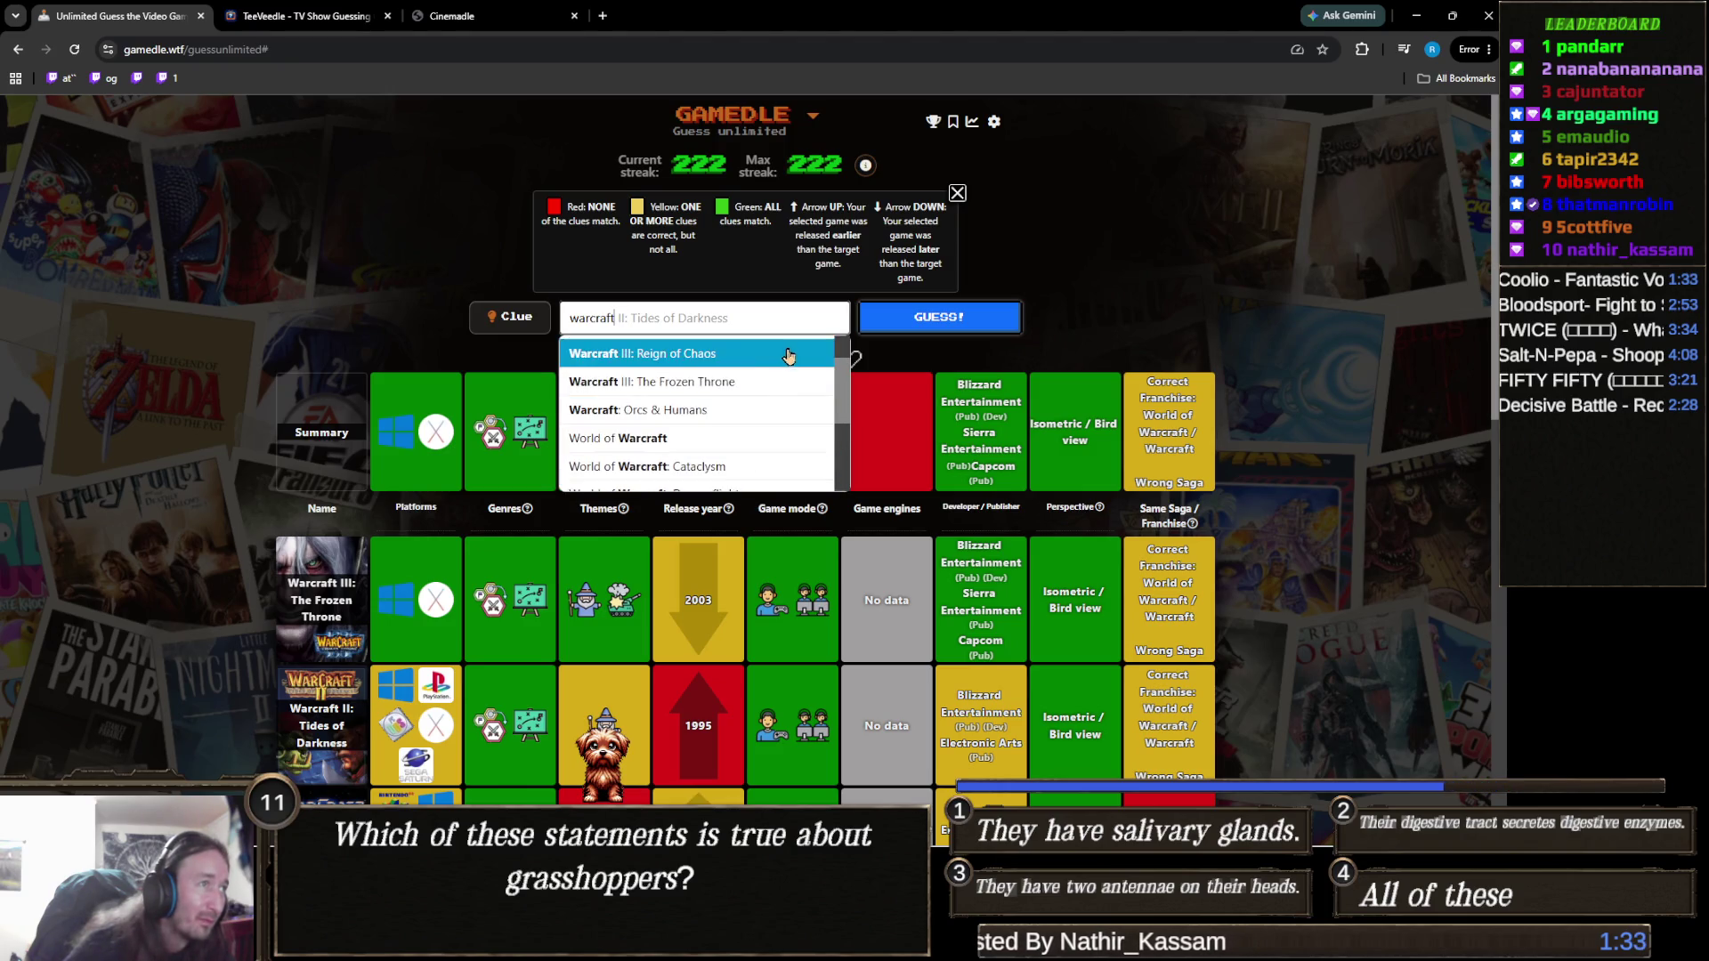
{"action": "scroll", "coordinate": [733, 410], "scroll_direction": "up", "scroll_amount": 1}
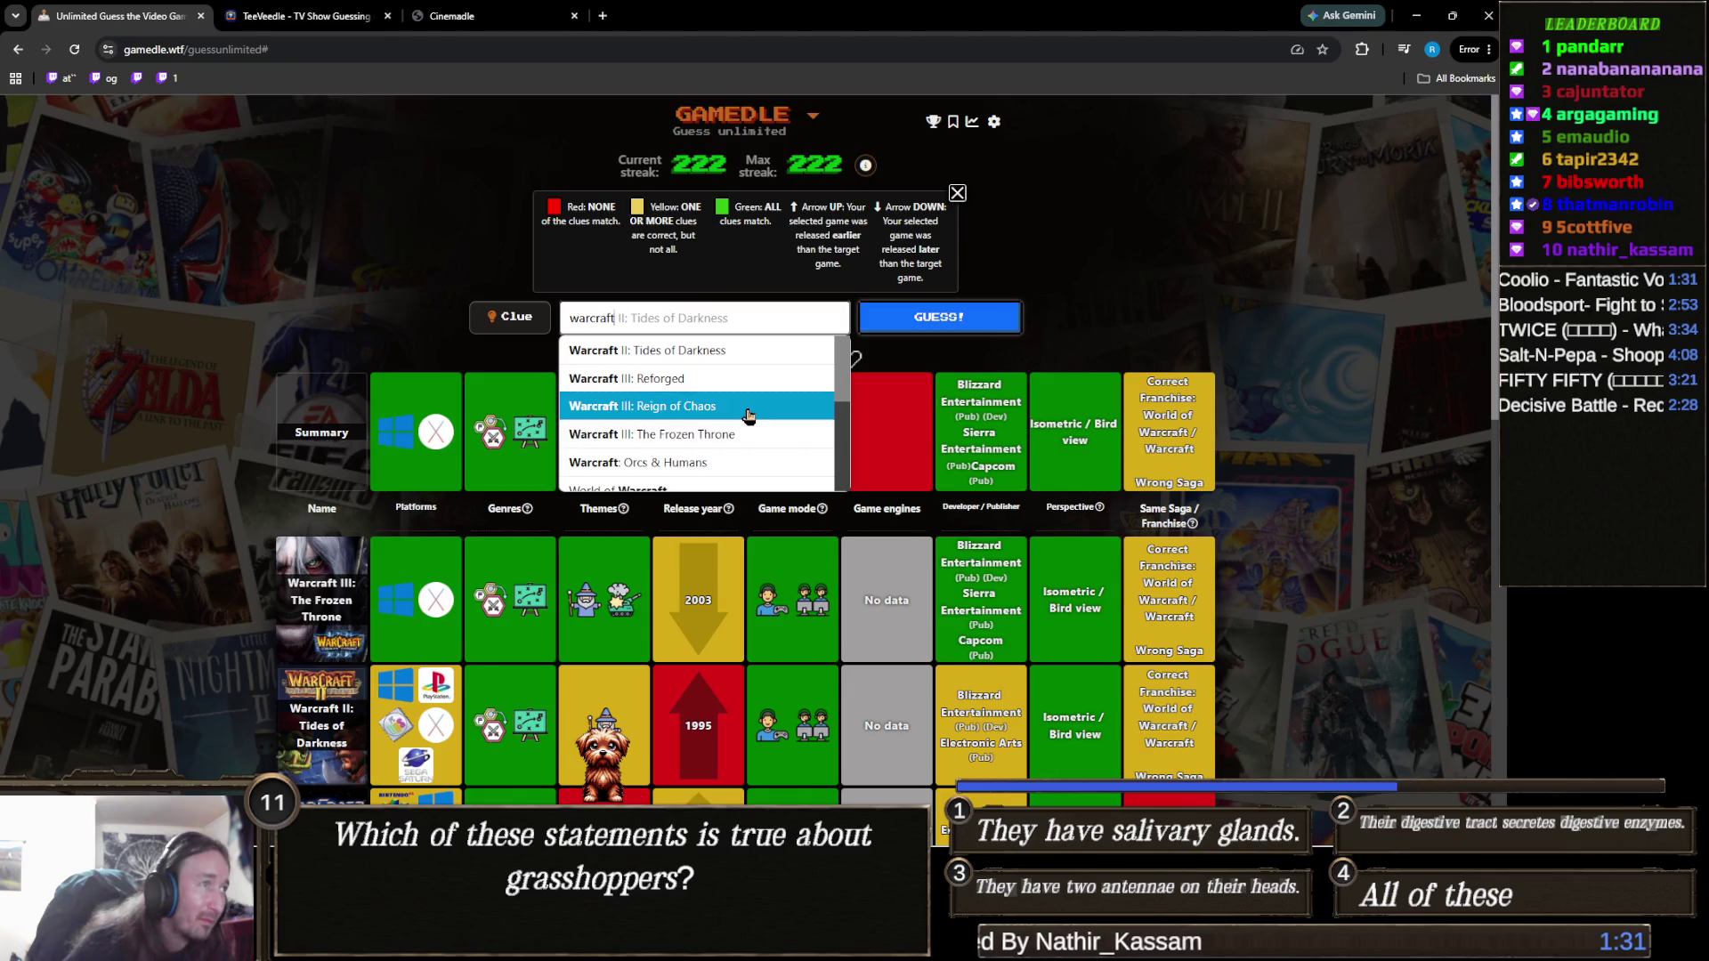
{"action": "left_click", "coordinate": [746, 413]}
{"action": "left_click", "coordinate": [933, 321]}
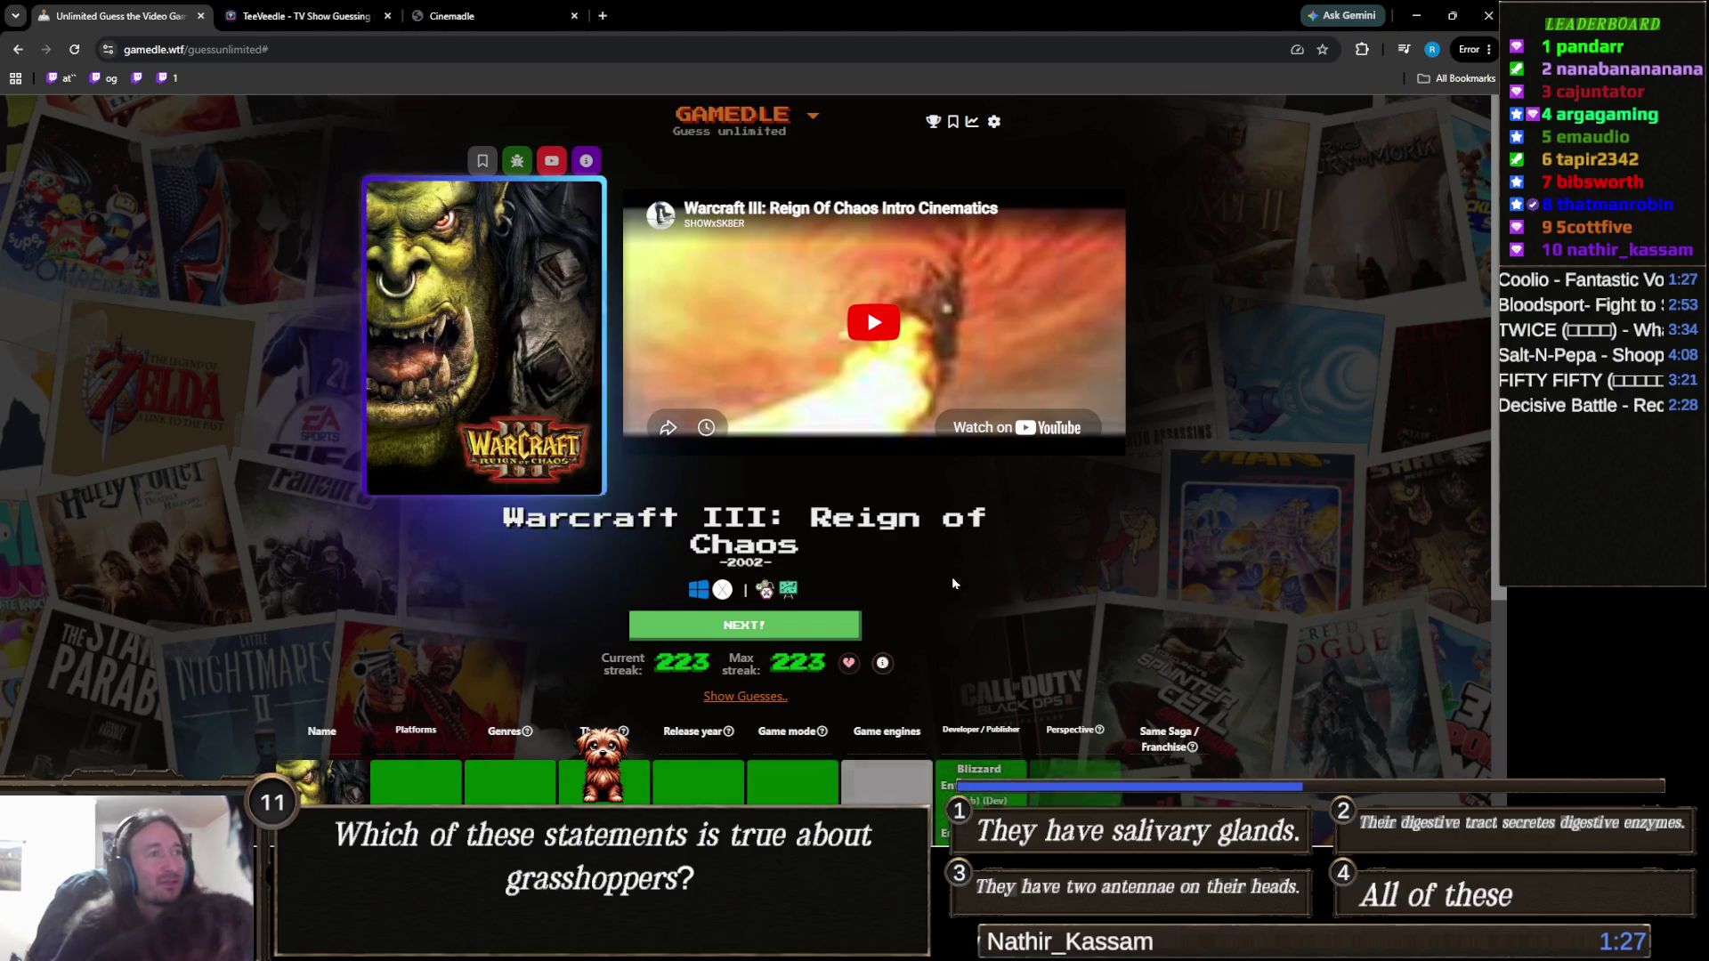
Scroll the solved board to view the all-green Warcraft III: Reign of Chaos row.
{"action": "scroll", "coordinate": [966, 571], "scroll_direction": "down", "scroll_amount": 3}
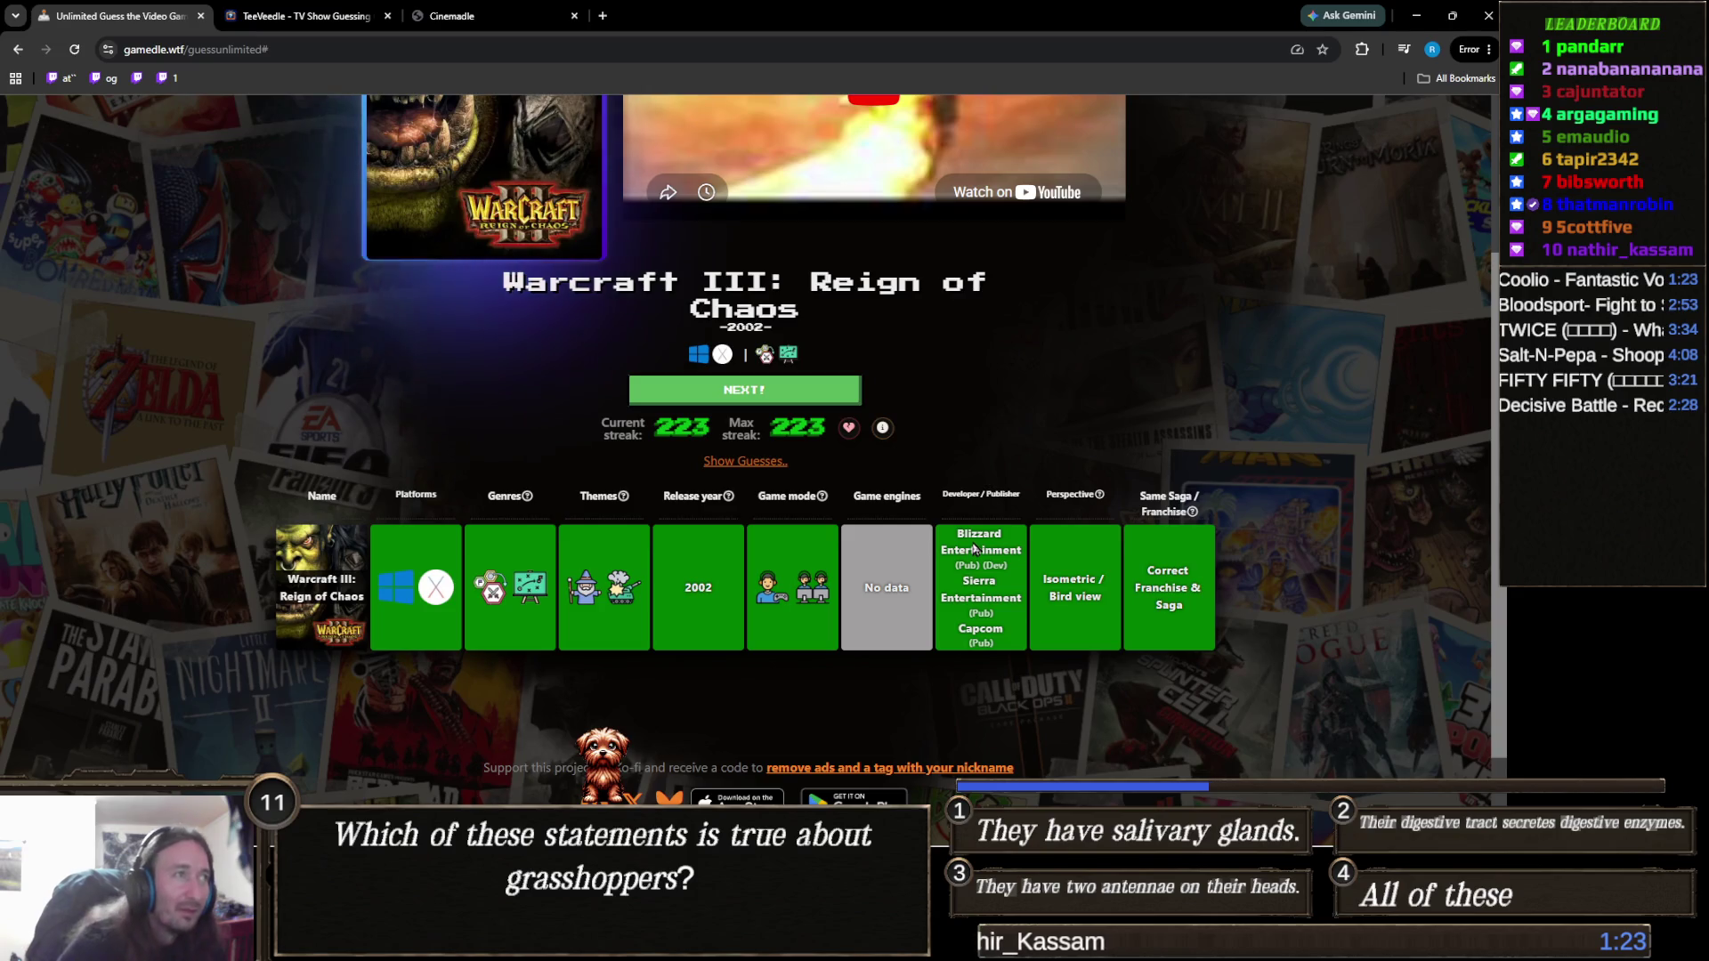
{"action": "scroll", "coordinate": [974, 552], "scroll_direction": "up", "scroll_amount": 3}
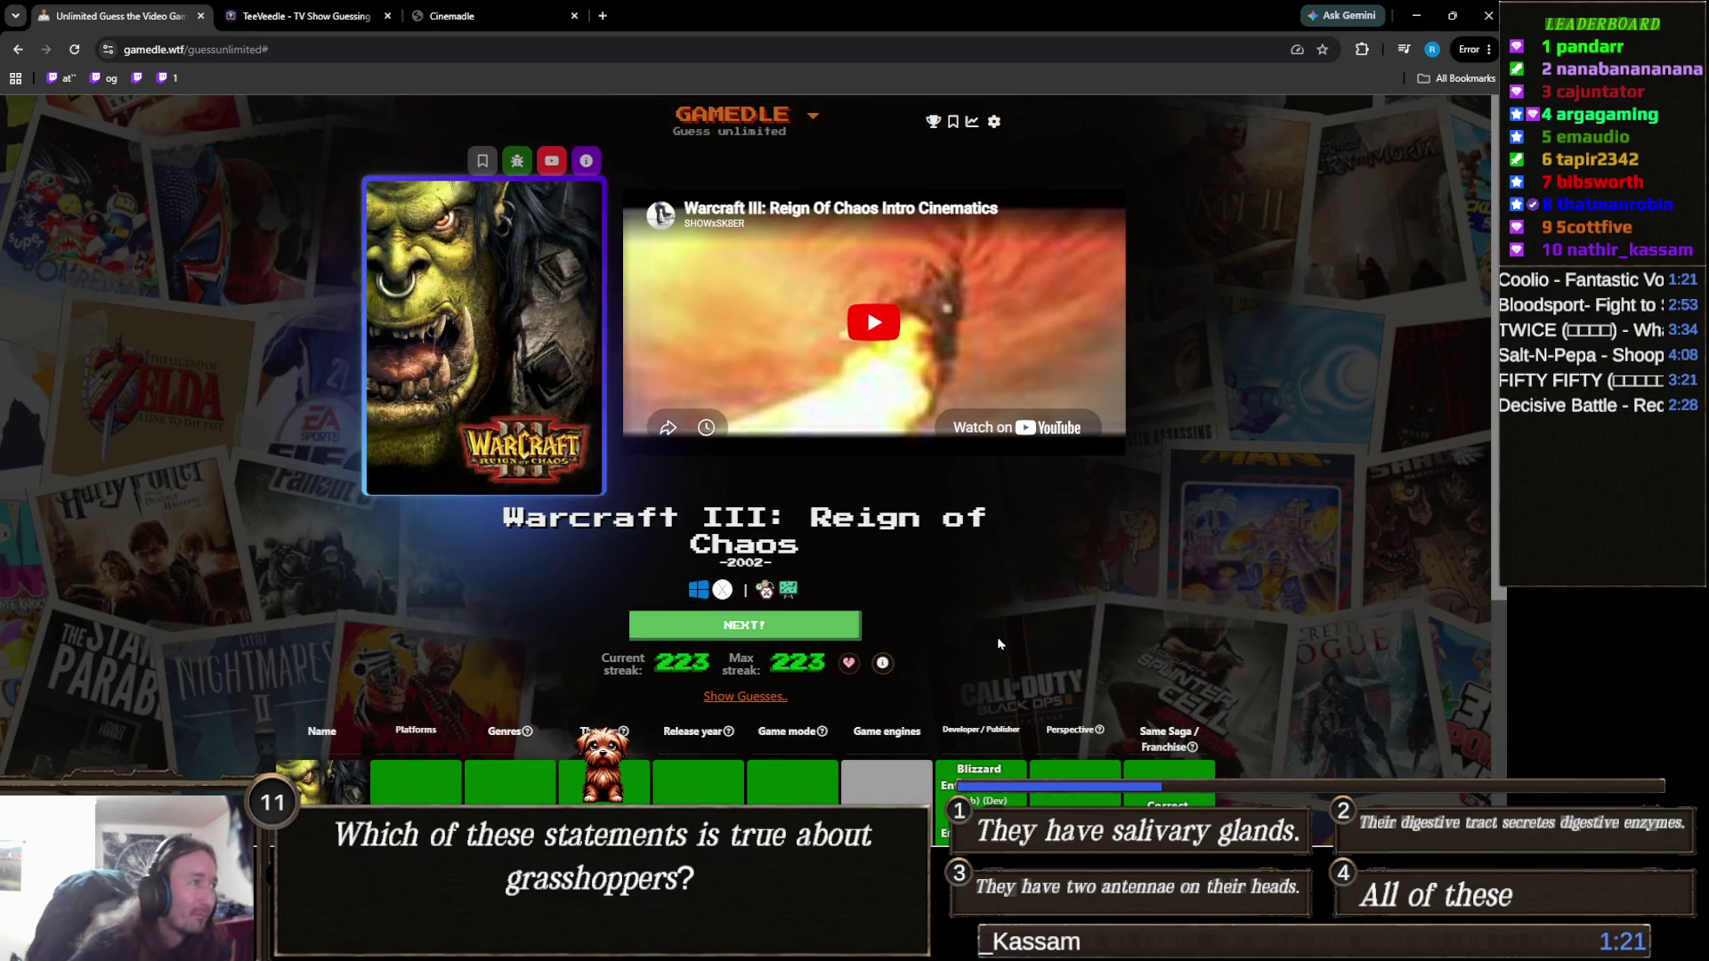
{"action": "scroll", "coordinate": [988, 623], "scroll_direction": "down", "scroll_amount": 2}
{"action": "scroll", "coordinate": [994, 629], "scroll_direction": "down", "scroll_amount": 2}
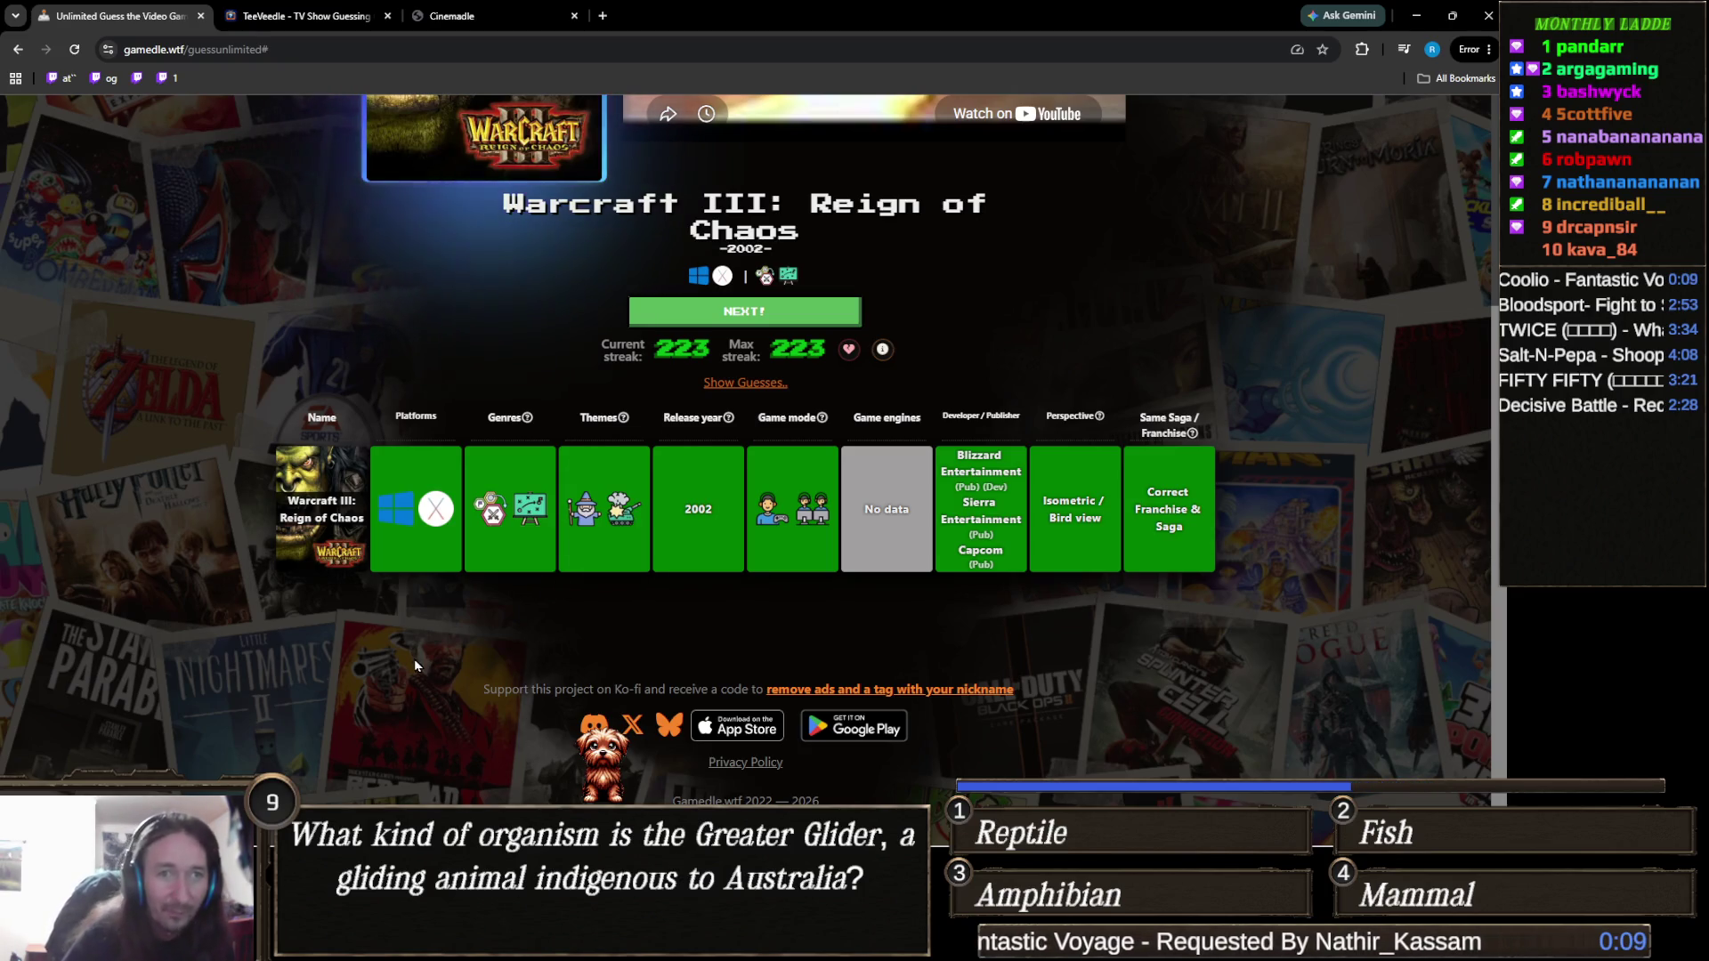
{"action": "mouse_move", "coordinate": [212, 944]}
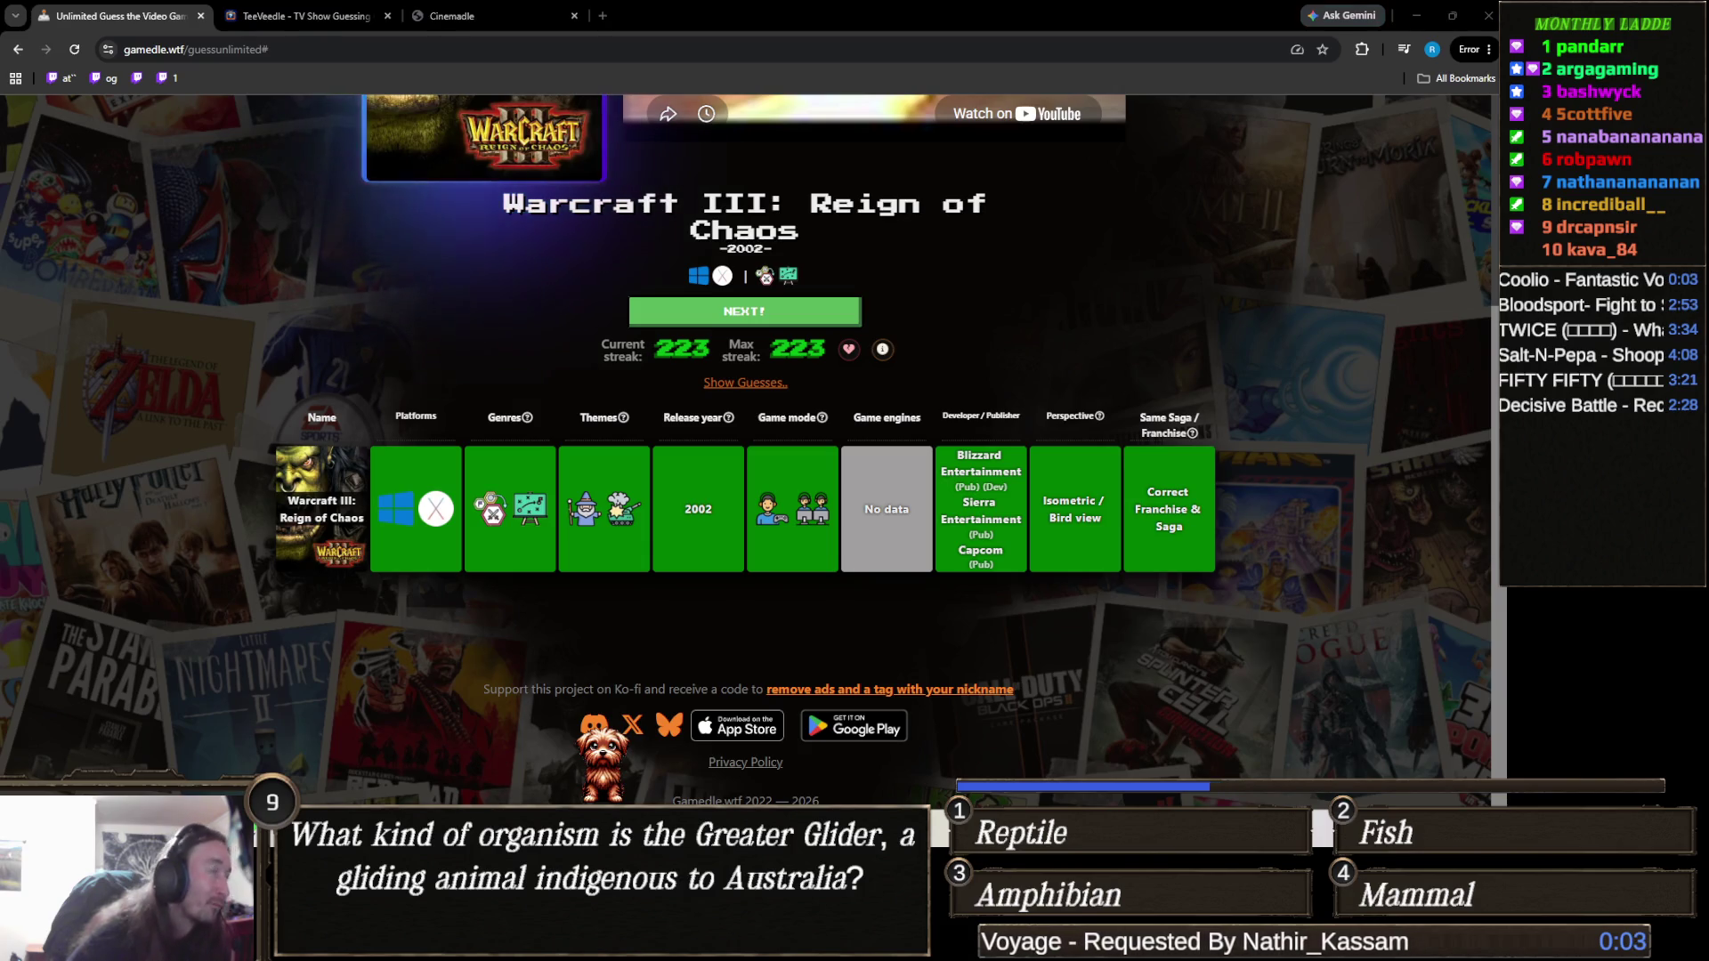
Return to the Gamedle tab, advance to the next game, then close all Brave tabs.
{"action": "key", "text": "alt+Tab"}
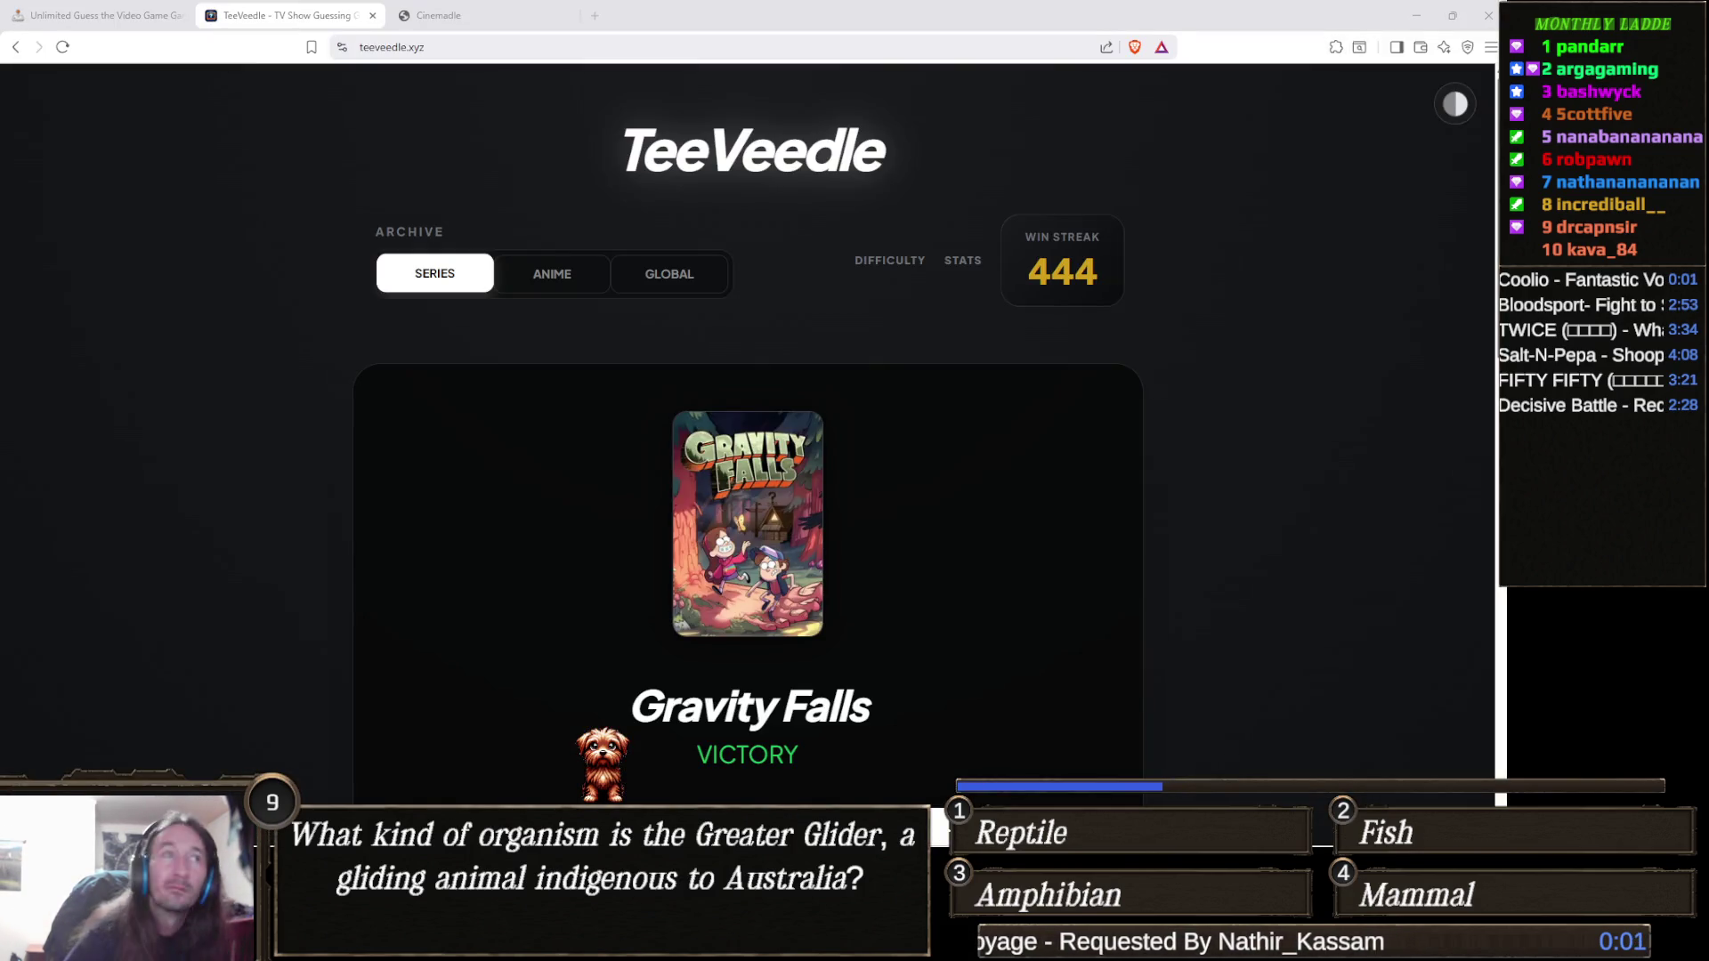
{"action": "left_click", "coordinate": [98, 18]}
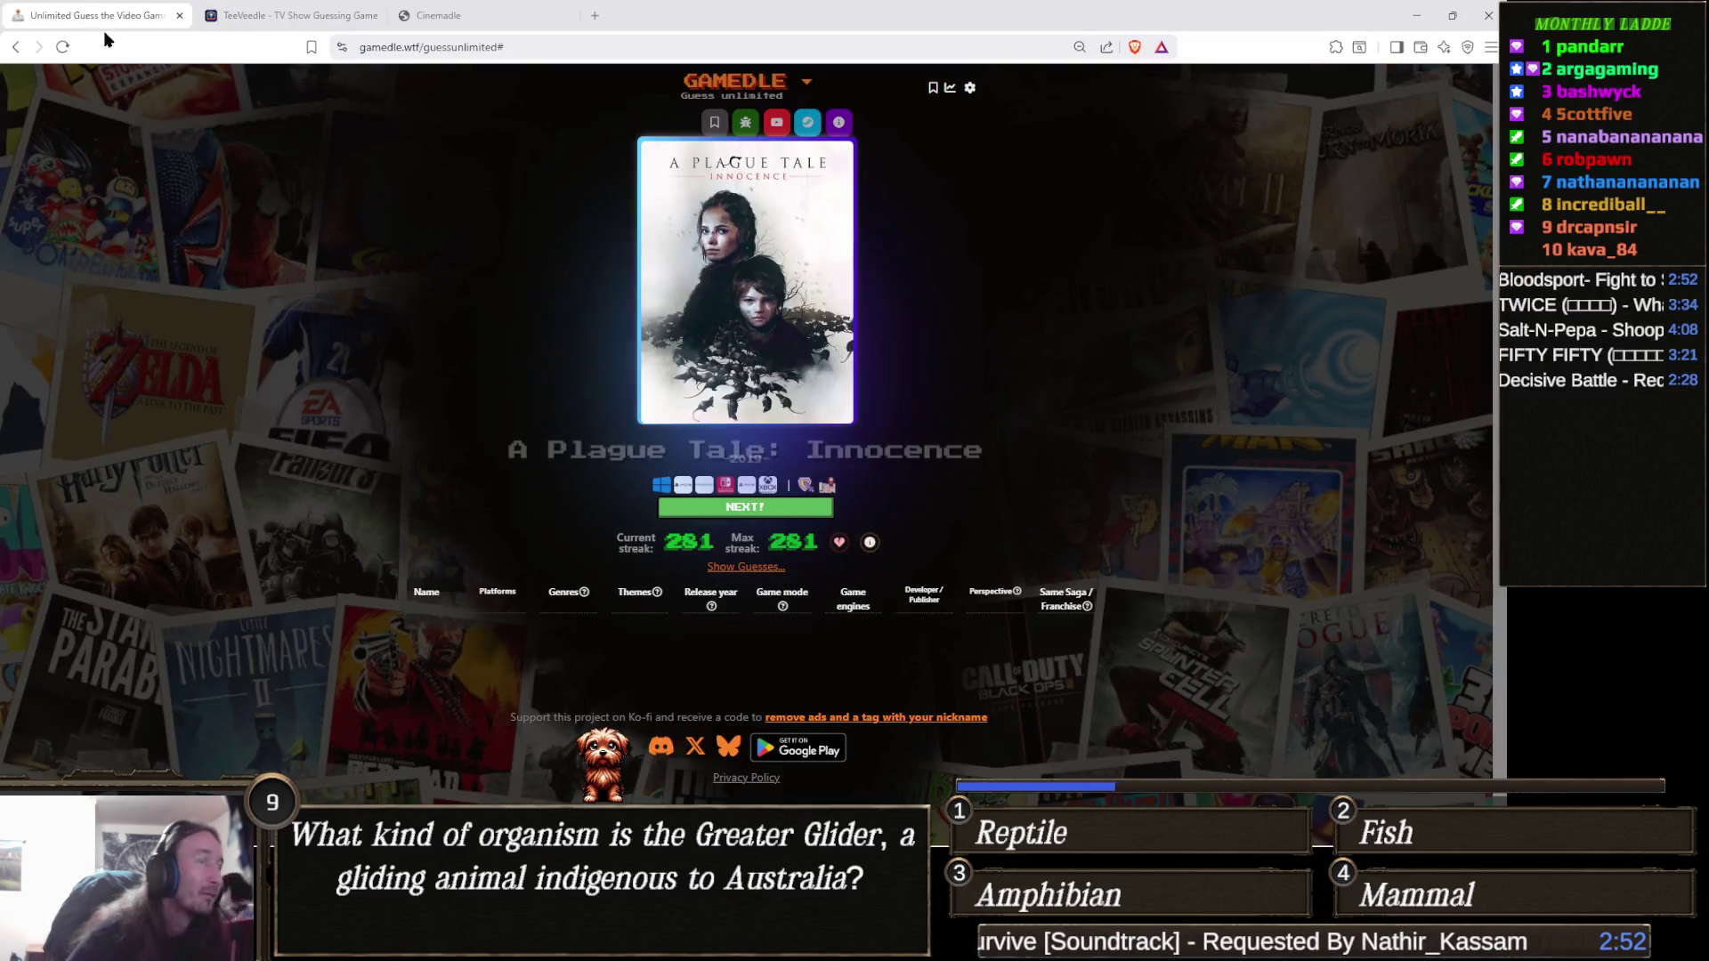
{"action": "left_click", "coordinate": [755, 509]}
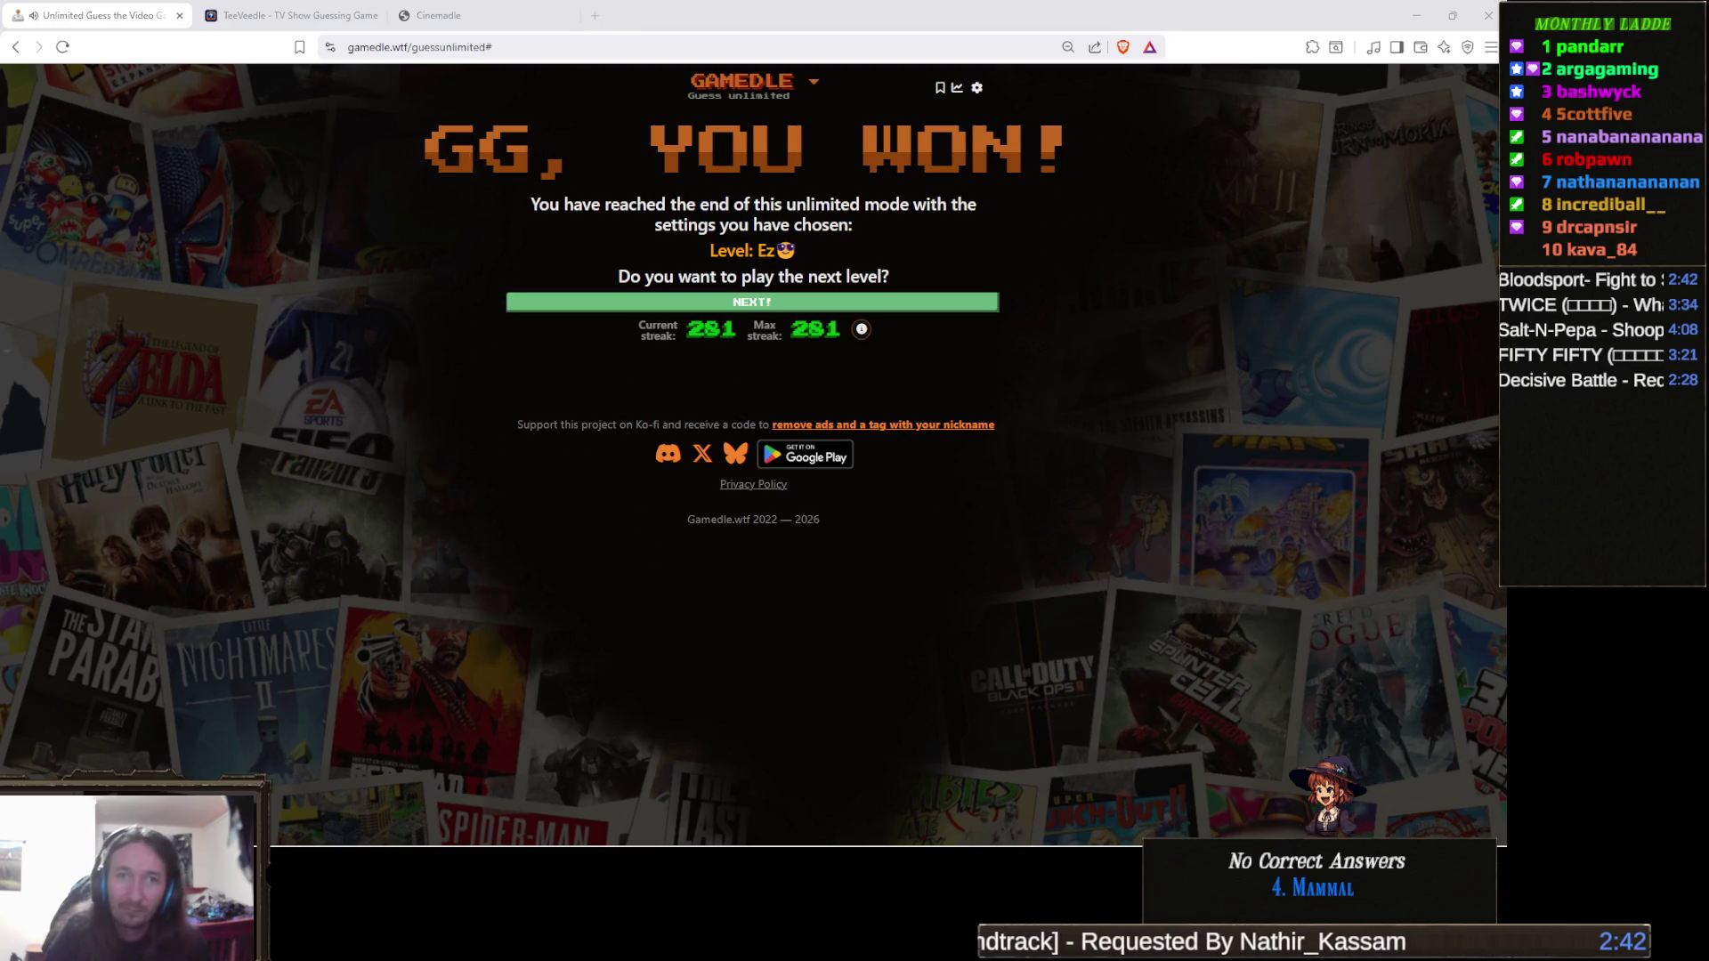
{"action": "left_click", "coordinate": [1480, 18]}
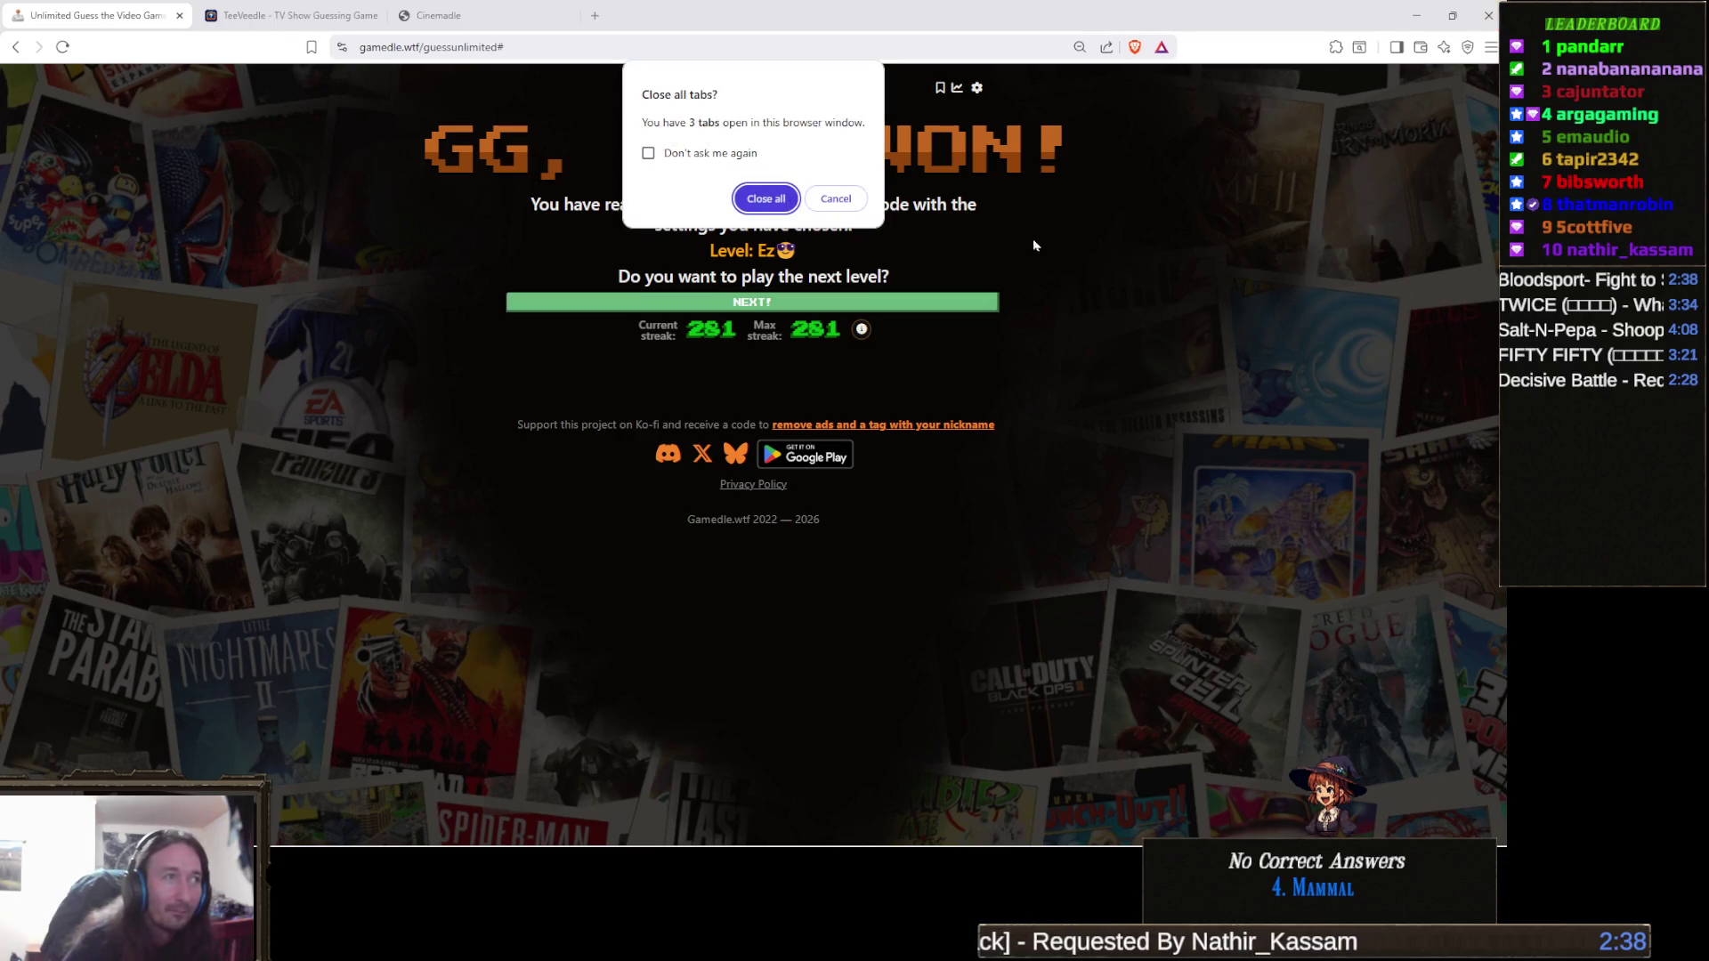
{"action": "left_click", "coordinate": [744, 208]}
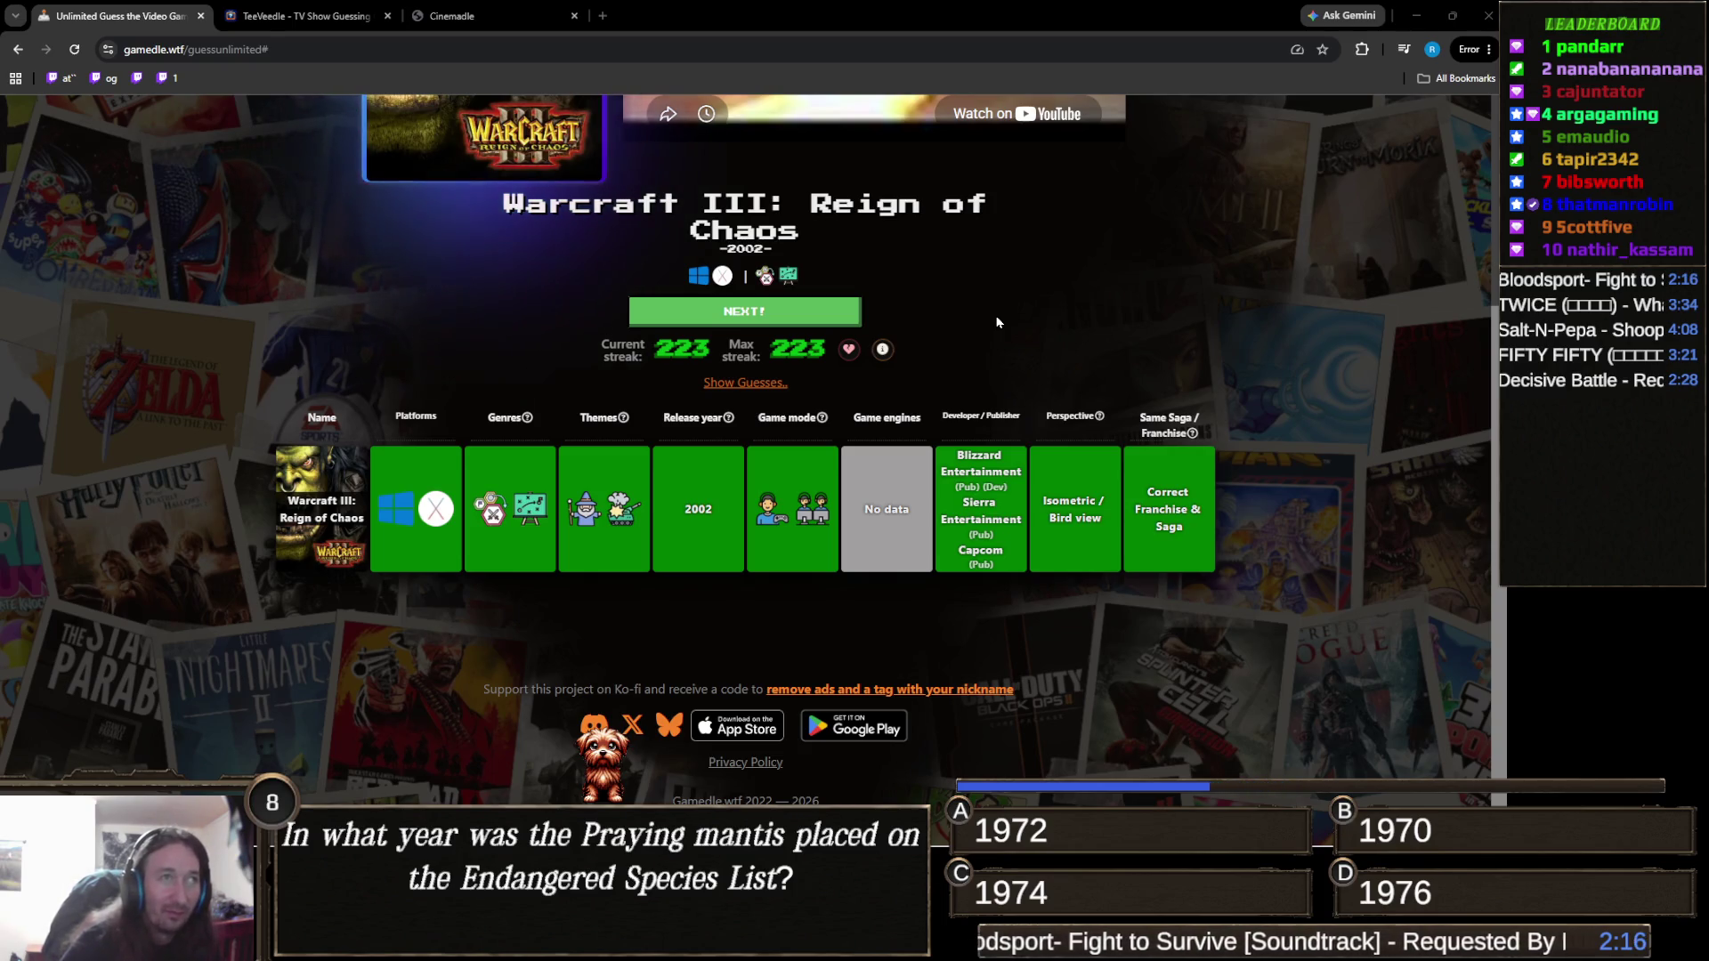
Scroll back up to the Warcraft III cover art and bring Unity Hub forward.
{"action": "scroll", "coordinate": [997, 322], "scroll_direction": "up", "scroll_amount": 3}
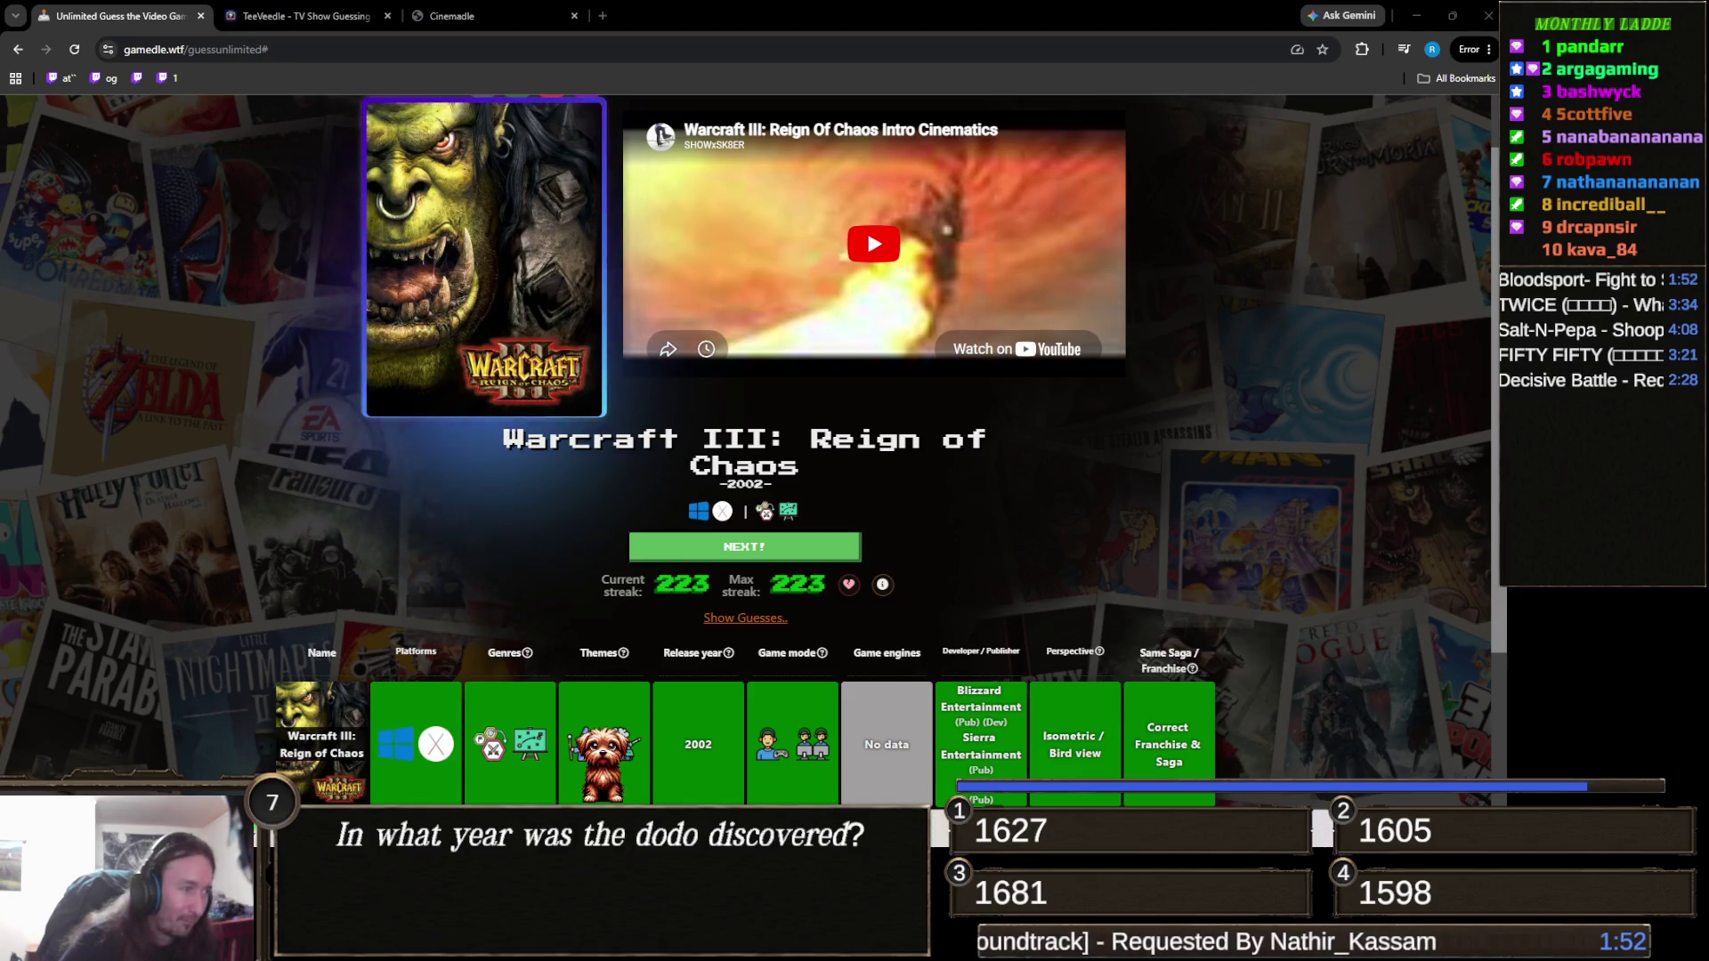
{"action": "key", "text": "alt+Tab"}
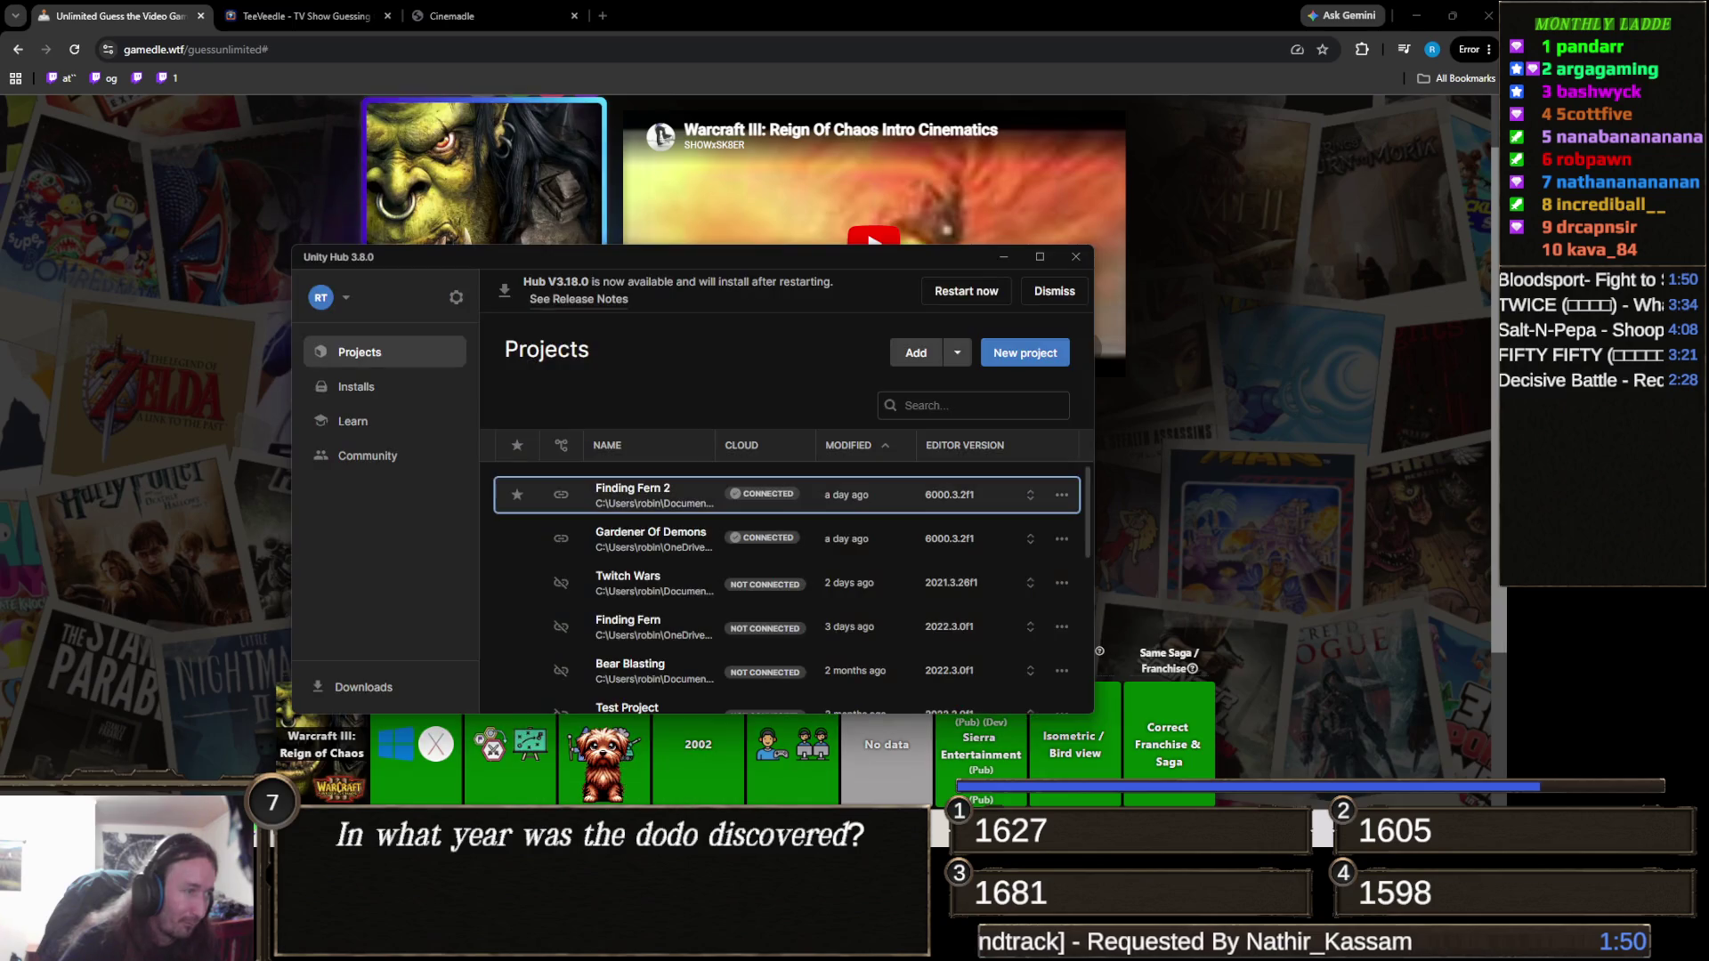
Back in the Unity editor, set Painter Size minimum to 0.3 and select Hills.
{"action": "key", "text": "alt+Tab"}
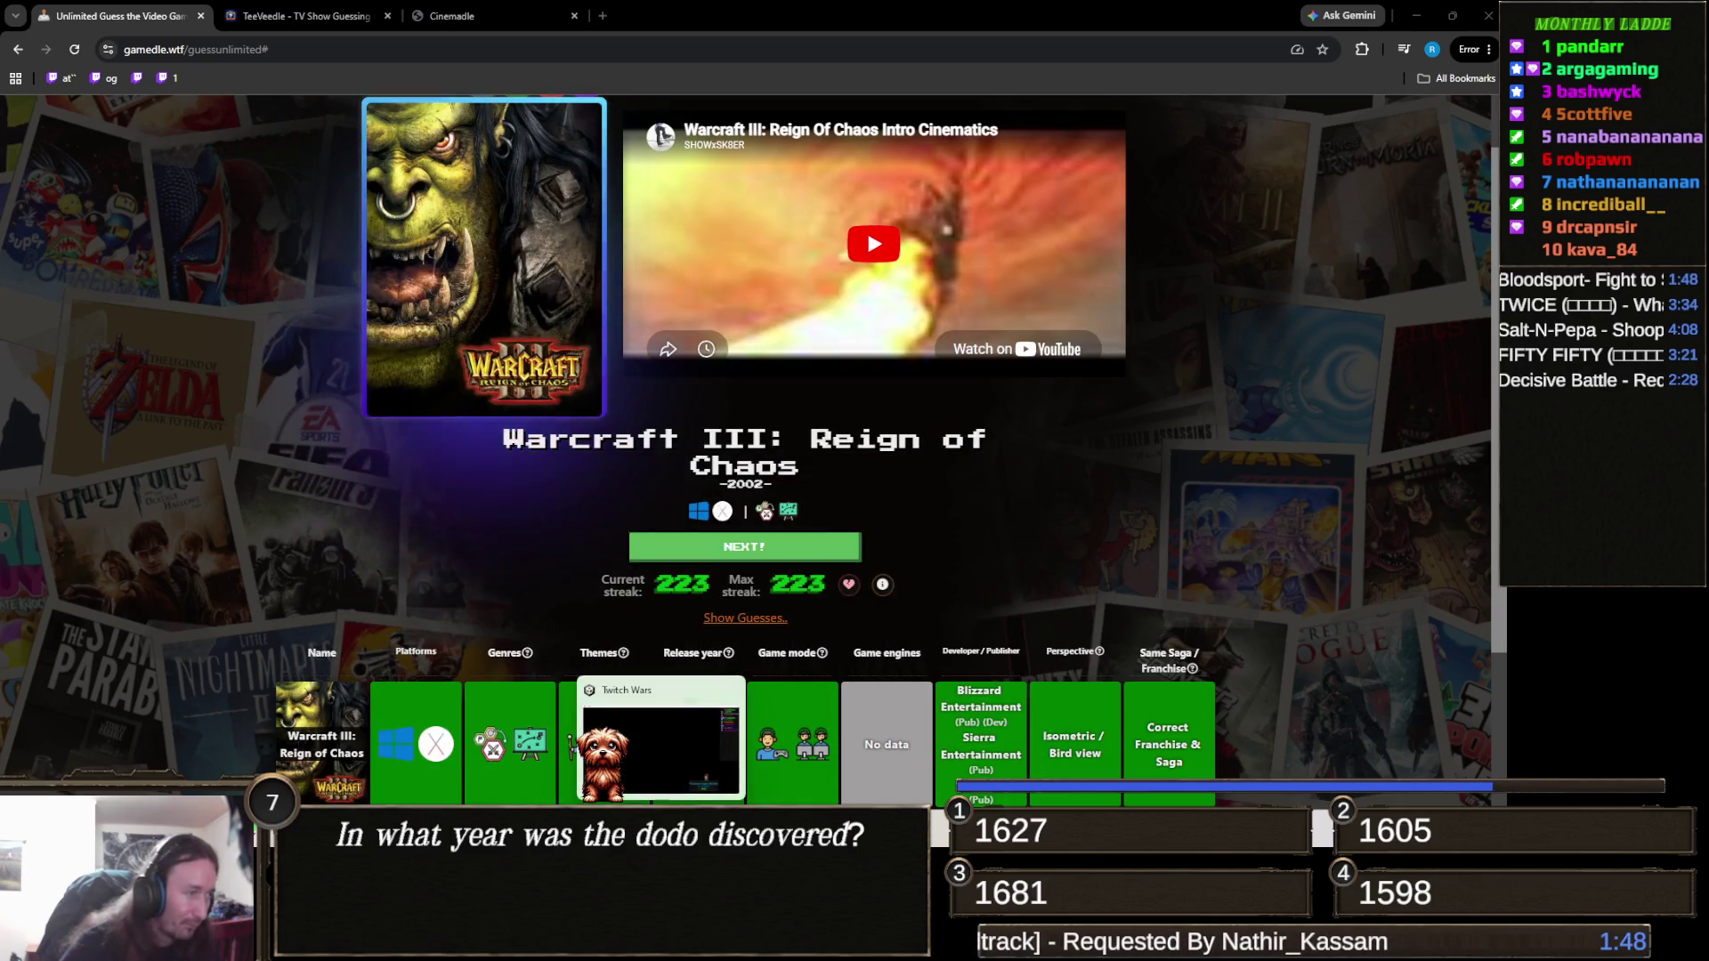
{"action": "key", "text": "alt+Tab"}
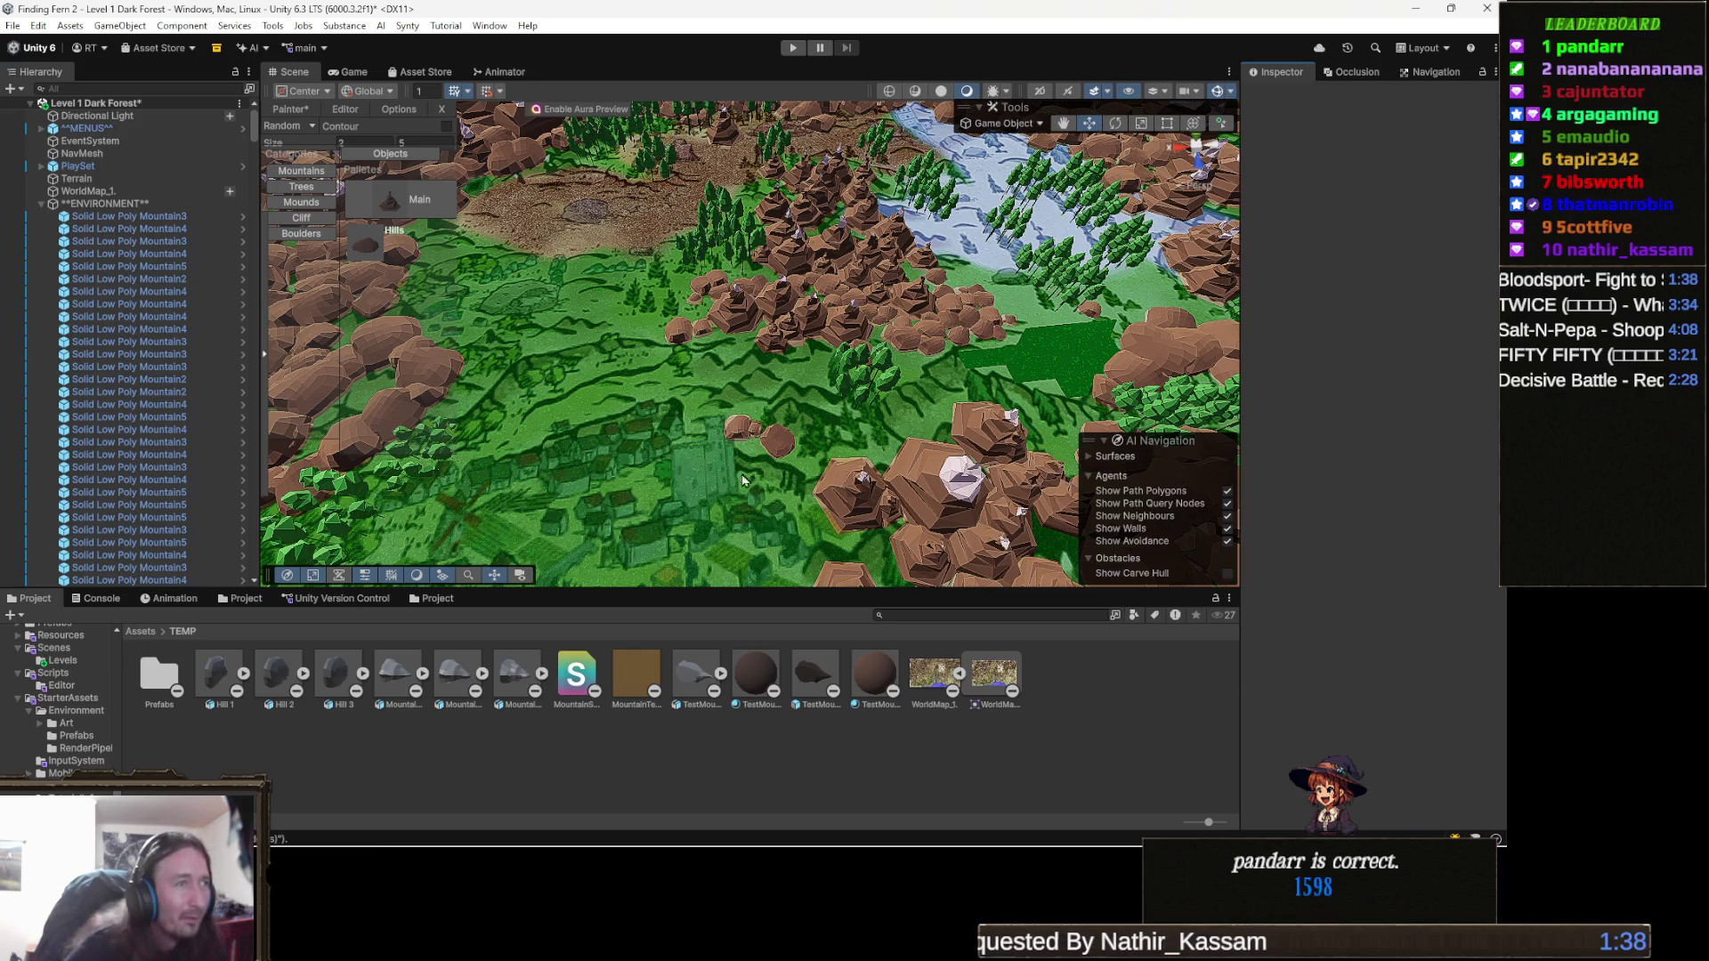
{"action": "scroll", "coordinate": [578, 338], "scroll_direction": "up", "scroll_amount": 1}
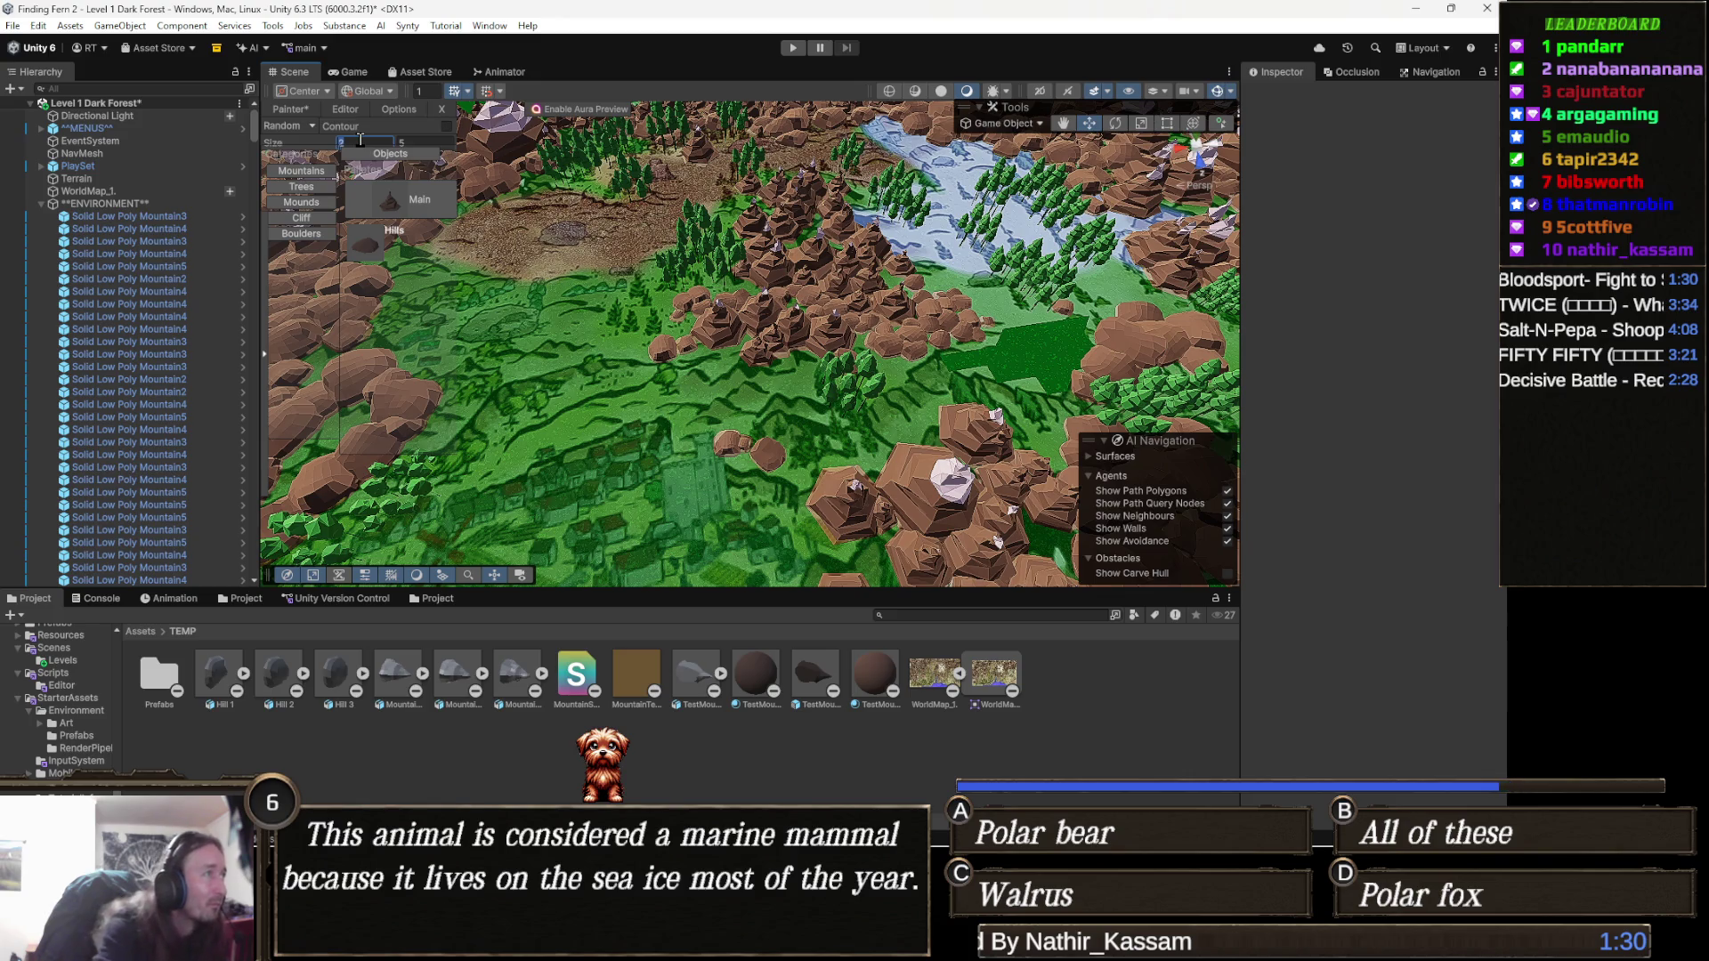
{"action": "type", "text": "0.3"}
{"action": "key", "text": "Tab"}
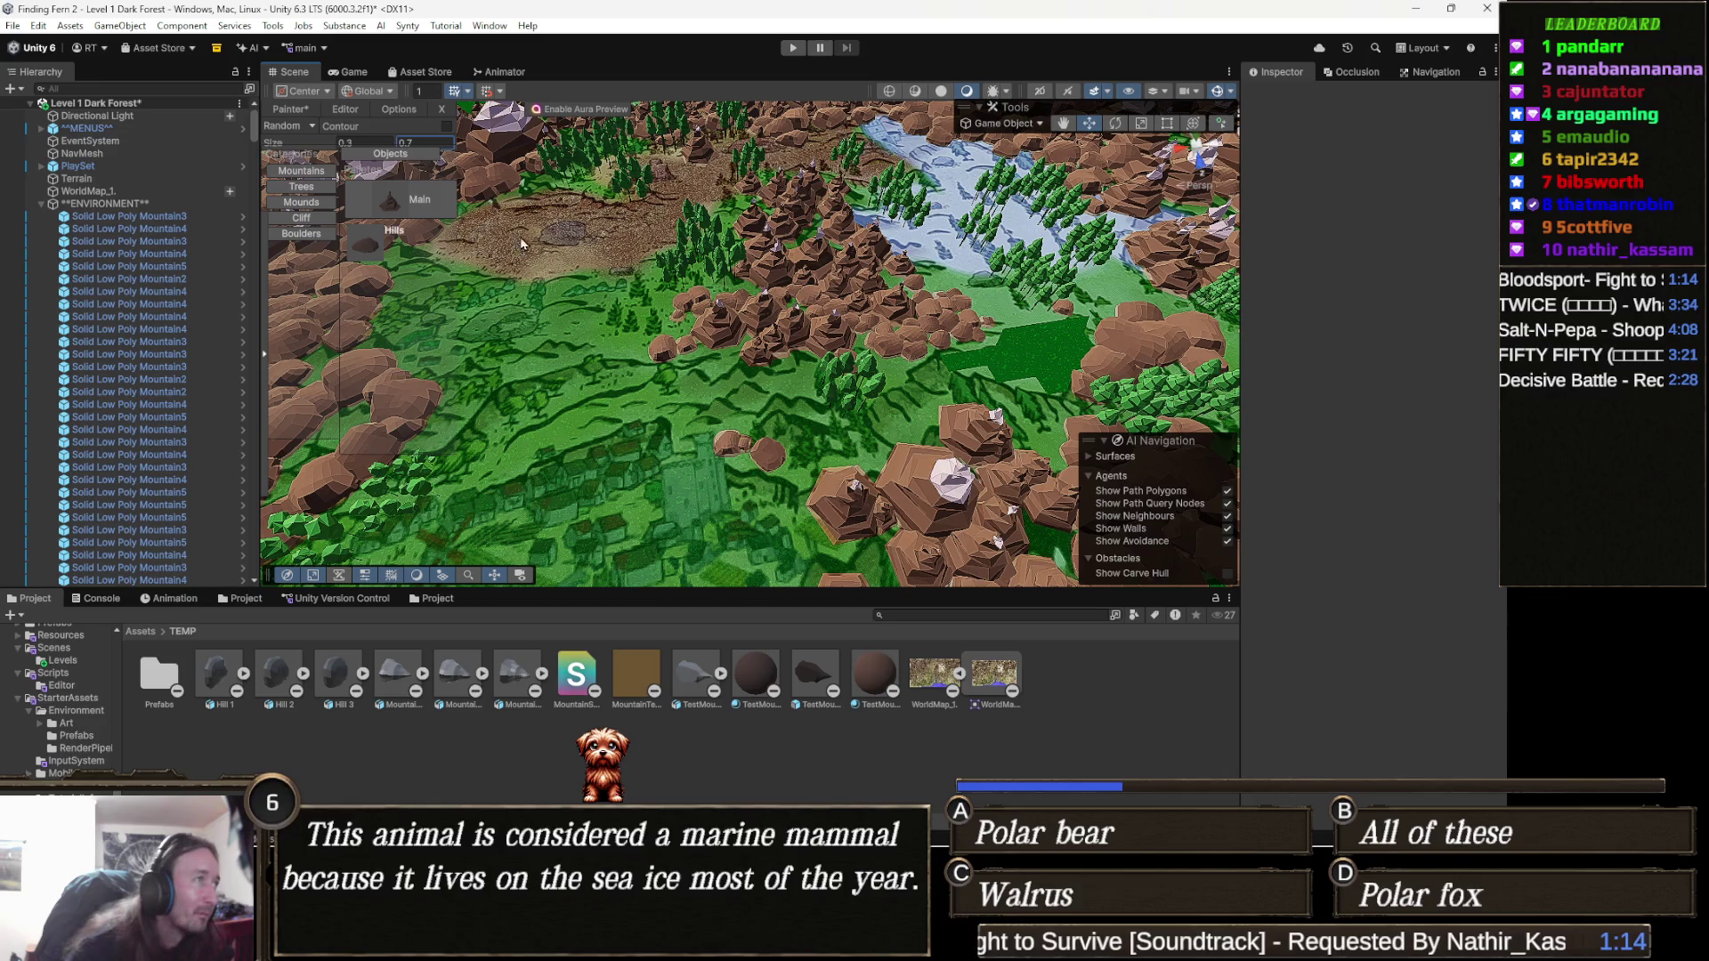
{"action": "left_click", "coordinate": [402, 243]}
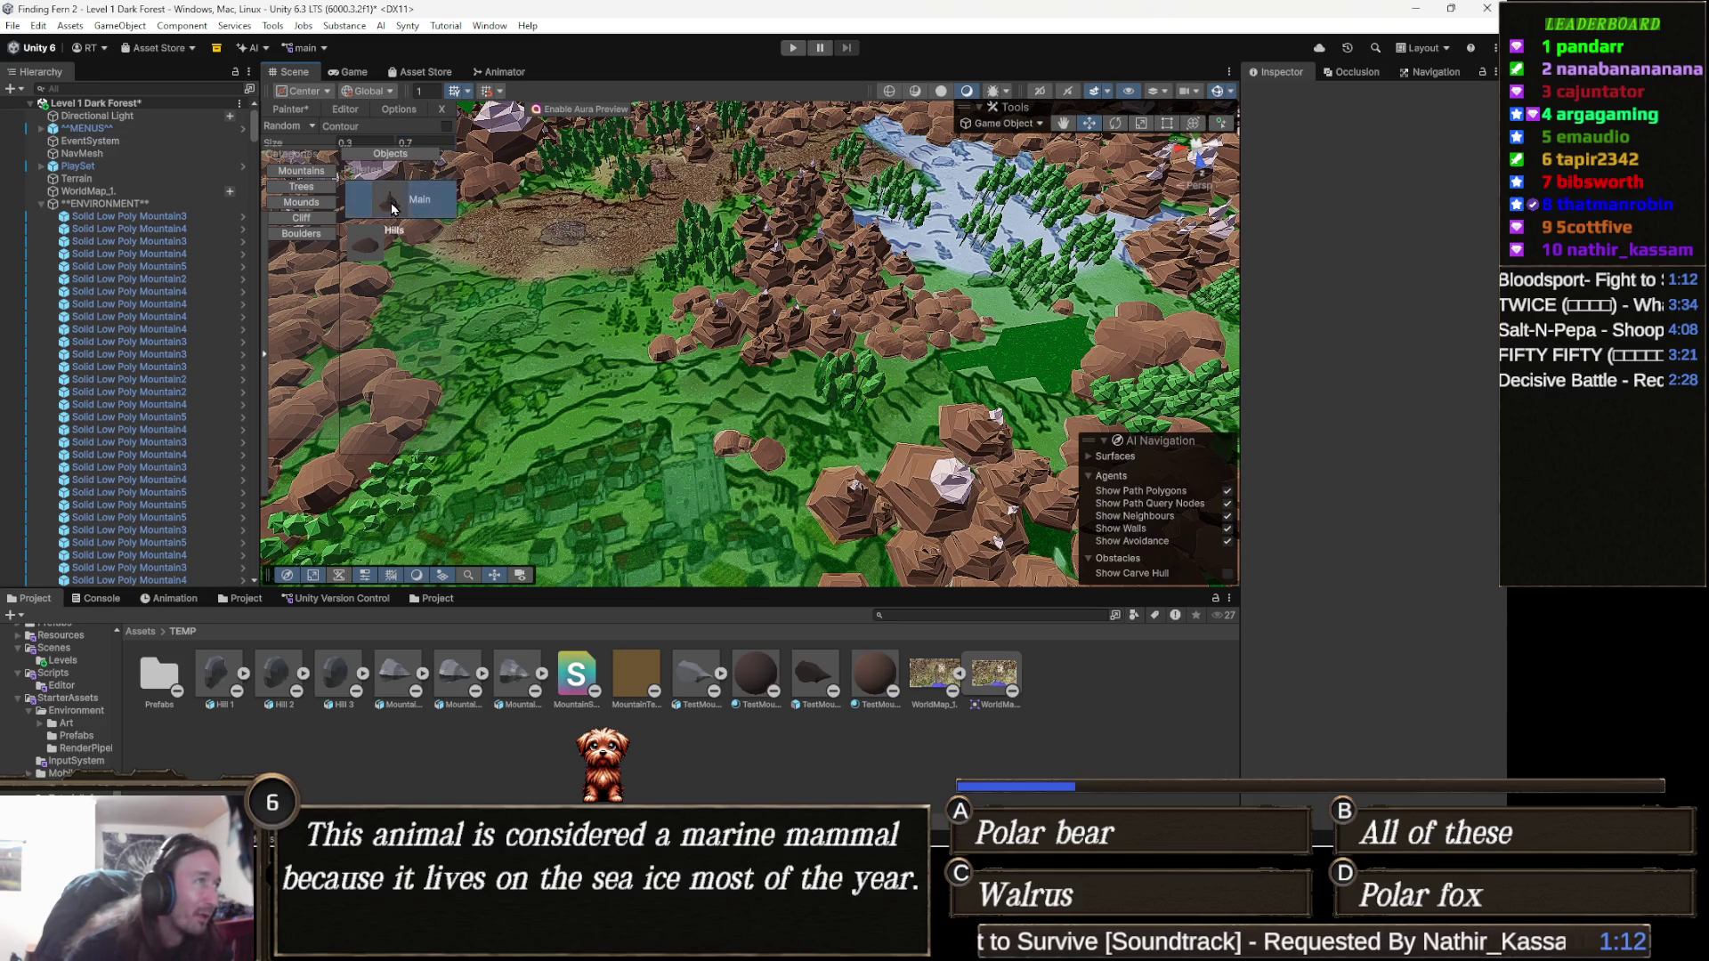
Place a low-poly hill on the forest terrain beside the dirt clearing.
{"action": "scroll", "coordinate": [802, 401], "scroll_direction": "up", "scroll_amount": 4}
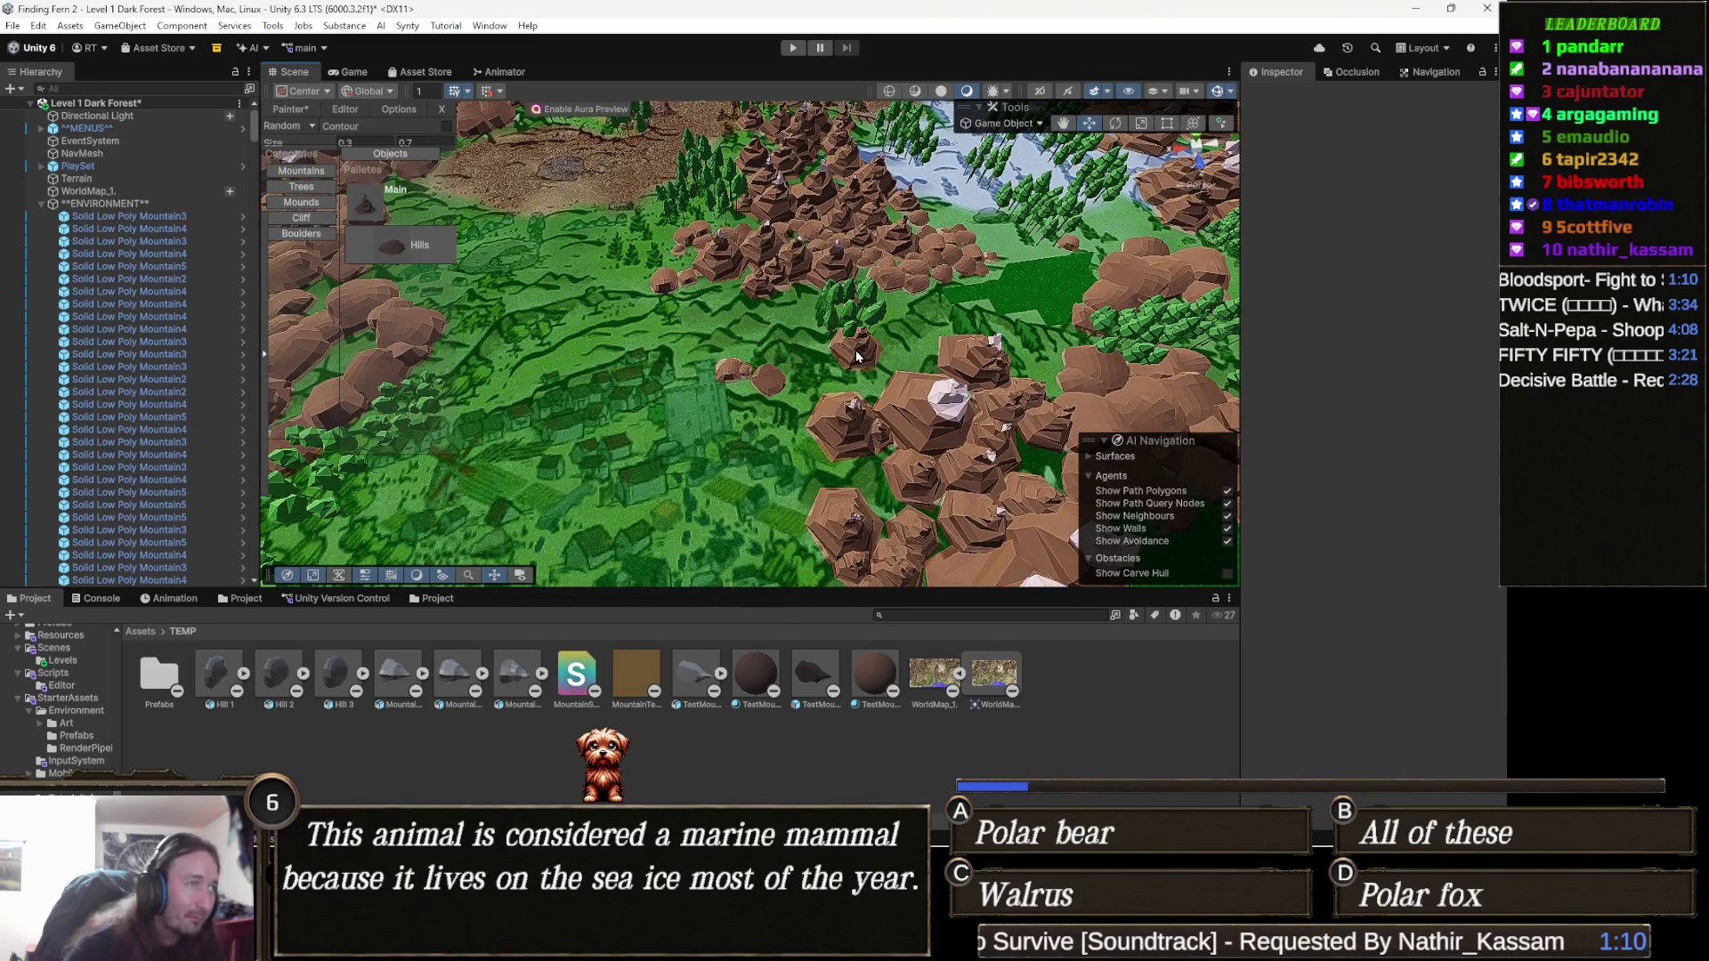
{"action": "mouse_move", "coordinate": [826, 346]}
{"action": "left_mouse_down"}
{"action": "mouse_move", "coordinate": [676, 330]}
{"action": "mouse_move", "coordinate": [757, 324]}
{"action": "mouse_move", "coordinate": [704, 272]}
{"action": "mouse_move", "coordinate": [671, 323]}
{"action": "mouse_move", "coordinate": [664, 308]}
{"action": "mouse_move", "coordinate": [789, 394]}
{"action": "mouse_move", "coordinate": [675, 372]}
{"action": "left_mouse_up"}
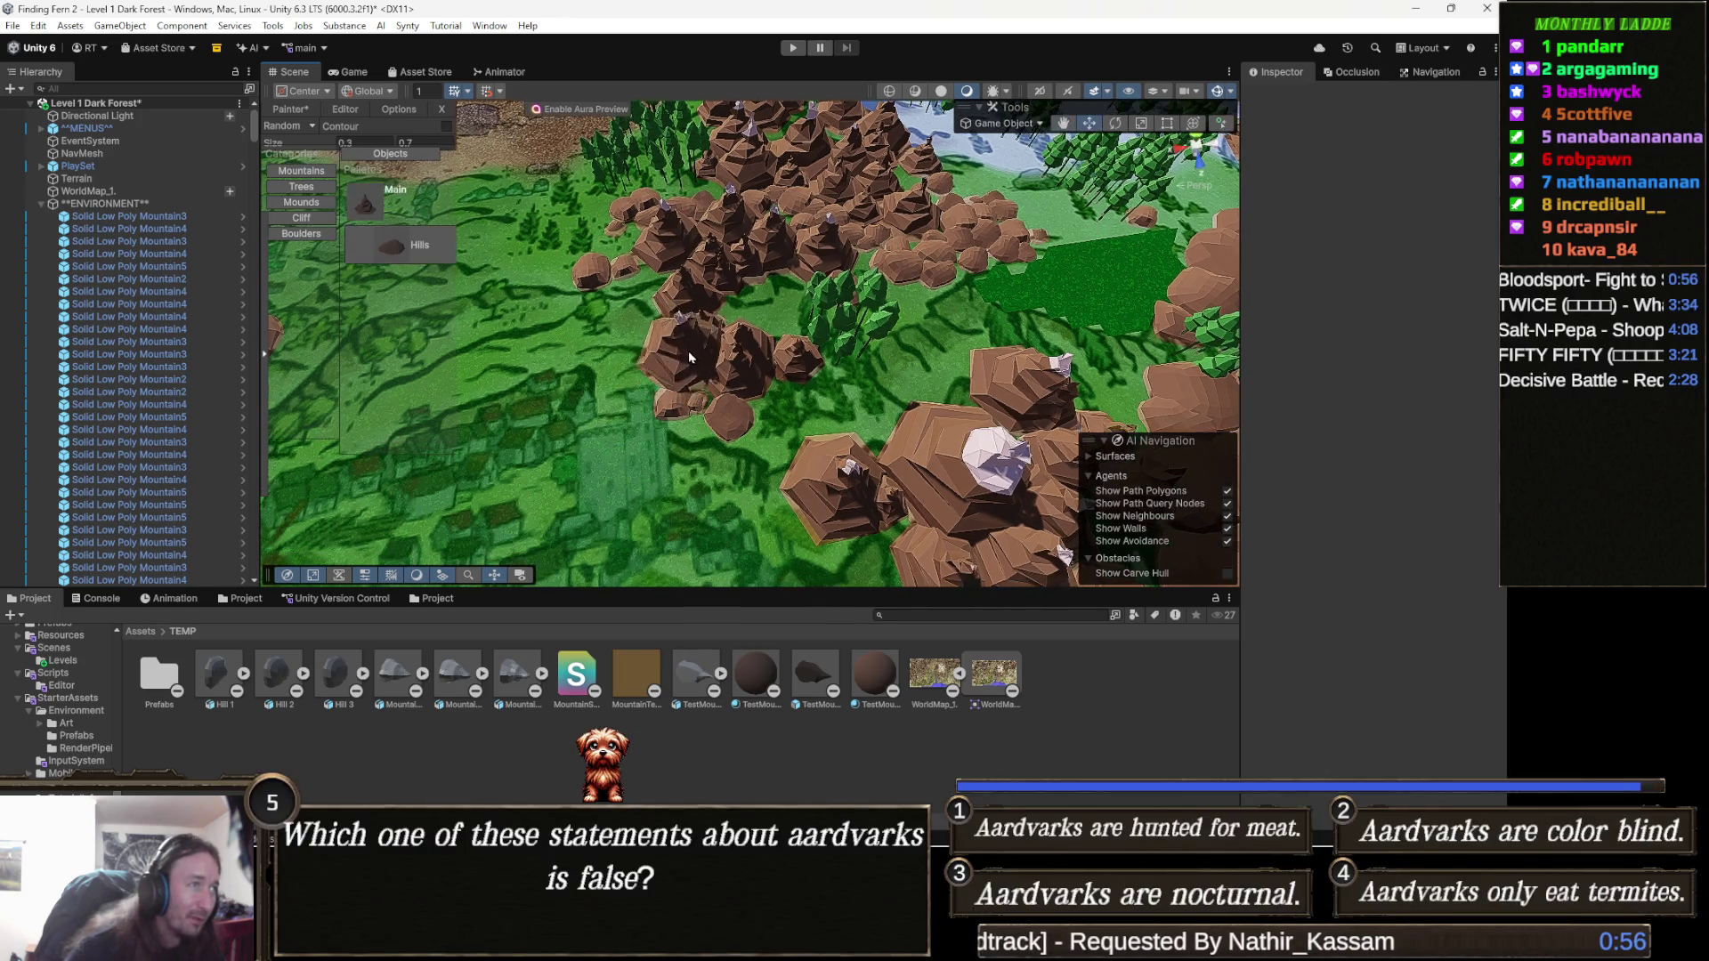
{"action": "left_click", "coordinate": [670, 353]}
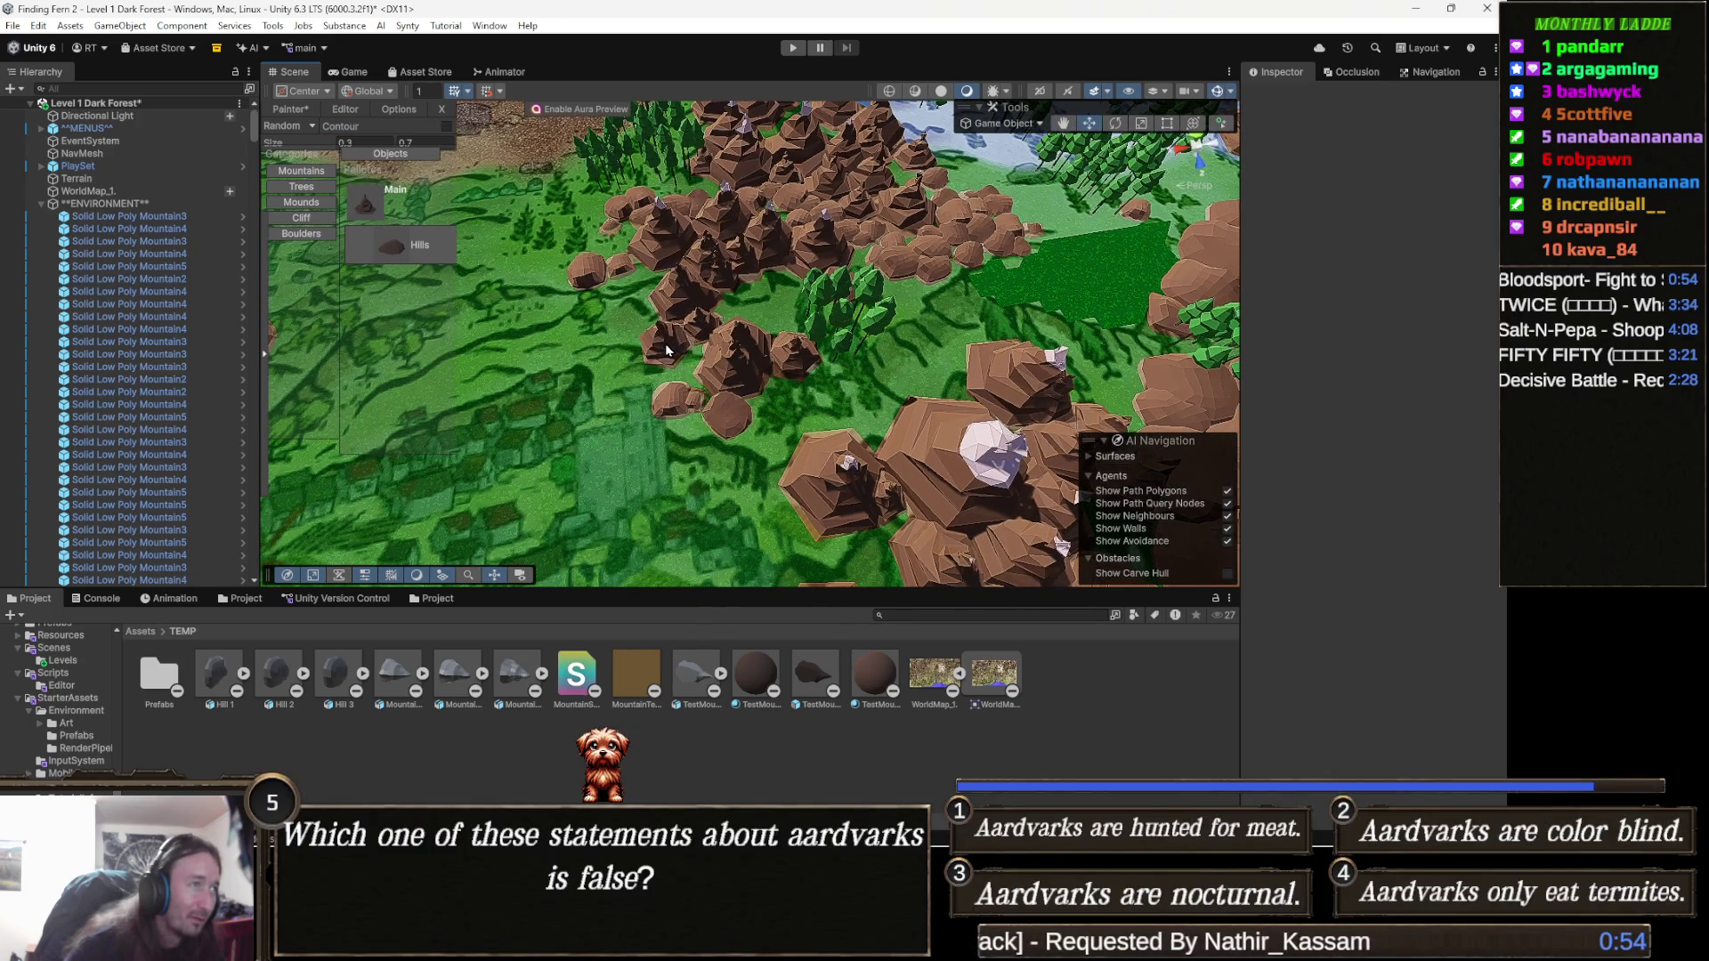
{"action": "mouse_move", "coordinate": [757, 343]}
{"action": "left_mouse_down"}
{"action": "mouse_move", "coordinate": [792, 356]}
{"action": "mouse_move", "coordinate": [765, 385]}
{"action": "left_mouse_up"}
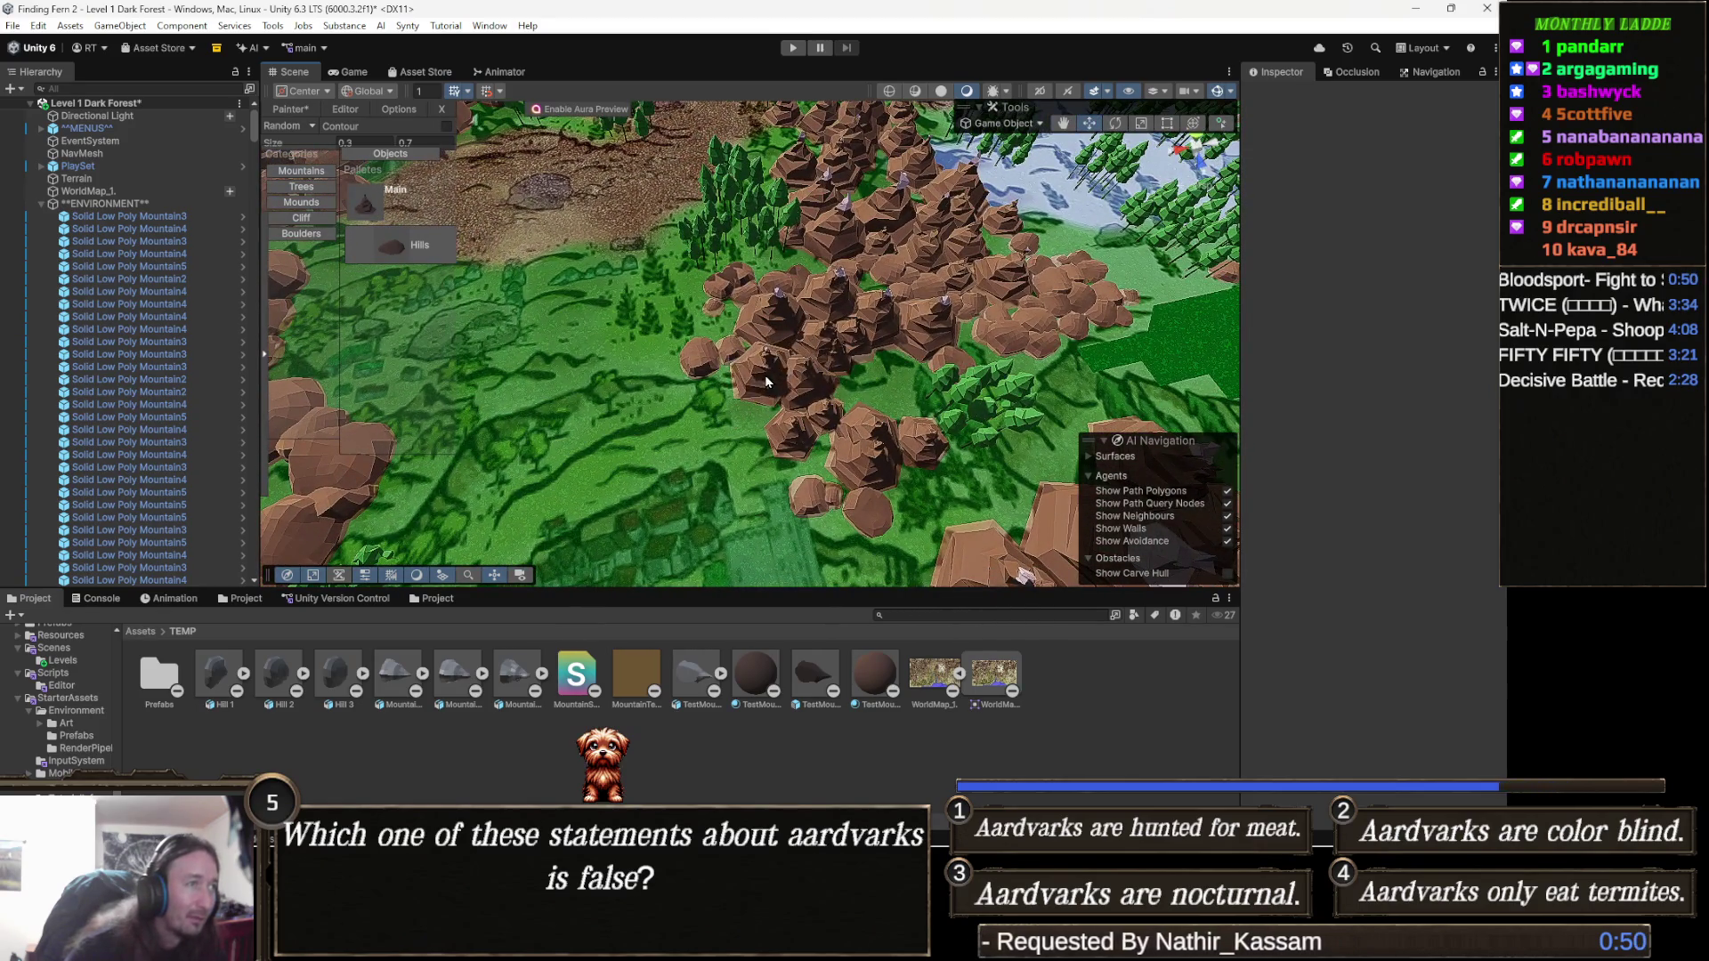
{"action": "scroll", "coordinate": [774, 394], "scroll_direction": "down", "scroll_amount": 1}
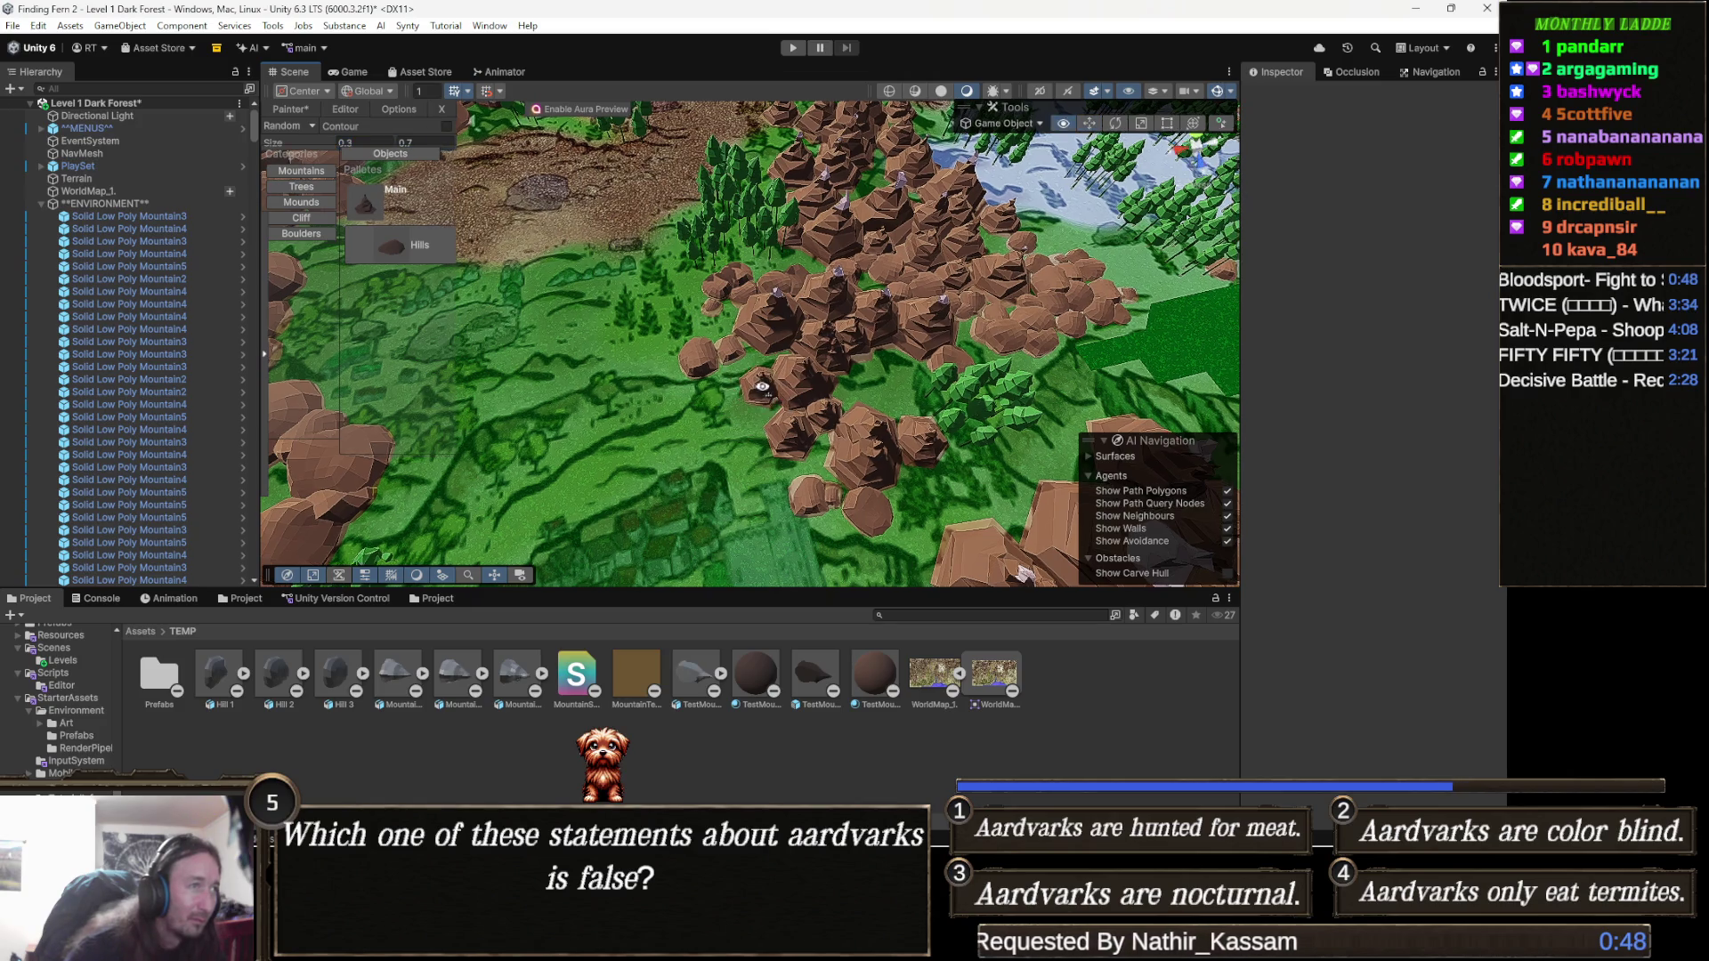
{"action": "left_click_drag", "start_coordinate": [801, 392], "coordinate": [884, 339]}
Fly the camera around the rock cluster and river, then hide the WorldMap_1 overlay.
{"action": "key", "text": "Left"}
{"action": "key", "text": "Left"}
{"action": "key", "text": "Left"}
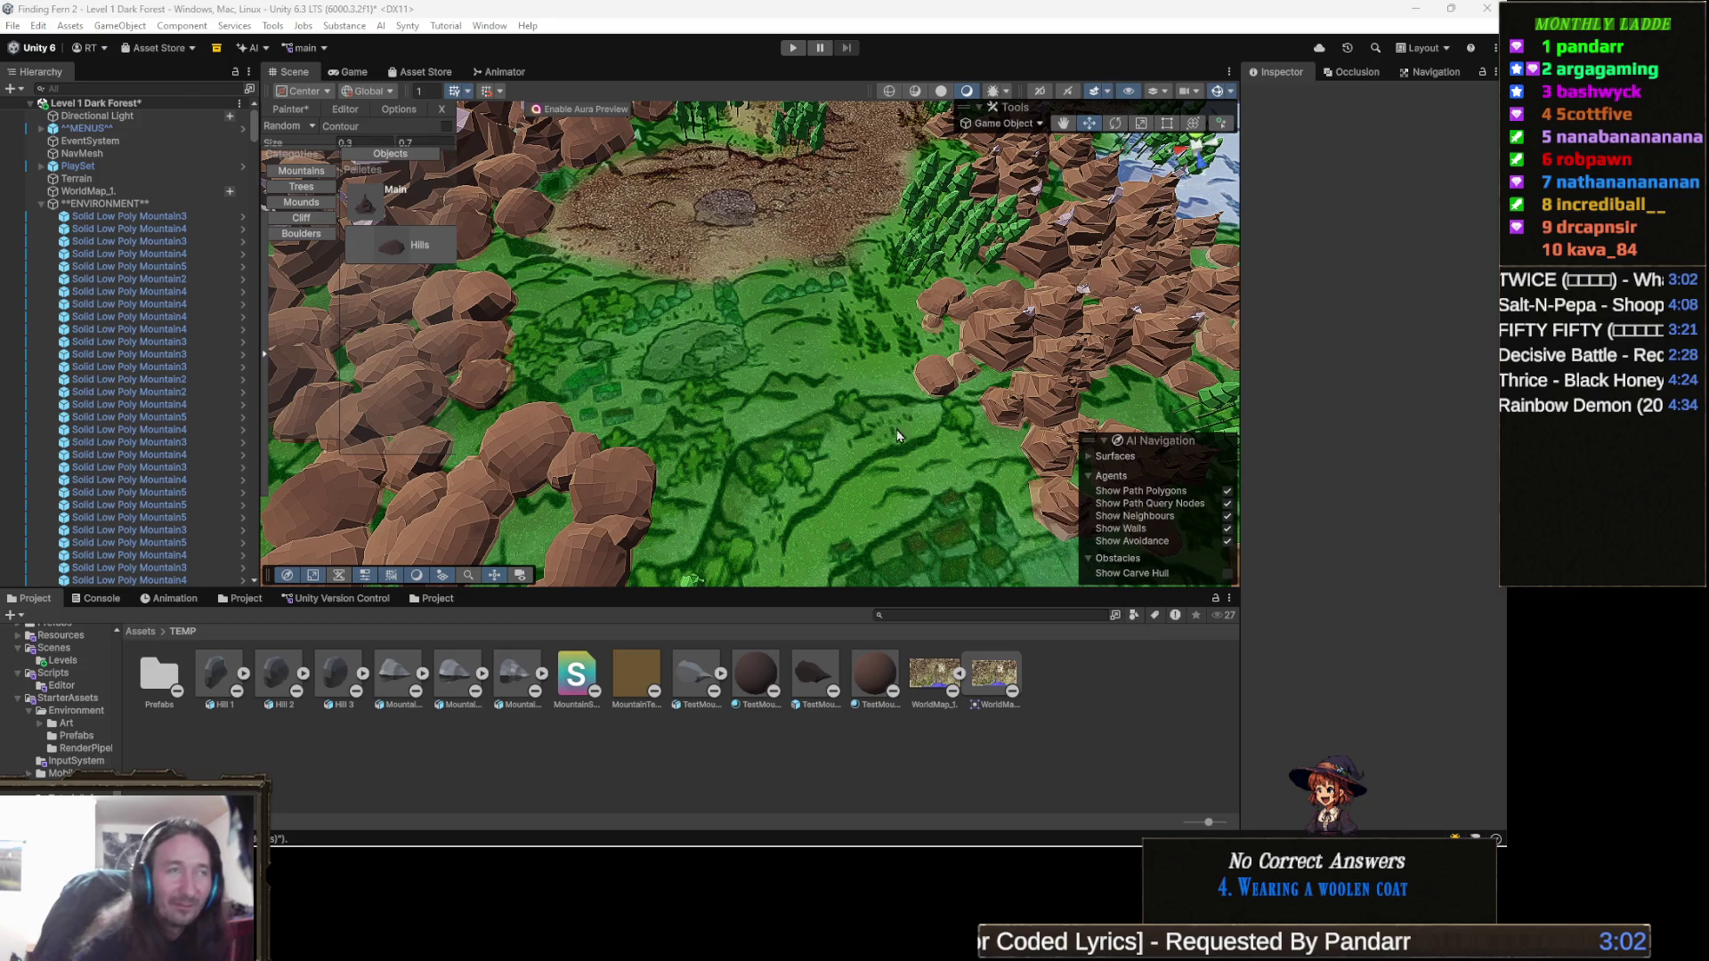
{"action": "key", "text": "Right"}
{"action": "key", "text": "Right"}
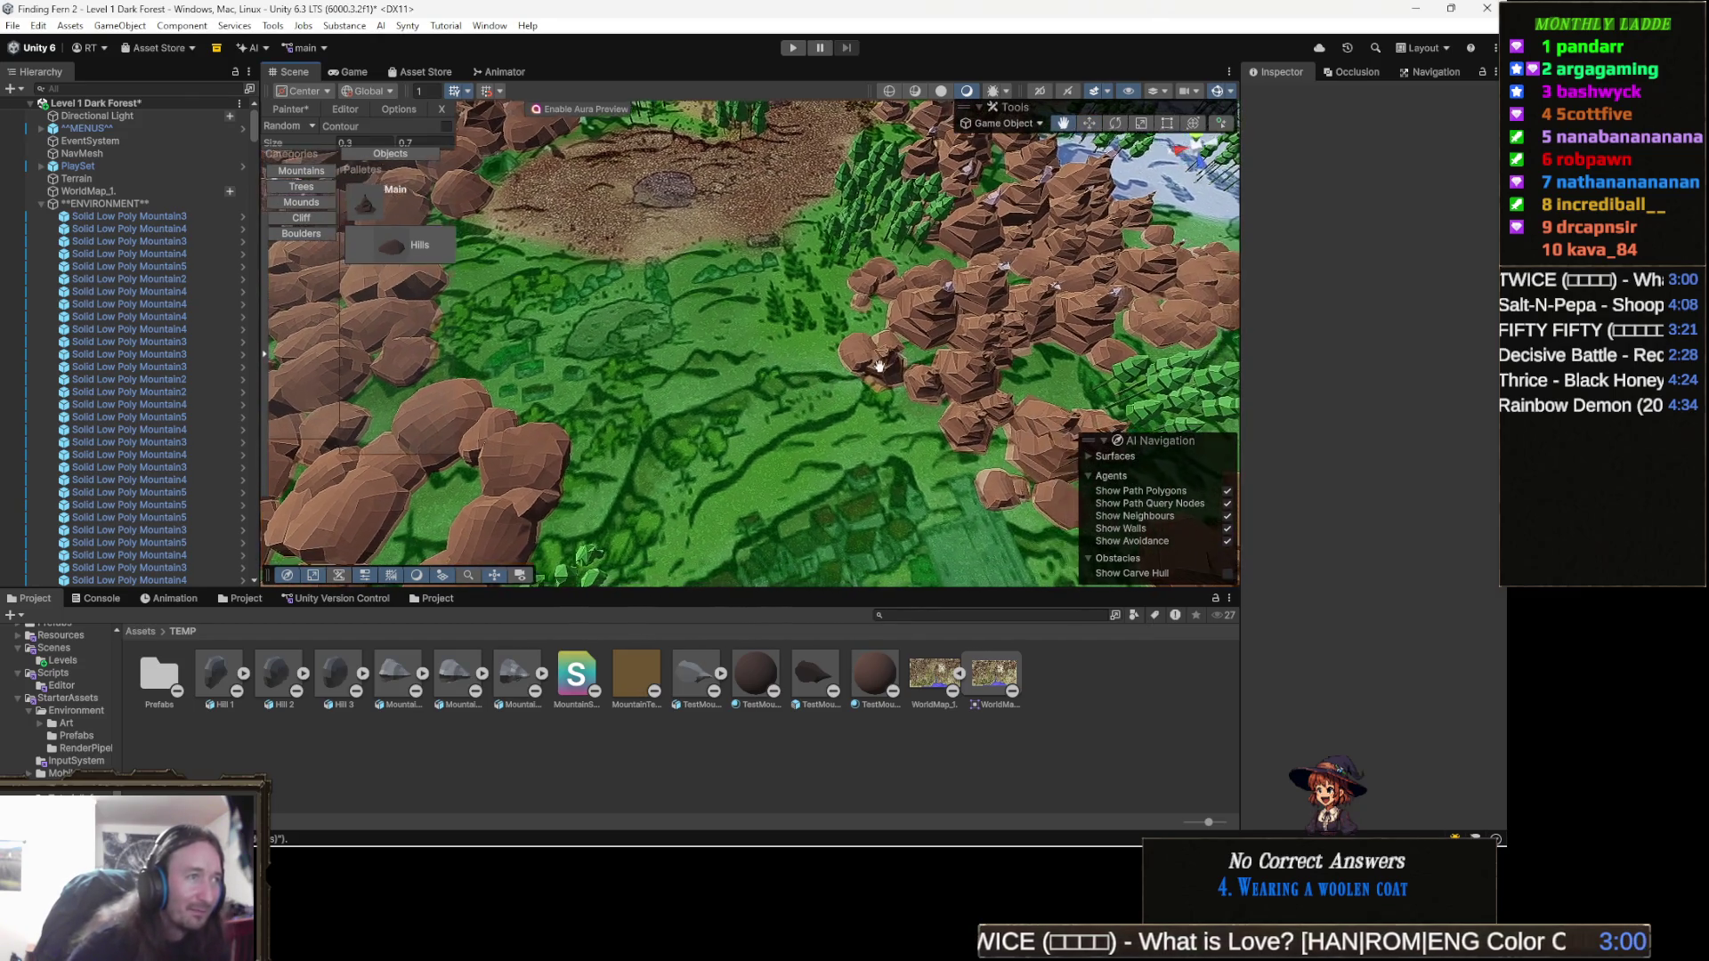
{"action": "key", "text": "Right"}
{"action": "key", "text": "Up"}
{"action": "key", "text": "Up"}
{"action": "key", "text": "Up"}
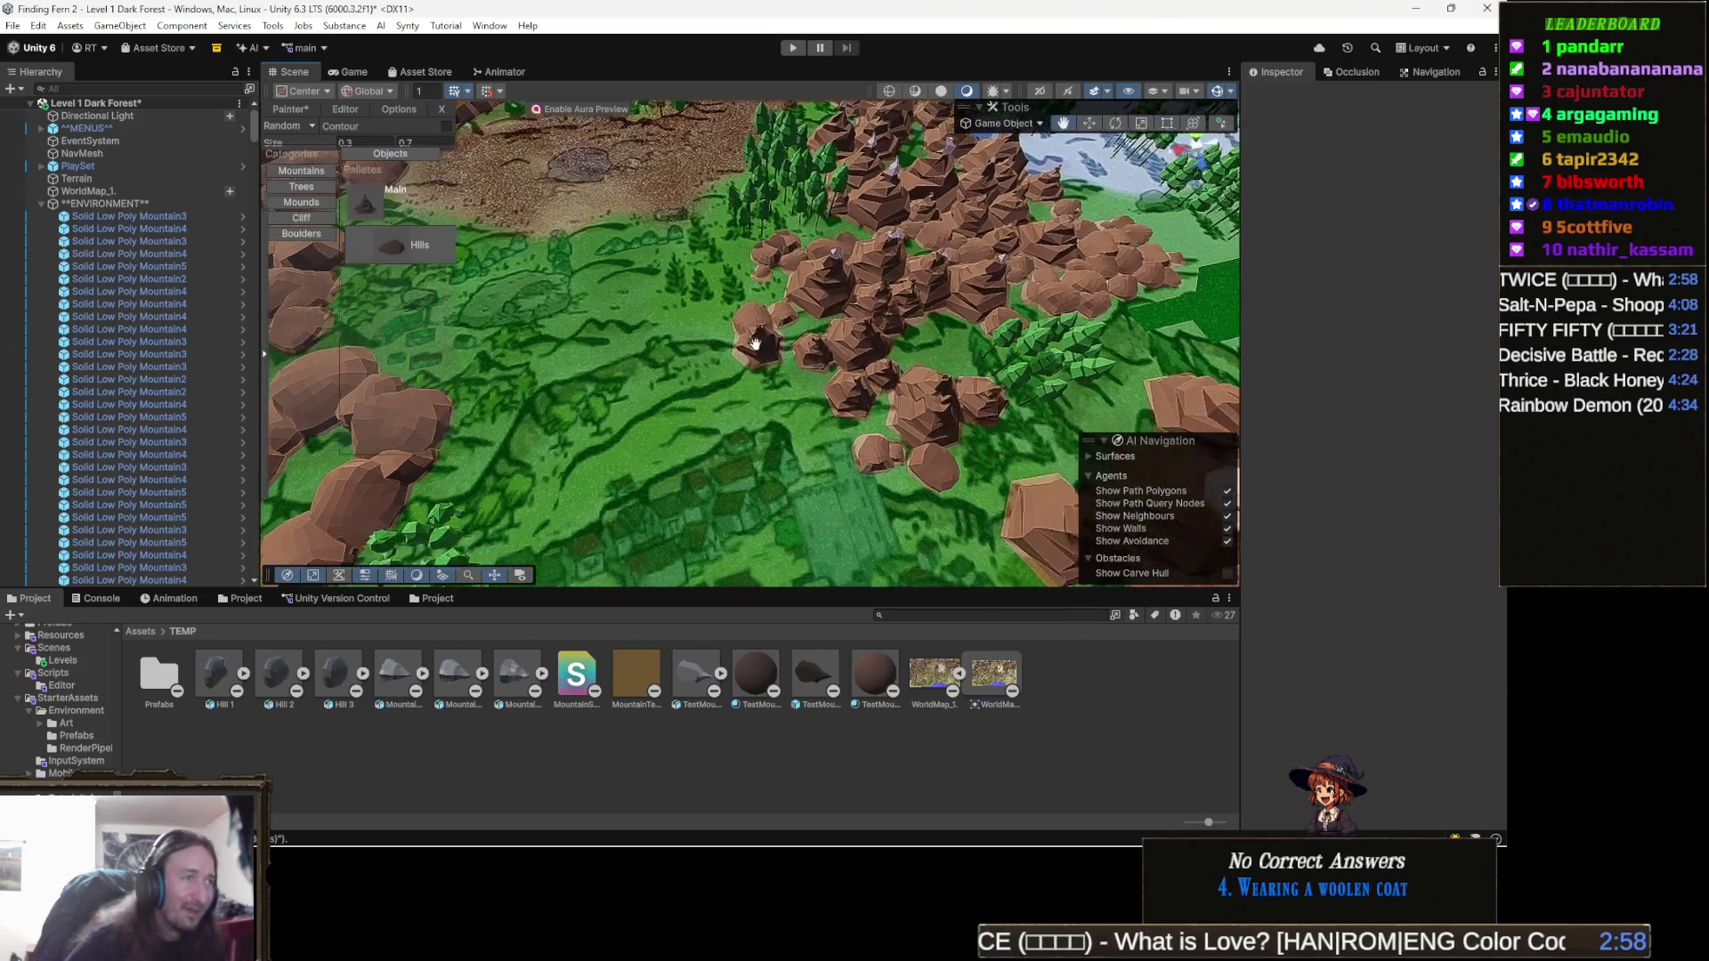
{"action": "key", "text": "Down"}
{"action": "key", "text": "Down"}
{"action": "key", "text": "Down"}
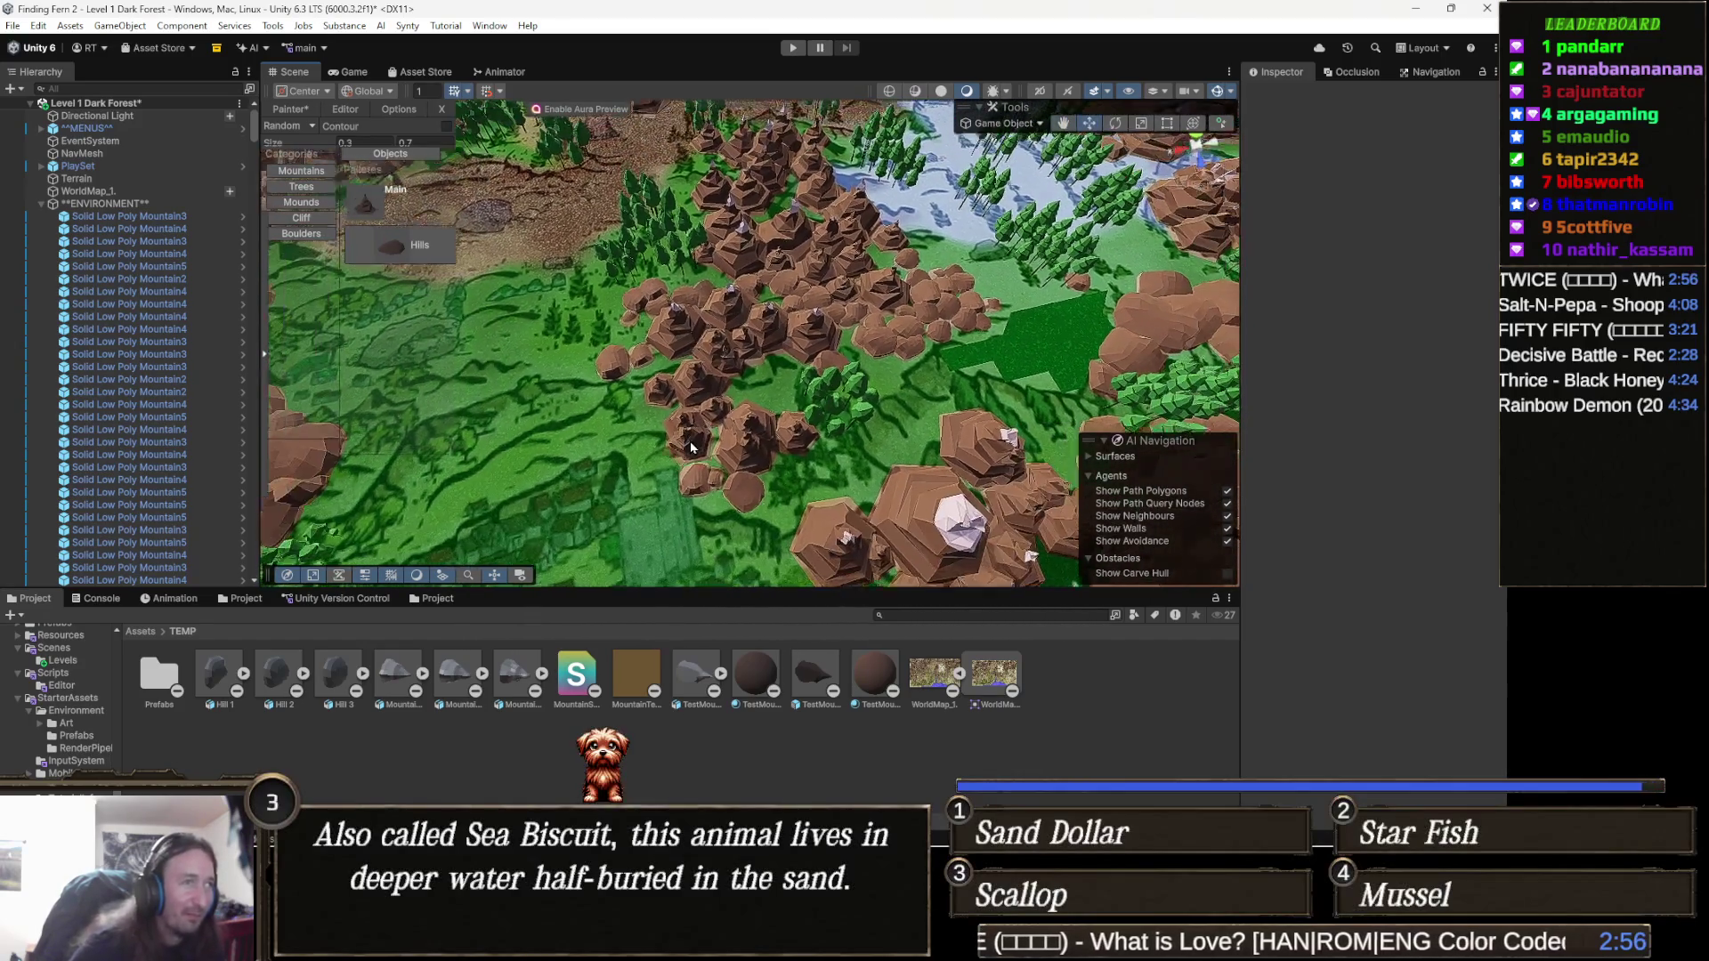
{"action": "key", "text": "Down"}
{"action": "key", "text": "Down"}
{"action": "key", "text": "Down"}
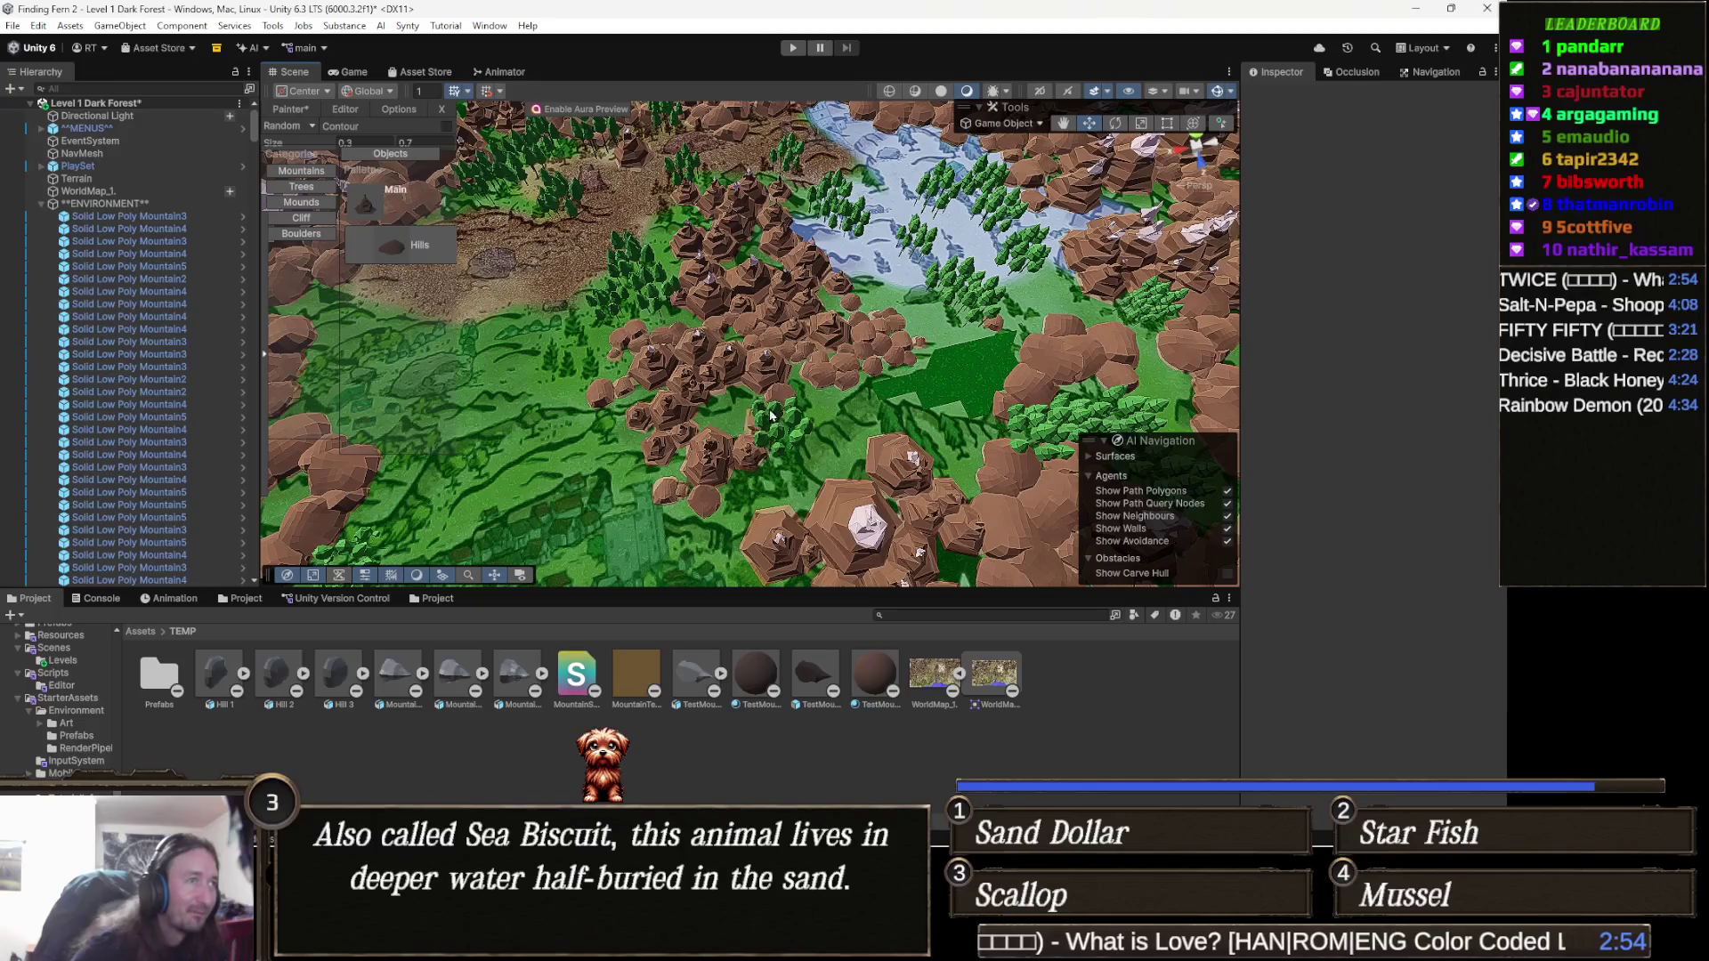
{"action": "key", "text": "Up"}
{"action": "key", "text": "Up"}
{"action": "key", "text": "Up"}
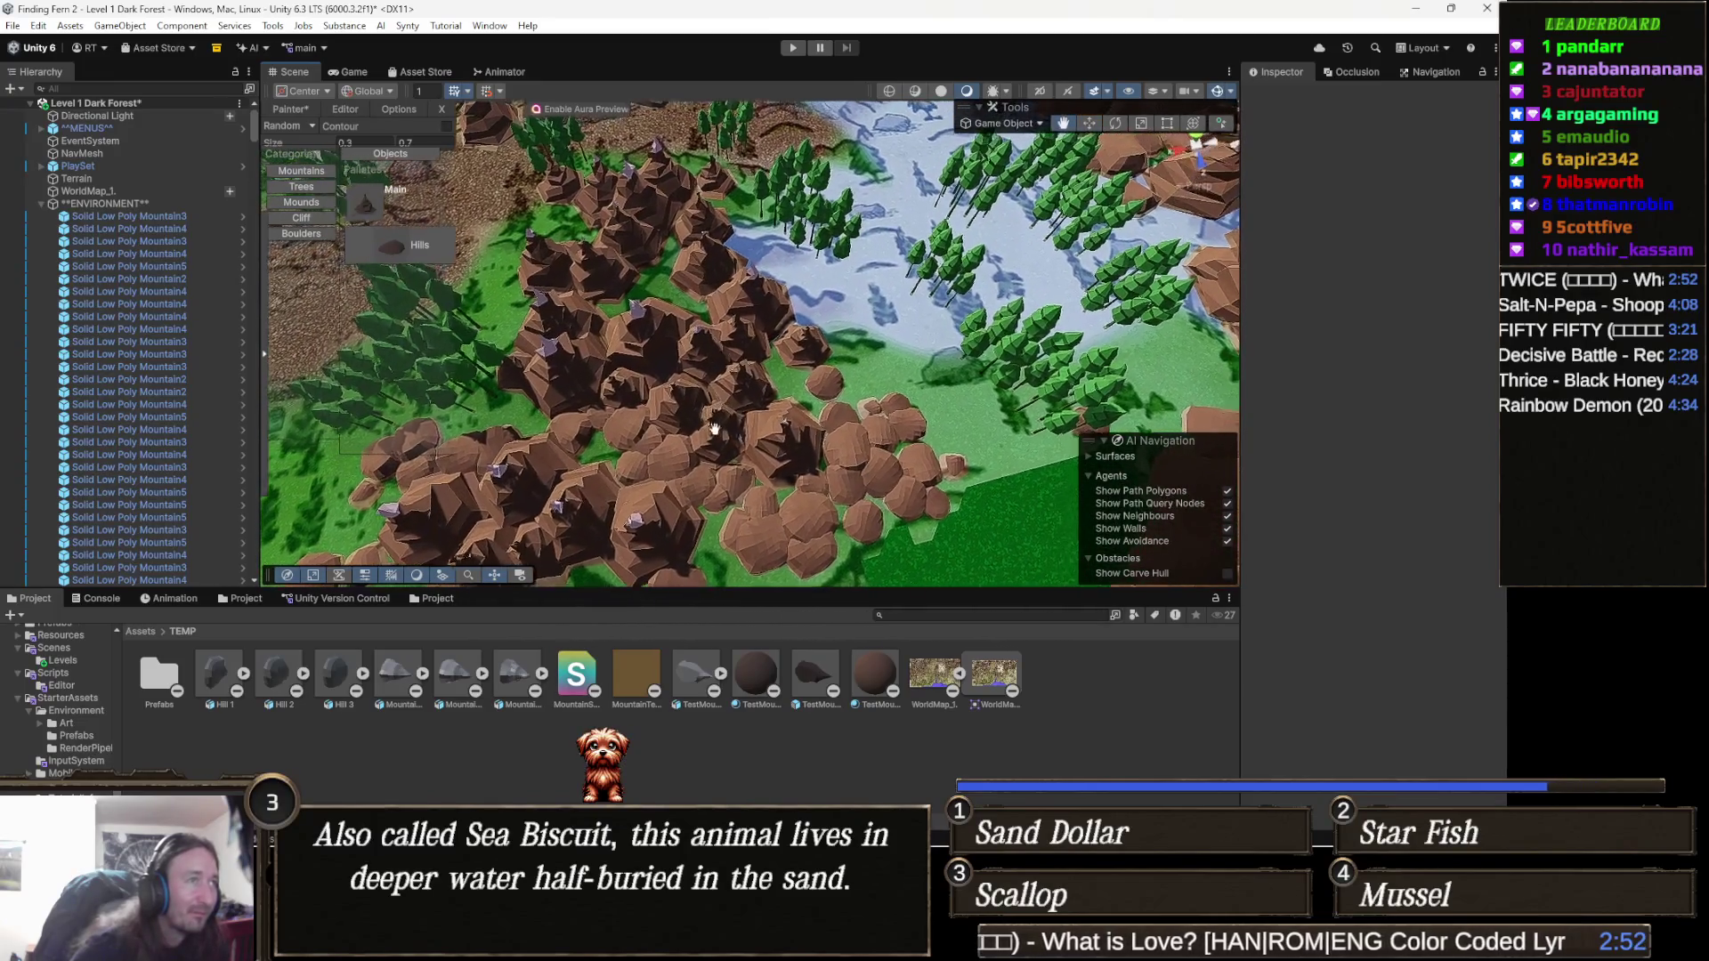
{"action": "key", "text": "Right"}
{"action": "key", "text": "Right"}
{"action": "key", "text": "Right"}
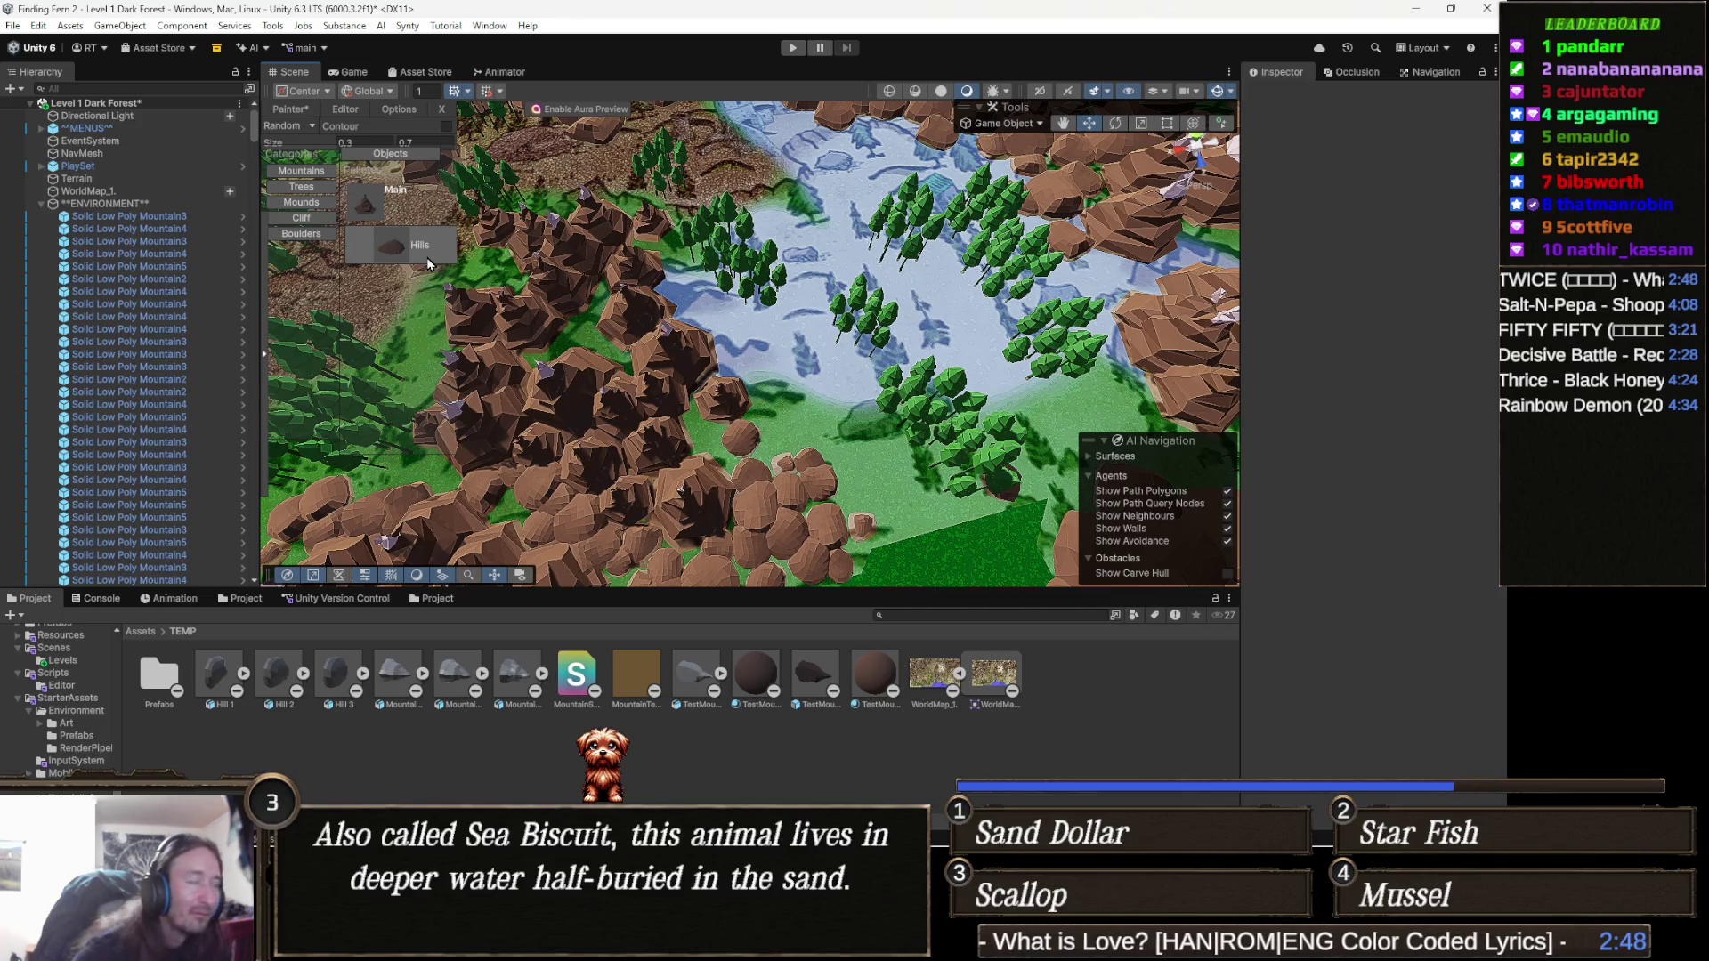
{"action": "key", "text": "Left"}
{"action": "key", "text": "Left"}
{"action": "key", "text": "Left"}
{"action": "key", "text": "Up"}
{"action": "key", "text": "Up"}
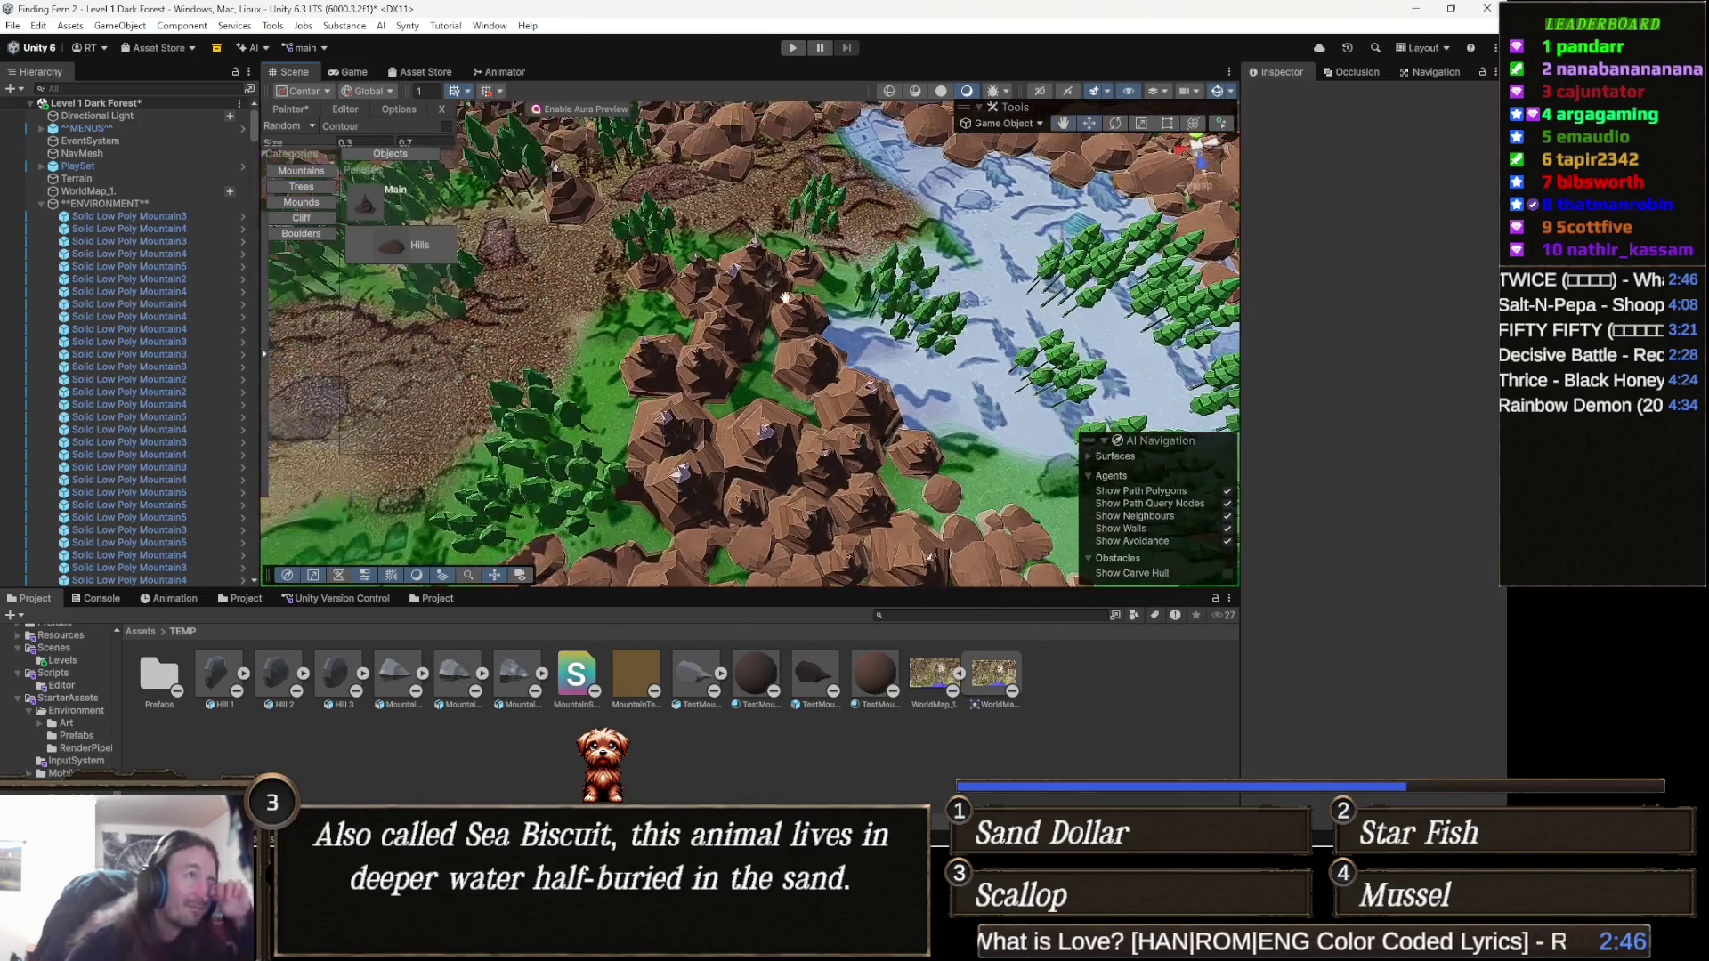
{"action": "key", "text": "Down"}
{"action": "key", "text": "Down"}
{"action": "key", "text": "Down"}
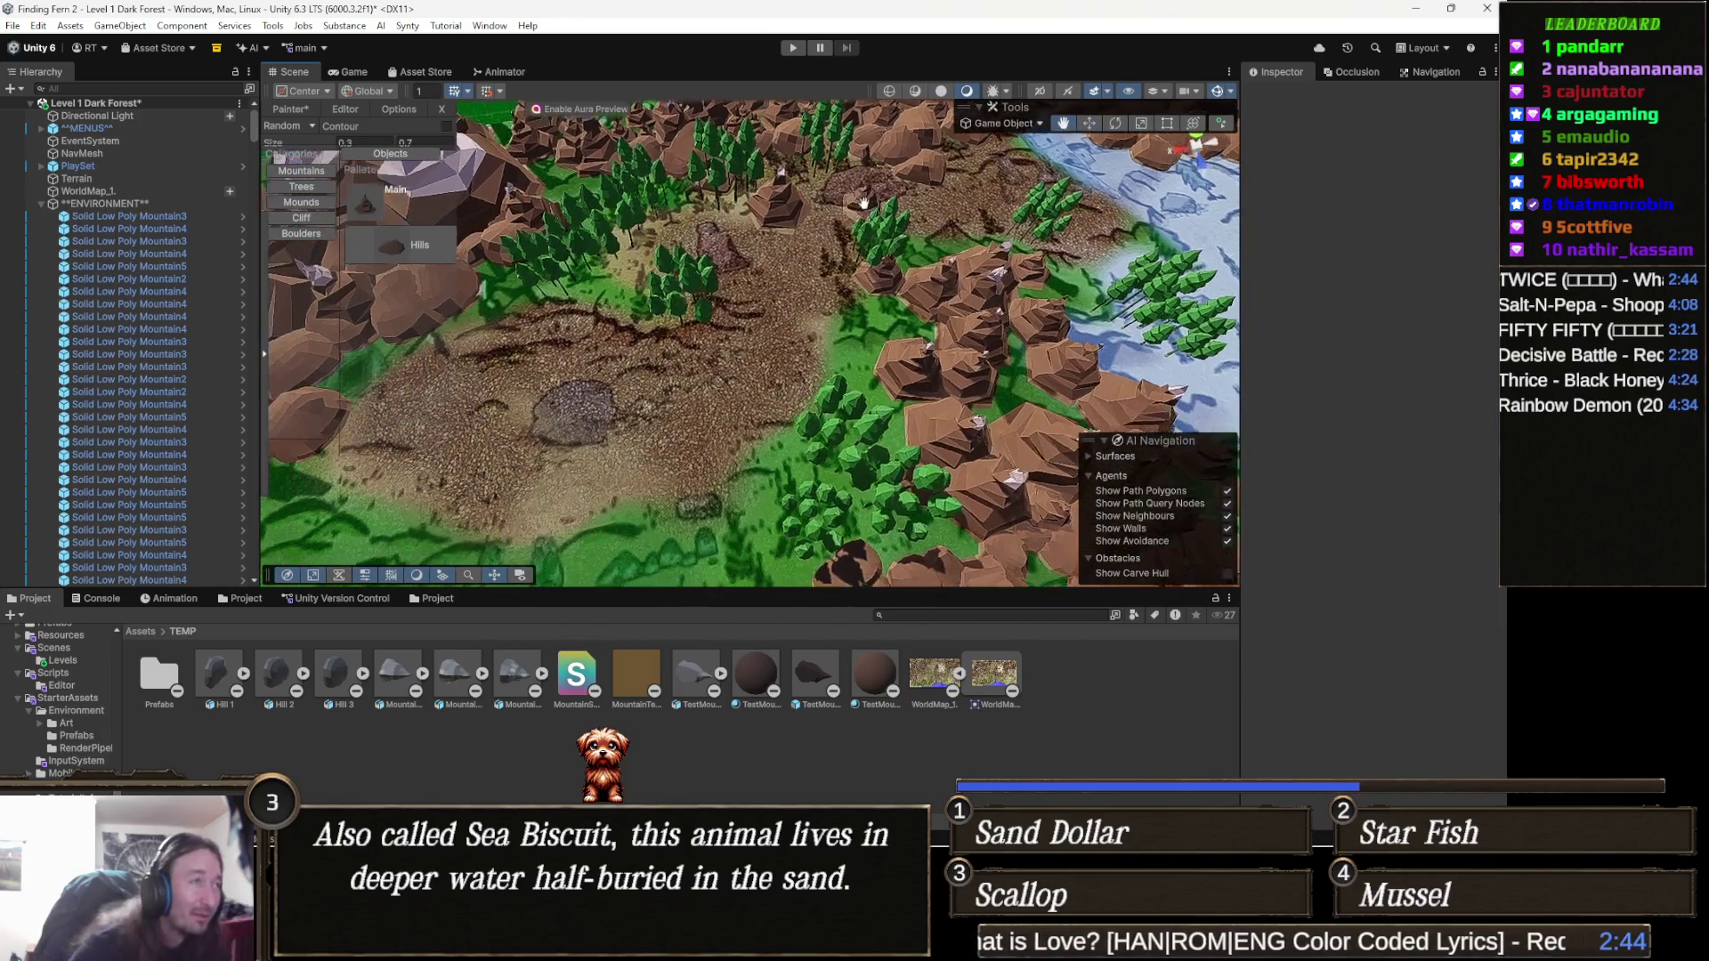
{"action": "key", "text": "Down"}
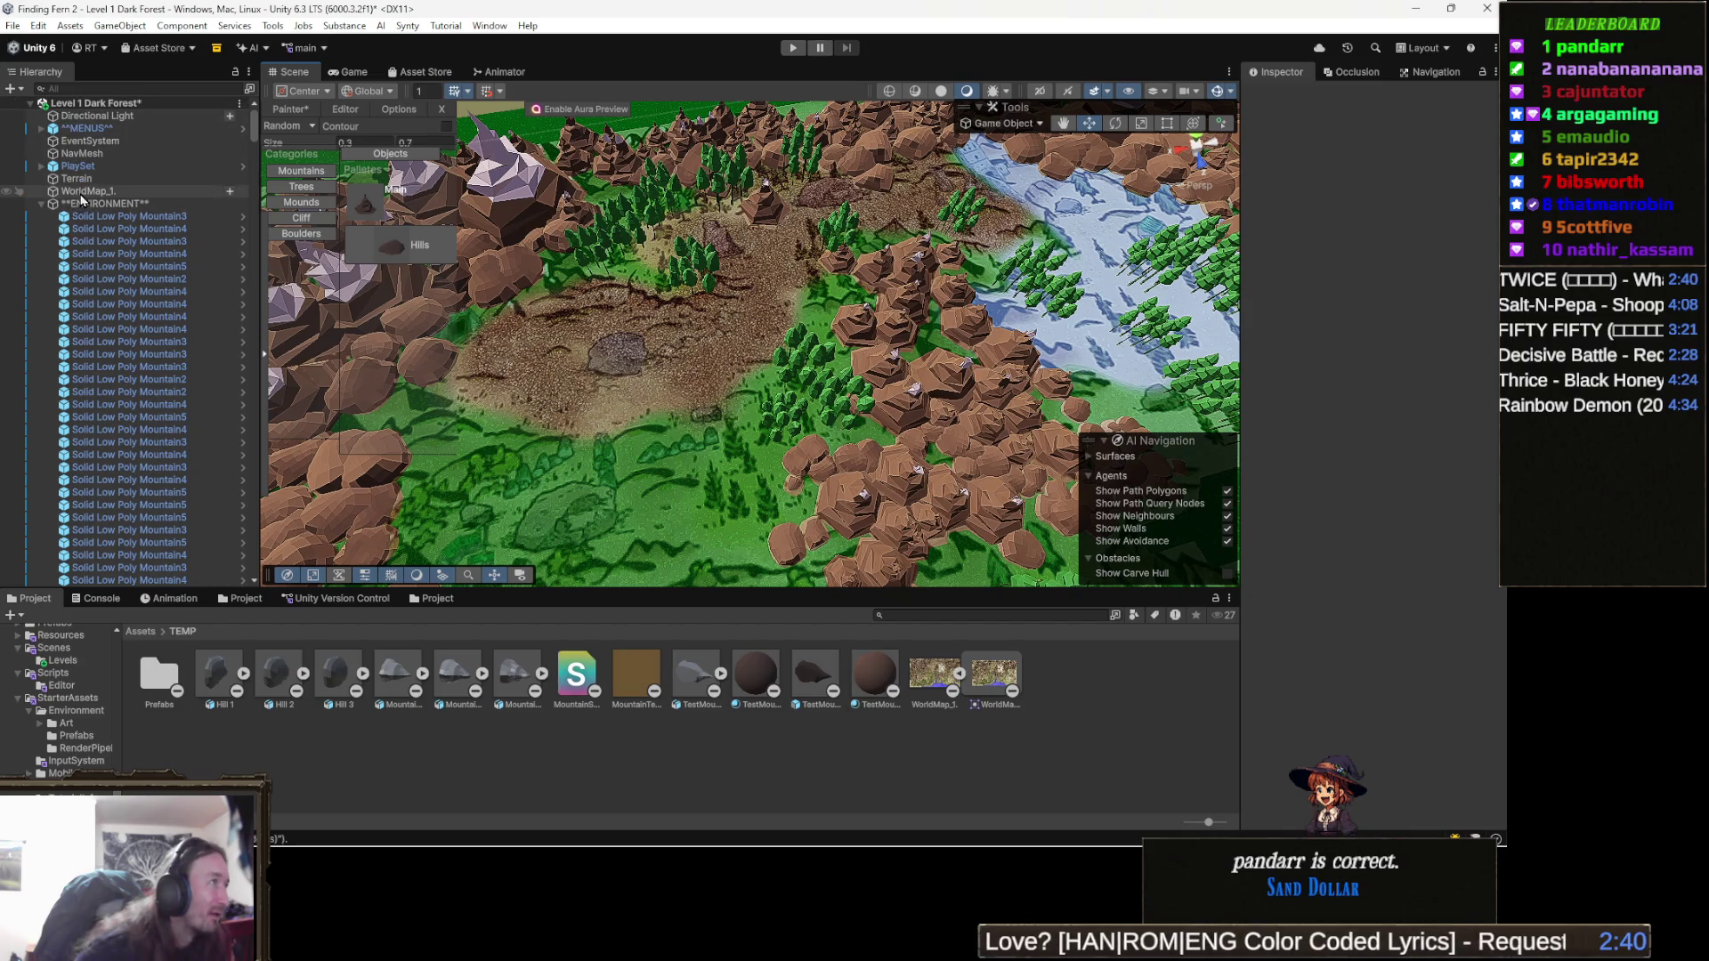
{"action": "left_click", "coordinate": [7, 191]}
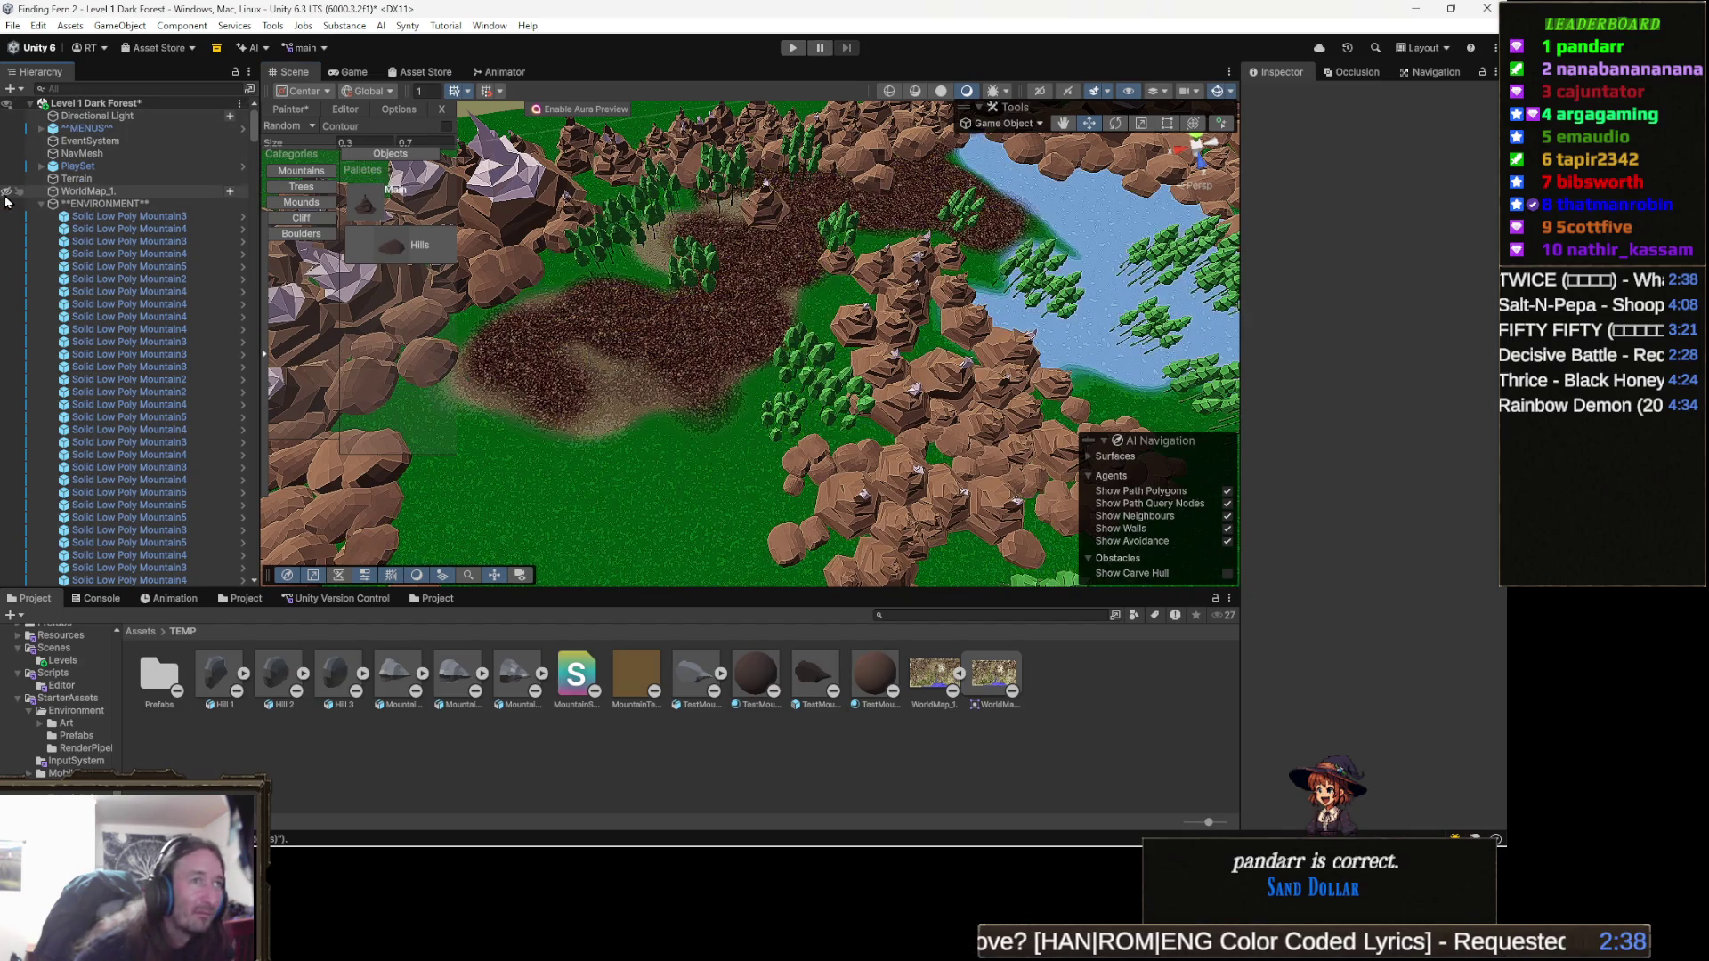
Show the WorldMap_1 map overlay again beneath the rocks and trees.
{"action": "scroll", "coordinate": [543, 311], "scroll_direction": "down", "scroll_amount": 5}
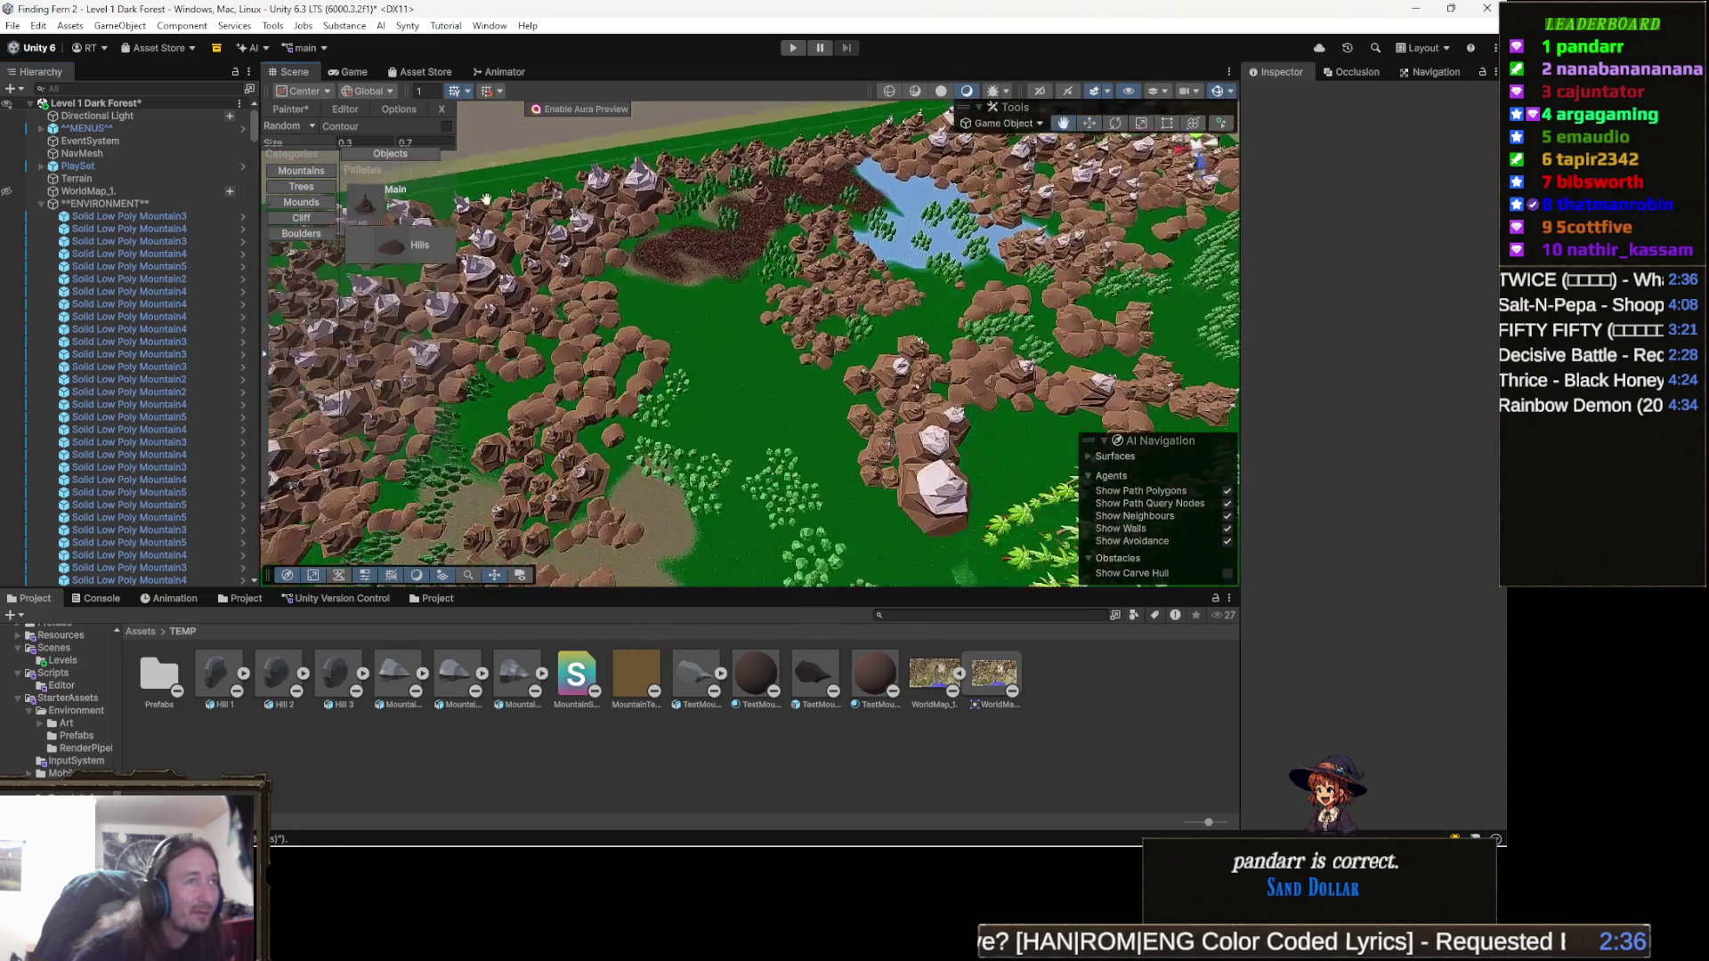
{"action": "scroll", "coordinate": [486, 198], "scroll_direction": "up", "scroll_amount": 5}
{"action": "scroll", "coordinate": [623, 191], "scroll_direction": "down", "scroll_amount": 5}
{"action": "scroll", "coordinate": [717, 189], "scroll_direction": "up", "scroll_amount": 4}
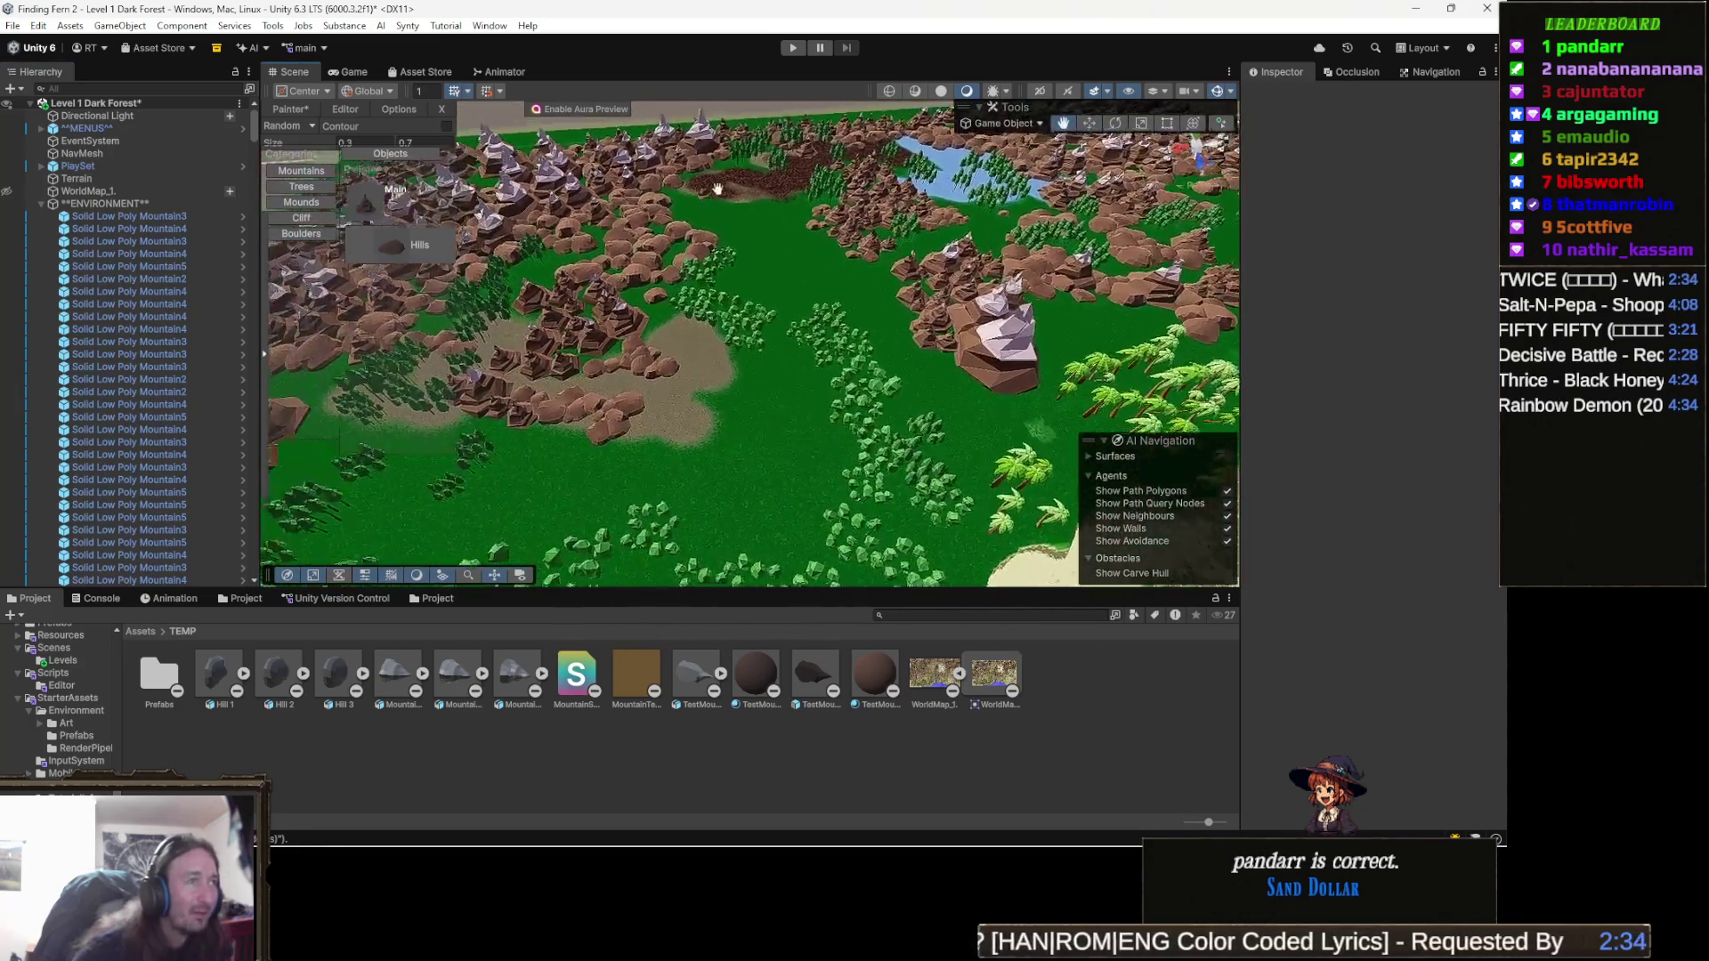
{"action": "scroll", "coordinate": [718, 188], "scroll_direction": "down", "scroll_amount": 8}
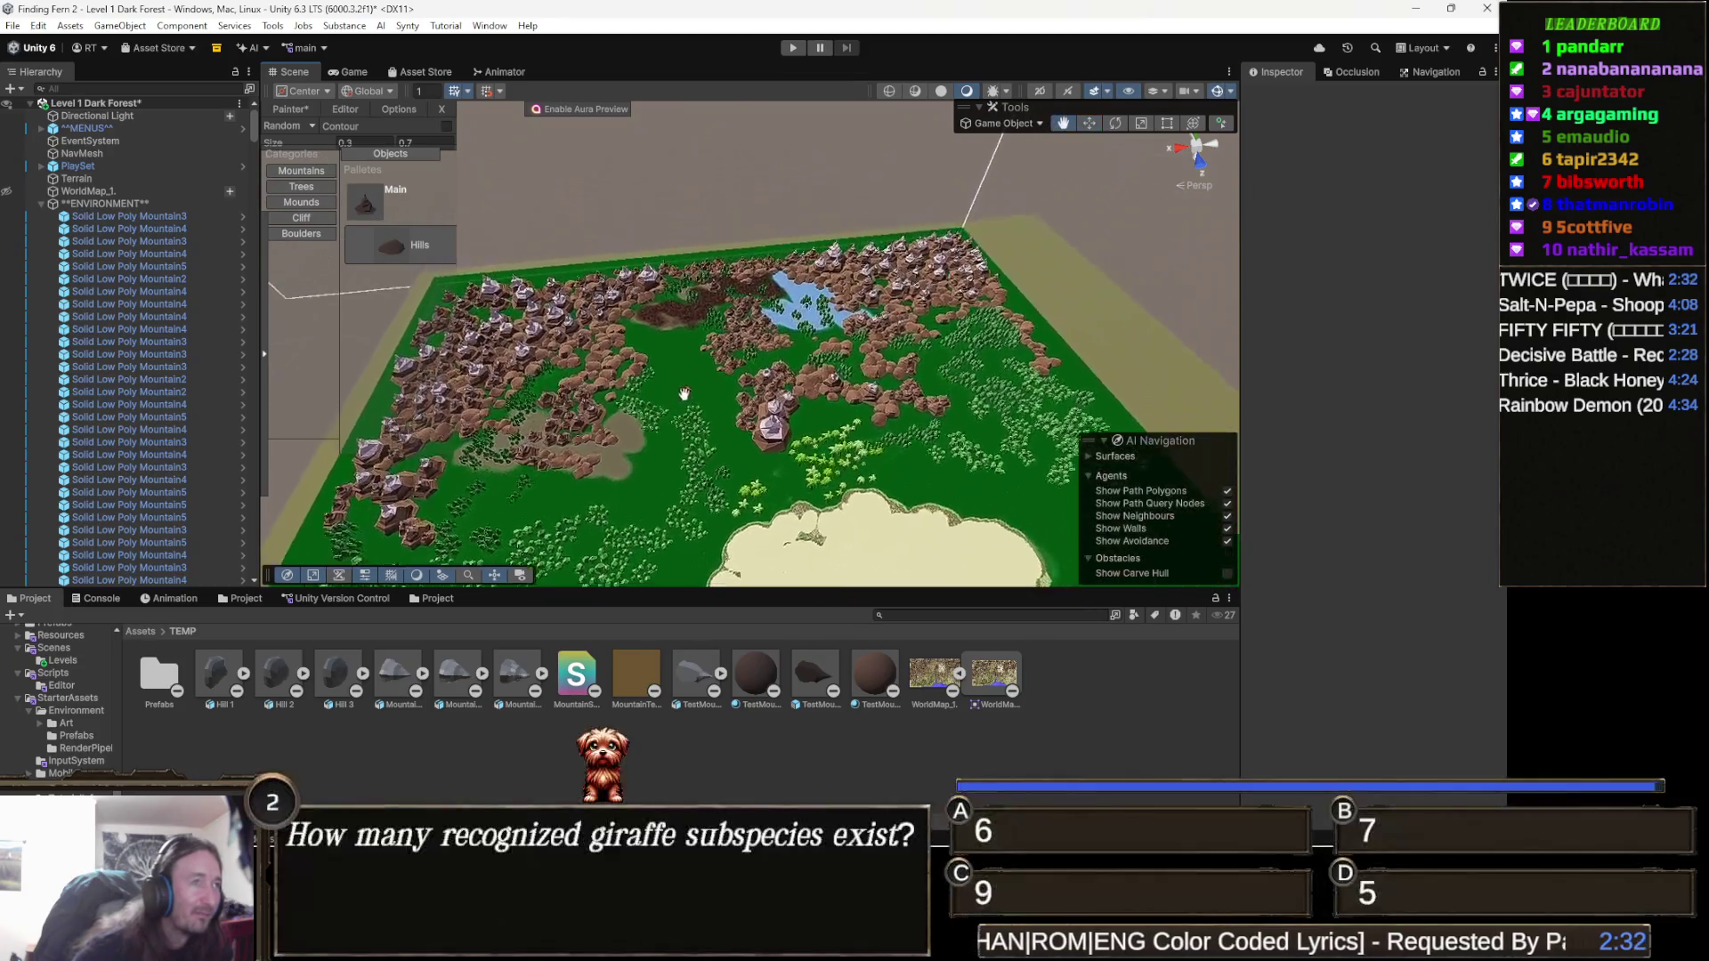
{"action": "mouse_move", "coordinate": [683, 393]}
{"action": "left_mouse_down"}
{"action": "mouse_move", "coordinate": [689, 370]}
{"action": "mouse_move", "coordinate": [680, 401]}
{"action": "mouse_move", "coordinate": [602, 406]}
{"action": "mouse_move", "coordinate": [784, 379]}
{"action": "mouse_move", "coordinate": [744, 352]}
{"action": "mouse_move", "coordinate": [855, 355]}
{"action": "mouse_move", "coordinate": [877, 407]}
{"action": "left_mouse_up"}
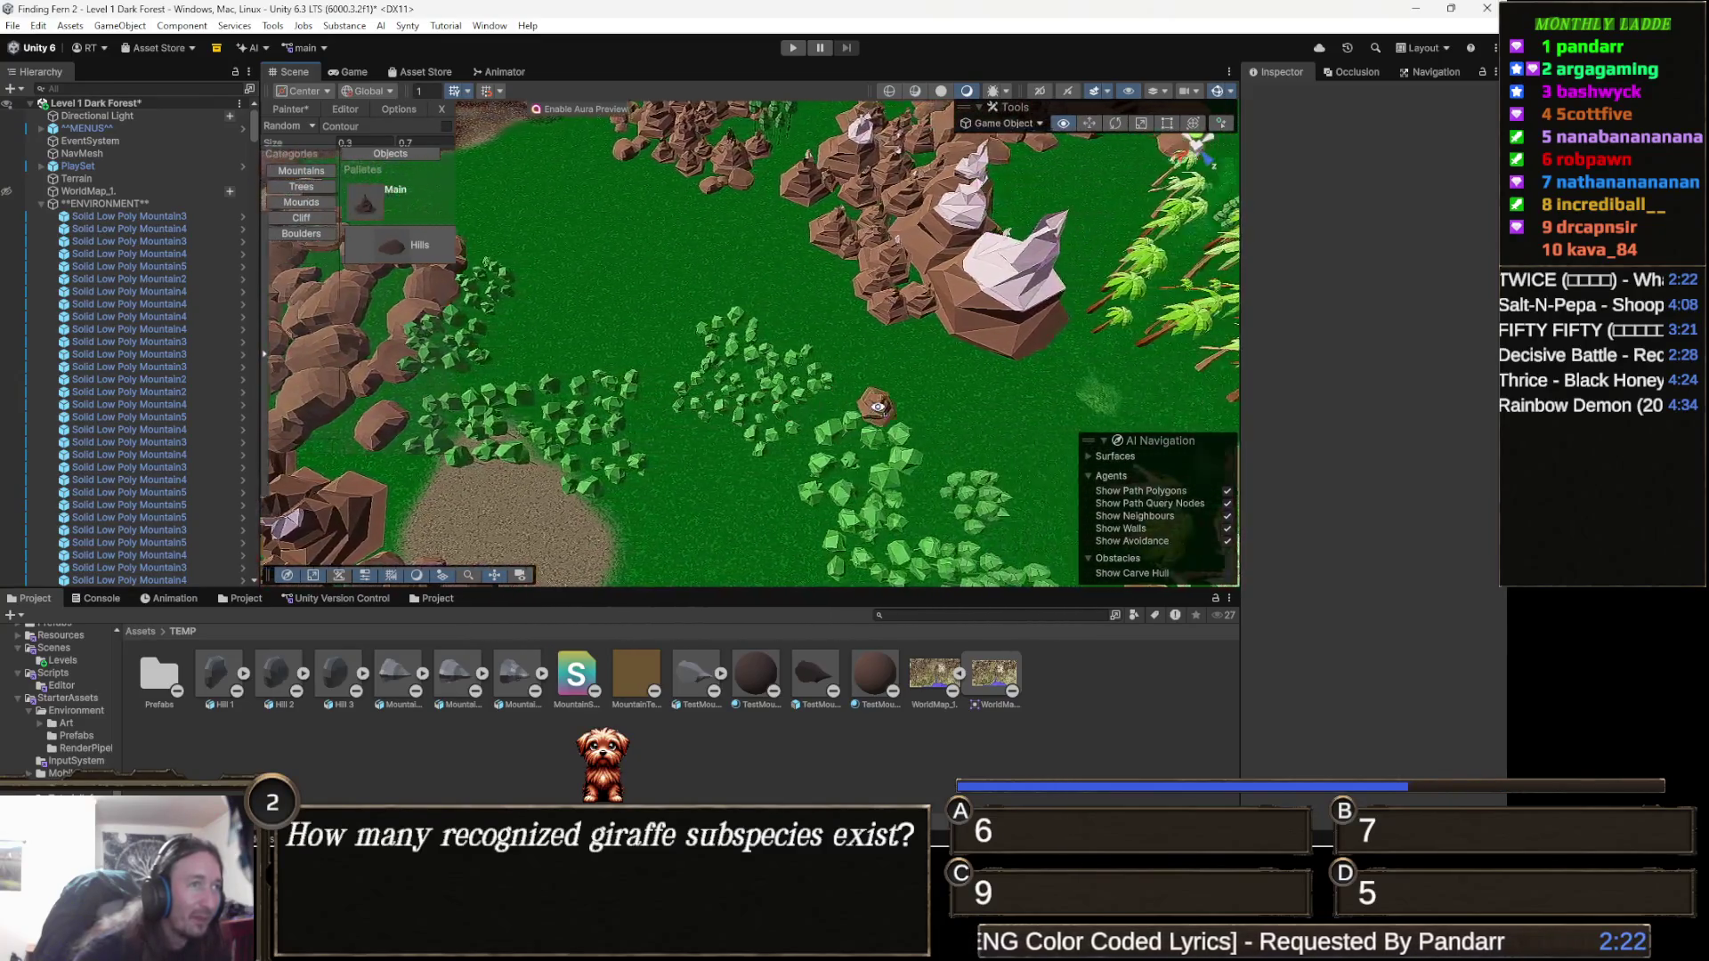
{"action": "left_click_drag", "start_coordinate": [728, 408], "coordinate": [779, 363]}
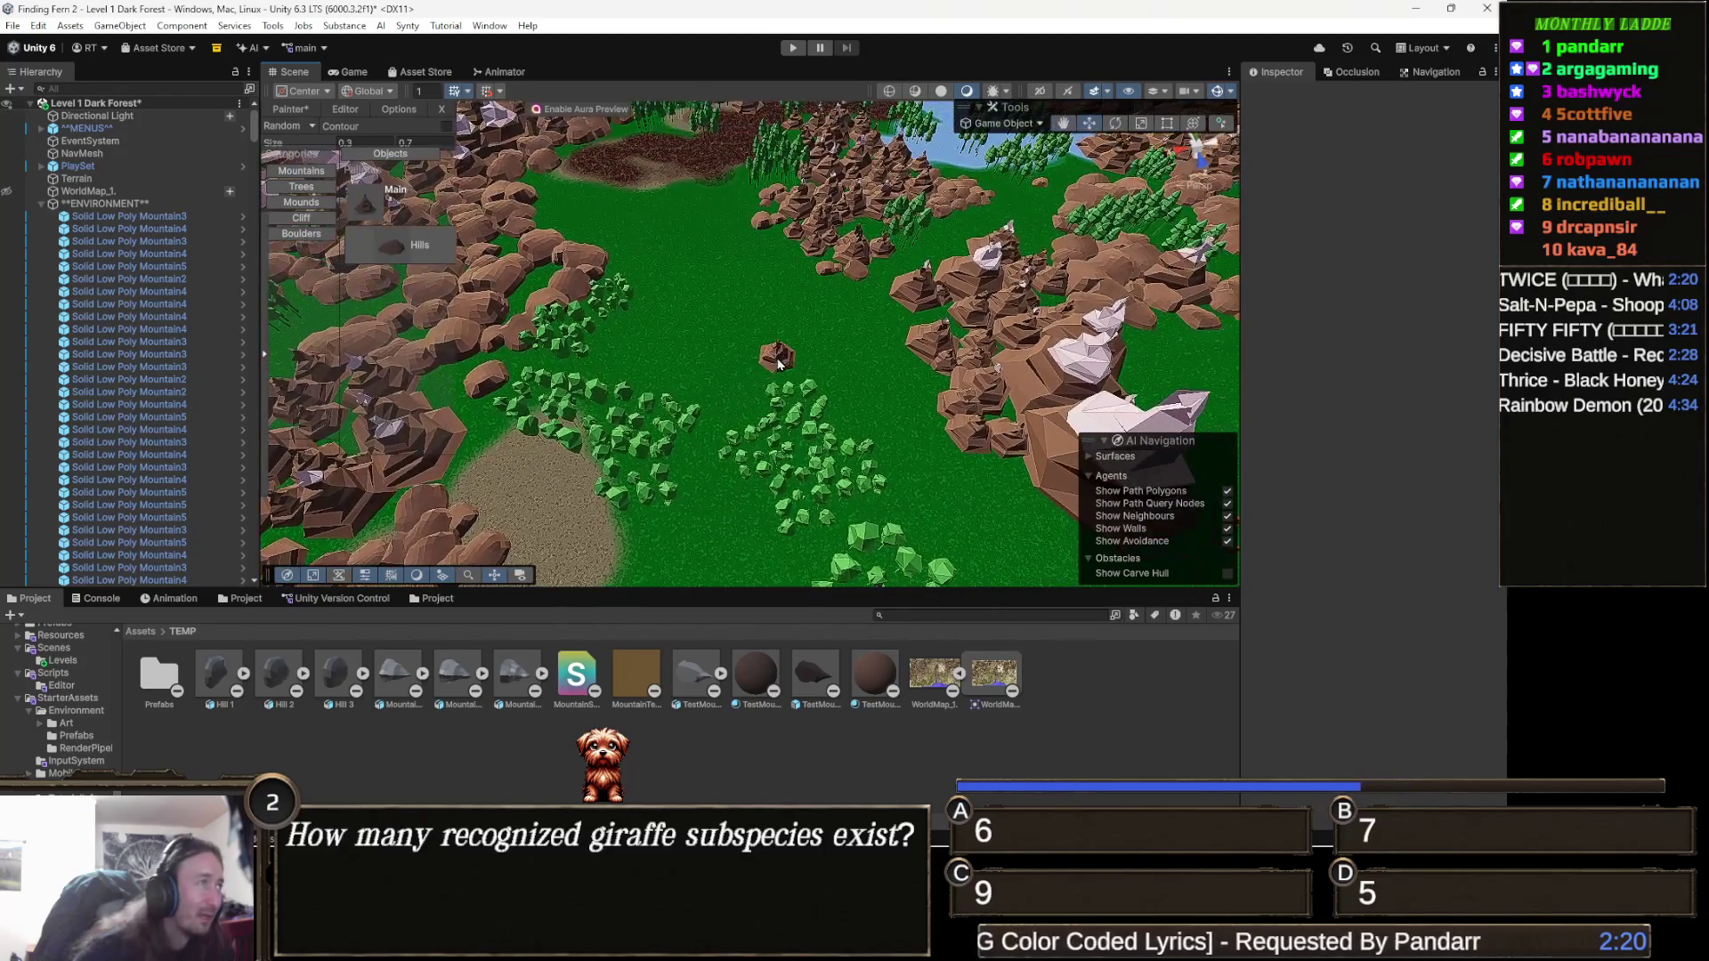
{"action": "left_click", "coordinate": [6, 190]}
Stop placing the Main mountain and close the mountain painter panel.
{"action": "scroll", "coordinate": [775, 365], "scroll_direction": "up", "scroll_amount": 5}
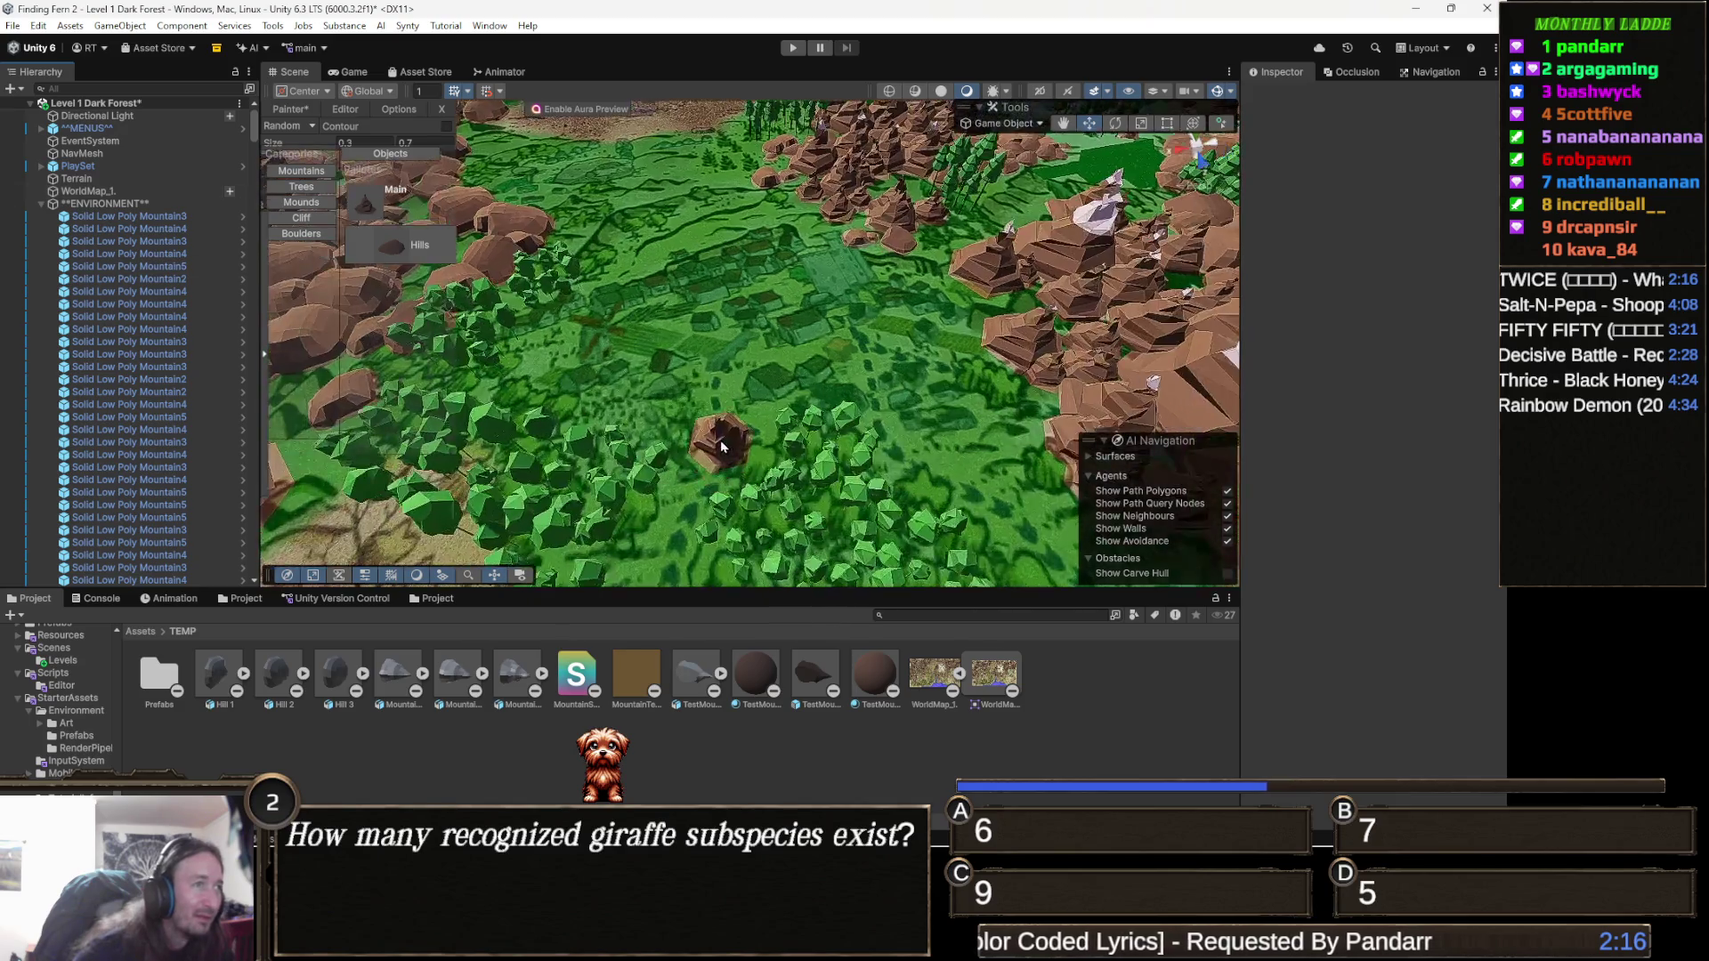
{"action": "scroll", "coordinate": [775, 365], "scroll_direction": "down", "scroll_amount": 6}
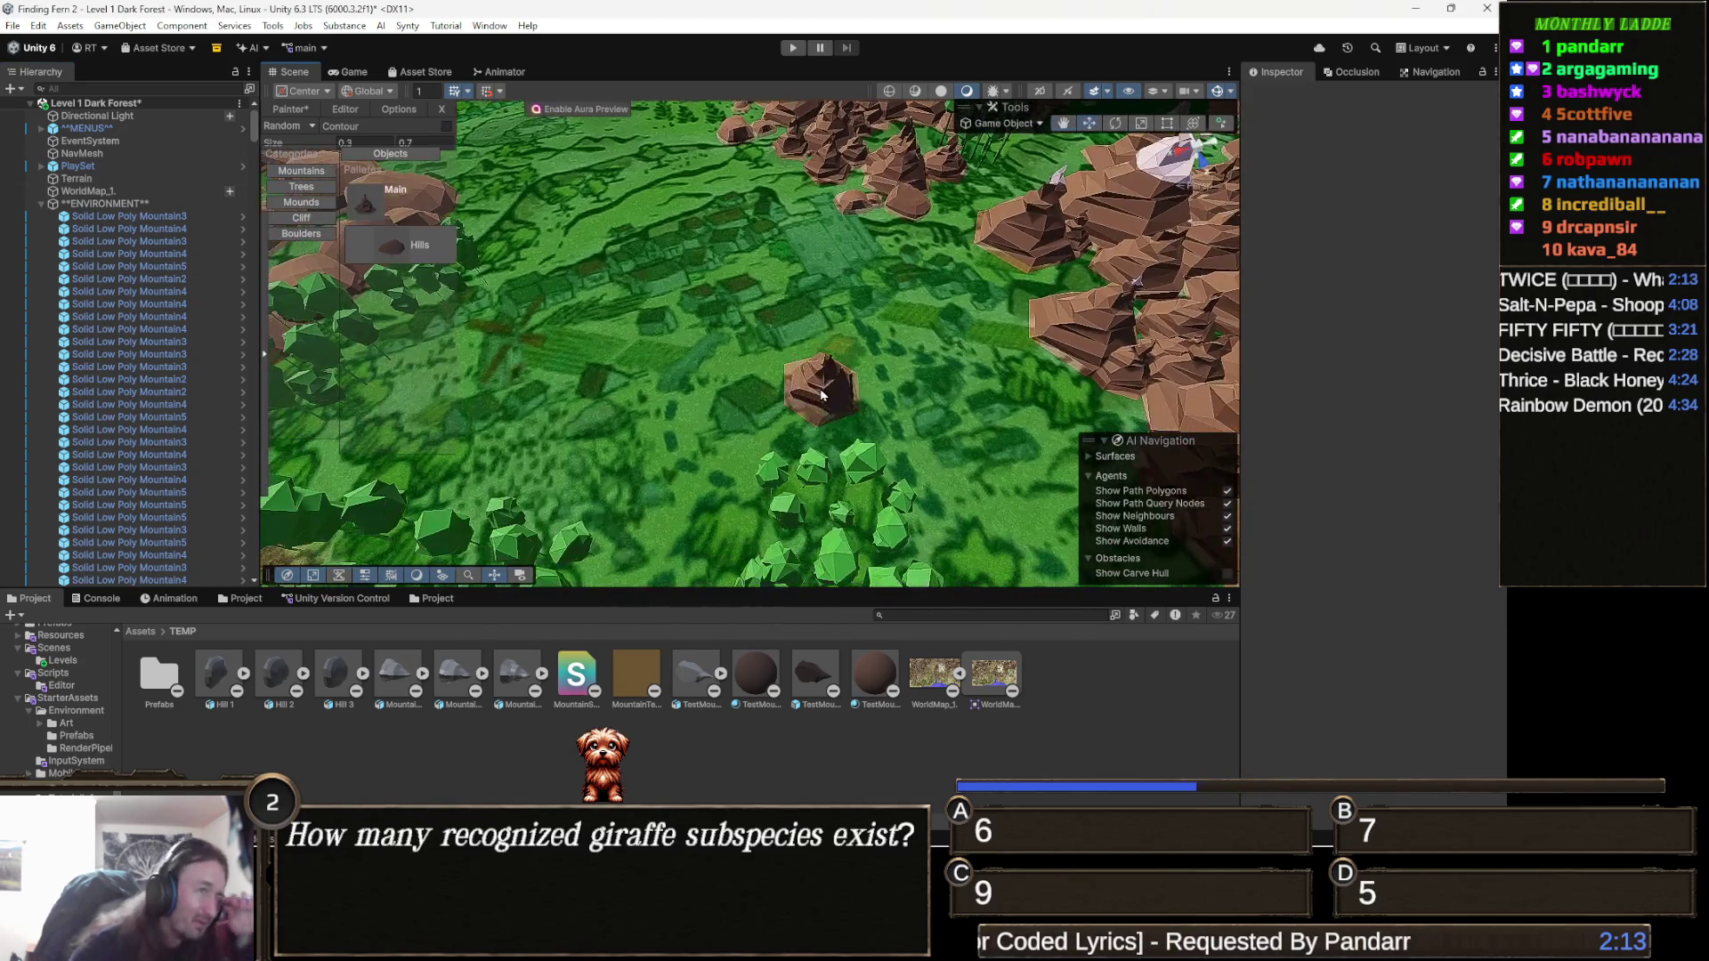
{"action": "scroll", "coordinate": [821, 395], "scroll_direction": "down", "scroll_amount": 3}
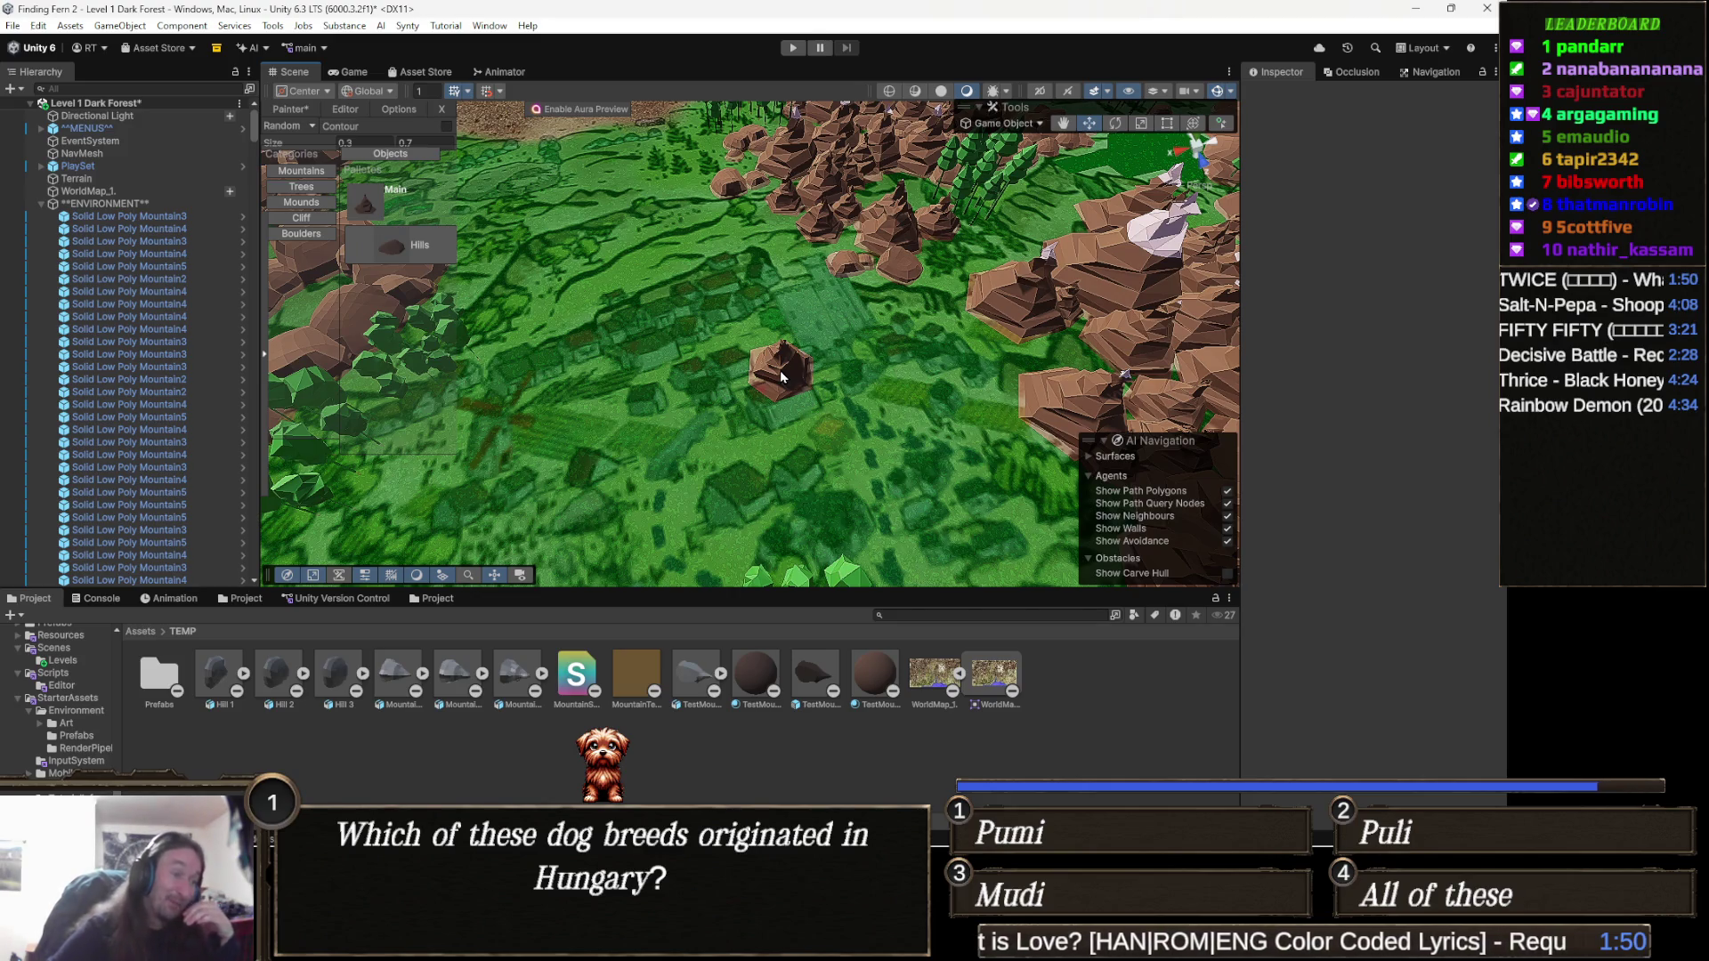
{"action": "mouse_move", "coordinate": [781, 376]}
{"action": "left_mouse_down"}
{"action": "mouse_move", "coordinate": [811, 354]}
{"action": "mouse_move", "coordinate": [824, 279]}
{"action": "left_mouse_up"}
{"action": "scroll", "coordinate": [824, 279], "scroll_direction": "up", "scroll_amount": 5}
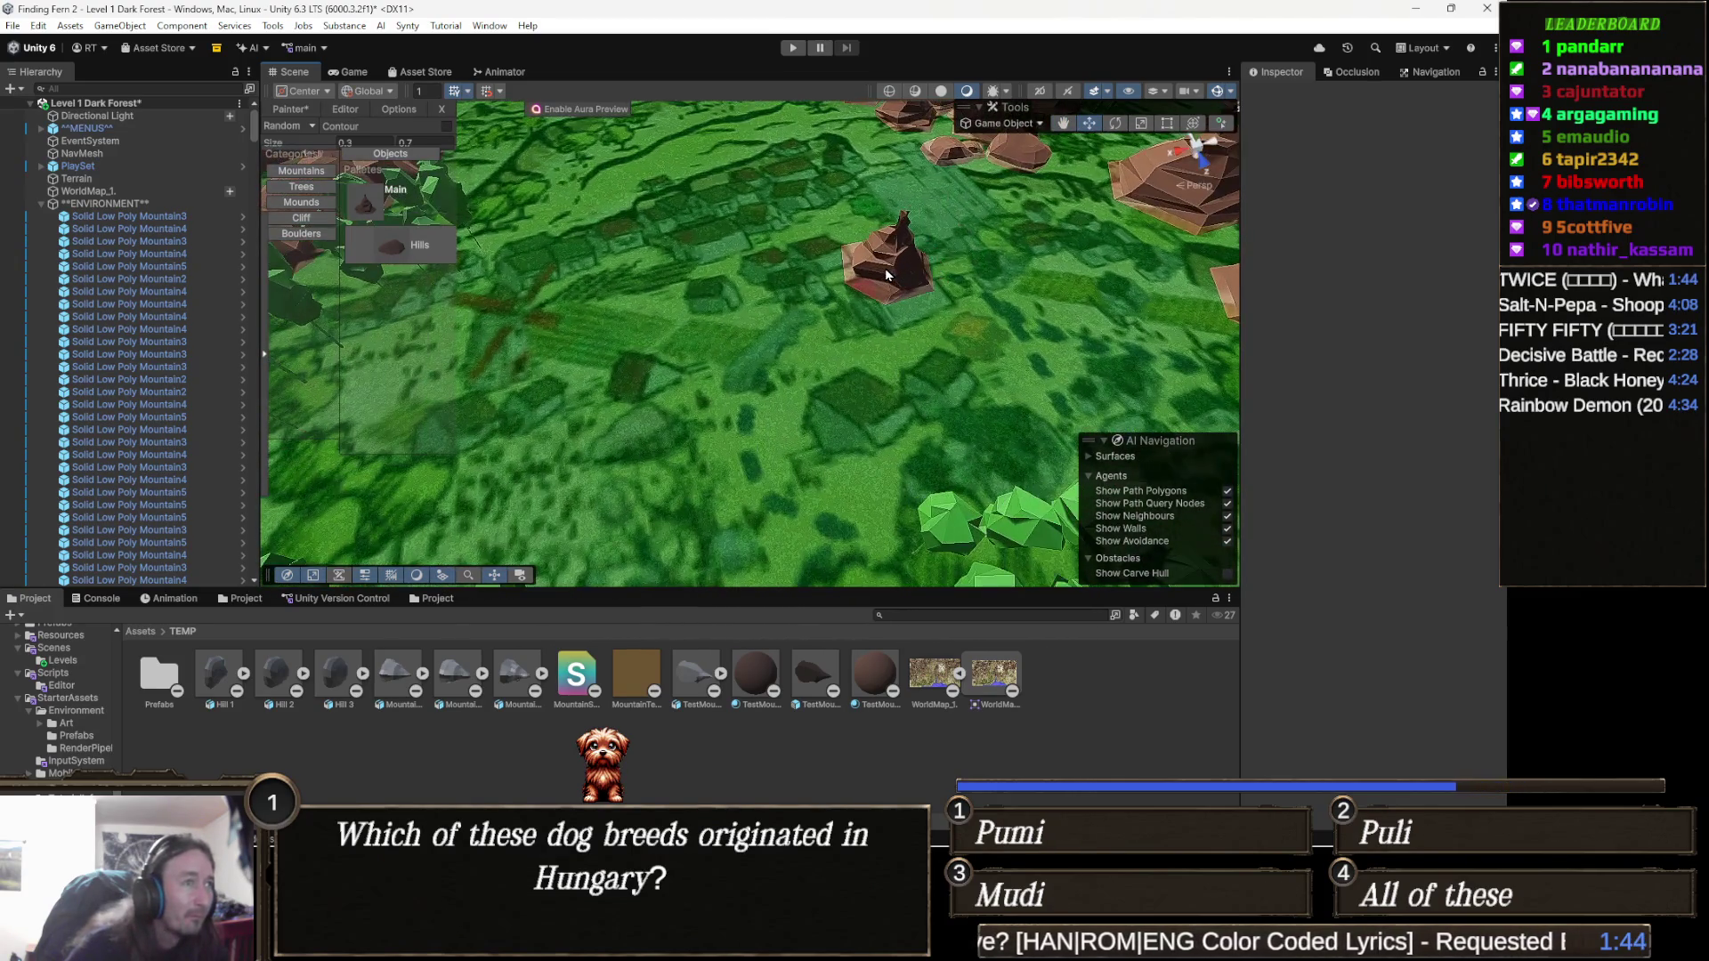
{"action": "scroll", "coordinate": [886, 276], "scroll_direction": "down", "scroll_amount": 5}
{"action": "mouse_move", "coordinate": [706, 286]}
{"action": "left_mouse_down"}
{"action": "mouse_move", "coordinate": [801, 363]}
{"action": "mouse_move", "coordinate": [935, 380]}
{"action": "mouse_move", "coordinate": [944, 367]}
{"action": "mouse_move", "coordinate": [706, 496]}
{"action": "mouse_move", "coordinate": [763, 517]}
{"action": "mouse_move", "coordinate": [698, 409]}
{"action": "mouse_move", "coordinate": [488, 446]}
{"action": "mouse_move", "coordinate": [550, 521]}
{"action": "mouse_move", "coordinate": [580, 491]}
{"action": "mouse_move", "coordinate": [758, 433]}
{"action": "mouse_move", "coordinate": [917, 423]}
{"action": "mouse_move", "coordinate": [944, 387]}
{"action": "mouse_move", "coordinate": [827, 387]}
{"action": "left_mouse_up"}
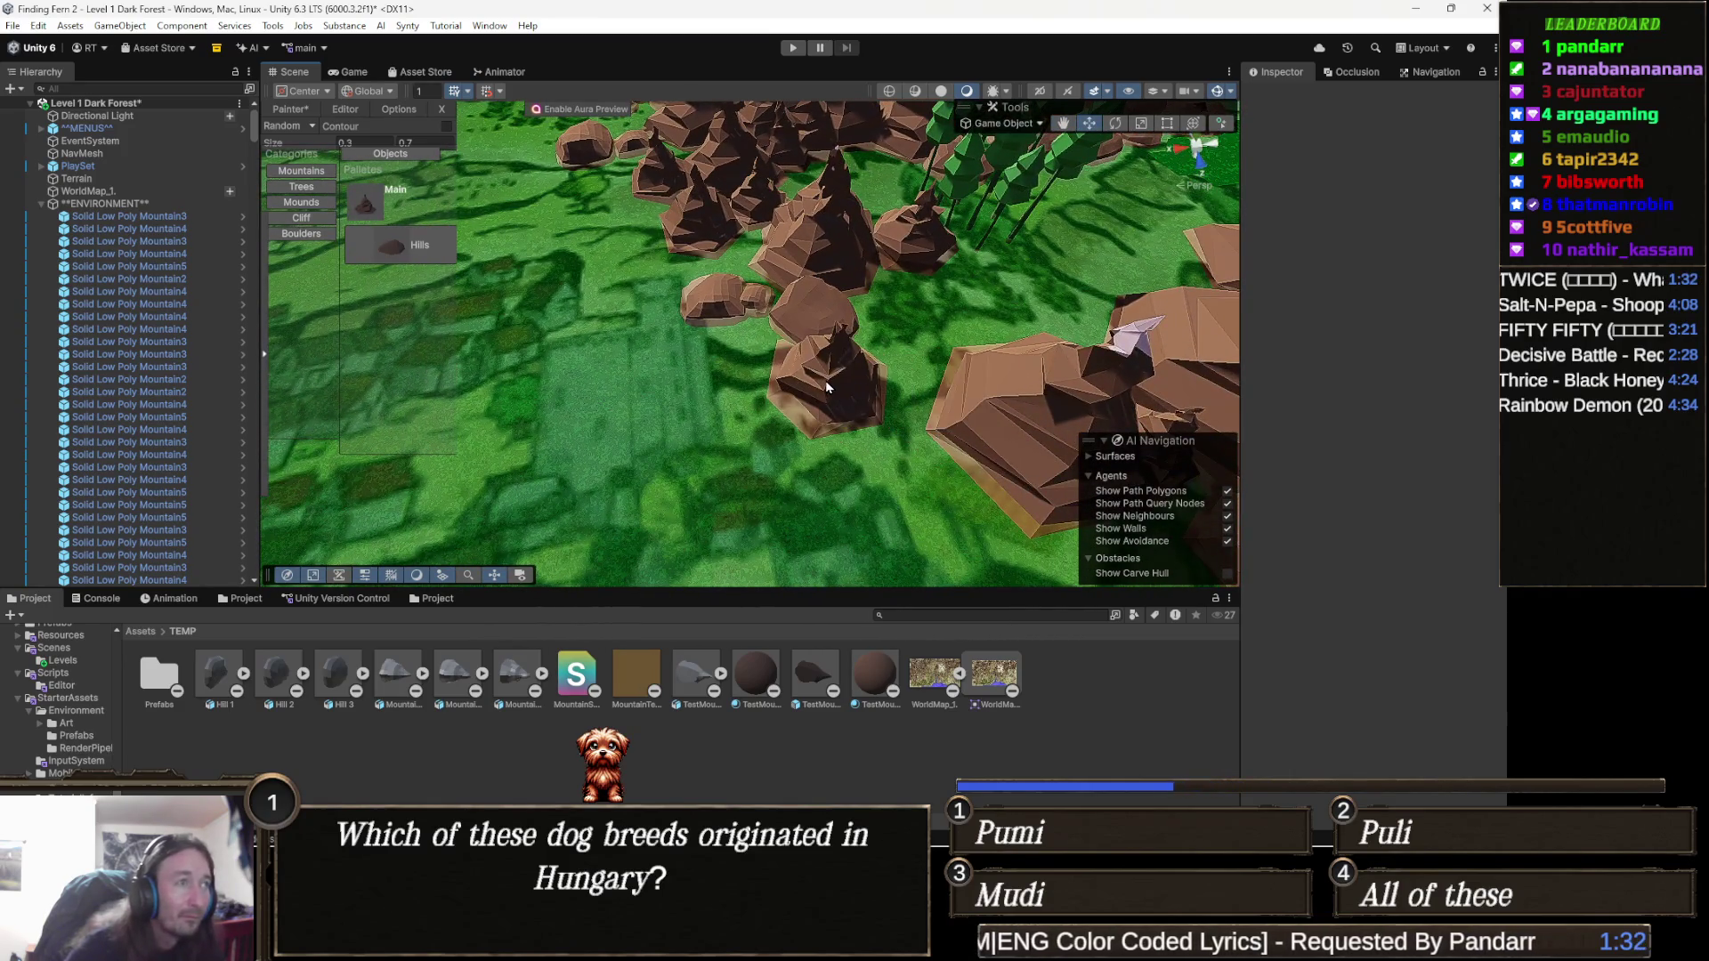
{"action": "key", "text": "Escape"}
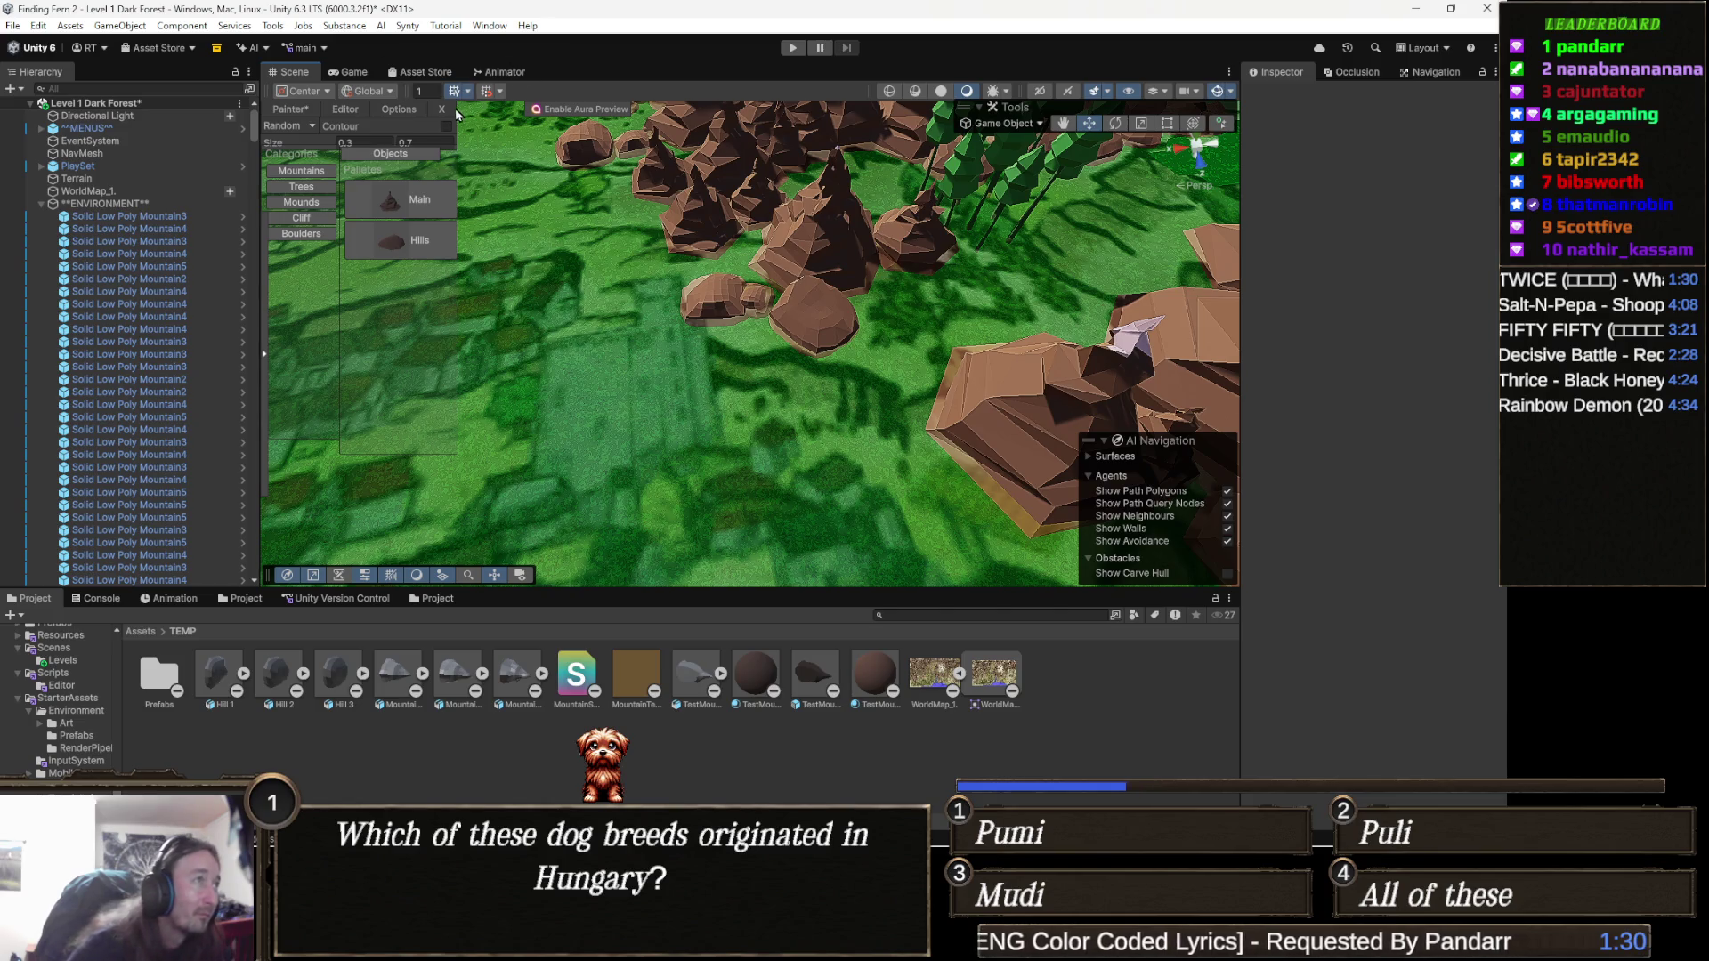
{"action": "left_click", "coordinate": [441, 111]}
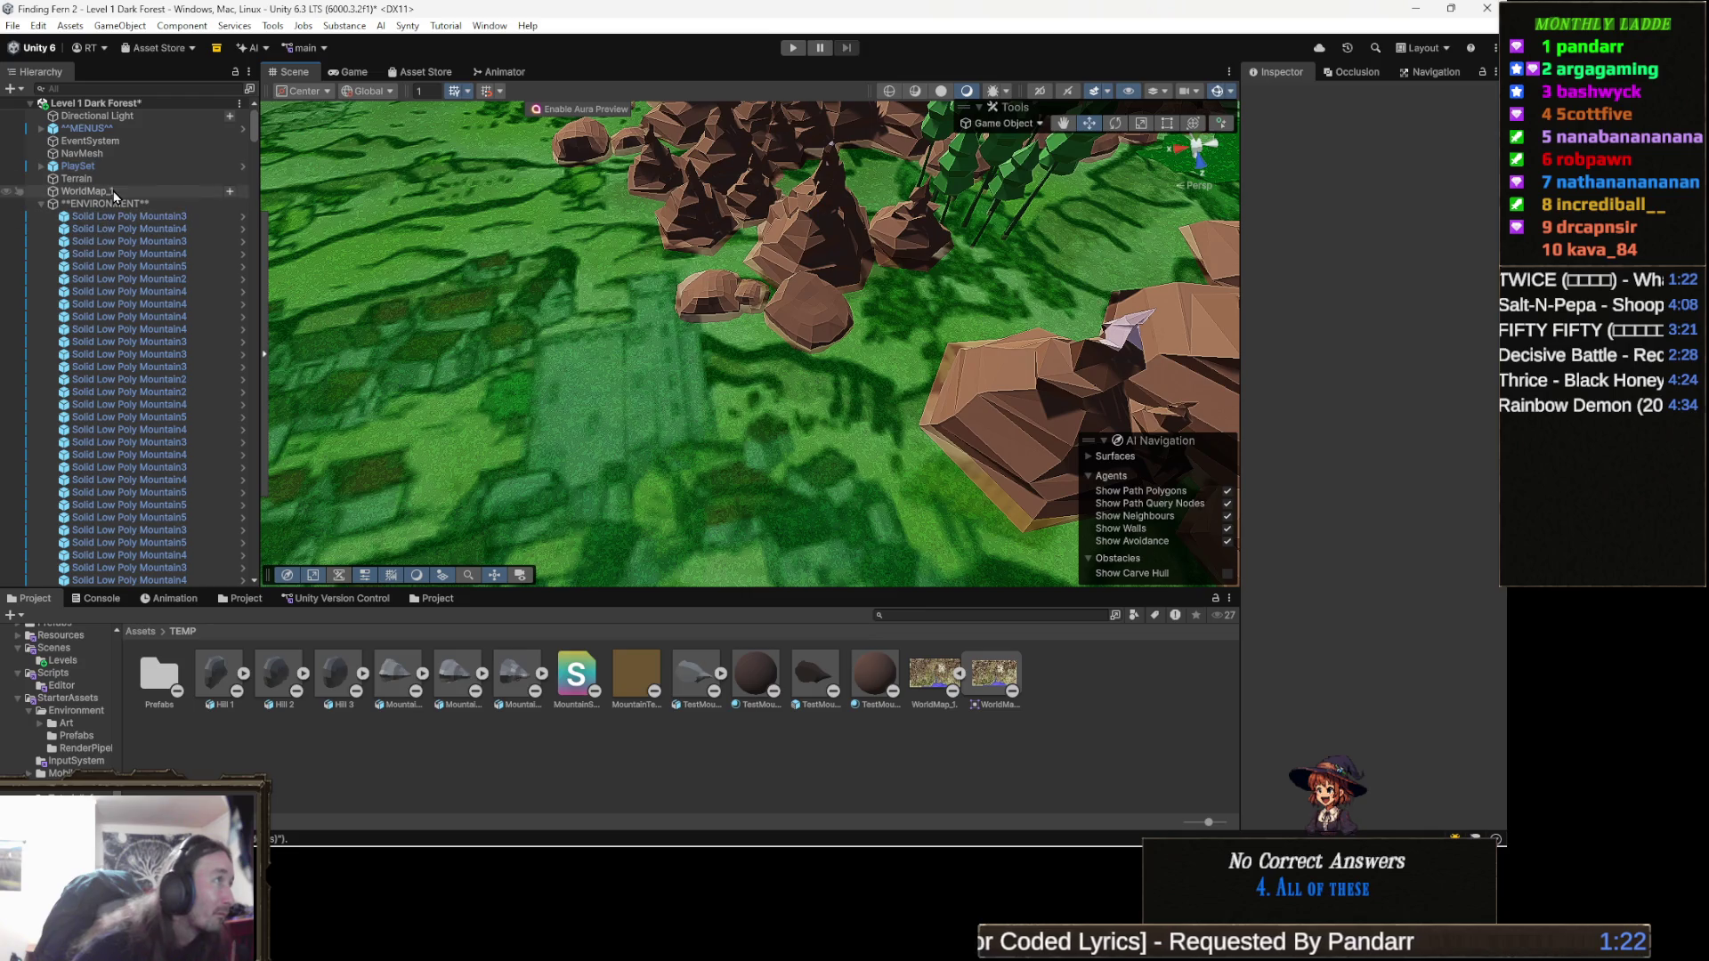
Raise the WorldMap_1 Sprite Renderer colour alpha from 87 to 172.
{"action": "left_click", "coordinate": [614, 305]}
{"action": "left_click", "coordinate": [1432, 312]}
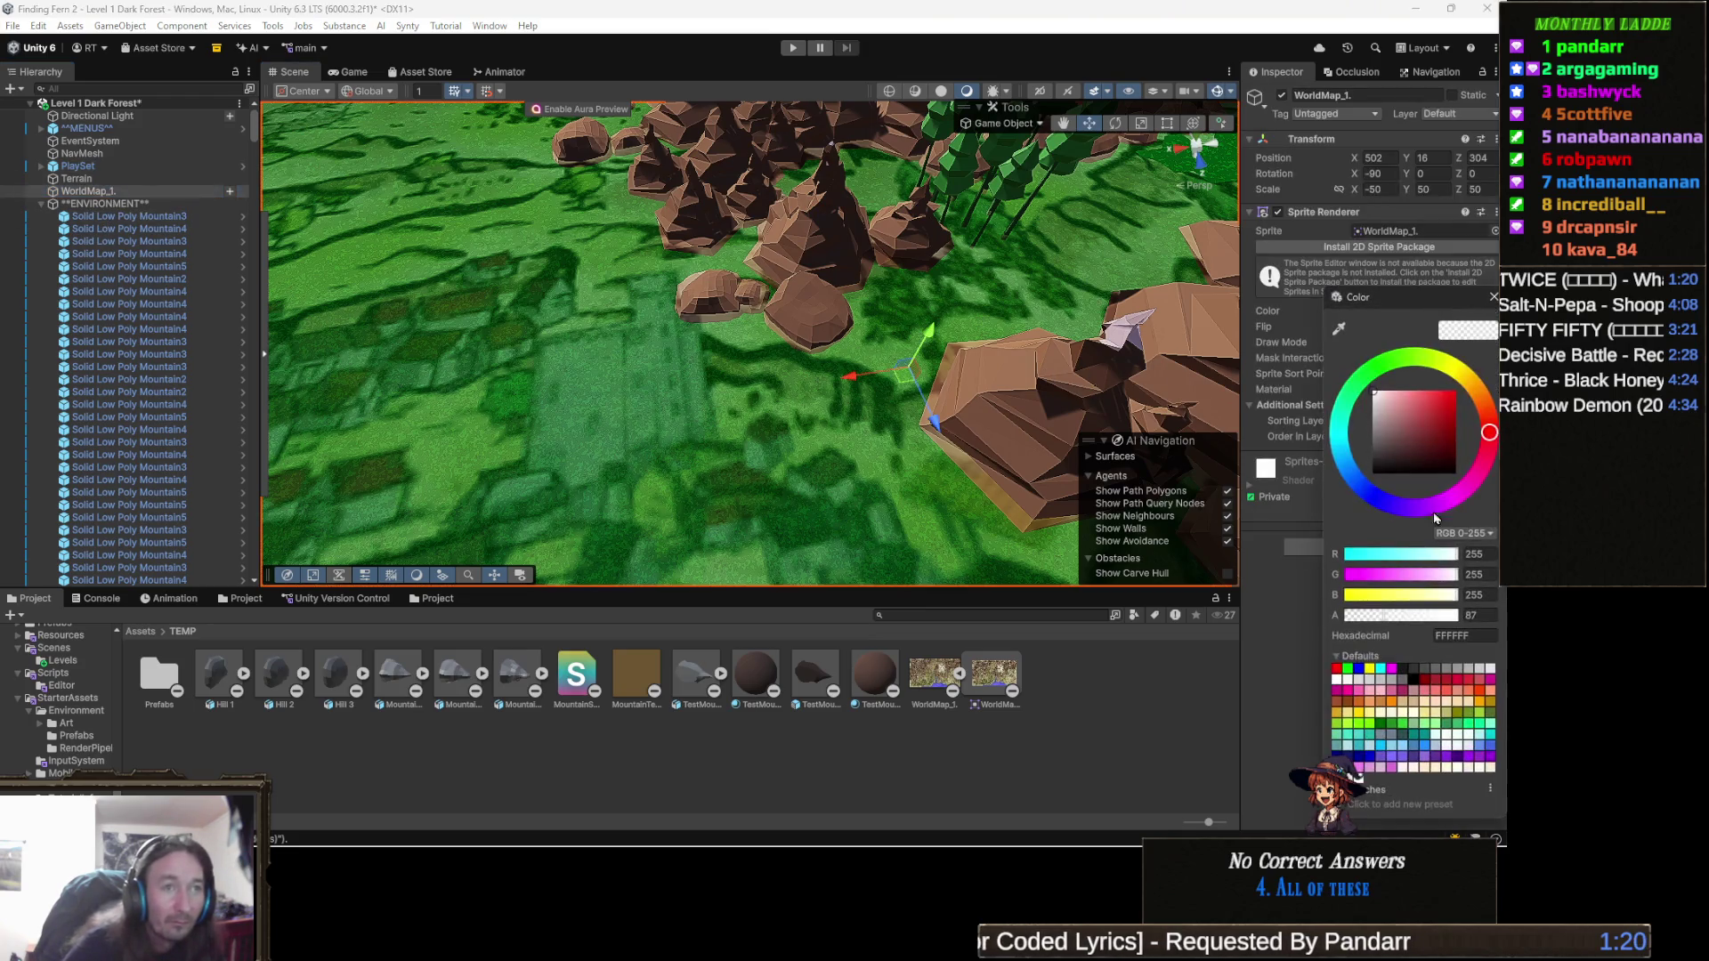
{"action": "left_click", "coordinate": [1419, 616]}
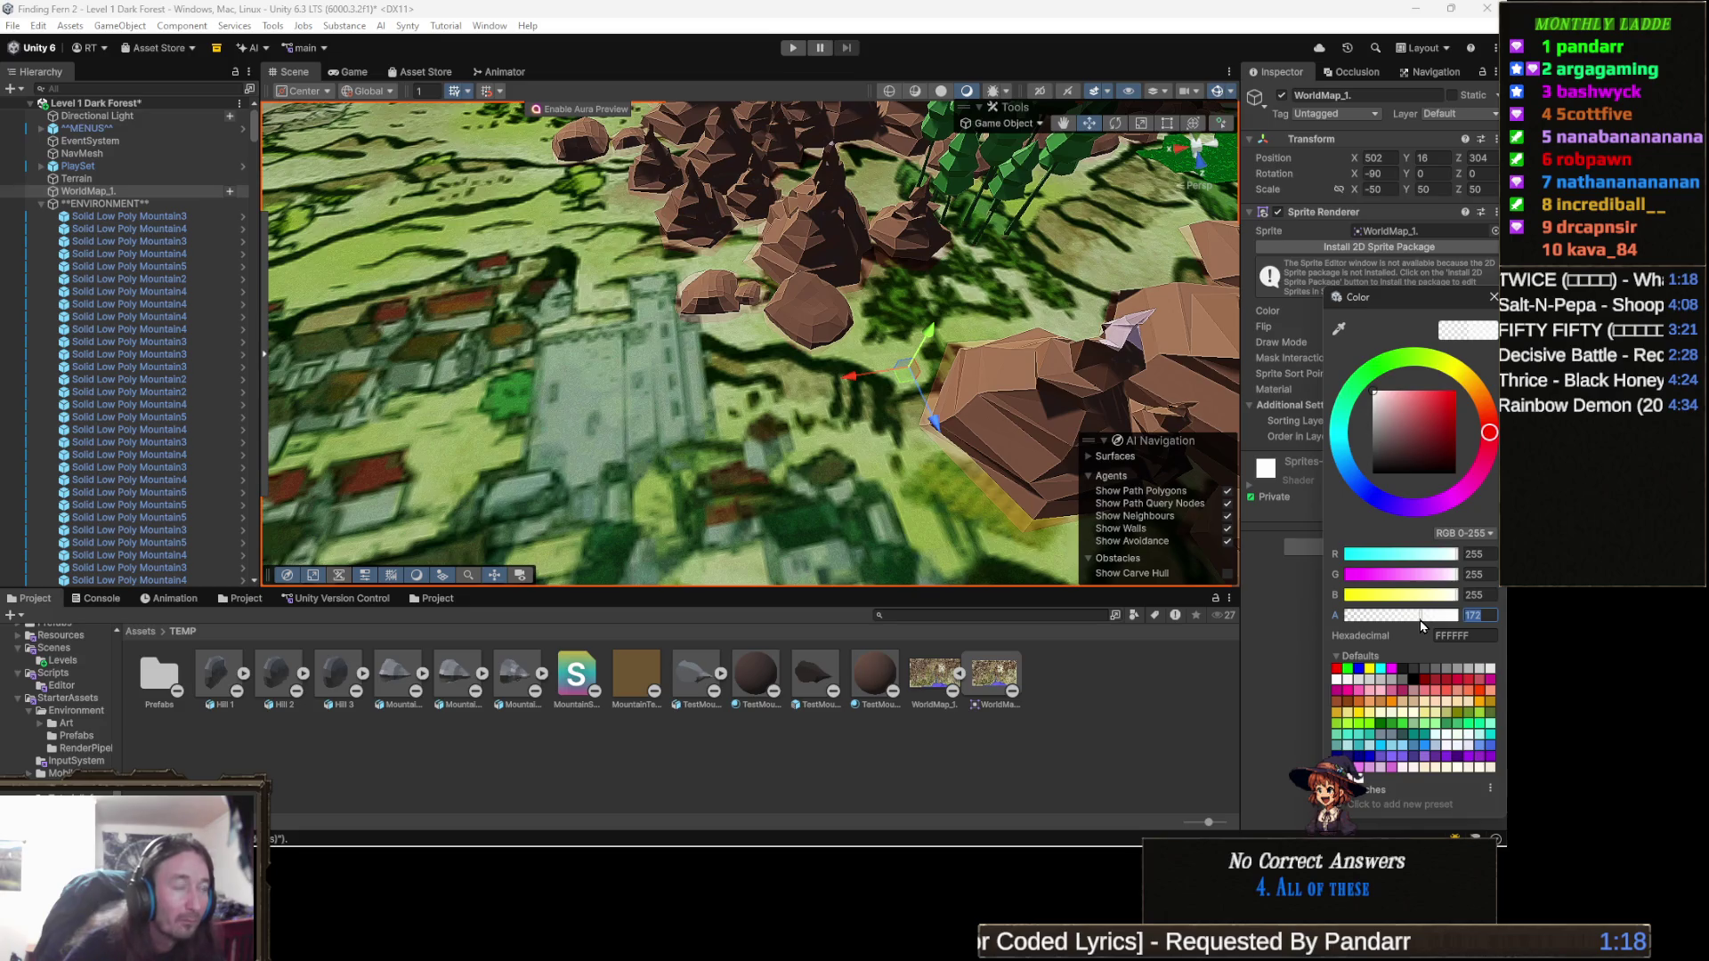
{"action": "left_click_drag", "start_coordinate": [730, 403], "coordinate": [781, 375]}
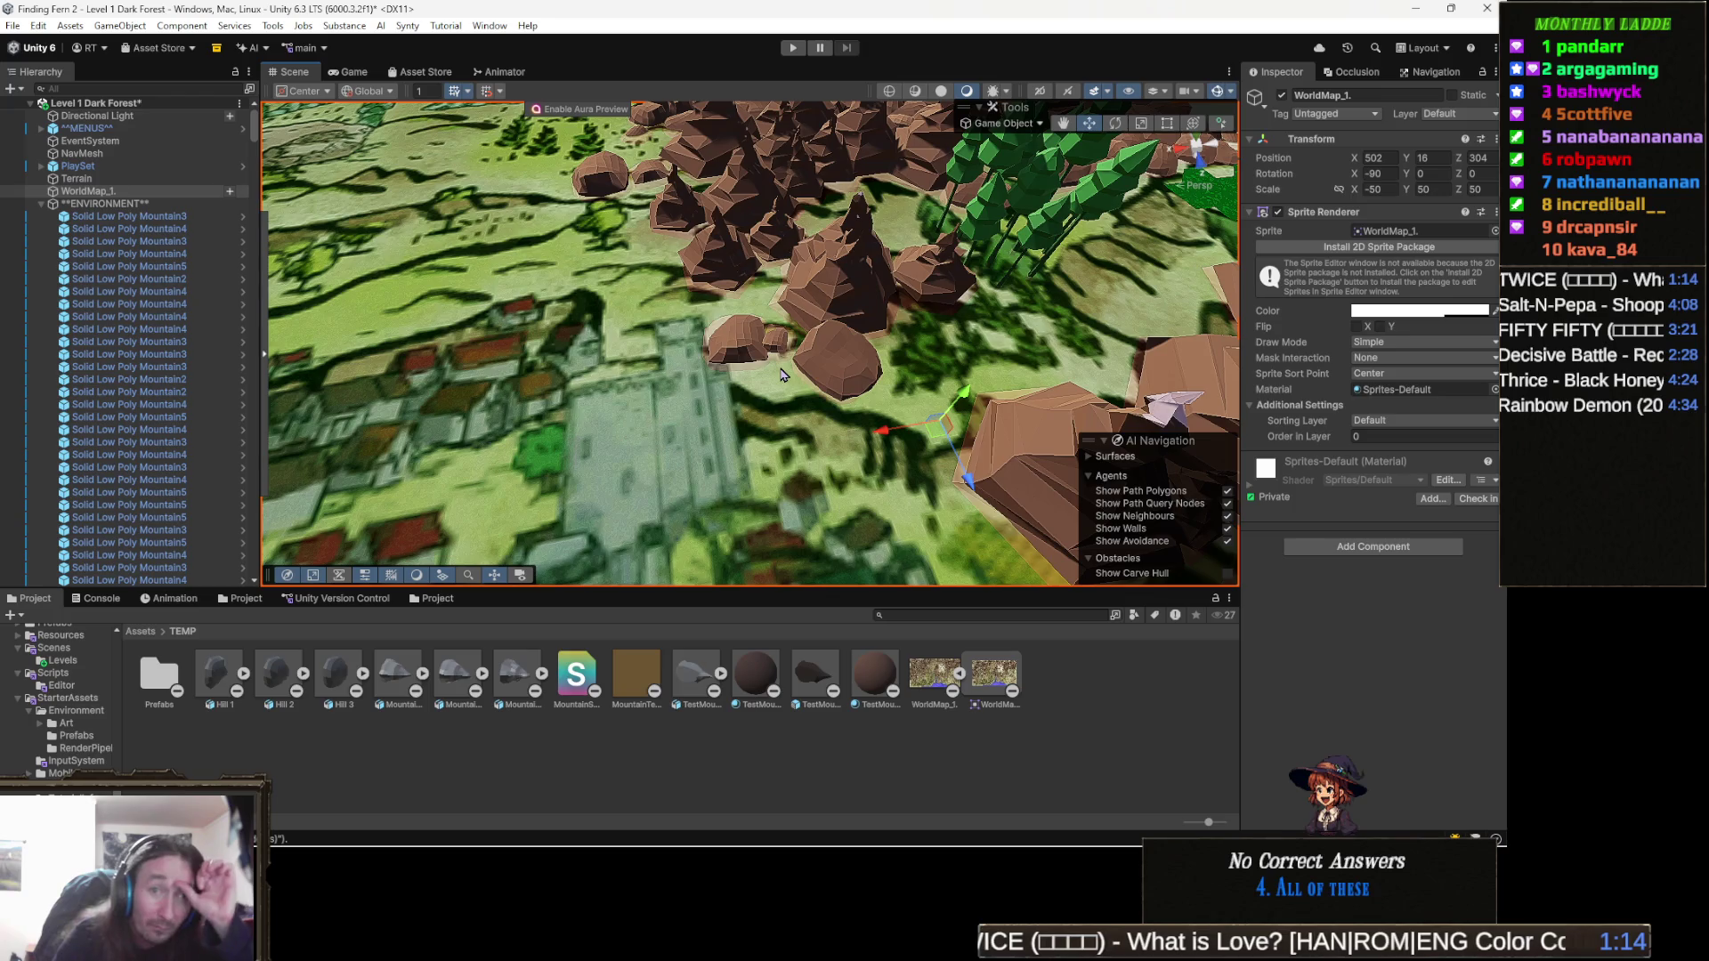
{"action": "mouse_move", "coordinate": [782, 374]}
{"action": "left_mouse_down"}
{"action": "mouse_move", "coordinate": [731, 313]}
{"action": "mouse_move", "coordinate": [847, 306]}
{"action": "mouse_move", "coordinate": [783, 349]}
{"action": "left_mouse_up"}
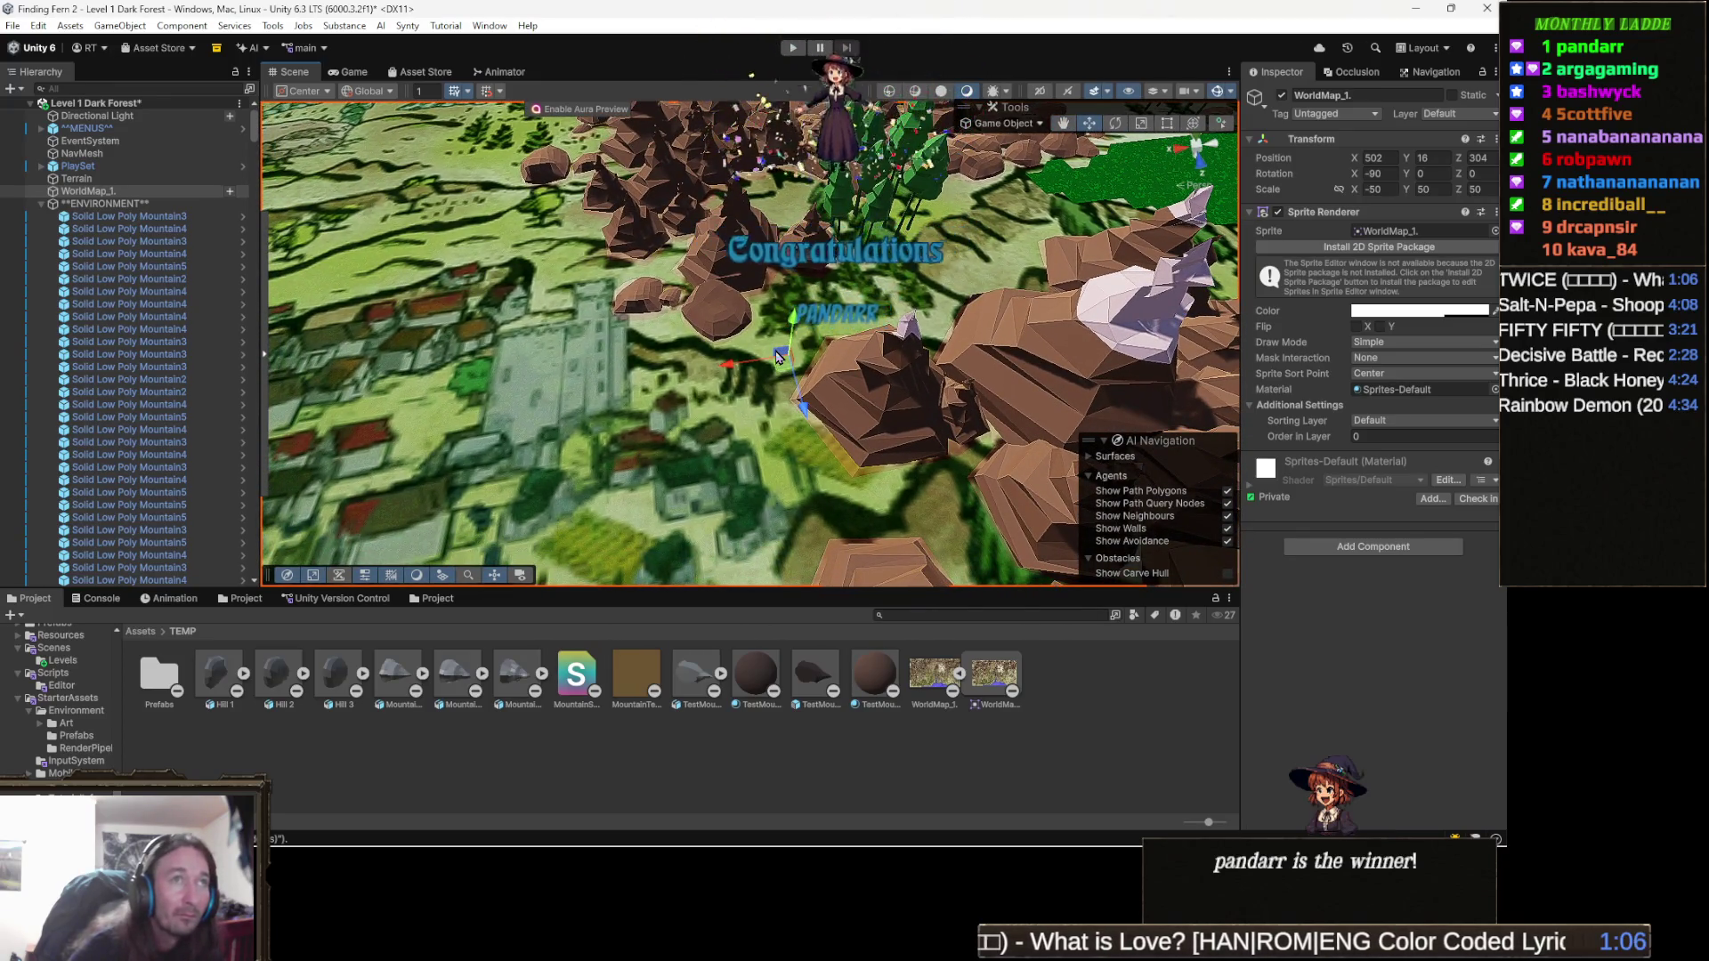
Switch the Terrain tool to Set Height 18 with the solid round brush at size 8.
{"action": "left_click", "coordinate": [741, 371]}
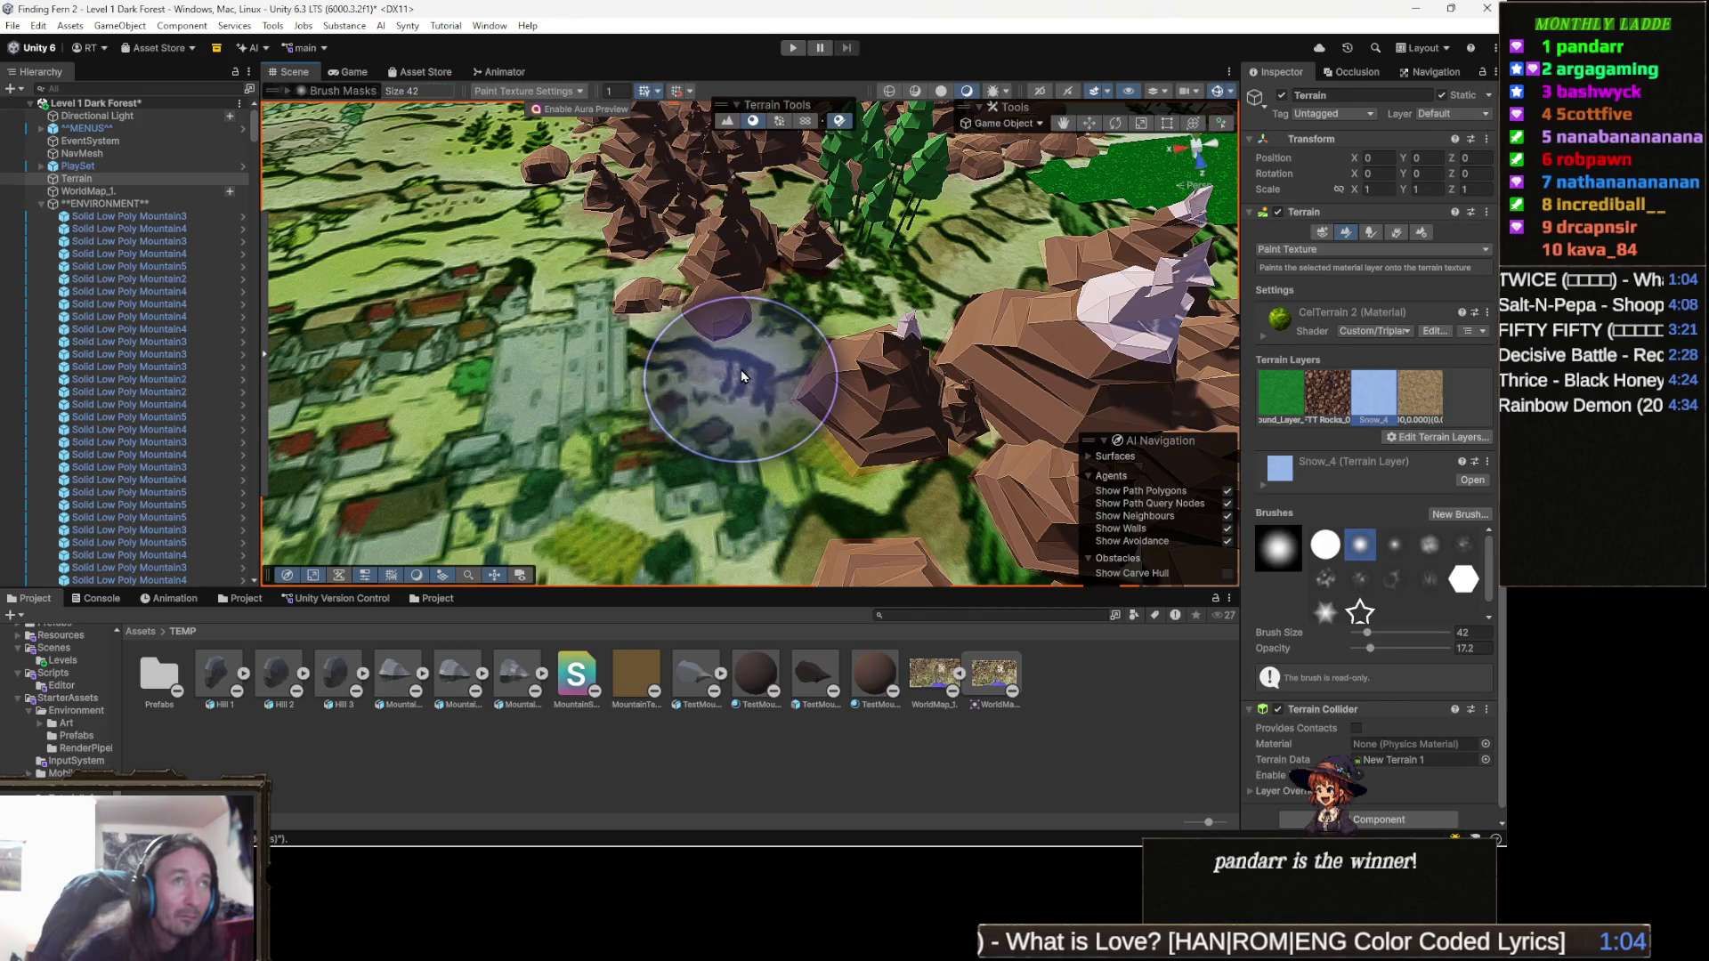
{"action": "left_click", "coordinate": [1347, 253]}
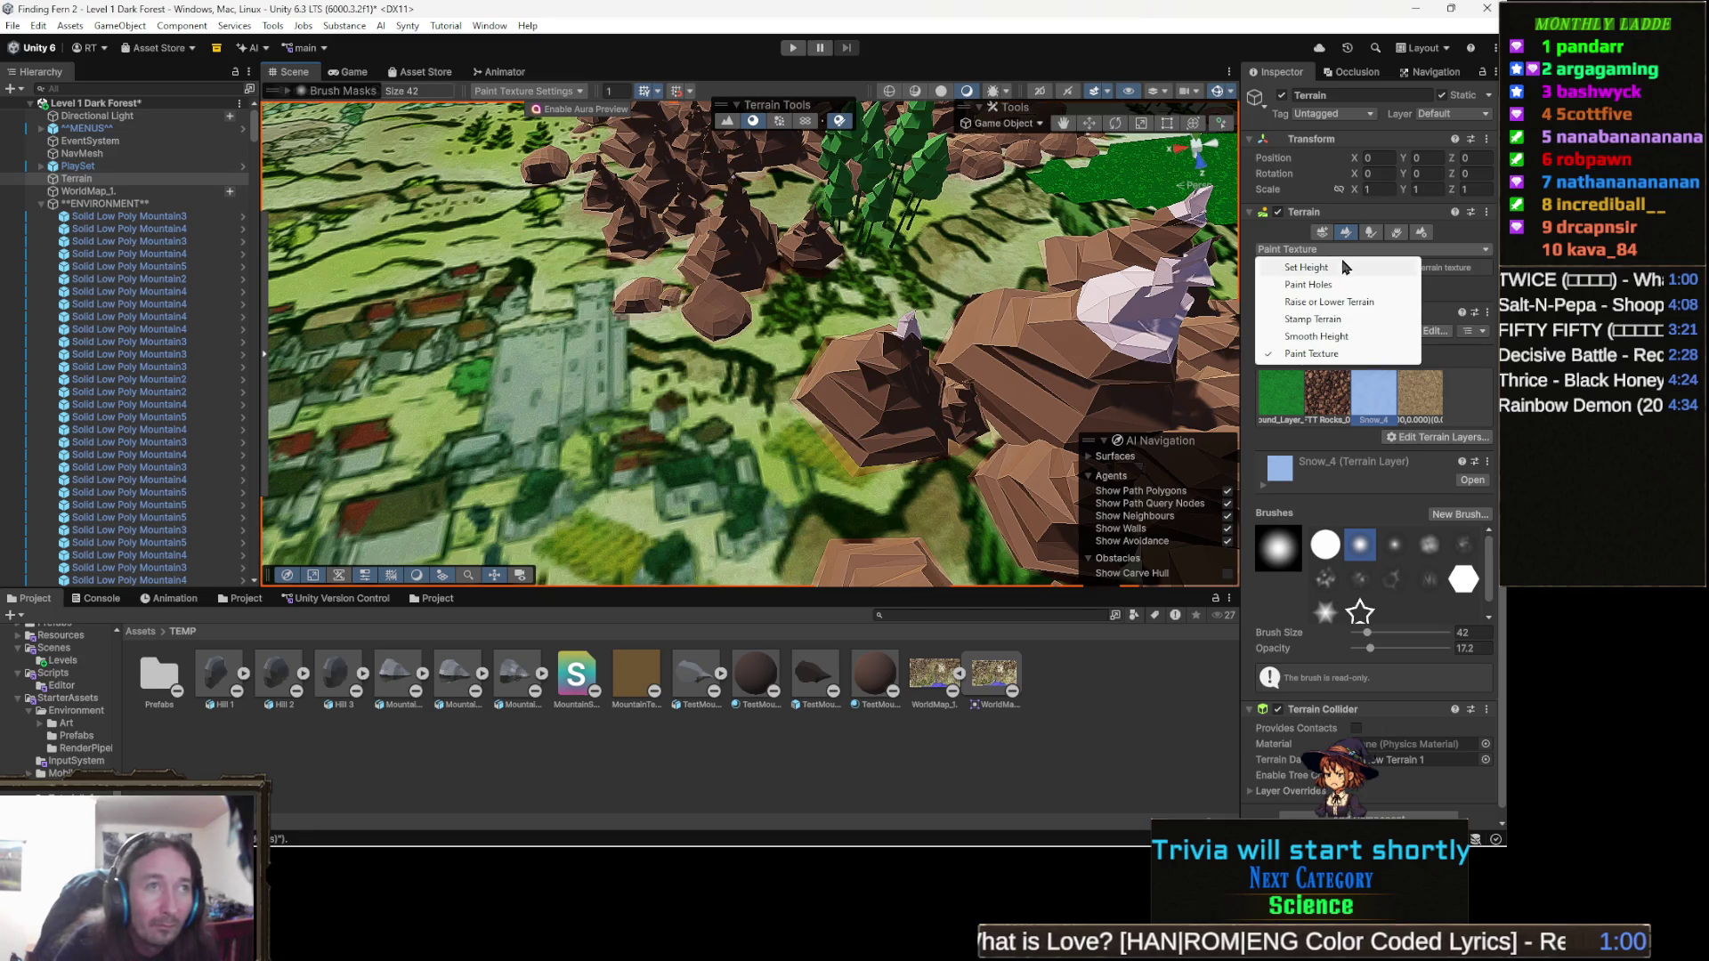
{"action": "left_click", "coordinate": [1342, 266]}
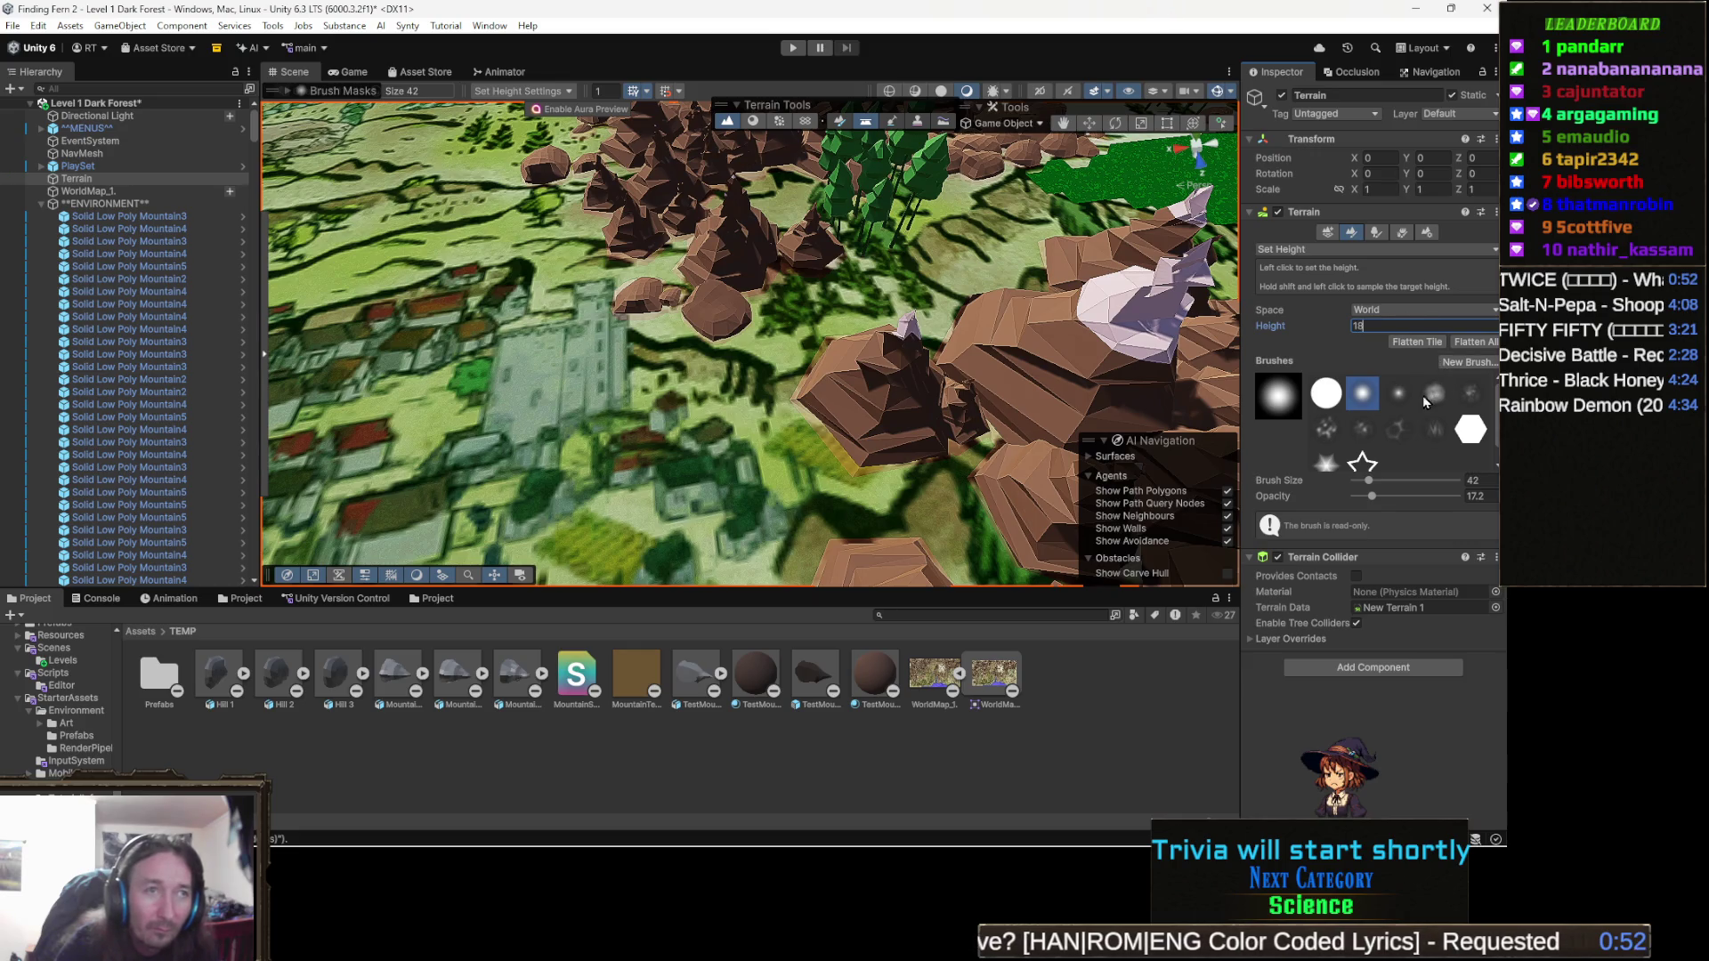
{"action": "left_click", "coordinate": [1326, 393]}
{"action": "type", "text": "8"}
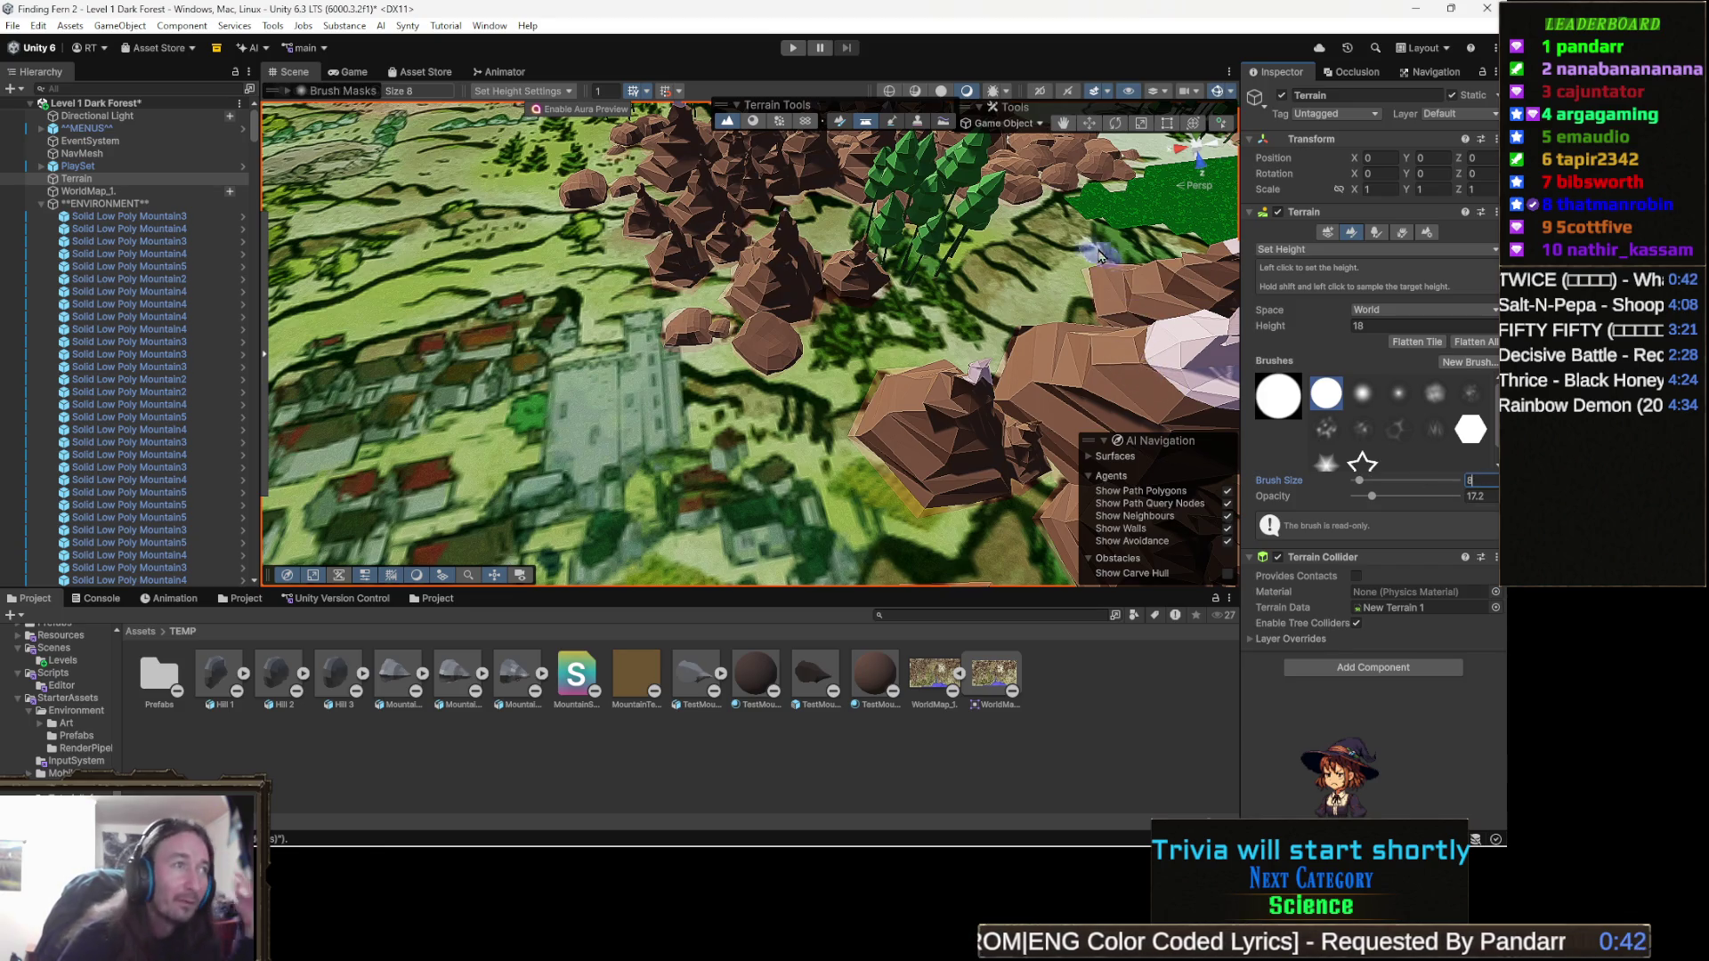
{"action": "scroll", "coordinate": [884, 348], "scroll_direction": "down", "scroll_amount": 1}
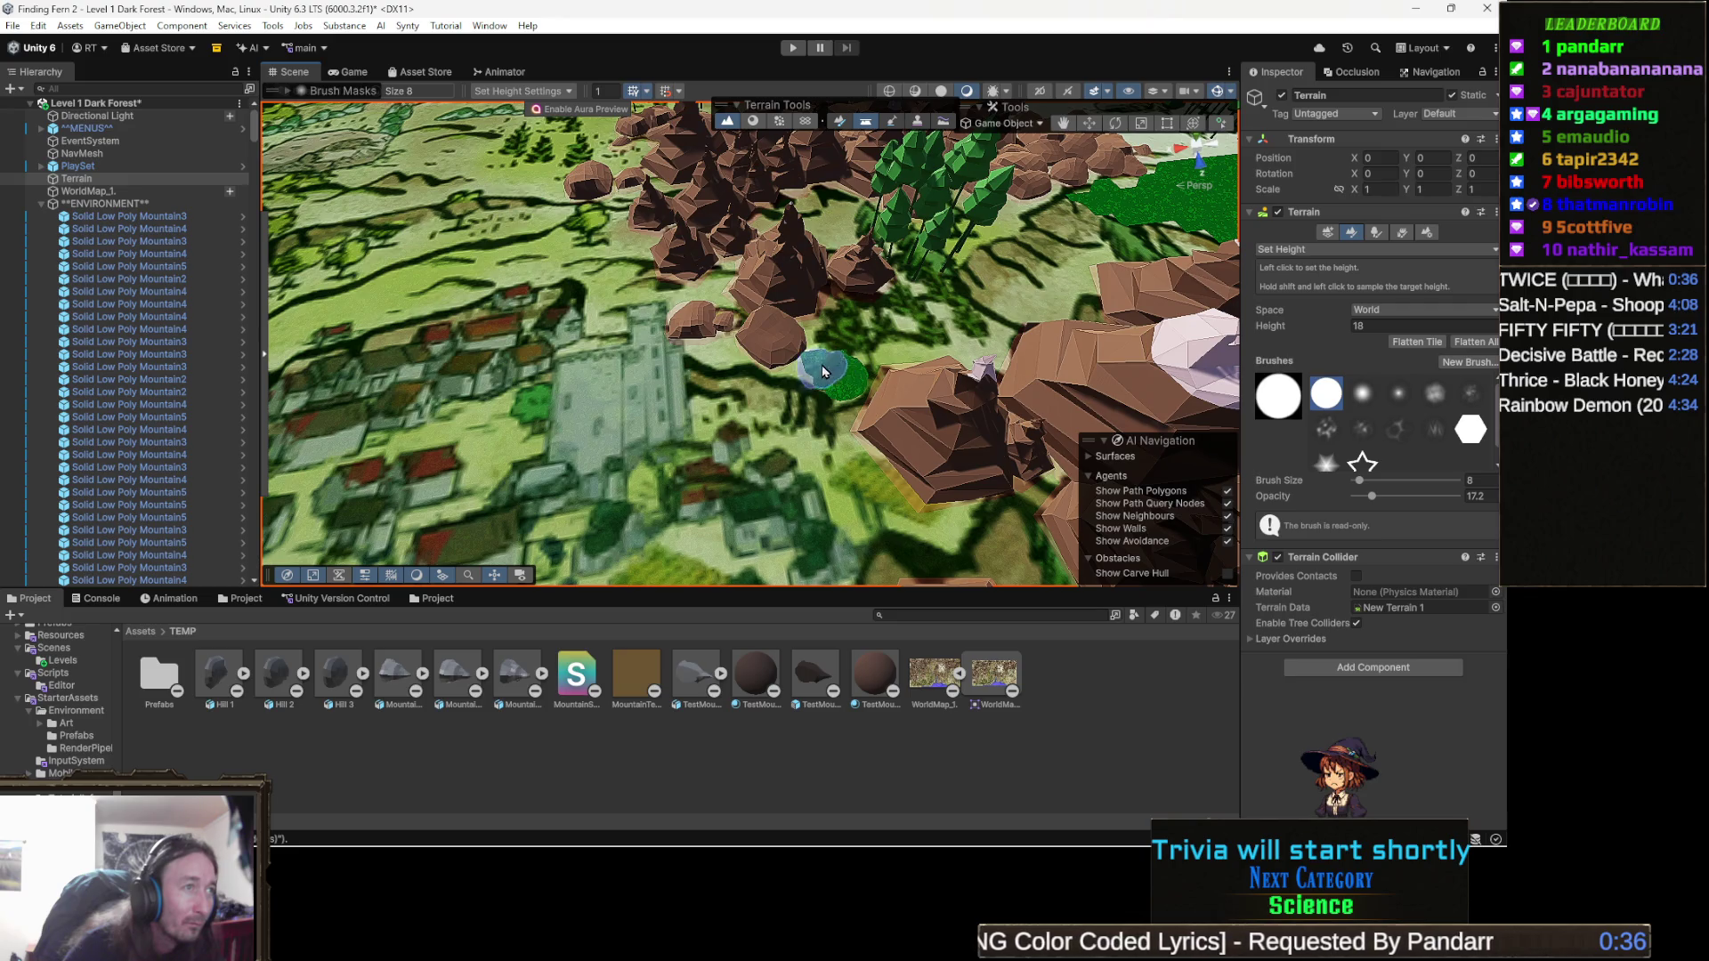
{"action": "mouse_move", "coordinate": [791, 352]}
{"action": "left_mouse_down"}
{"action": "mouse_move", "coordinate": [964, 300]}
{"action": "mouse_move", "coordinate": [1033, 249]}
{"action": "mouse_move", "coordinate": [919, 241]}
{"action": "mouse_move", "coordinate": [797, 272]}
{"action": "mouse_move", "coordinate": [771, 378]}
{"action": "mouse_move", "coordinate": [752, 360]}
{"action": "mouse_move", "coordinate": [808, 343]}
{"action": "mouse_move", "coordinate": [702, 346]}
{"action": "mouse_move", "coordinate": [683, 381]}
{"action": "mouse_move", "coordinate": [534, 354]}
{"action": "mouse_move", "coordinate": [979, 203]}
{"action": "mouse_move", "coordinate": [999, 143]}
{"action": "left_mouse_up"}
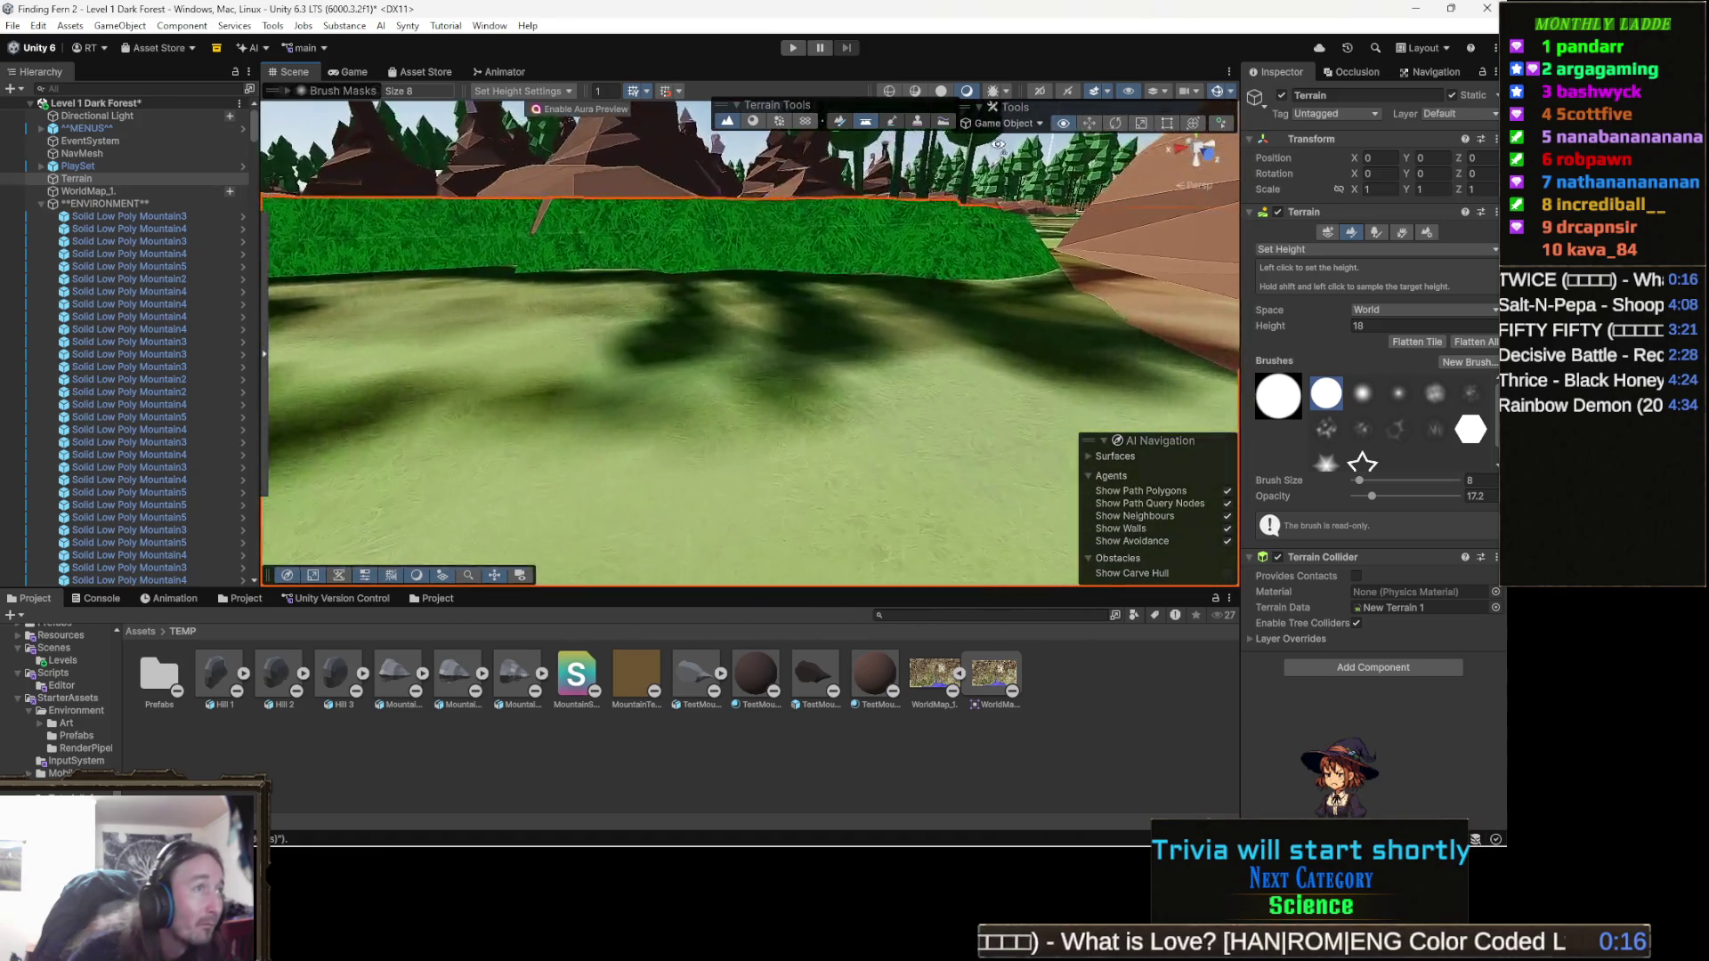
Extend a height-18 grass strip rightward along the map path between the rock clusters.
{"action": "scroll", "coordinate": [999, 145], "scroll_direction": "up", "scroll_amount": 5}
{"action": "scroll", "coordinate": [998, 145], "scroll_direction": "down", "scroll_amount": 3}
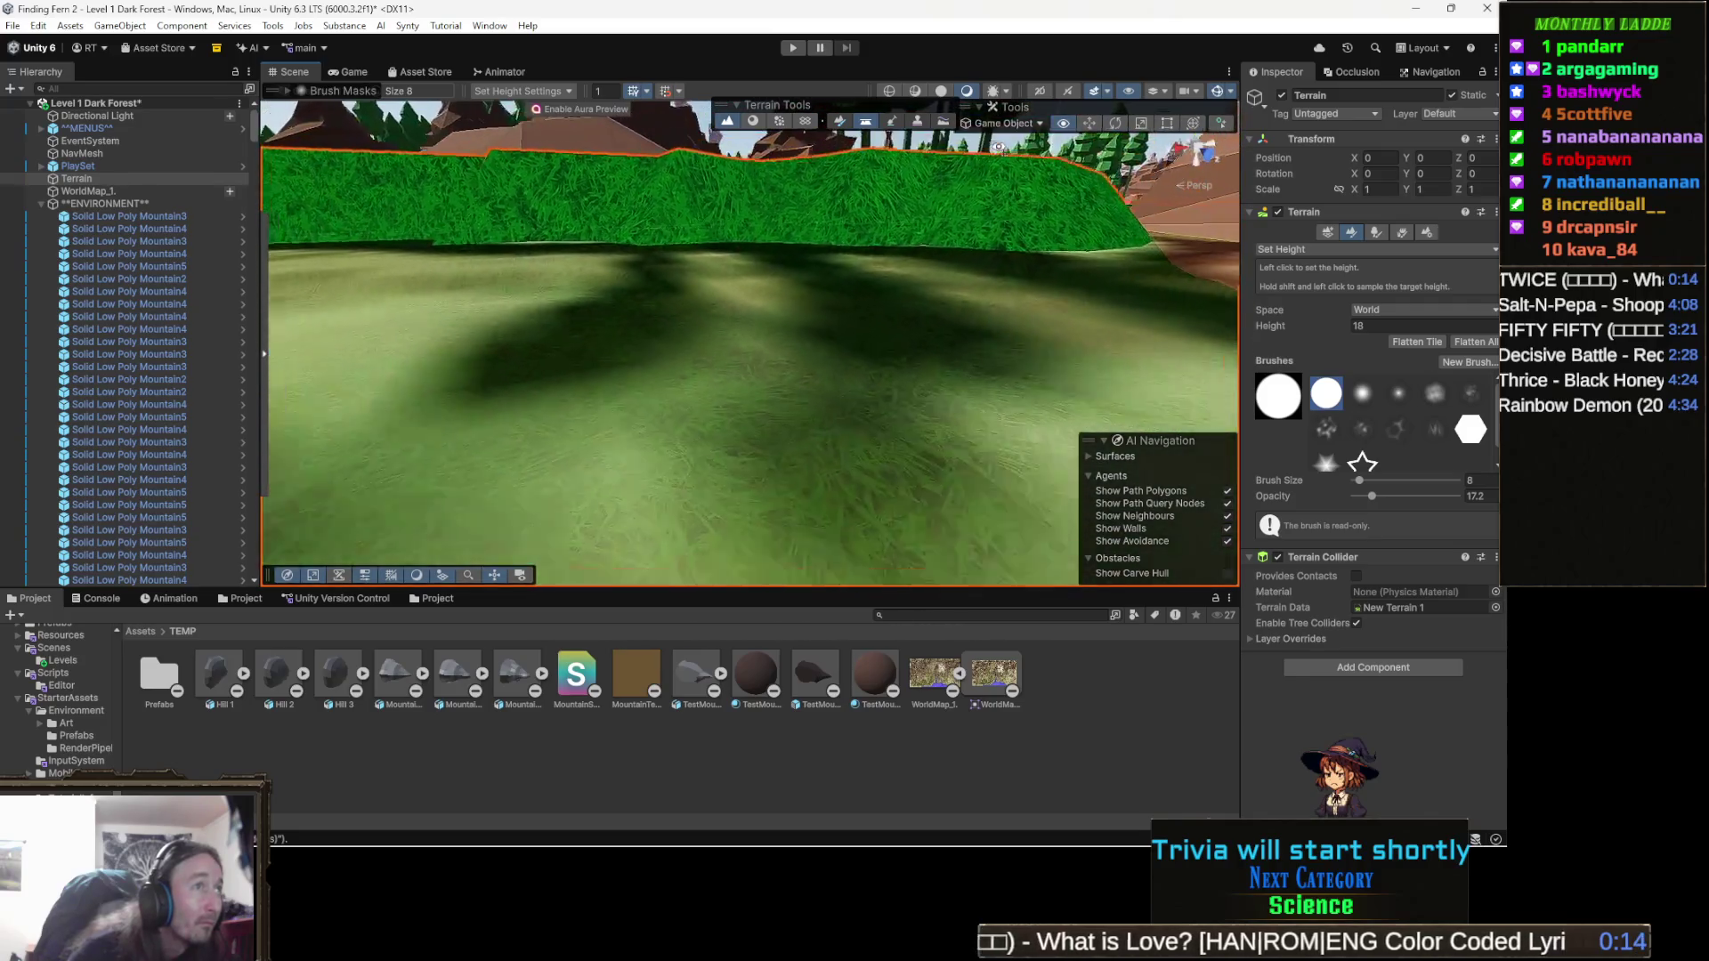
{"action": "scroll", "coordinate": [943, 178], "scroll_direction": "down", "scroll_amount": 10}
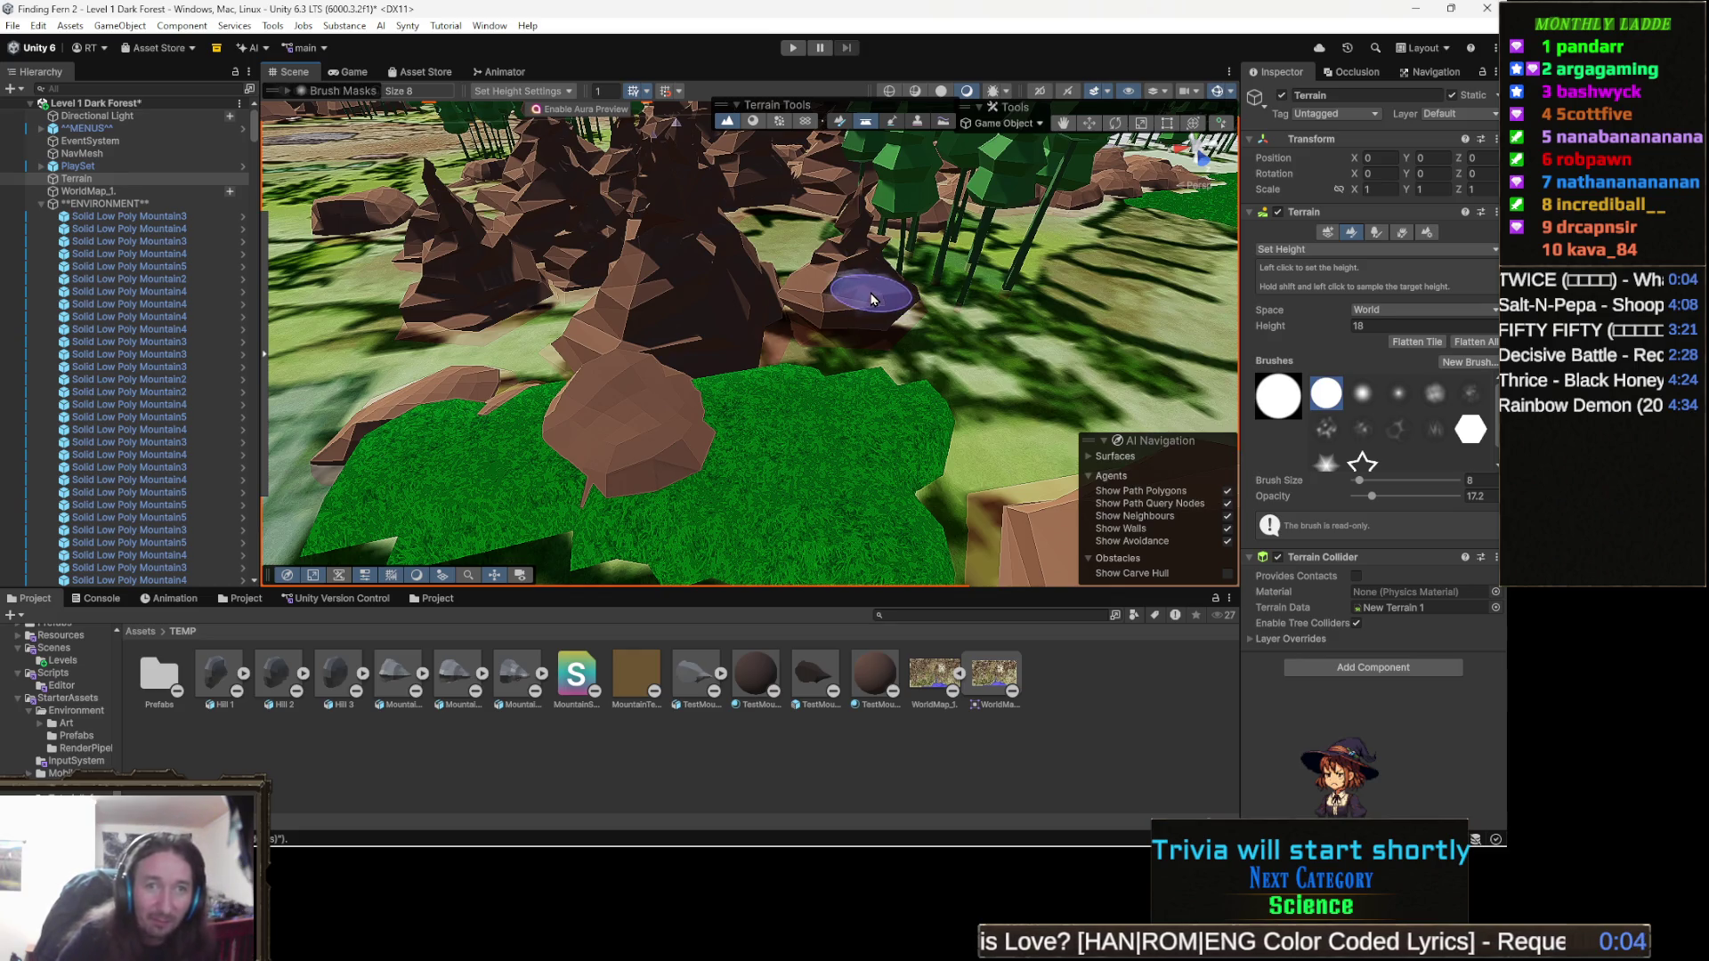
{"action": "mouse_move", "coordinate": [721, 299]}
{"action": "left_mouse_down"}
{"action": "mouse_move", "coordinate": [789, 304]}
{"action": "mouse_move", "coordinate": [855, 364]}
{"action": "mouse_move", "coordinate": [847, 329]}
{"action": "left_mouse_up"}
{"action": "scroll", "coordinate": [850, 332], "scroll_direction": "down", "scroll_amount": 5}
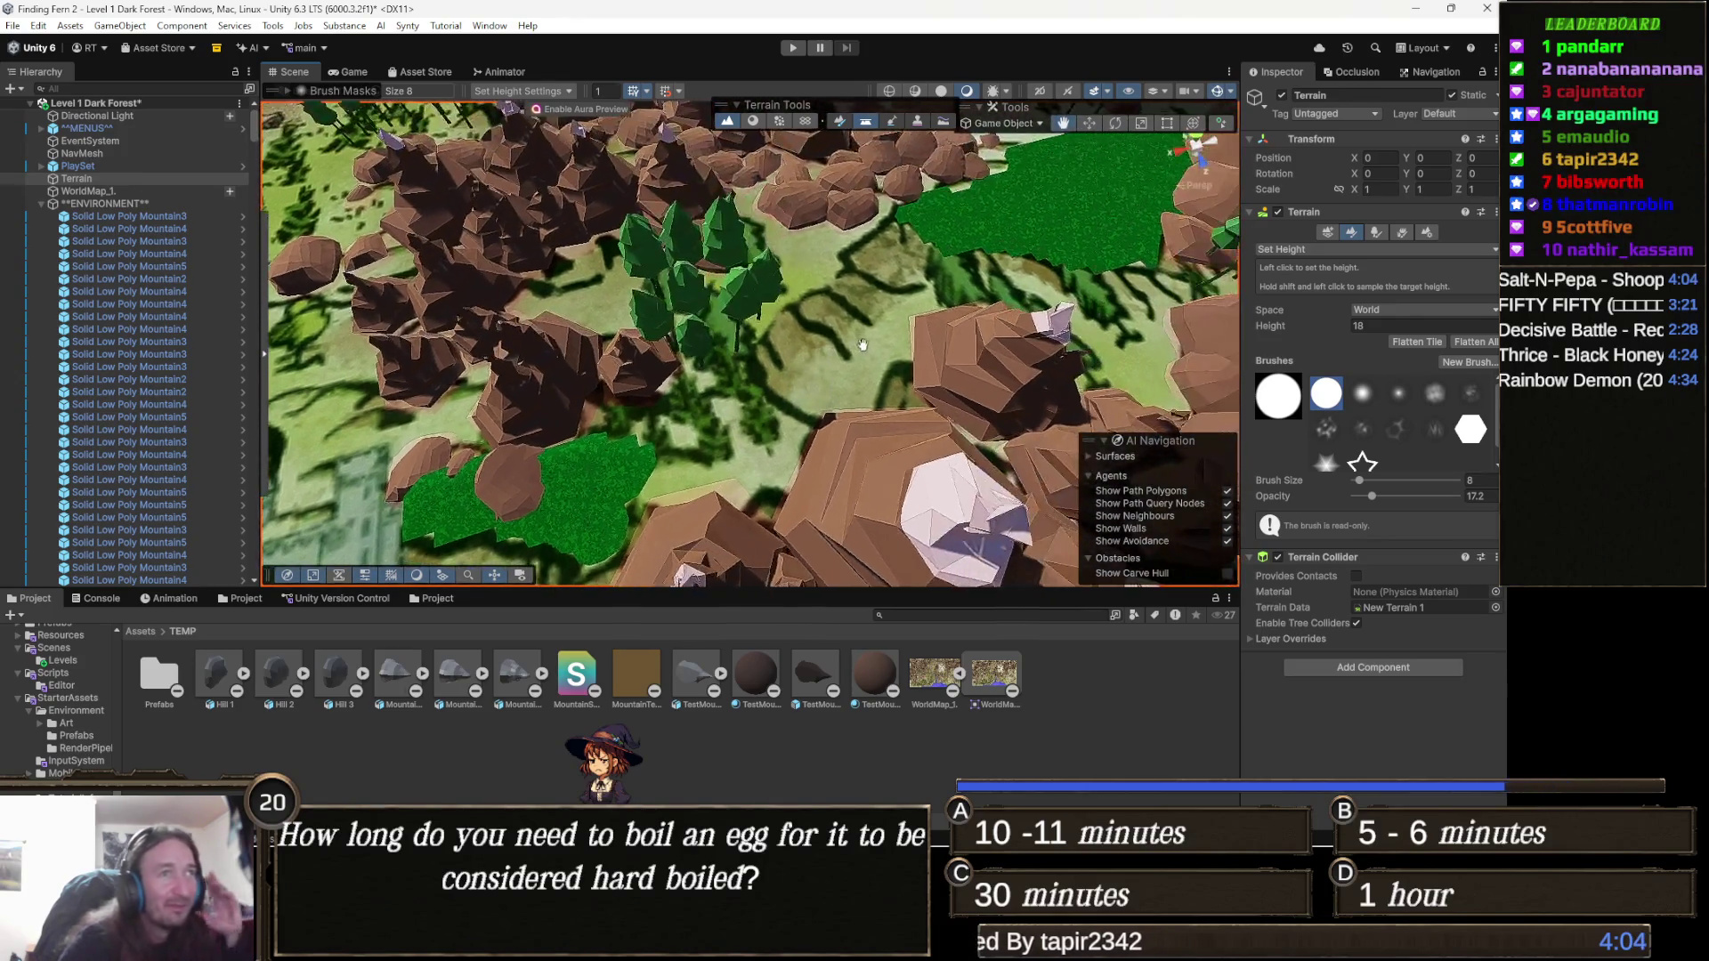
{"action": "scroll", "coordinate": [855, 334], "scroll_direction": "down", "scroll_amount": 4}
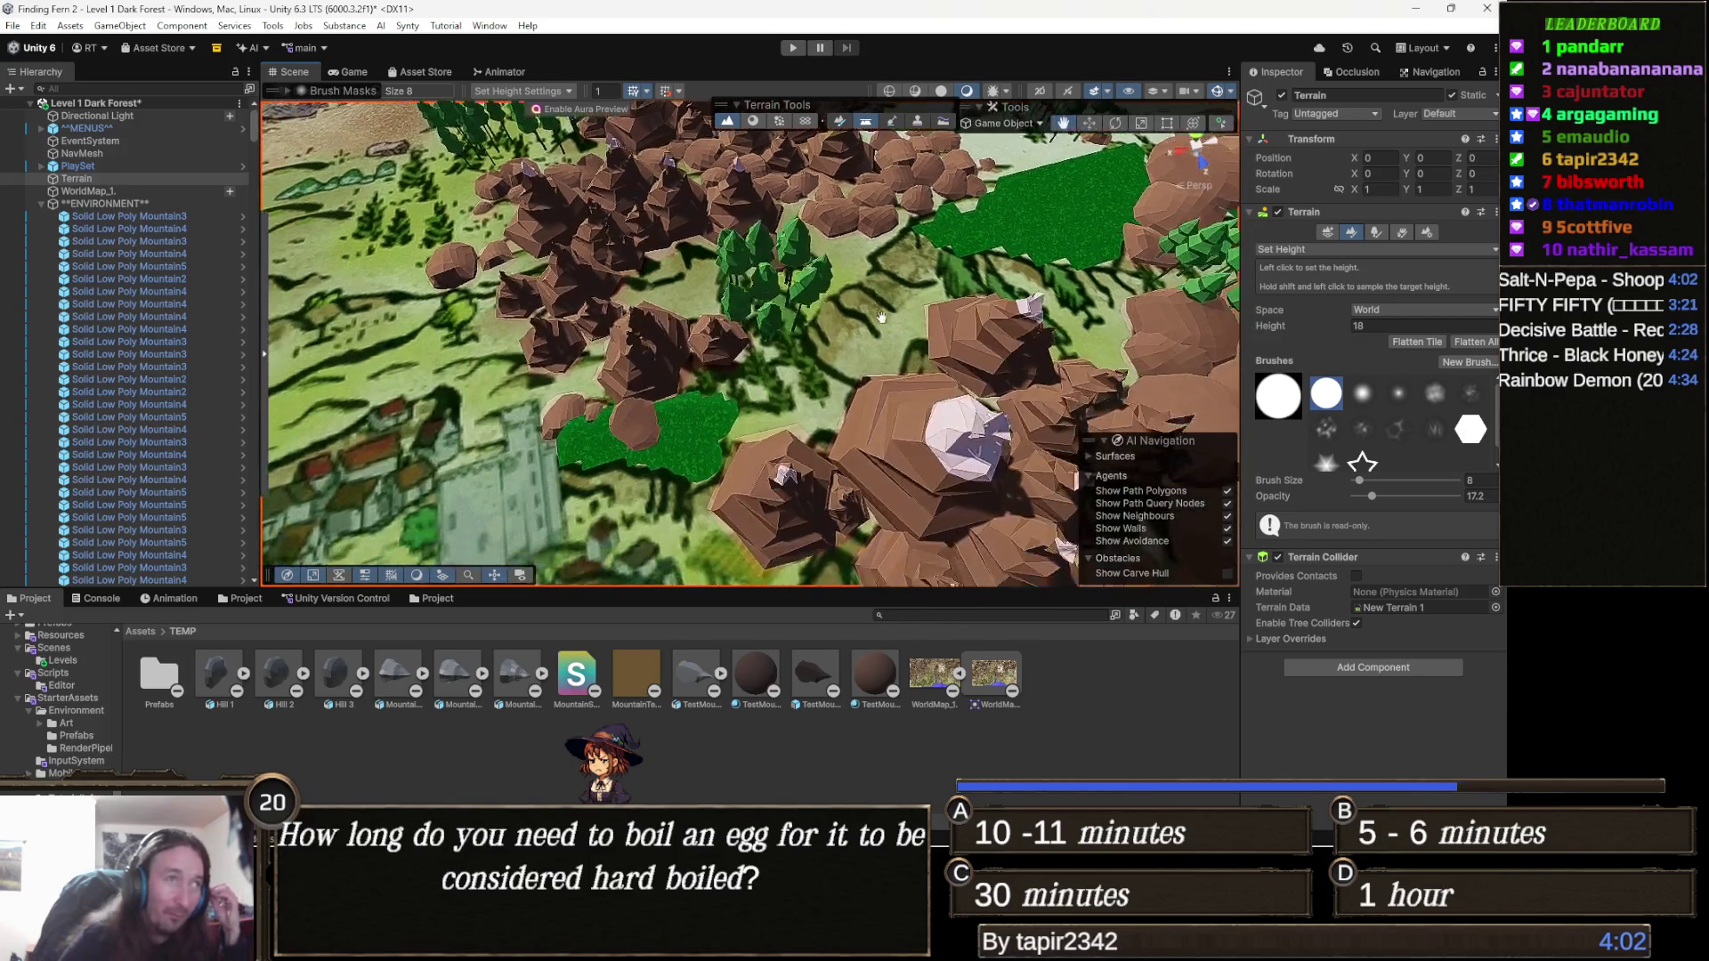
{"action": "scroll", "coordinate": [906, 311], "scroll_direction": "up", "scroll_amount": 2}
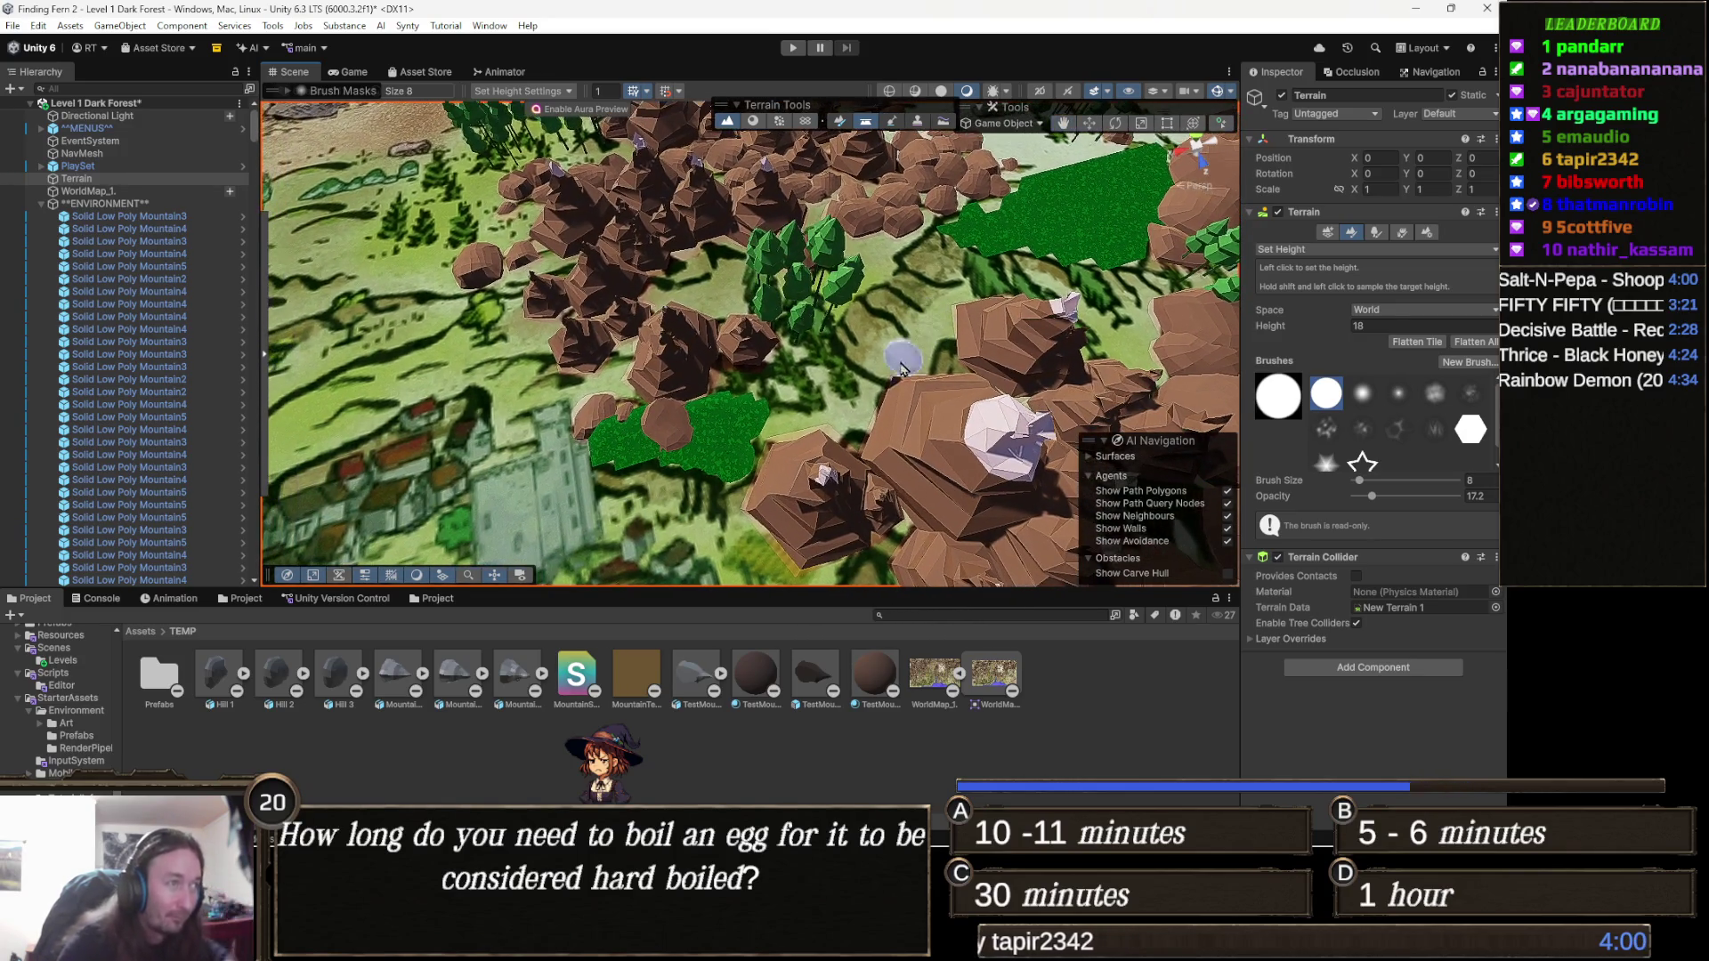
{"action": "mouse_move", "coordinate": [820, 417]}
{"action": "left_mouse_down"}
{"action": "mouse_move", "coordinate": [861, 411]}
{"action": "mouse_move", "coordinate": [895, 358]}
{"action": "left_mouse_up"}
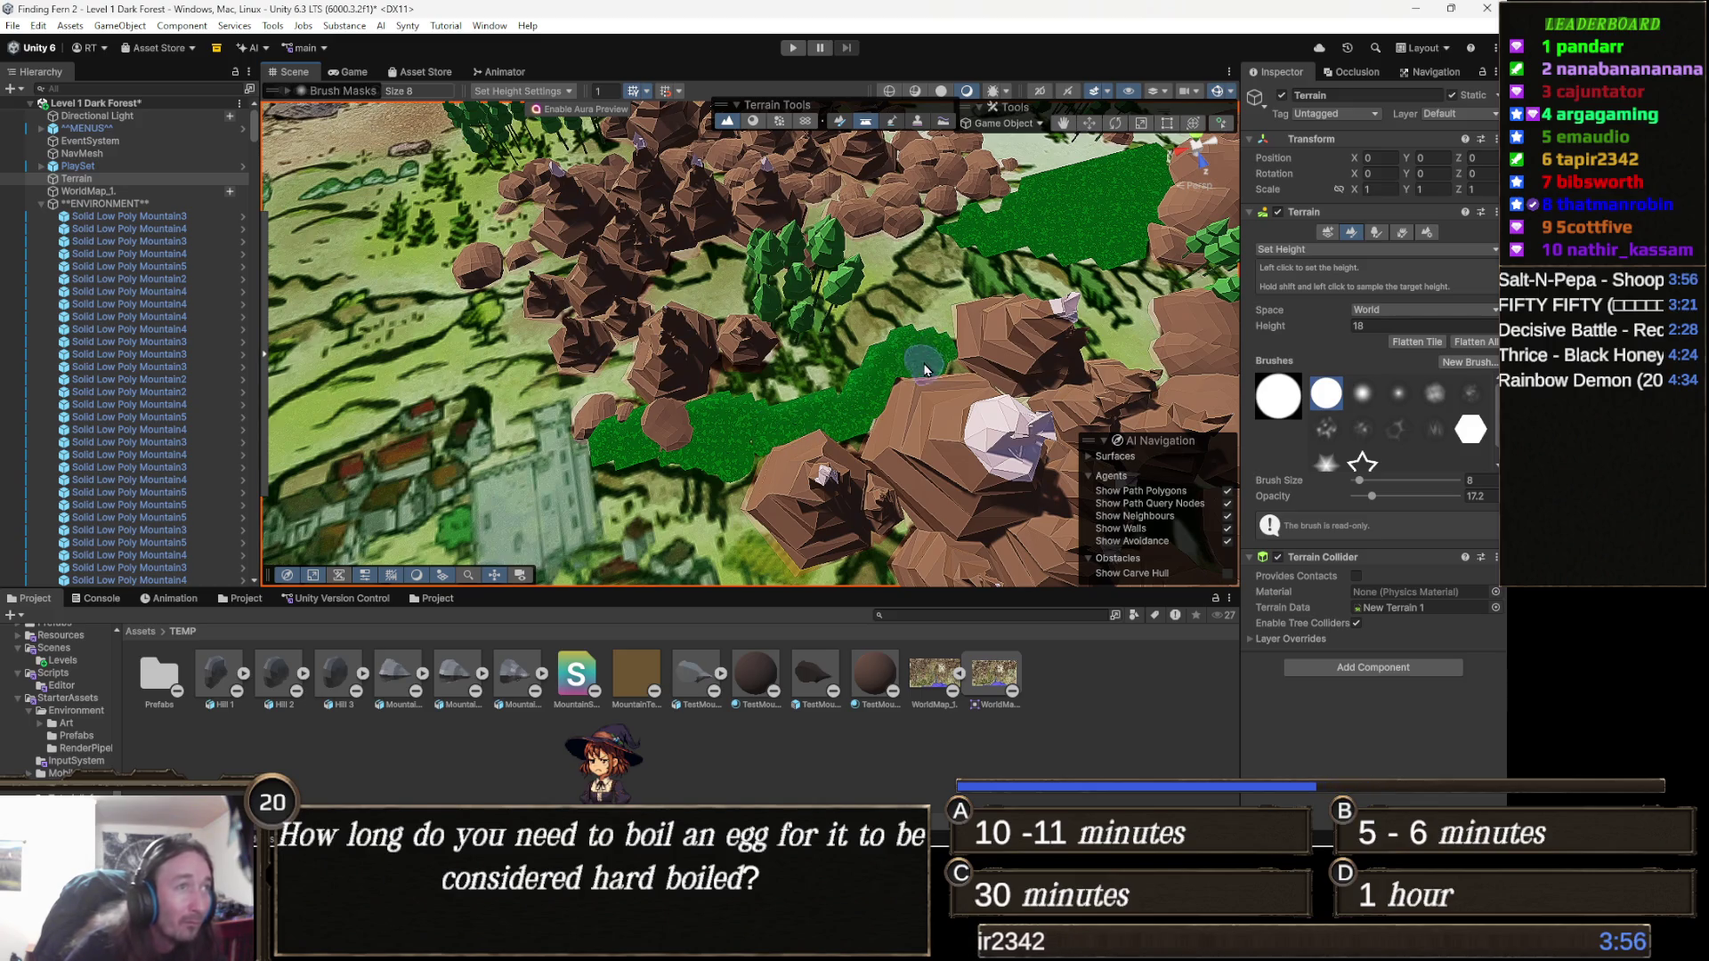
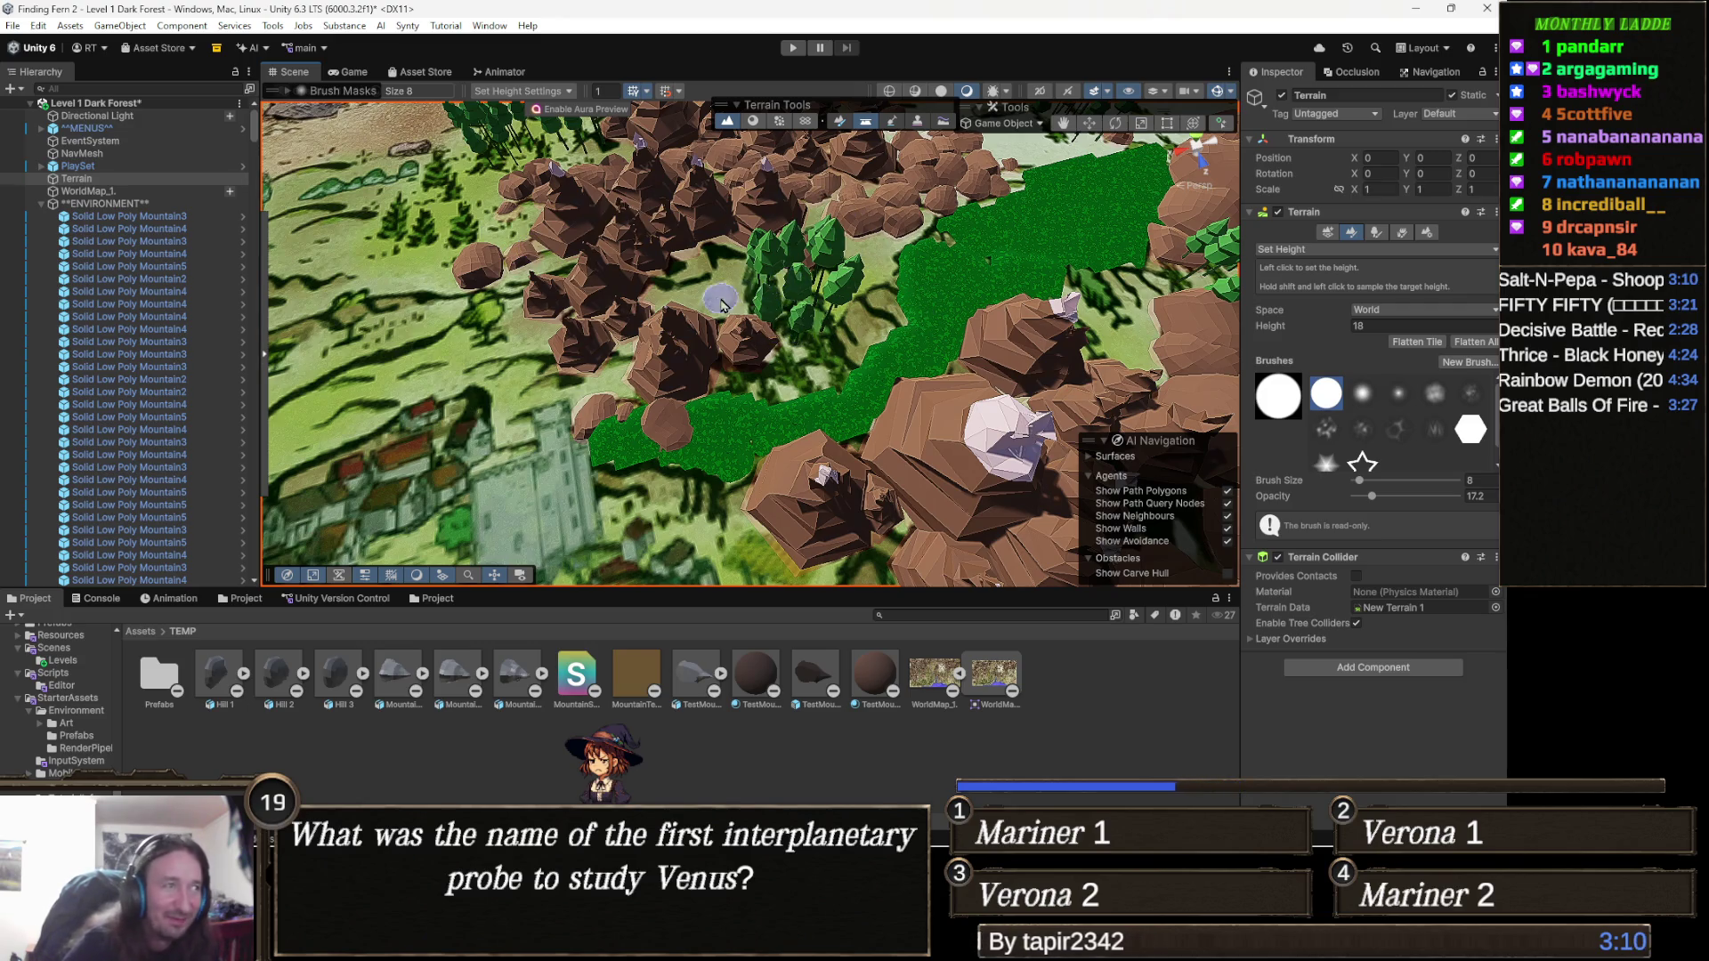
Flatten the terrain at height 18 beside the rocks and up around the trees.
{"action": "scroll", "coordinate": [827, 370], "scroll_direction": "up", "scroll_amount": 3}
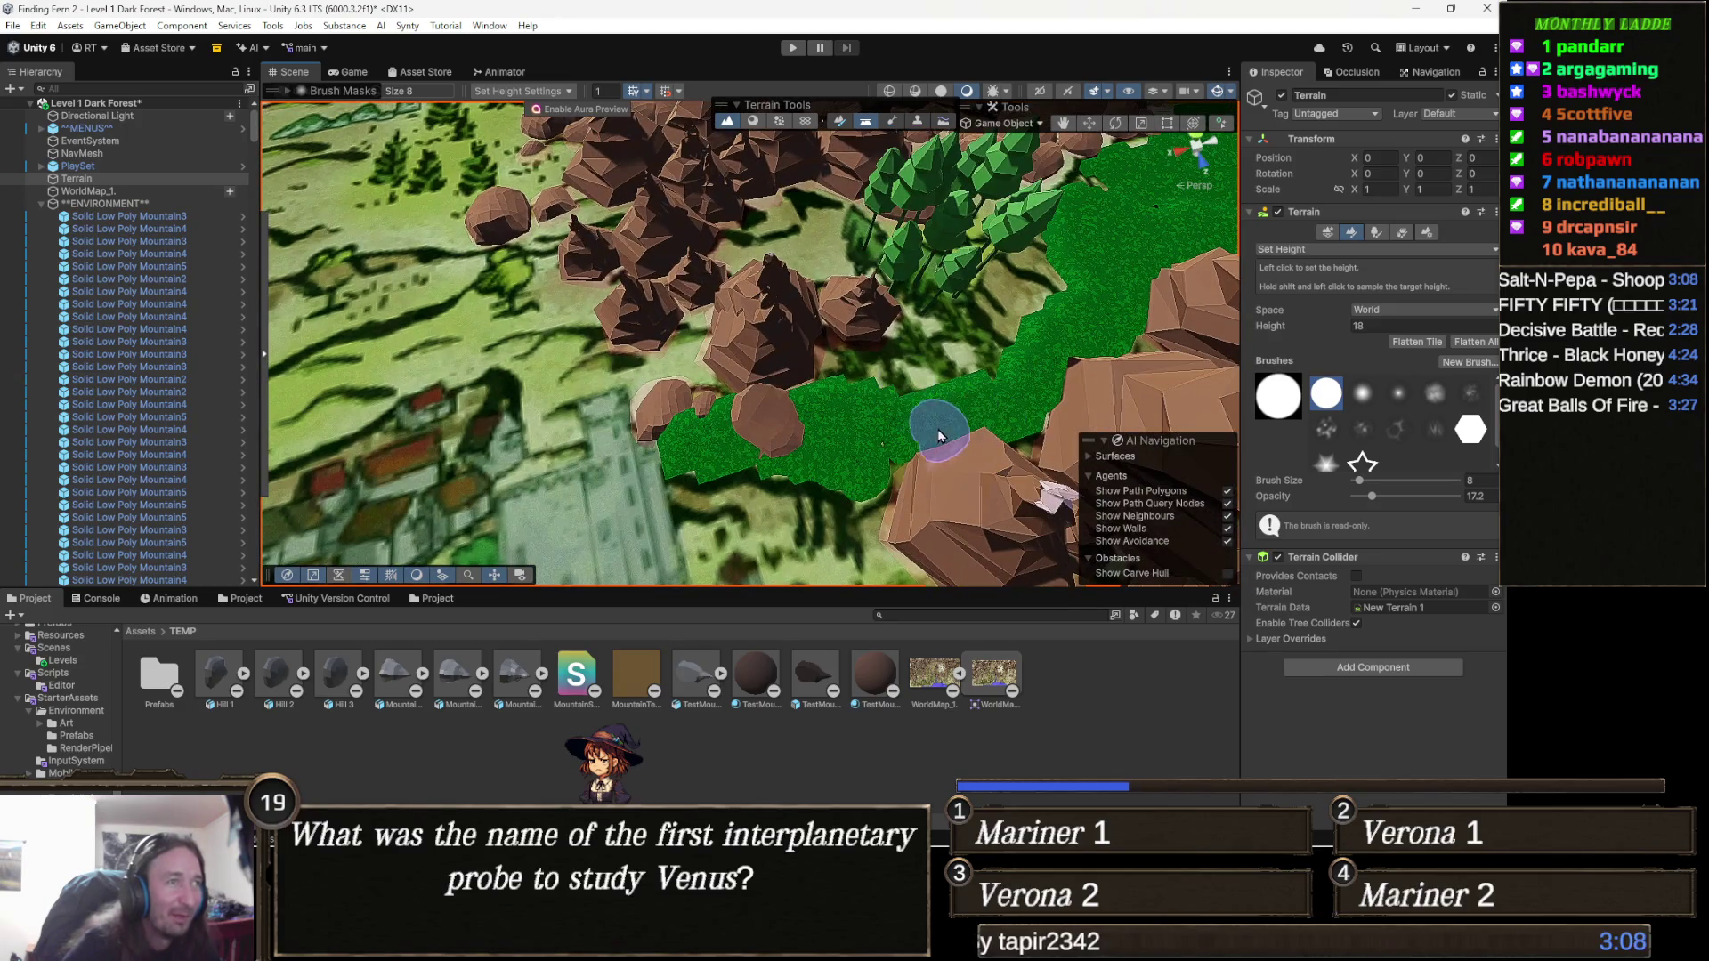
{"action": "scroll", "coordinate": [939, 436], "scroll_direction": "down", "scroll_amount": 2}
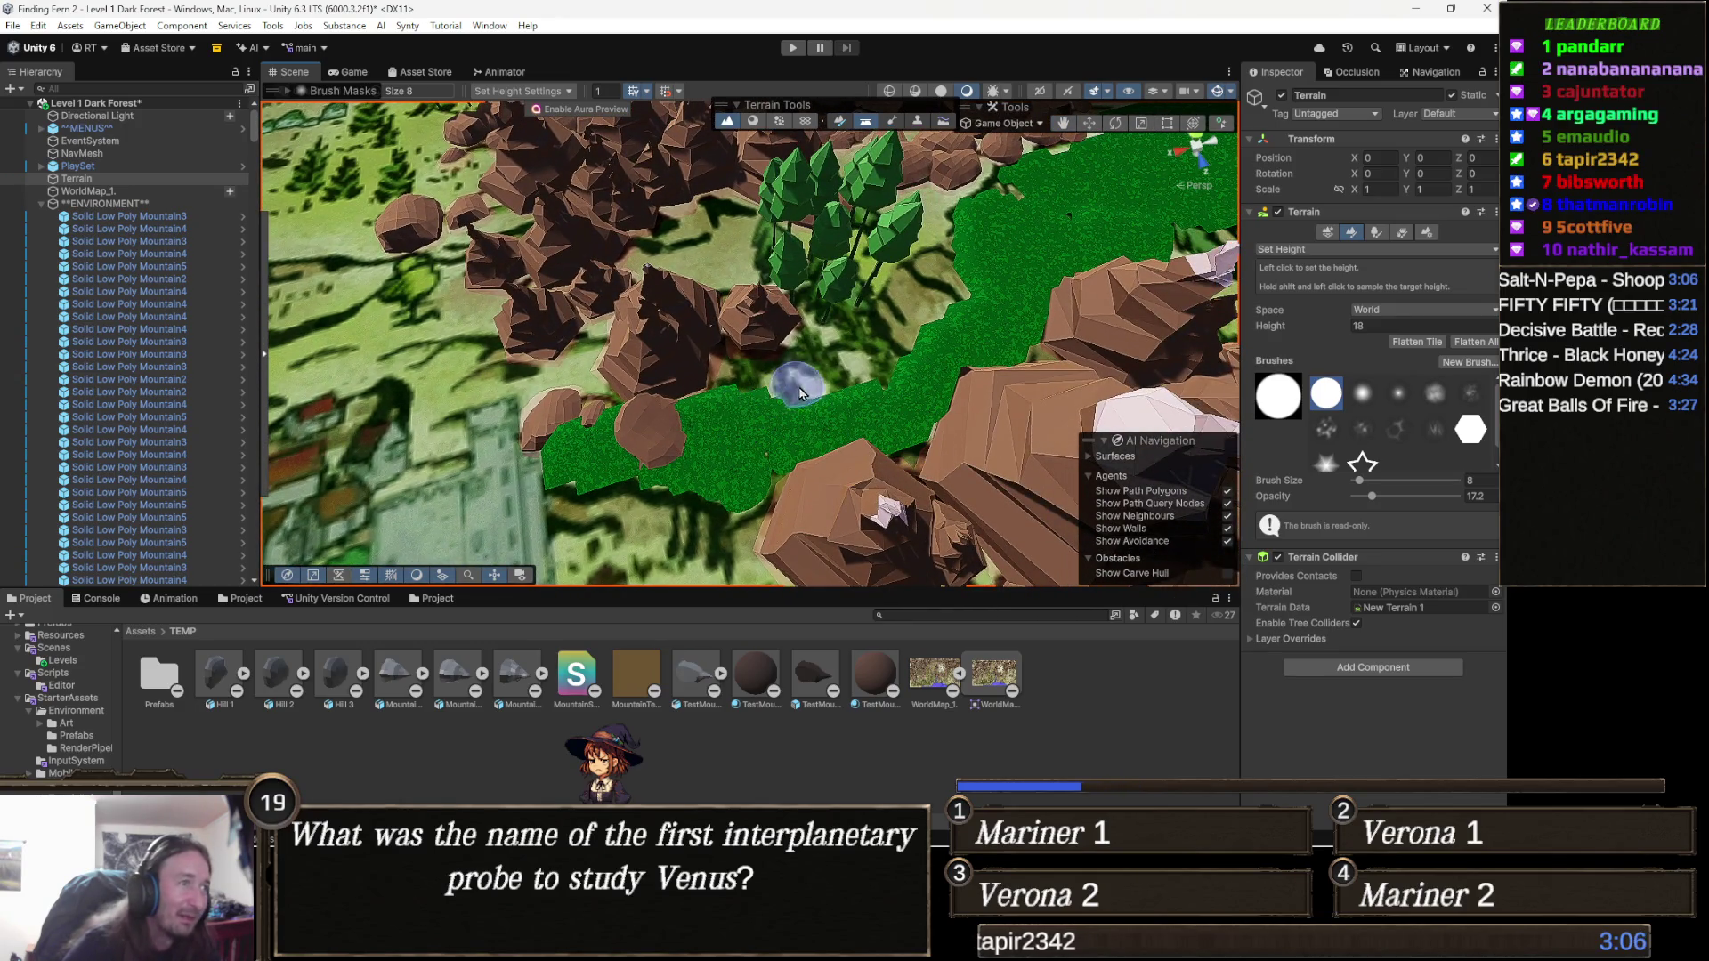
{"action": "mouse_move", "coordinate": [805, 385]}
{"action": "left_mouse_down"}
{"action": "mouse_move", "coordinate": [868, 373]}
{"action": "mouse_move", "coordinate": [774, 344]}
{"action": "mouse_move", "coordinate": [893, 344]}
{"action": "mouse_move", "coordinate": [905, 323]}
{"action": "left_mouse_up"}
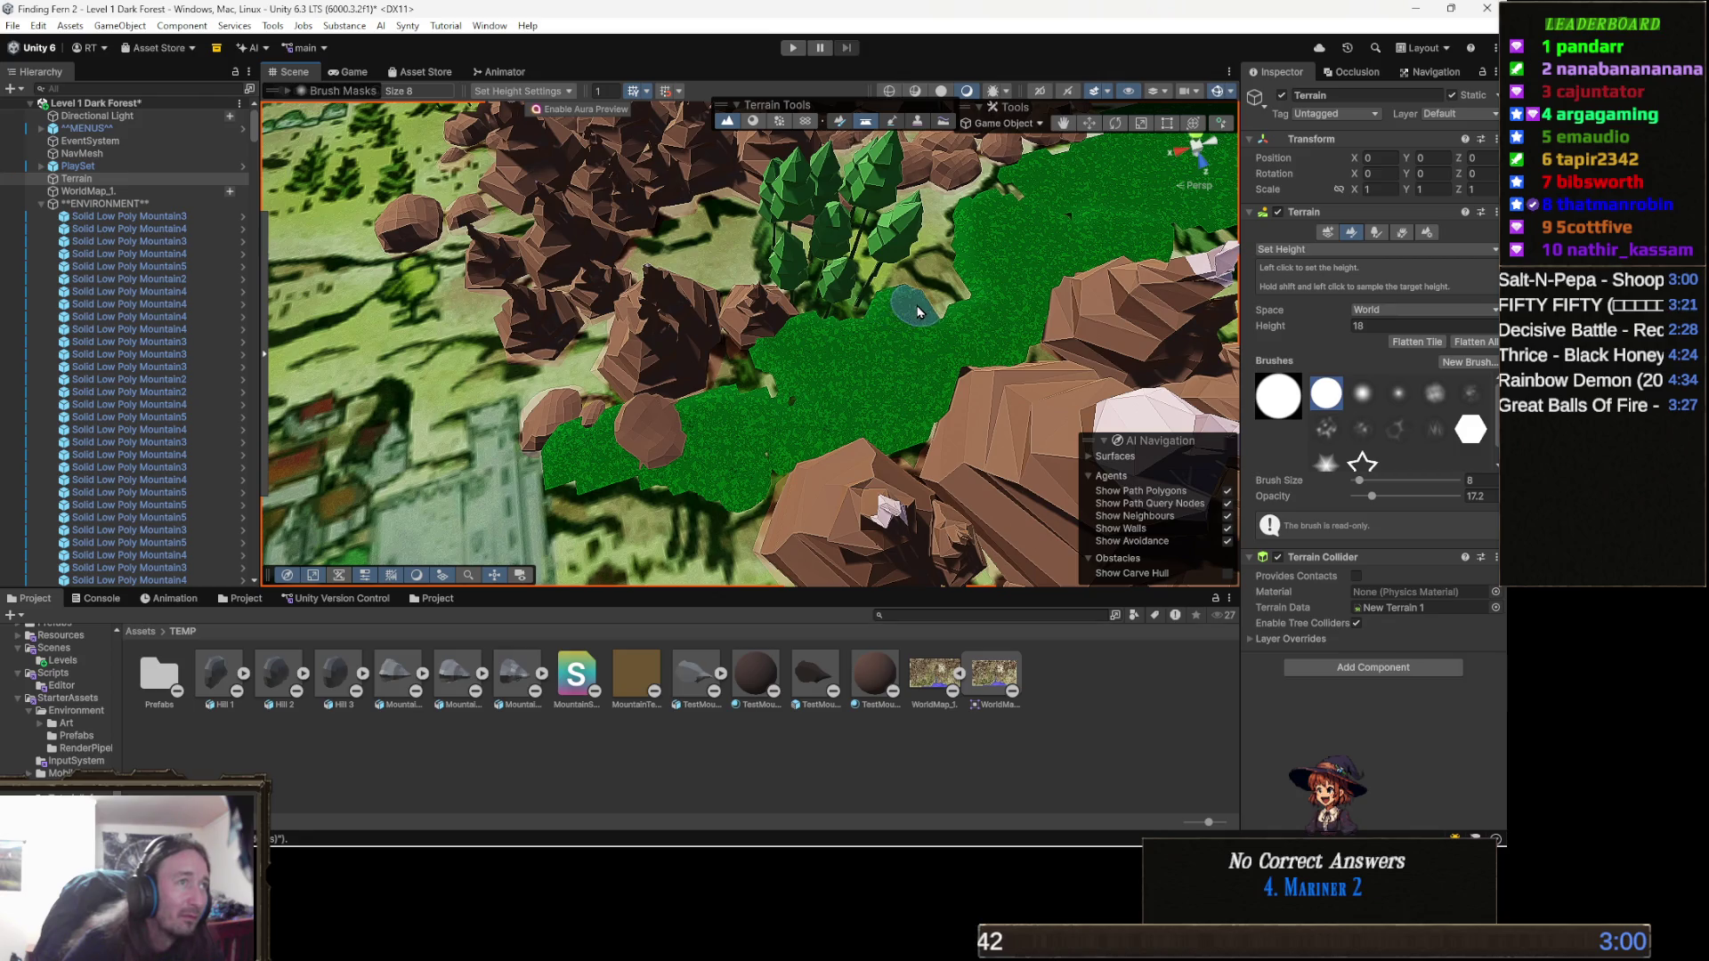
{"action": "scroll", "coordinate": [896, 294], "scroll_direction": "up", "scroll_amount": 2}
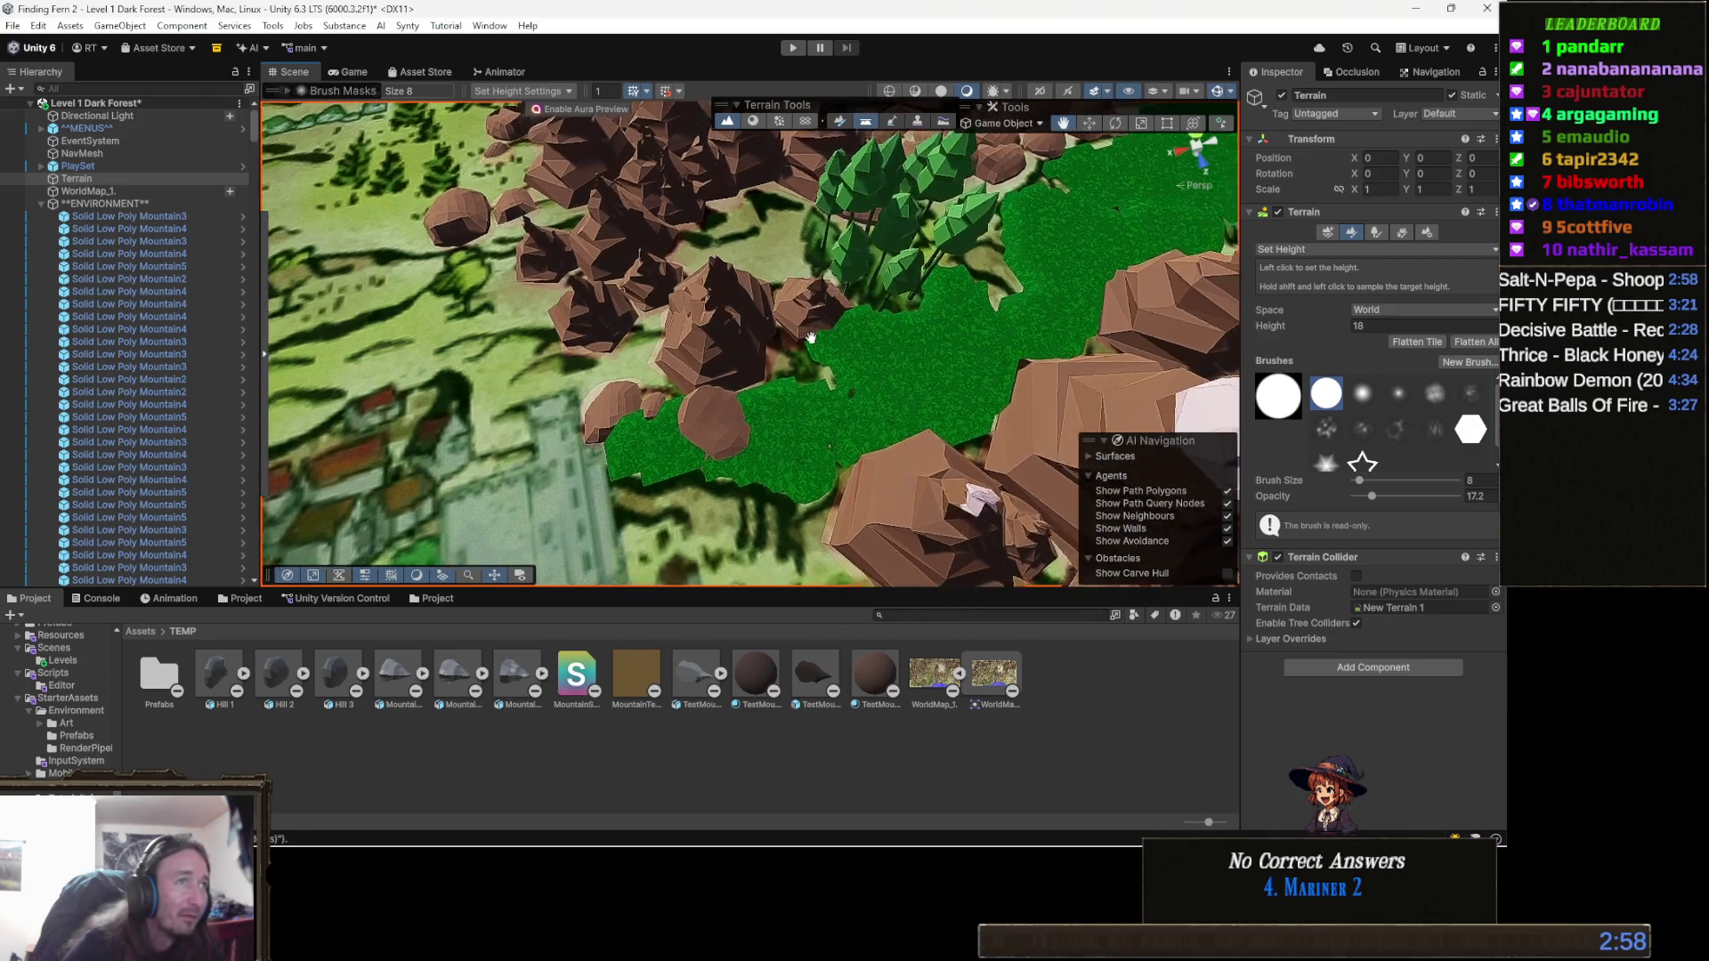
{"action": "scroll", "coordinate": [907, 307], "scroll_direction": "down", "scroll_amount": 2}
{"action": "mouse_move", "coordinate": [907, 278]}
{"action": "left_mouse_down"}
{"action": "mouse_move", "coordinate": [853, 301]}
{"action": "mouse_move", "coordinate": [783, 249]}
{"action": "mouse_move", "coordinate": [833, 258]}
{"action": "mouse_move", "coordinate": [732, 246]}
{"action": "mouse_move", "coordinate": [775, 267]}
{"action": "mouse_move", "coordinate": [763, 327]}
{"action": "mouse_move", "coordinate": [677, 229]}
{"action": "mouse_move", "coordinate": [690, 333]}
{"action": "mouse_move", "coordinate": [739, 311]}
{"action": "mouse_move", "coordinate": [847, 332]}
{"action": "left_mouse_up"}
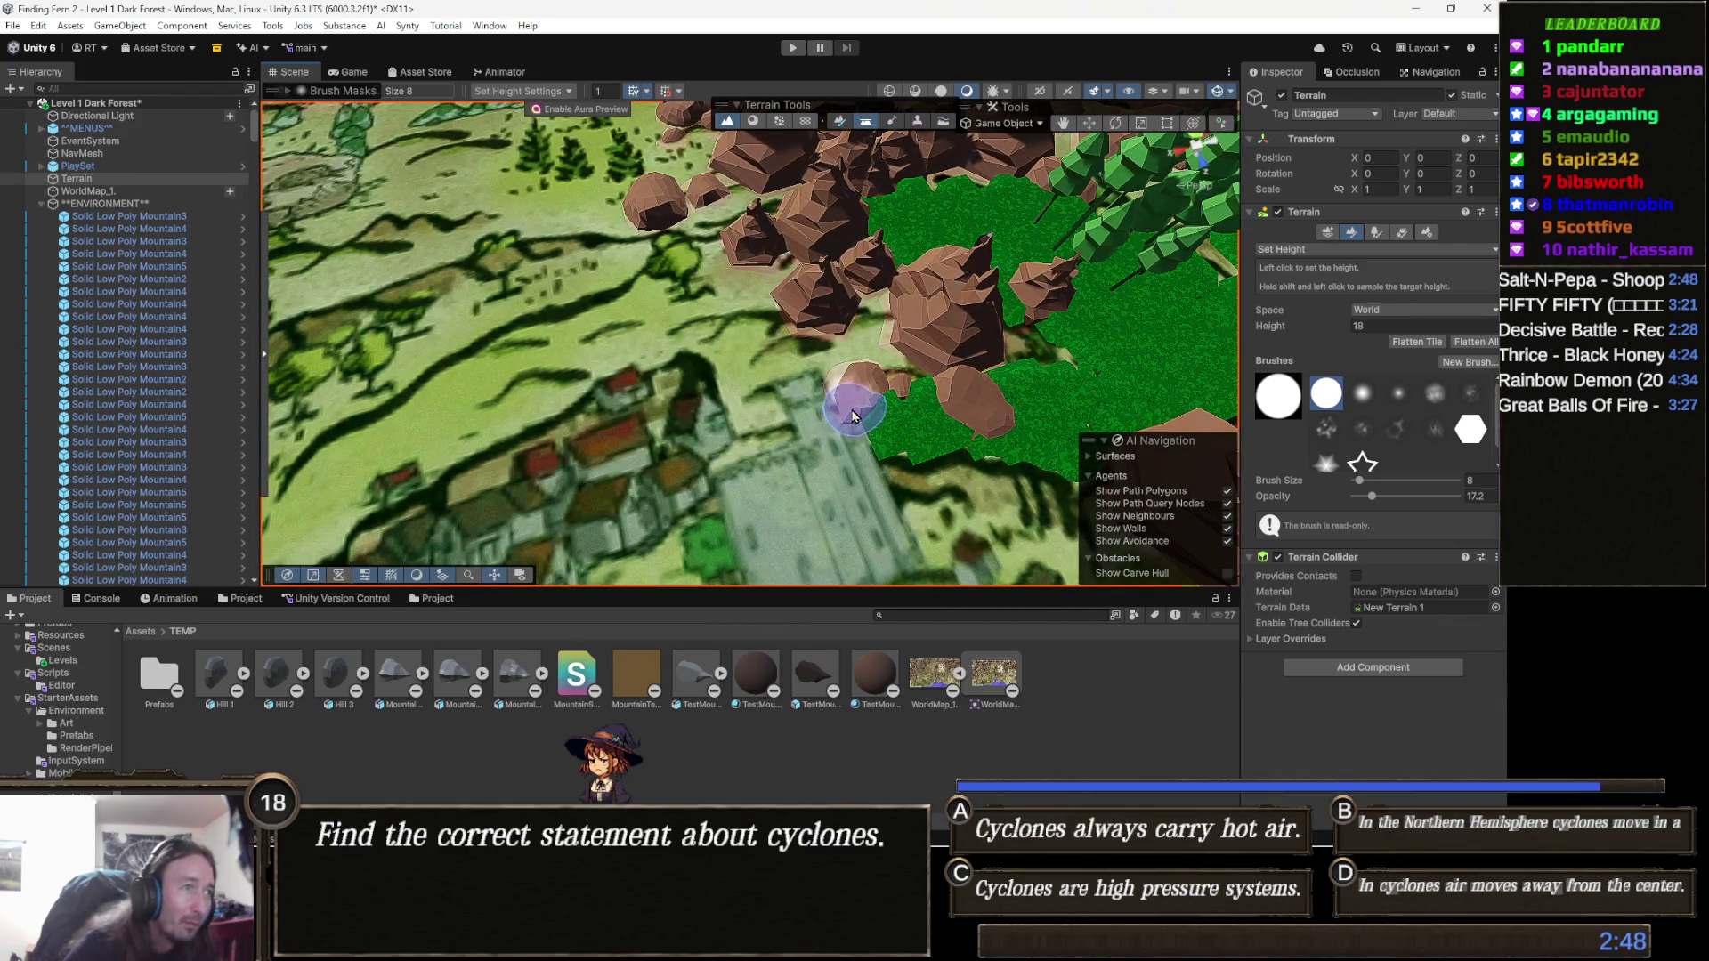
Extend the flattened strip left of the boulder along the village edge.
{"action": "mouse_move", "coordinate": [870, 428]}
{"action": "left_mouse_down"}
{"action": "mouse_move", "coordinate": [802, 397]}
{"action": "mouse_move", "coordinate": [748, 413]}
{"action": "mouse_move", "coordinate": [774, 408]}
{"action": "mouse_move", "coordinate": [758, 367]}
{"action": "mouse_move", "coordinate": [739, 378]}
{"action": "mouse_move", "coordinate": [718, 332]}
{"action": "mouse_move", "coordinate": [709, 344]}
{"action": "mouse_move", "coordinate": [801, 366]}
{"action": "mouse_move", "coordinate": [899, 339]}
{"action": "mouse_move", "coordinate": [805, 331]}
{"action": "mouse_move", "coordinate": [871, 300]}
{"action": "left_mouse_up"}
{"action": "left_click_drag", "start_coordinate": [676, 316], "coordinate": [748, 324]}
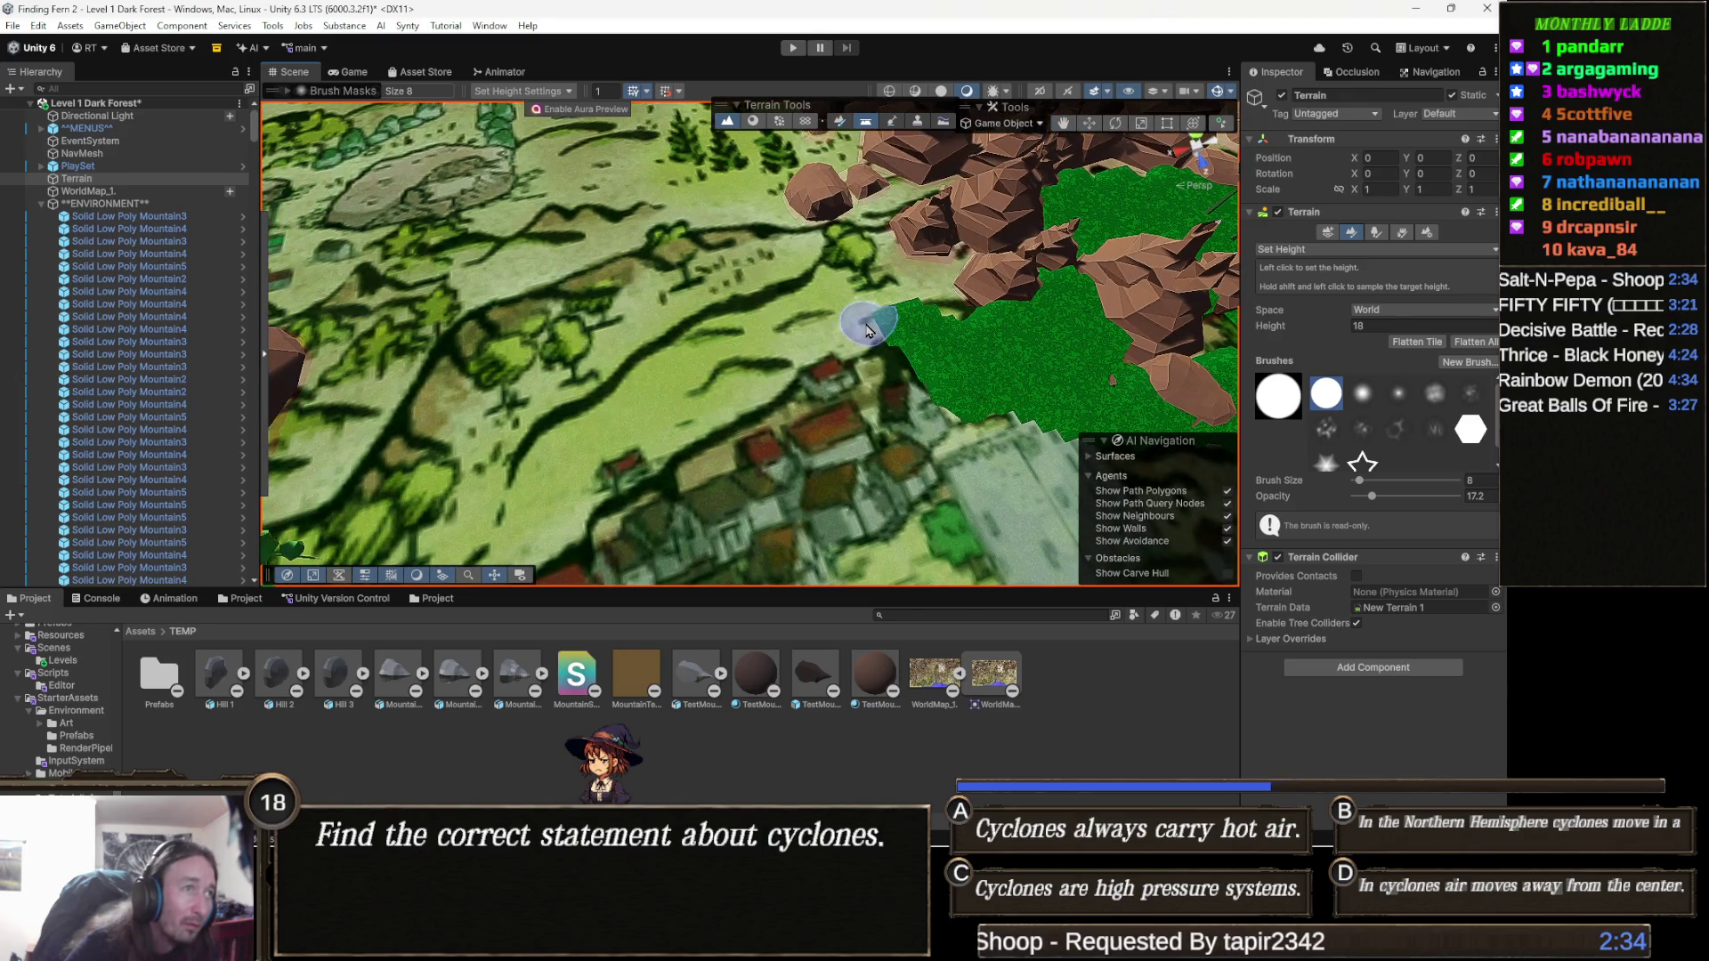
{"action": "mouse_move", "coordinate": [868, 330]}
{"action": "left_mouse_down"}
{"action": "mouse_move", "coordinate": [800, 344]}
{"action": "mouse_move", "coordinate": [664, 429]}
{"action": "mouse_move", "coordinate": [826, 342]}
{"action": "mouse_move", "coordinate": [706, 432]}
{"action": "mouse_move", "coordinate": [537, 489]}
{"action": "left_mouse_up"}
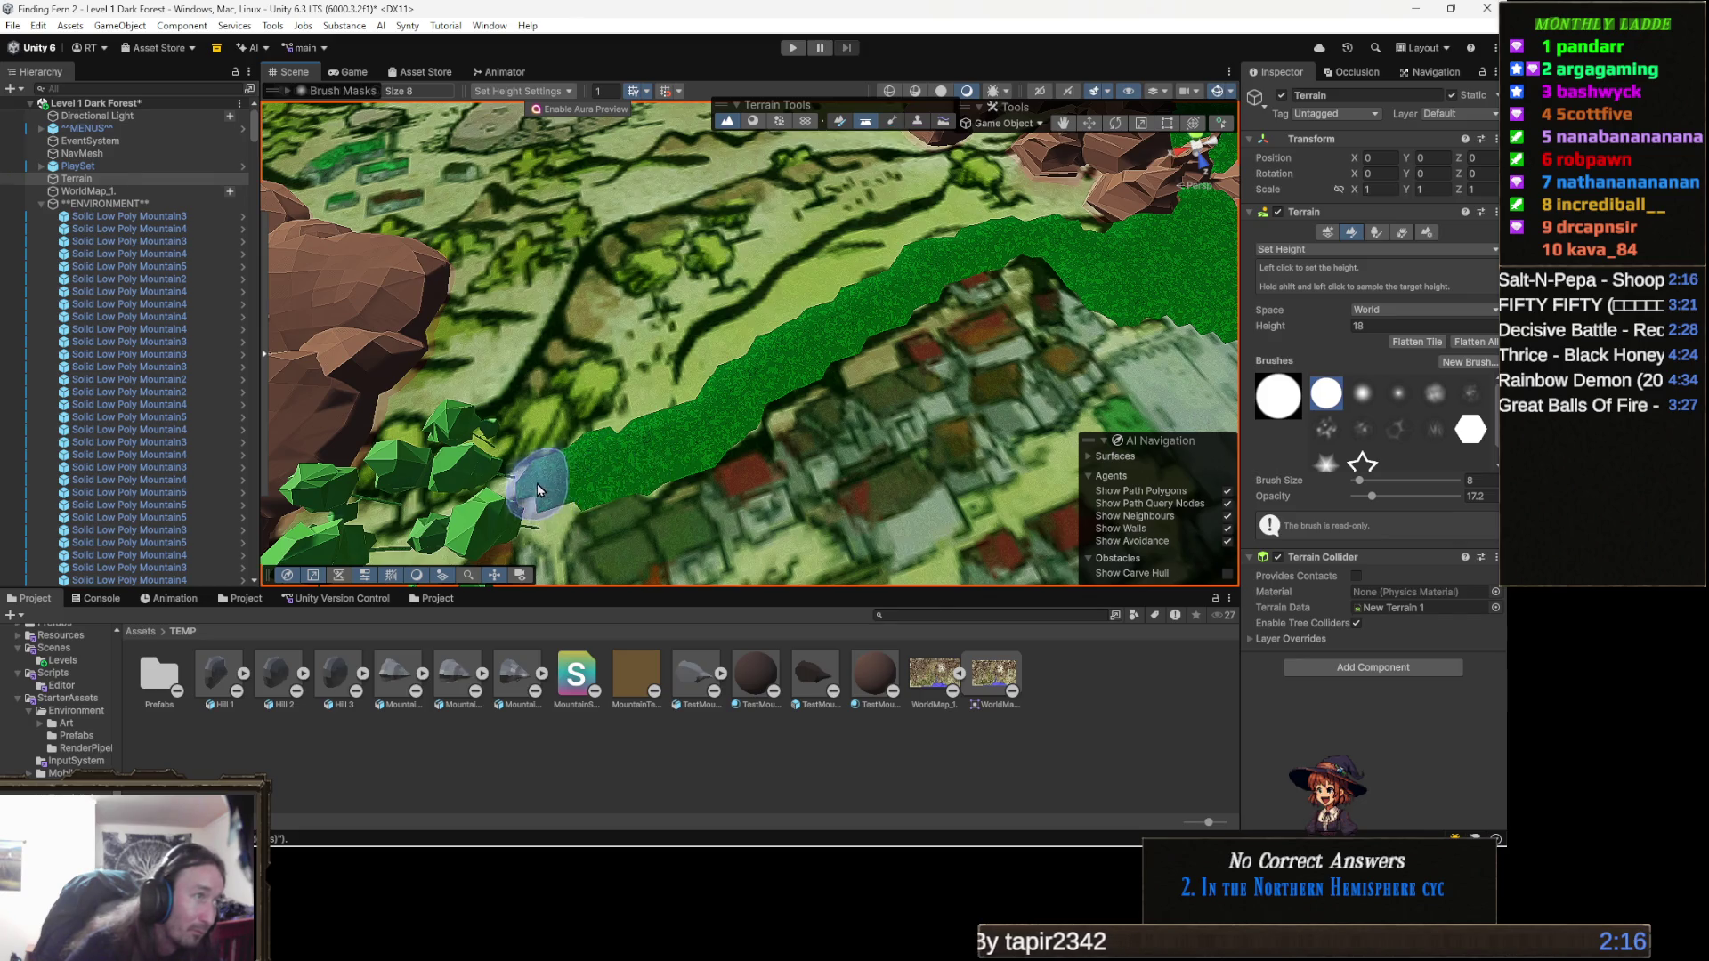
{"action": "scroll", "coordinate": [730, 338], "scroll_direction": "up", "scroll_amount": 5}
Extend the terrace strip further left toward the village and raise terrain from it.
{"action": "mouse_move", "coordinate": [730, 338]}
{"action": "left_mouse_down"}
{"action": "mouse_move", "coordinate": [688, 329]}
{"action": "mouse_move", "coordinate": [739, 306]}
{"action": "left_mouse_up"}
{"action": "scroll", "coordinate": [739, 306], "scroll_direction": "down", "scroll_amount": 5}
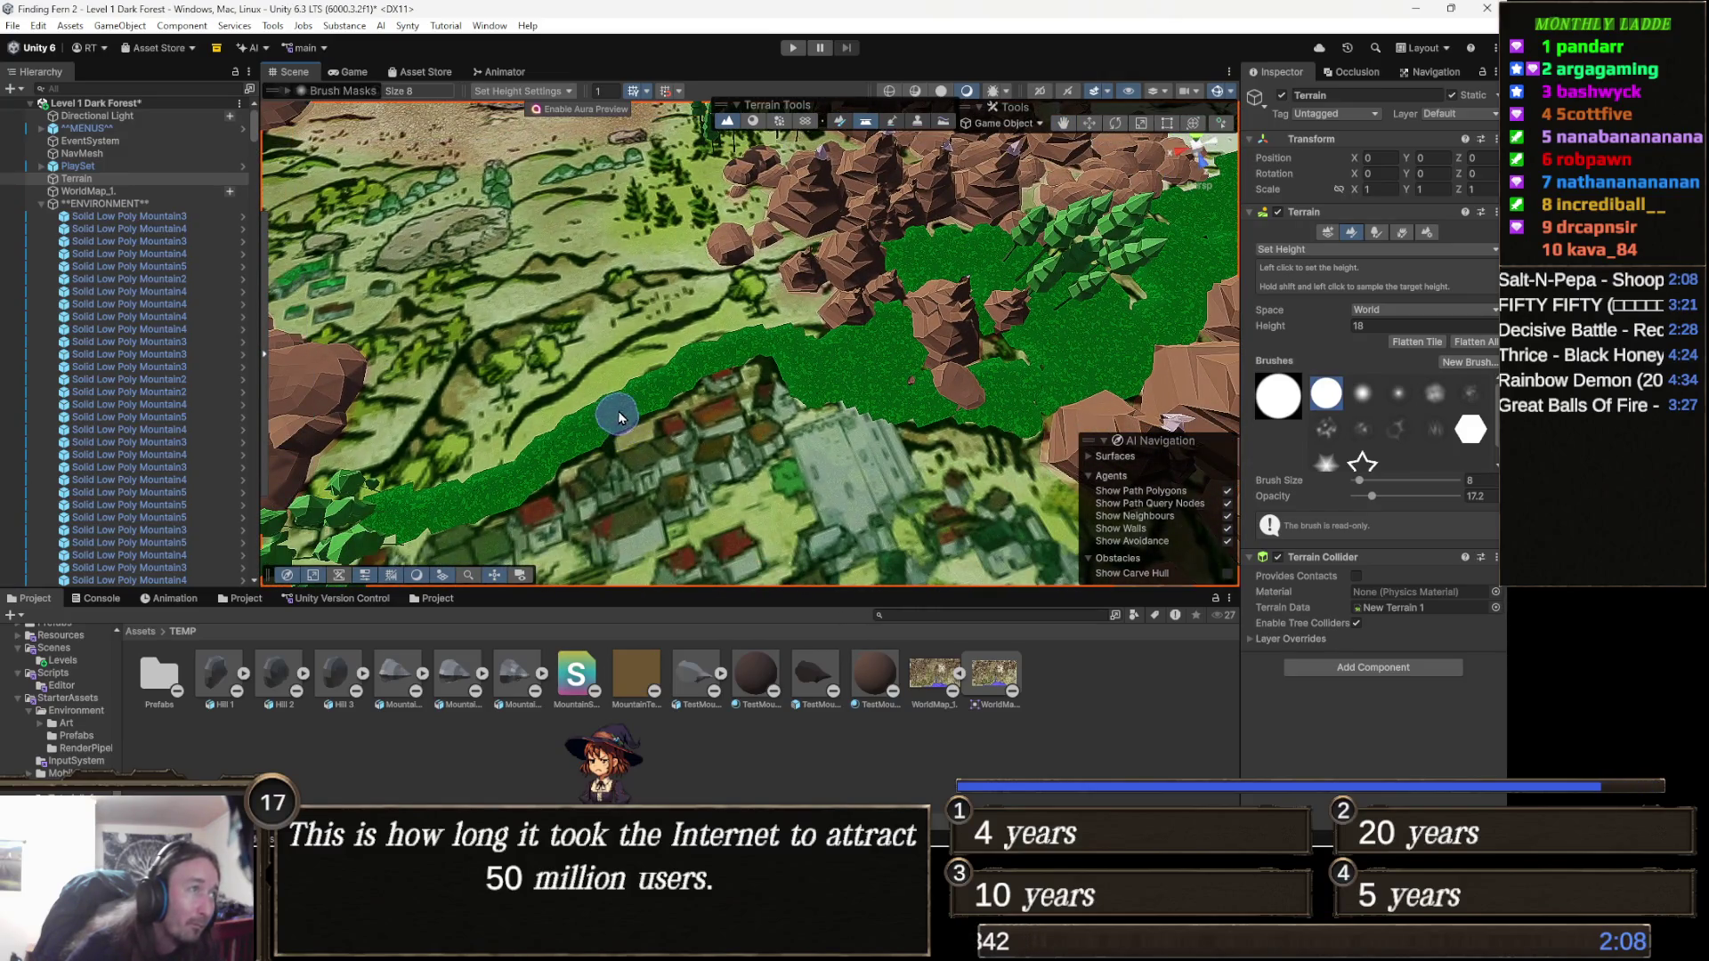
{"action": "mouse_move", "coordinate": [627, 396]}
{"action": "left_mouse_down"}
{"action": "mouse_move", "coordinate": [811, 450]}
{"action": "mouse_move", "coordinate": [763, 381]}
{"action": "left_mouse_up"}
{"action": "scroll", "coordinate": [763, 381], "scroll_direction": "up", "scroll_amount": 2}
{"action": "mouse_move", "coordinate": [623, 481]}
{"action": "left_mouse_down"}
{"action": "mouse_move", "coordinate": [641, 431]}
{"action": "mouse_move", "coordinate": [641, 459]}
{"action": "mouse_move", "coordinate": [768, 343]}
{"action": "mouse_move", "coordinate": [887, 288]}
{"action": "mouse_move", "coordinate": [801, 356]}
{"action": "mouse_move", "coordinate": [733, 382]}
{"action": "mouse_move", "coordinate": [680, 358]}
{"action": "mouse_move", "coordinate": [716, 343]}
{"action": "mouse_move", "coordinate": [752, 374]}
{"action": "mouse_move", "coordinate": [696, 402]}
{"action": "mouse_move", "coordinate": [721, 422]}
{"action": "left_mouse_up"}
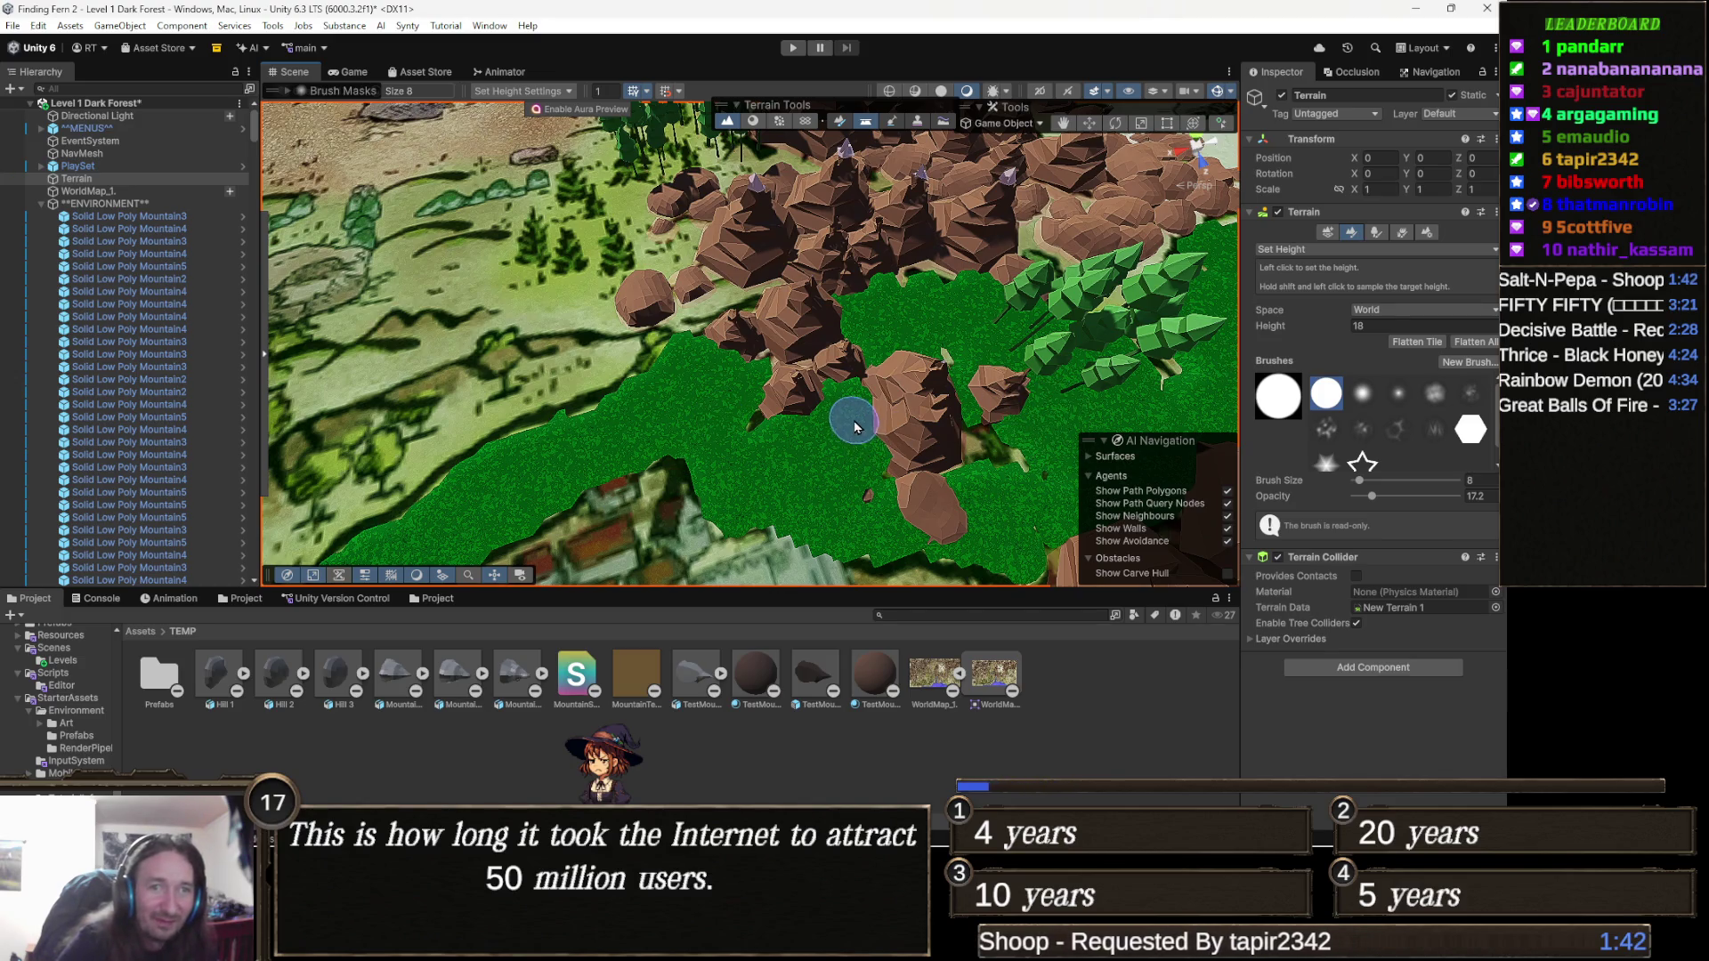
Level the grass up over the rock bases, then change the target height to 20.
{"action": "scroll", "coordinate": [813, 383], "scroll_direction": "up", "scroll_amount": 5}
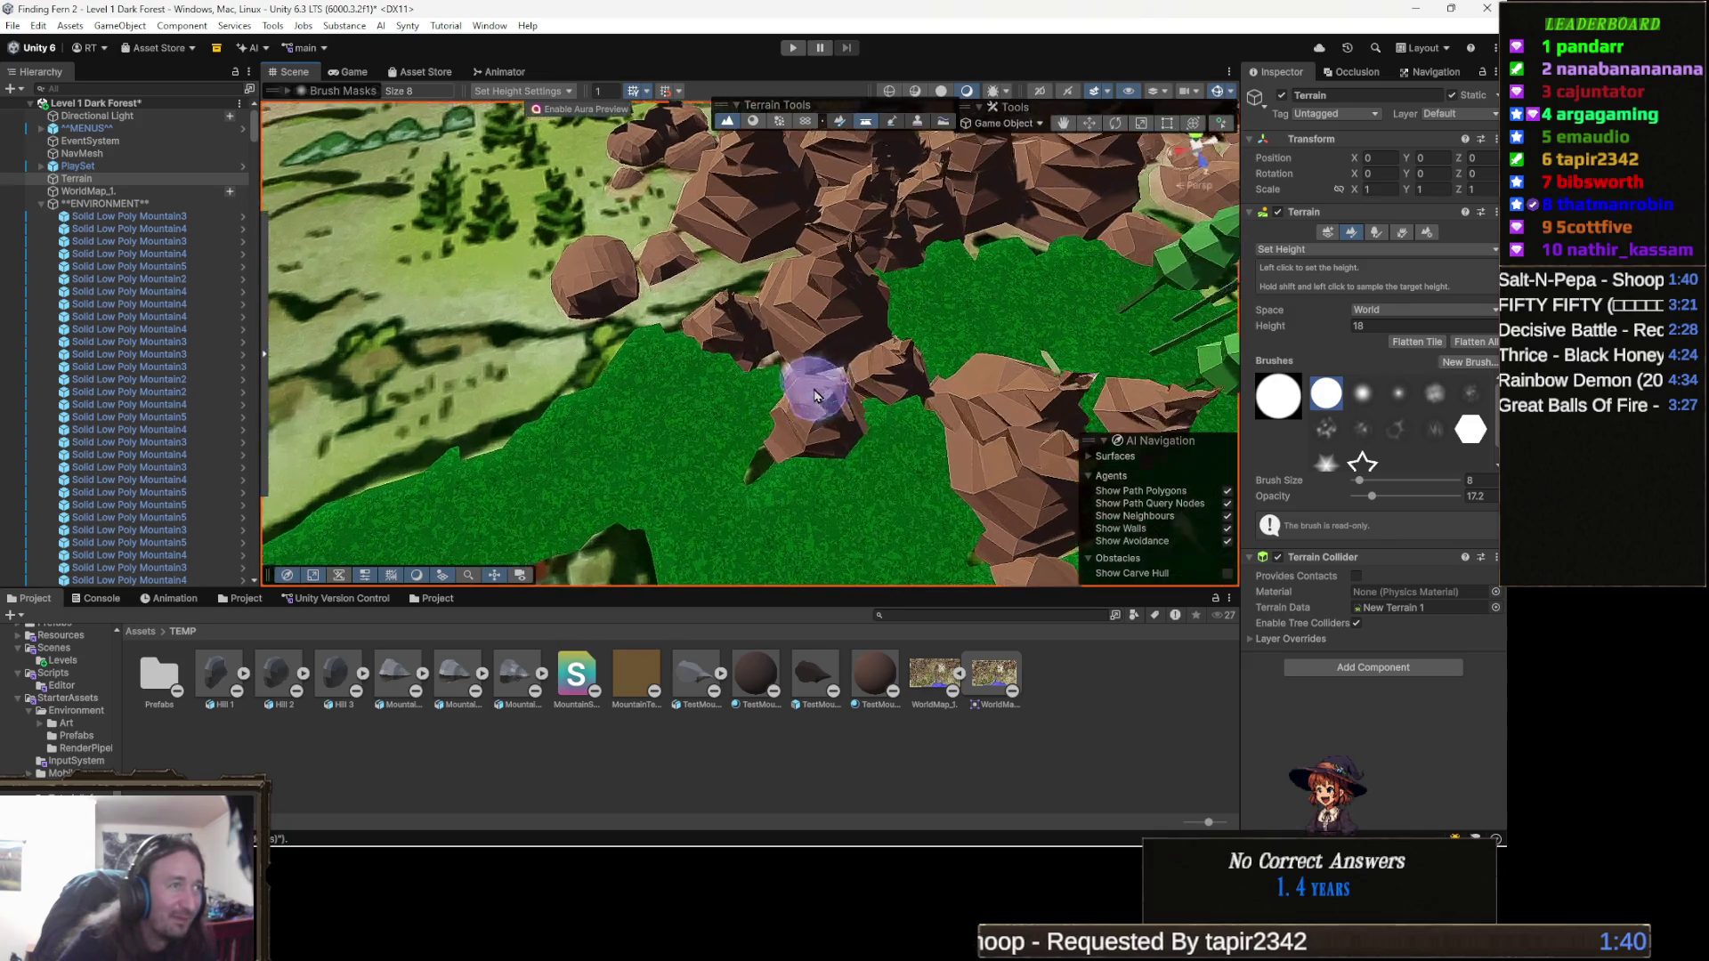
{"action": "mouse_move", "coordinate": [774, 408]}
{"action": "left_mouse_down"}
{"action": "mouse_move", "coordinate": [743, 445]}
{"action": "mouse_move", "coordinate": [736, 382]}
{"action": "mouse_move", "coordinate": [782, 401]}
{"action": "mouse_move", "coordinate": [781, 427]}
{"action": "mouse_move", "coordinate": [825, 439]}
{"action": "left_mouse_up"}
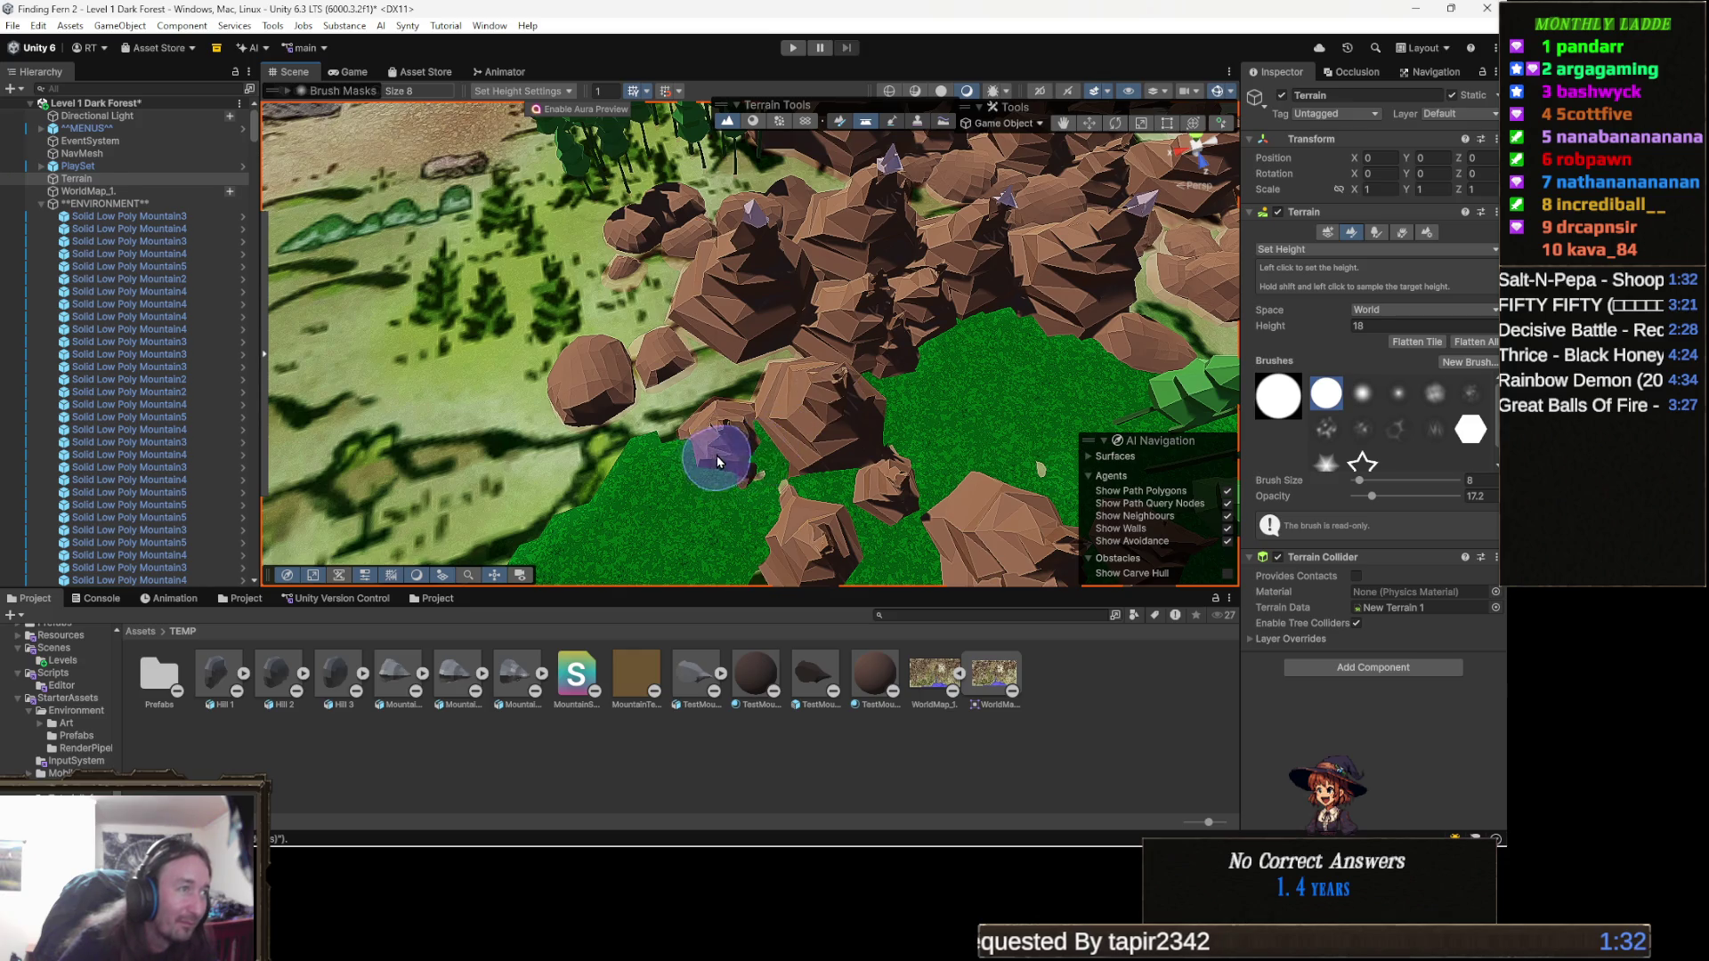
{"action": "mouse_move", "coordinate": [782, 413]}
{"action": "left_mouse_down"}
{"action": "mouse_move", "coordinate": [827, 393]}
{"action": "mouse_move", "coordinate": [725, 409]}
{"action": "mouse_move", "coordinate": [805, 409]}
{"action": "mouse_move", "coordinate": [790, 427]}
{"action": "mouse_move", "coordinate": [877, 371]}
{"action": "mouse_move", "coordinate": [809, 431]}
{"action": "left_mouse_up"}
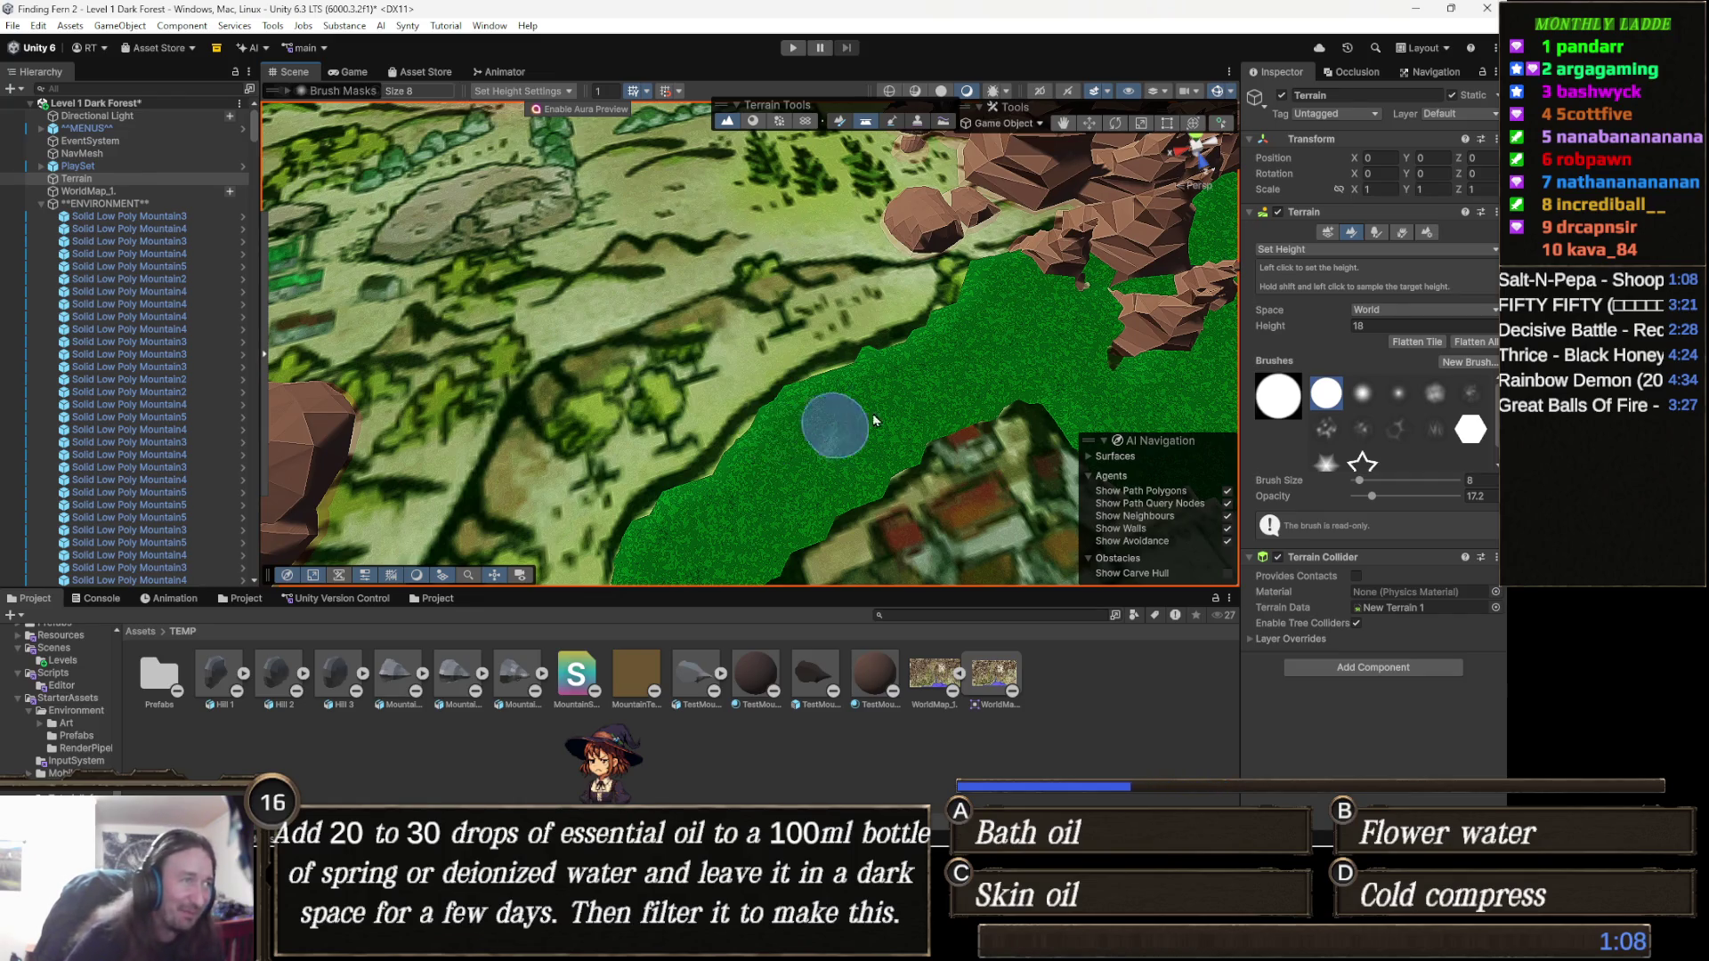
{"action": "left_click_drag", "start_coordinate": [877, 411], "coordinate": [689, 461]}
{"action": "scroll", "coordinate": [685, 464], "scroll_direction": "up", "scroll_amount": 3}
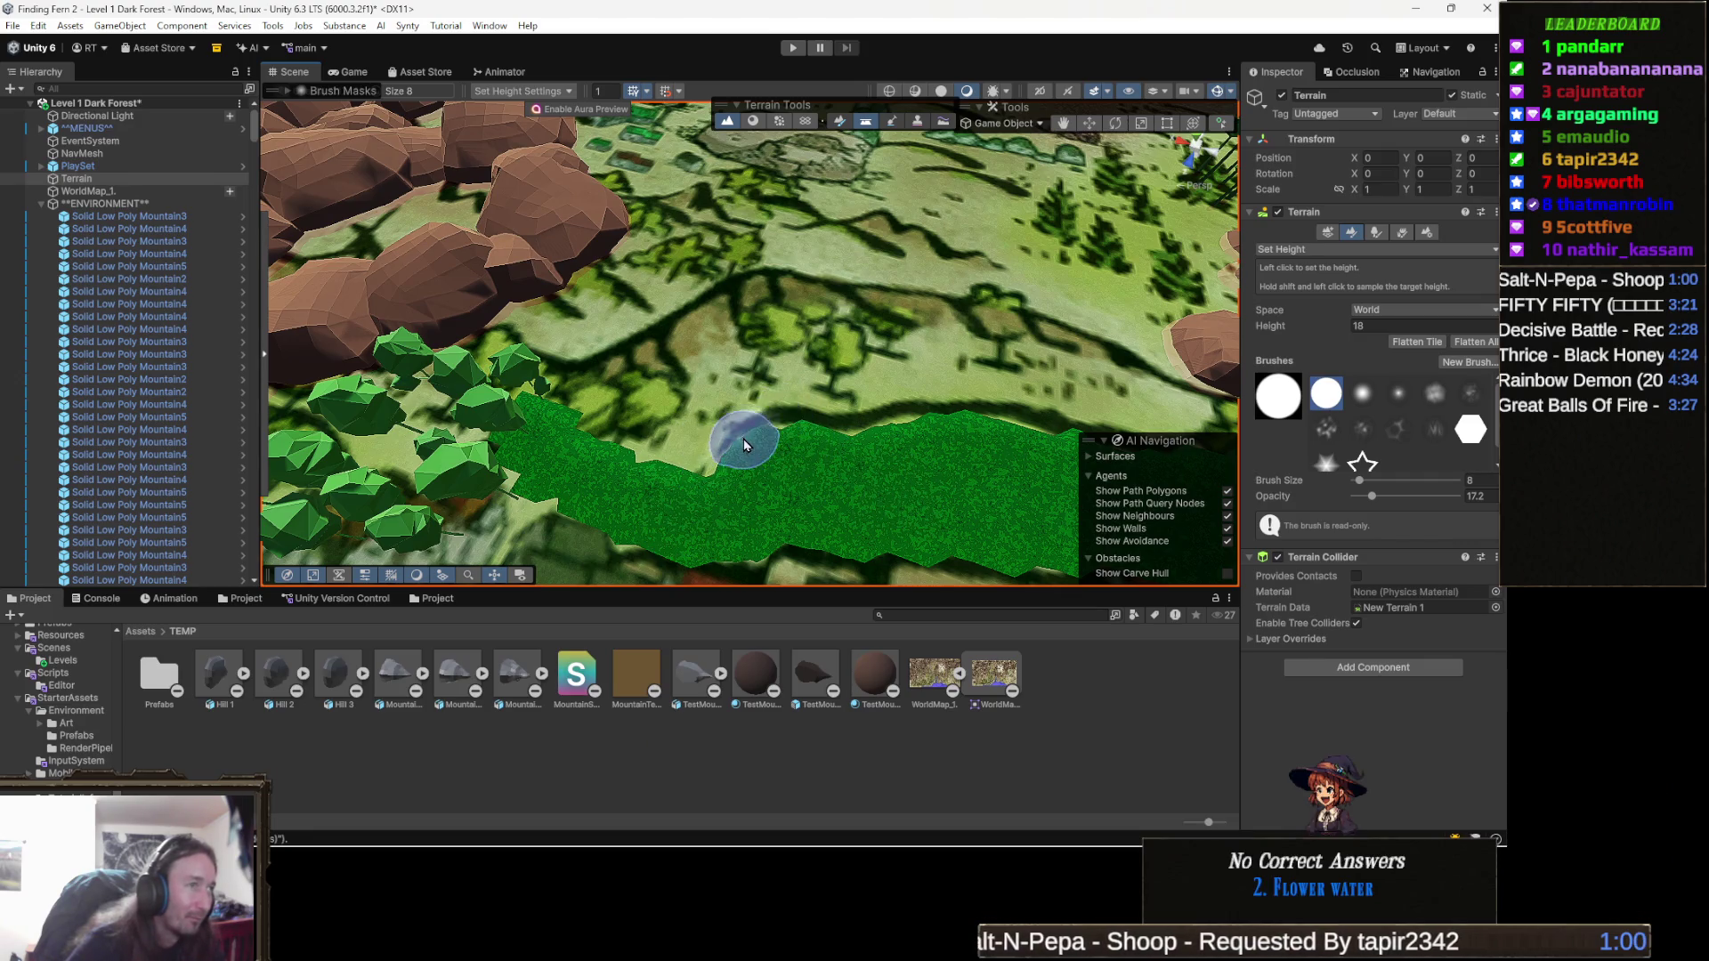
{"action": "left_click", "coordinate": [1382, 327]}
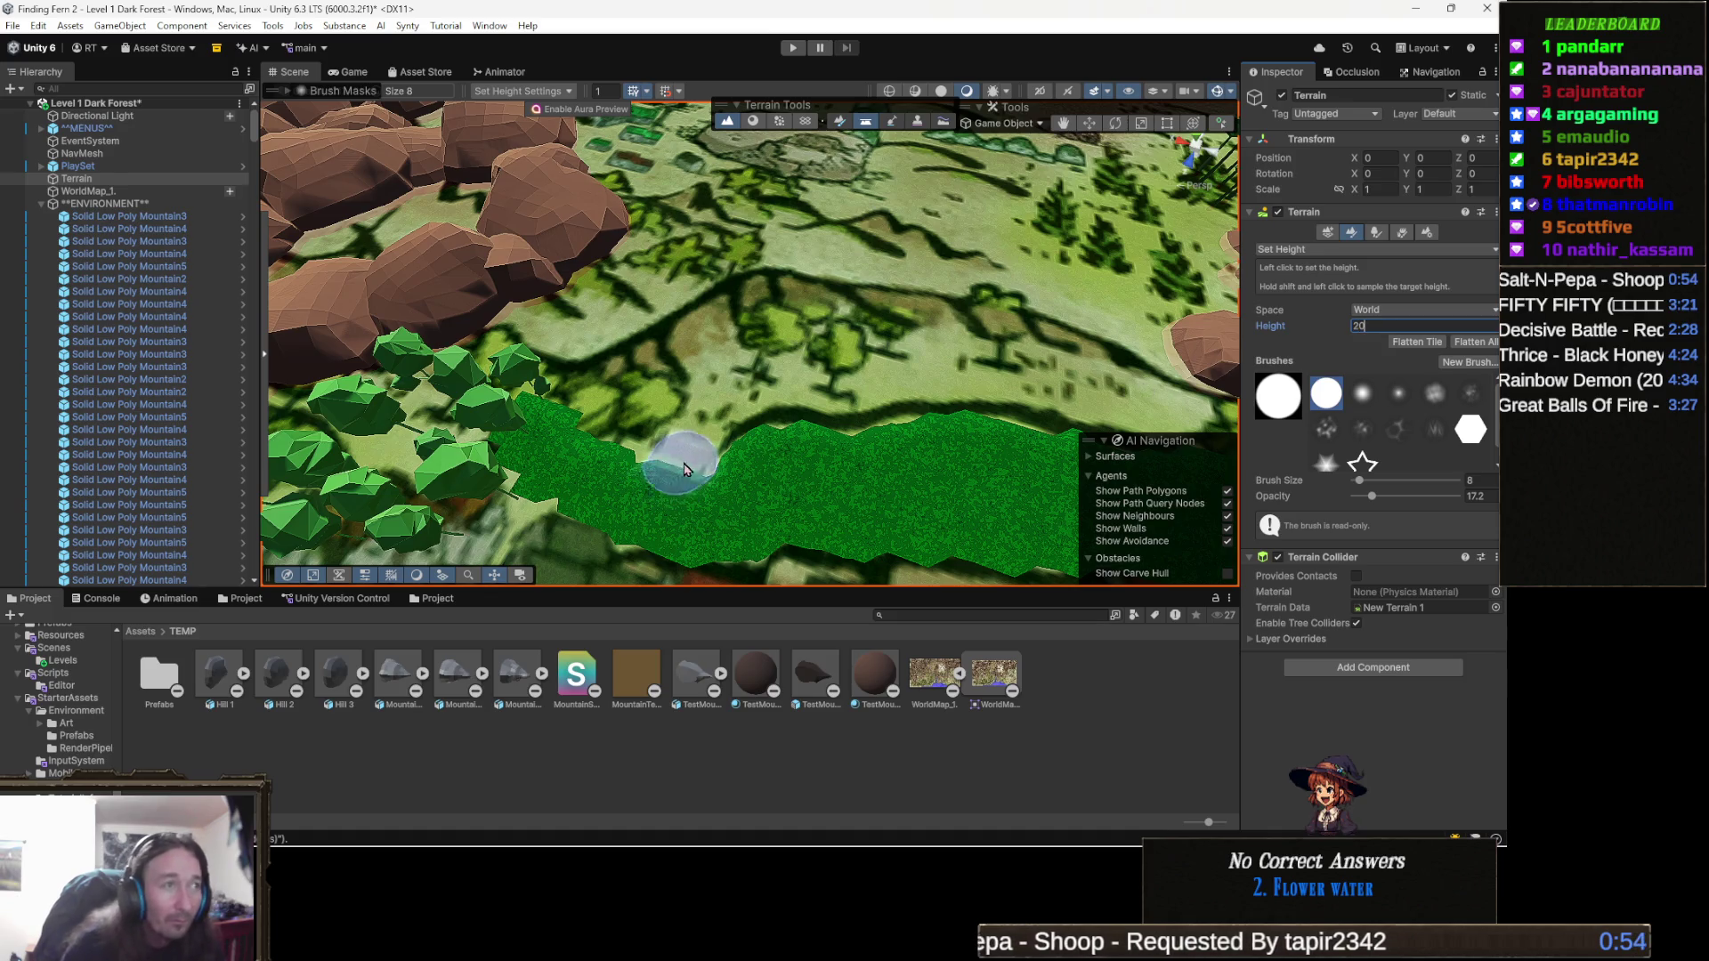
Paint the height-20 terrace up and right along its edge toward the rock cluster.
{"action": "scroll", "coordinate": [795, 415], "scroll_direction": "up", "scroll_amount": 3}
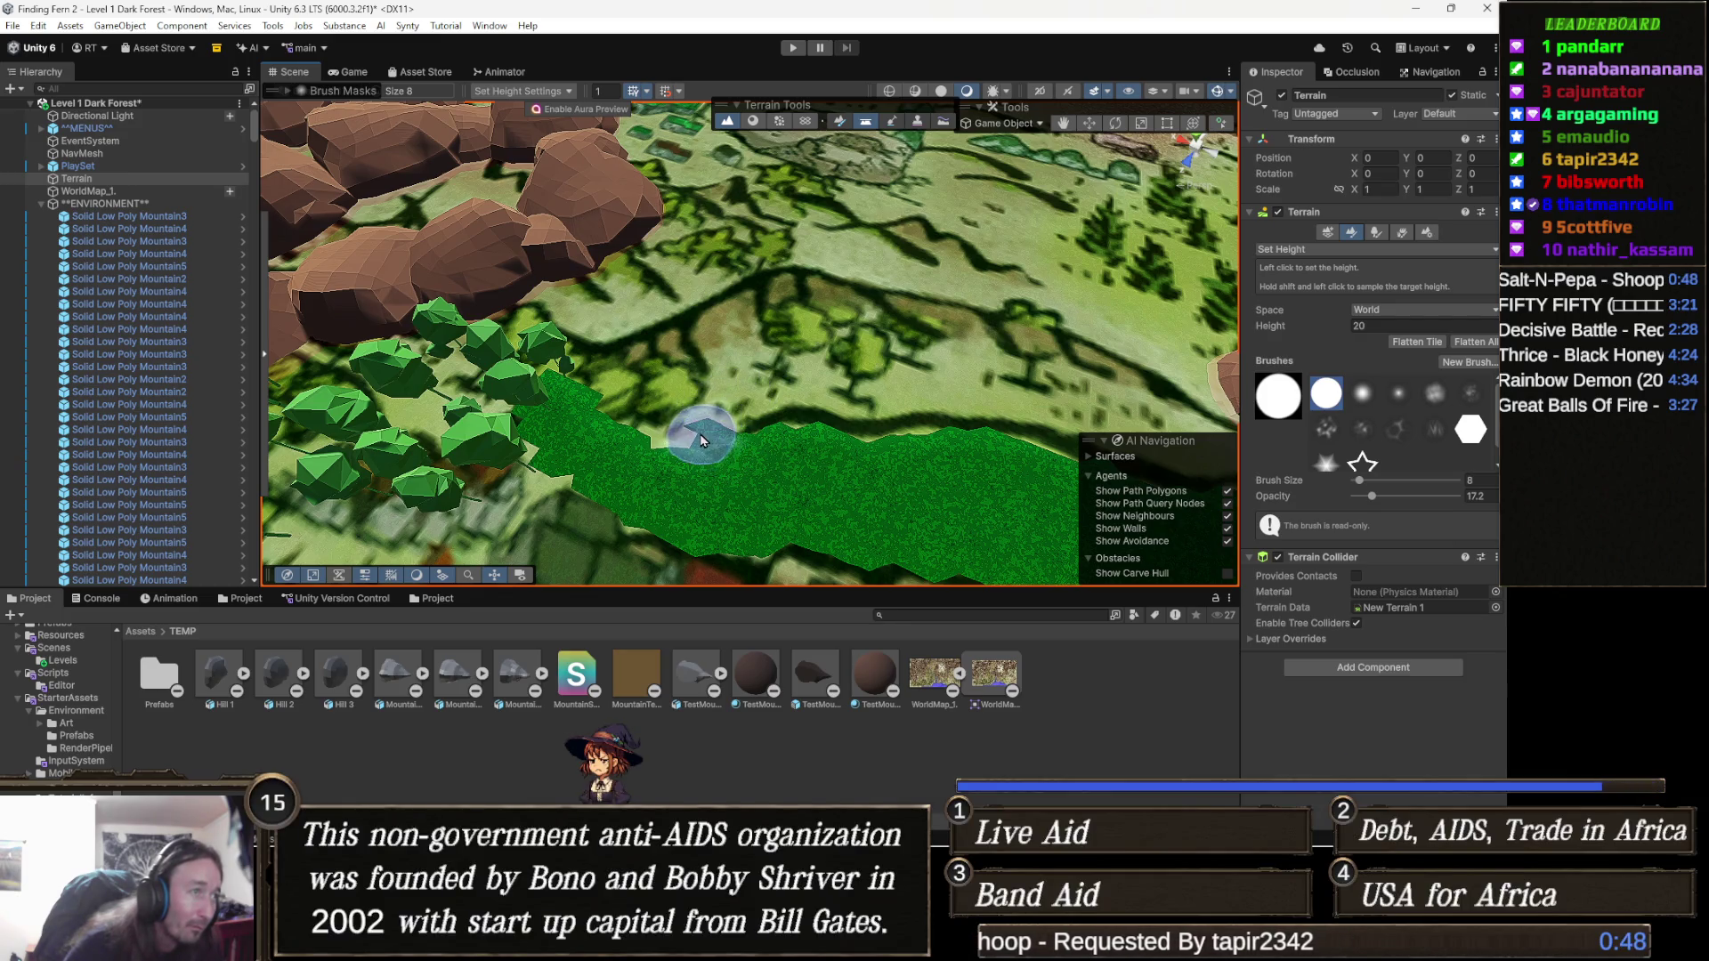
{"action": "mouse_move", "coordinate": [687, 428]}
{"action": "left_mouse_down"}
{"action": "mouse_move", "coordinate": [790, 375]}
{"action": "mouse_move", "coordinate": [992, 405]}
{"action": "mouse_move", "coordinate": [789, 398]}
{"action": "left_mouse_up"}
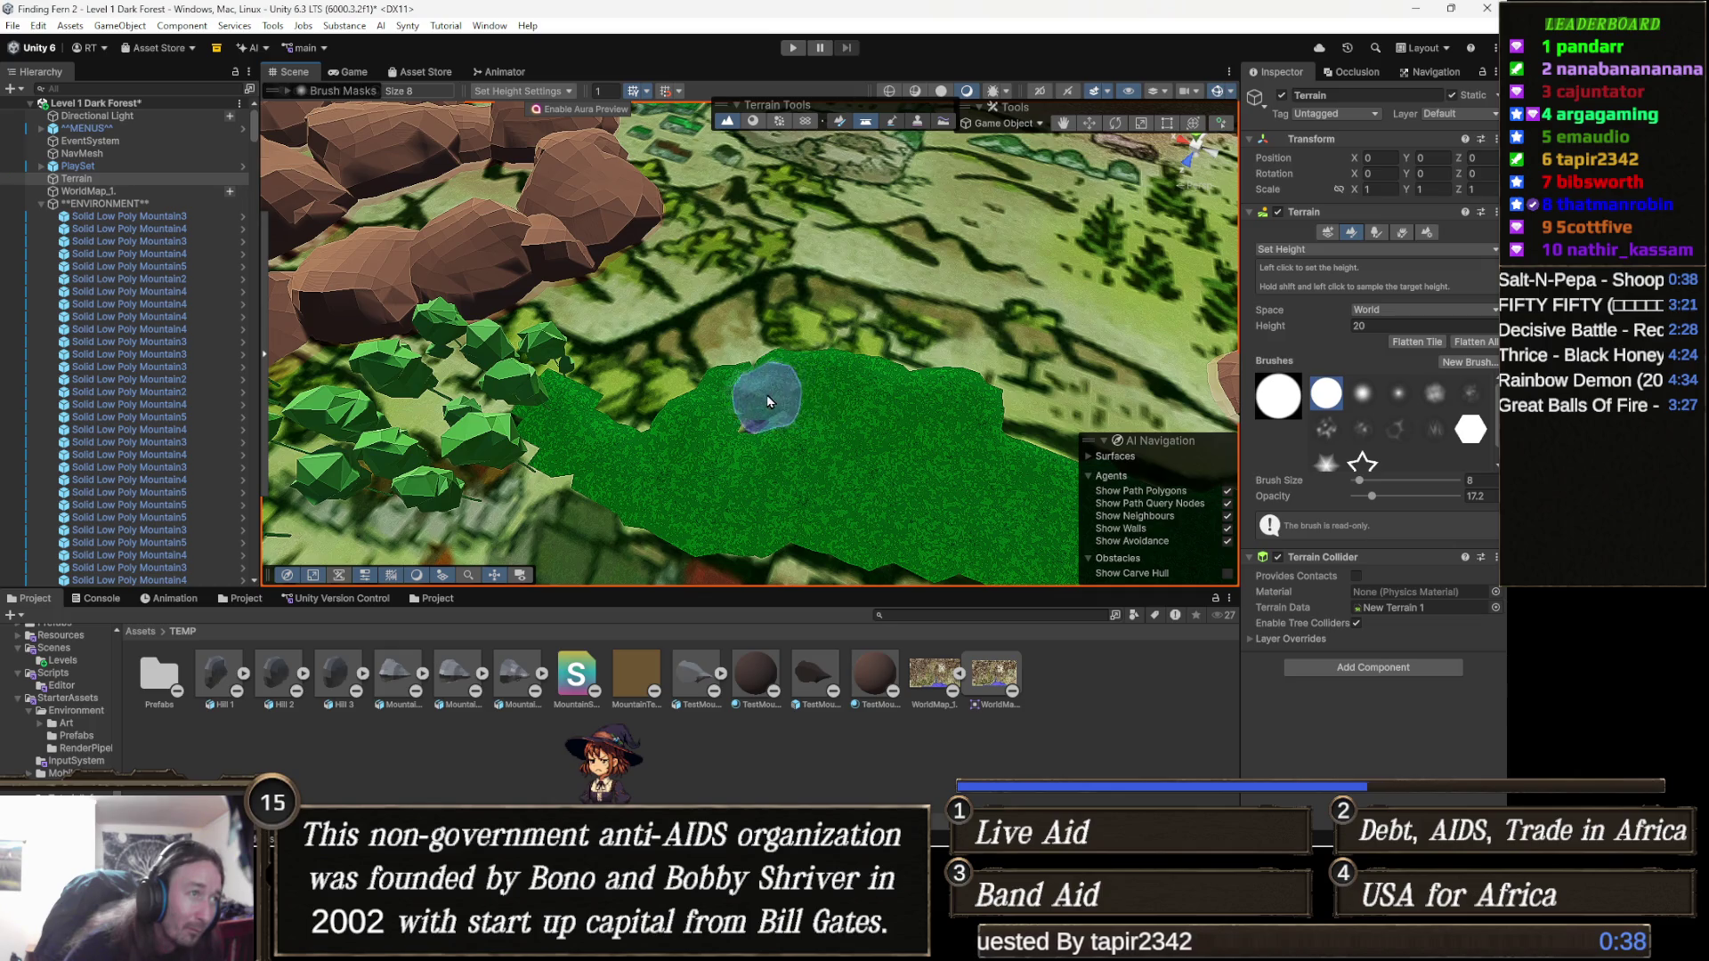
{"action": "left_click_drag", "start_coordinate": [1068, 410], "coordinate": [698, 398]}
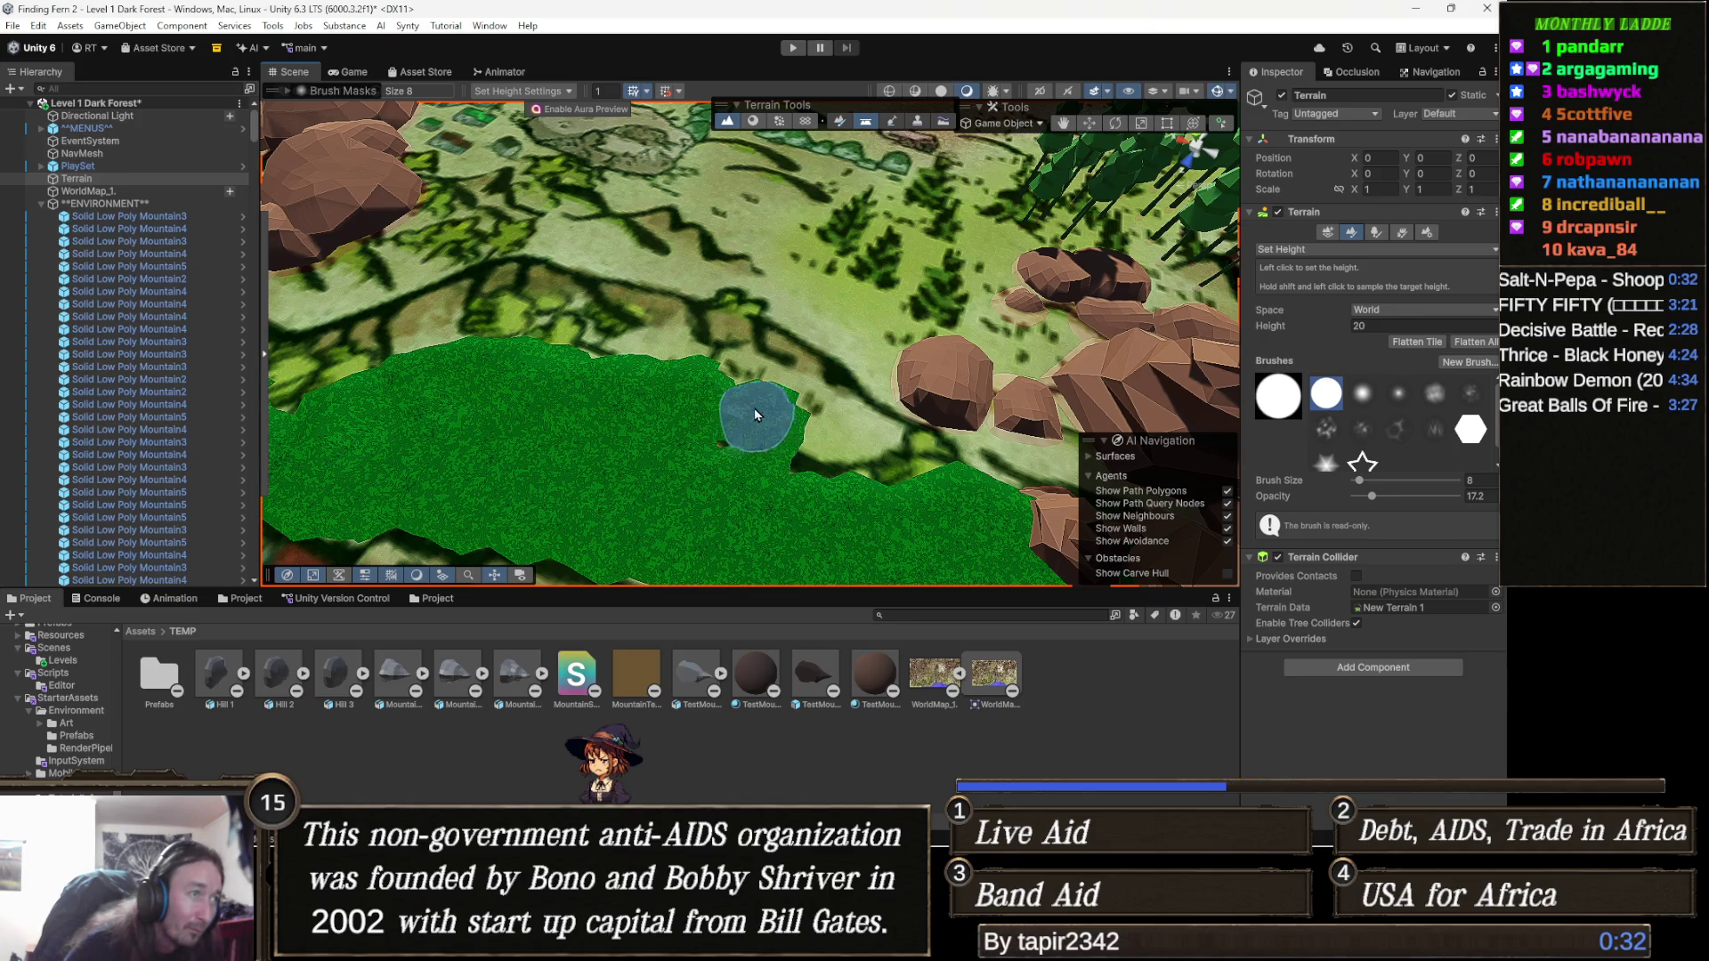
{"action": "mouse_move", "coordinate": [746, 419]}
{"action": "left_mouse_down"}
{"action": "mouse_move", "coordinate": [835, 446]}
{"action": "mouse_move", "coordinate": [899, 418]}
{"action": "mouse_move", "coordinate": [929, 443]}
{"action": "left_mouse_up"}
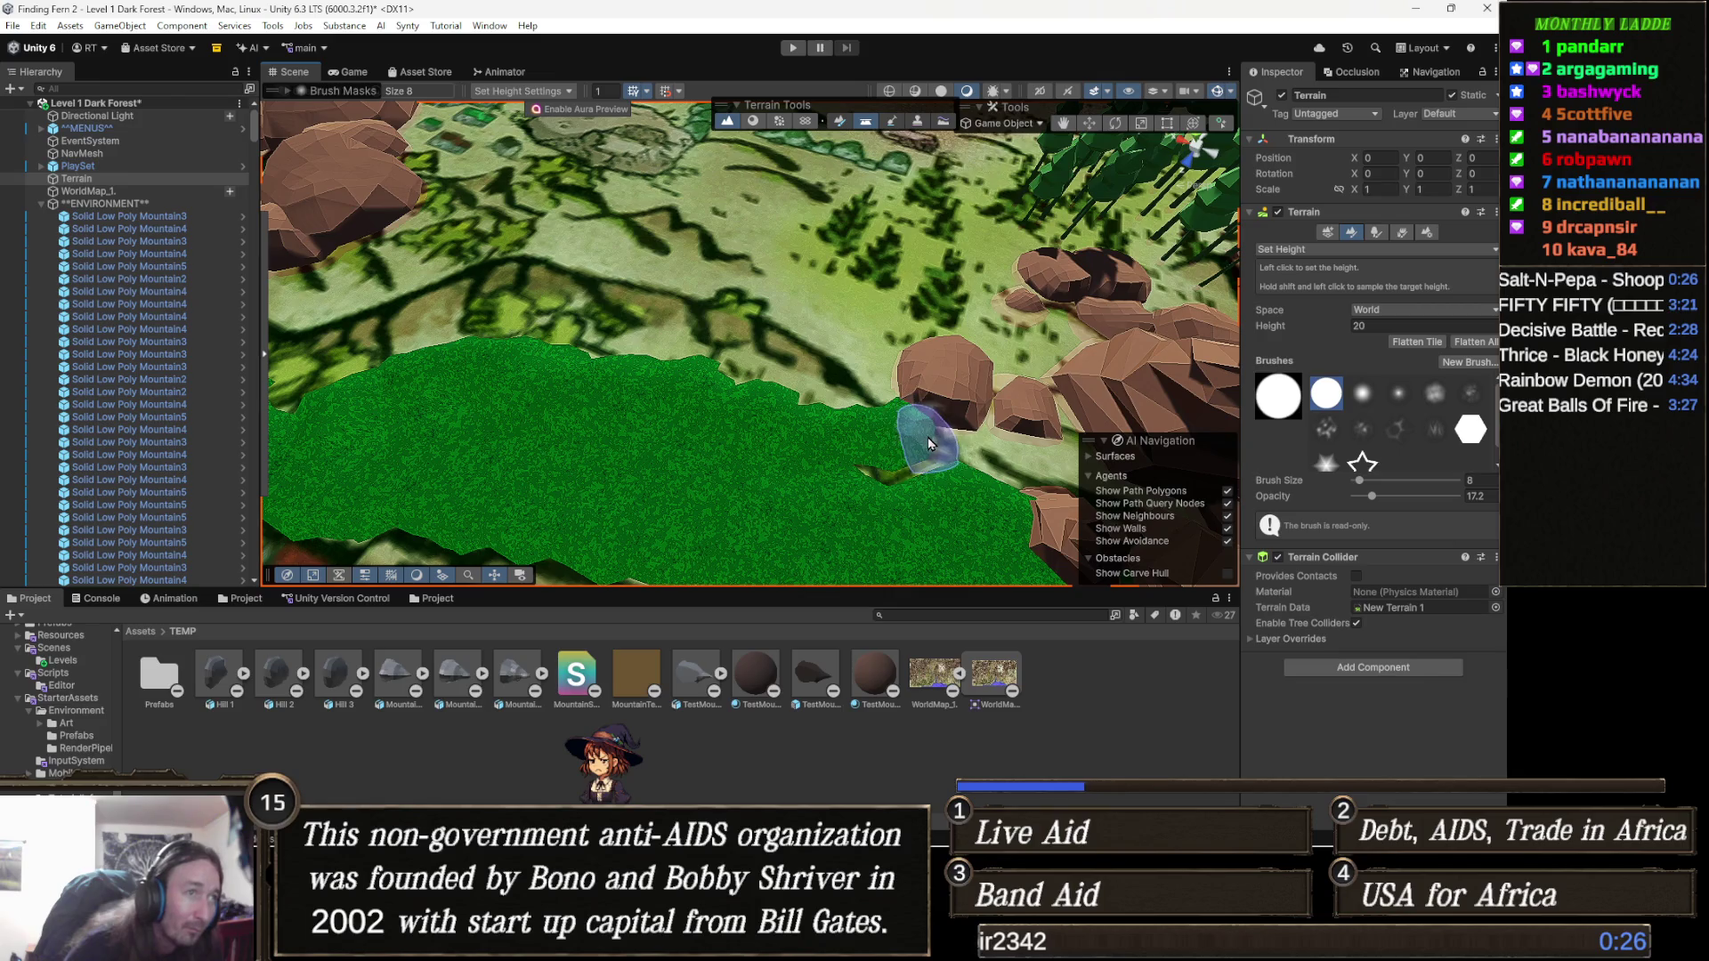
{"action": "left_click_drag", "start_coordinate": [756, 405], "coordinate": [685, 414]}
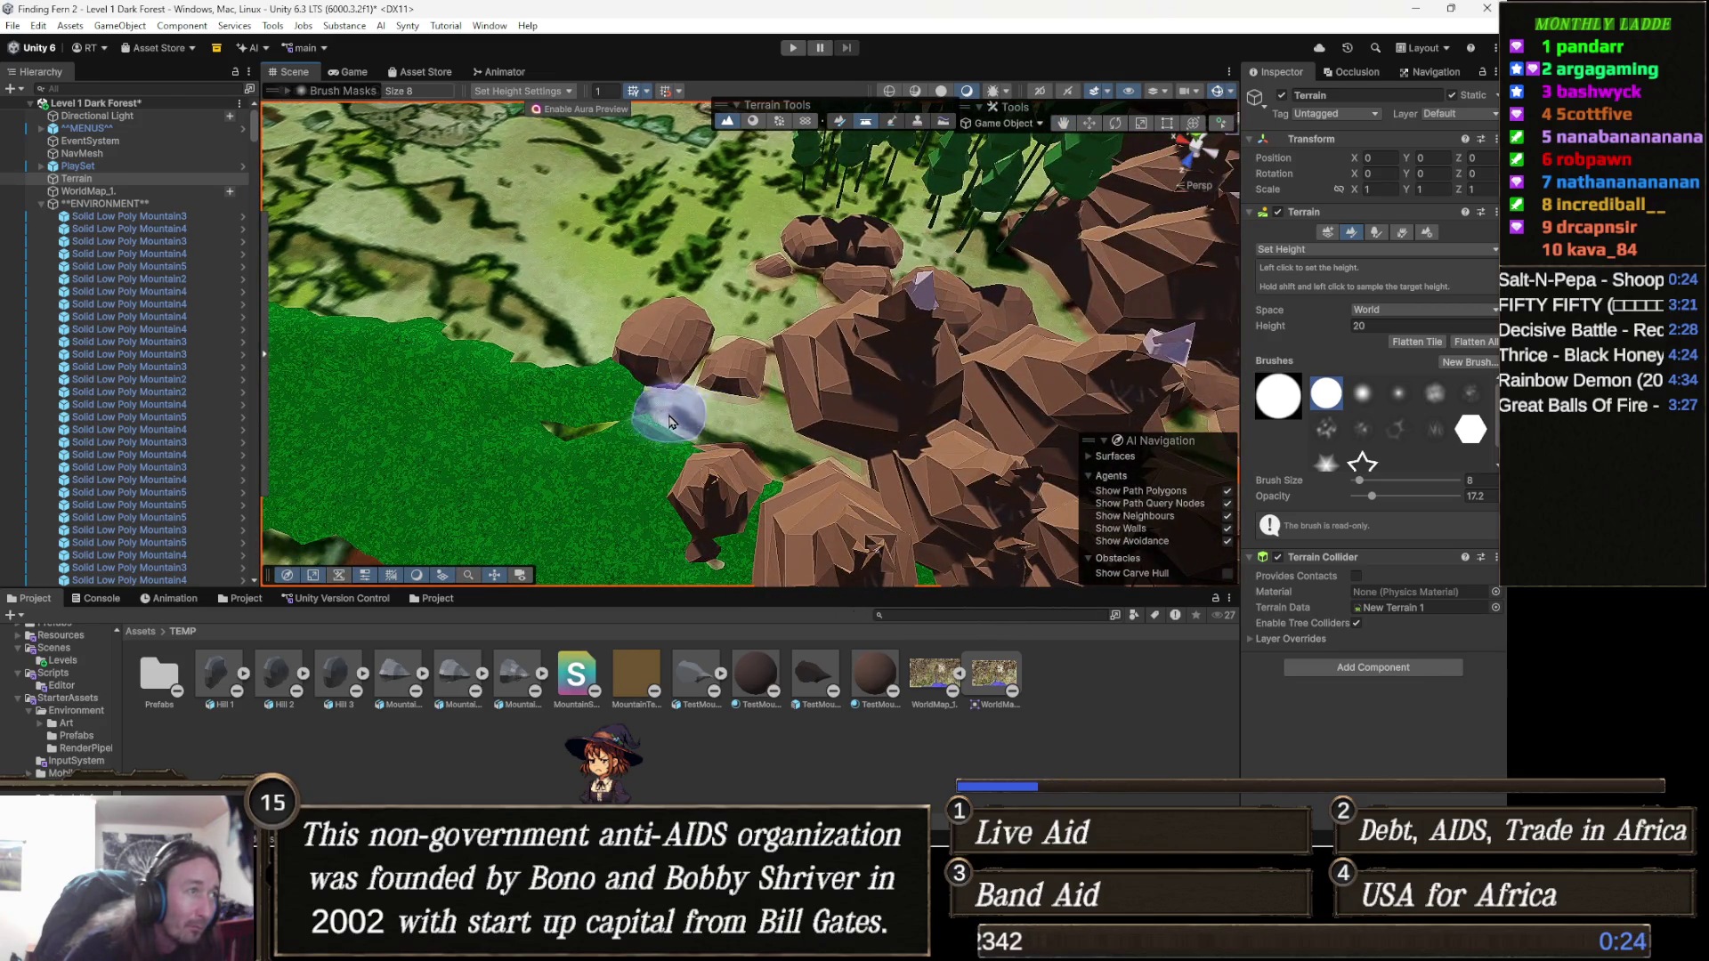
{"action": "mouse_move", "coordinate": [716, 443]}
{"action": "left_mouse_down"}
{"action": "mouse_move", "coordinate": [941, 217]}
{"action": "mouse_move", "coordinate": [784, 255]}
{"action": "mouse_move", "coordinate": [802, 332]}
{"action": "mouse_move", "coordinate": [734, 427]}
{"action": "left_mouse_up"}
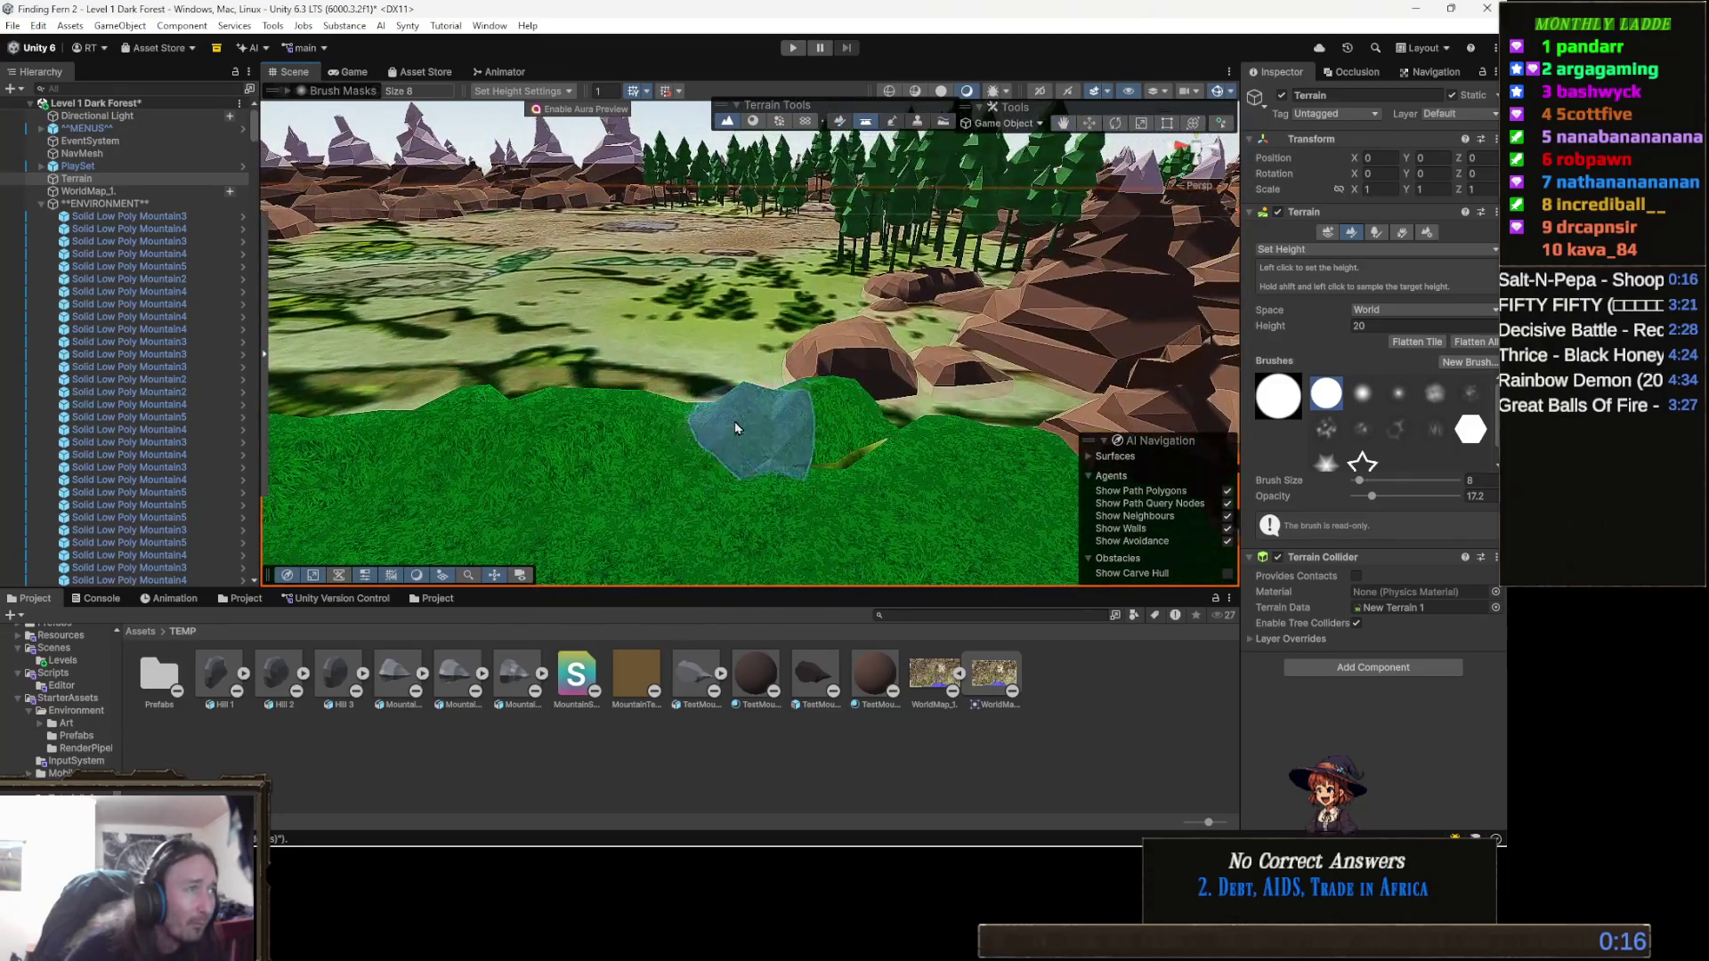
{"action": "scroll", "coordinate": [735, 428], "scroll_direction": "up", "scroll_amount": 3}
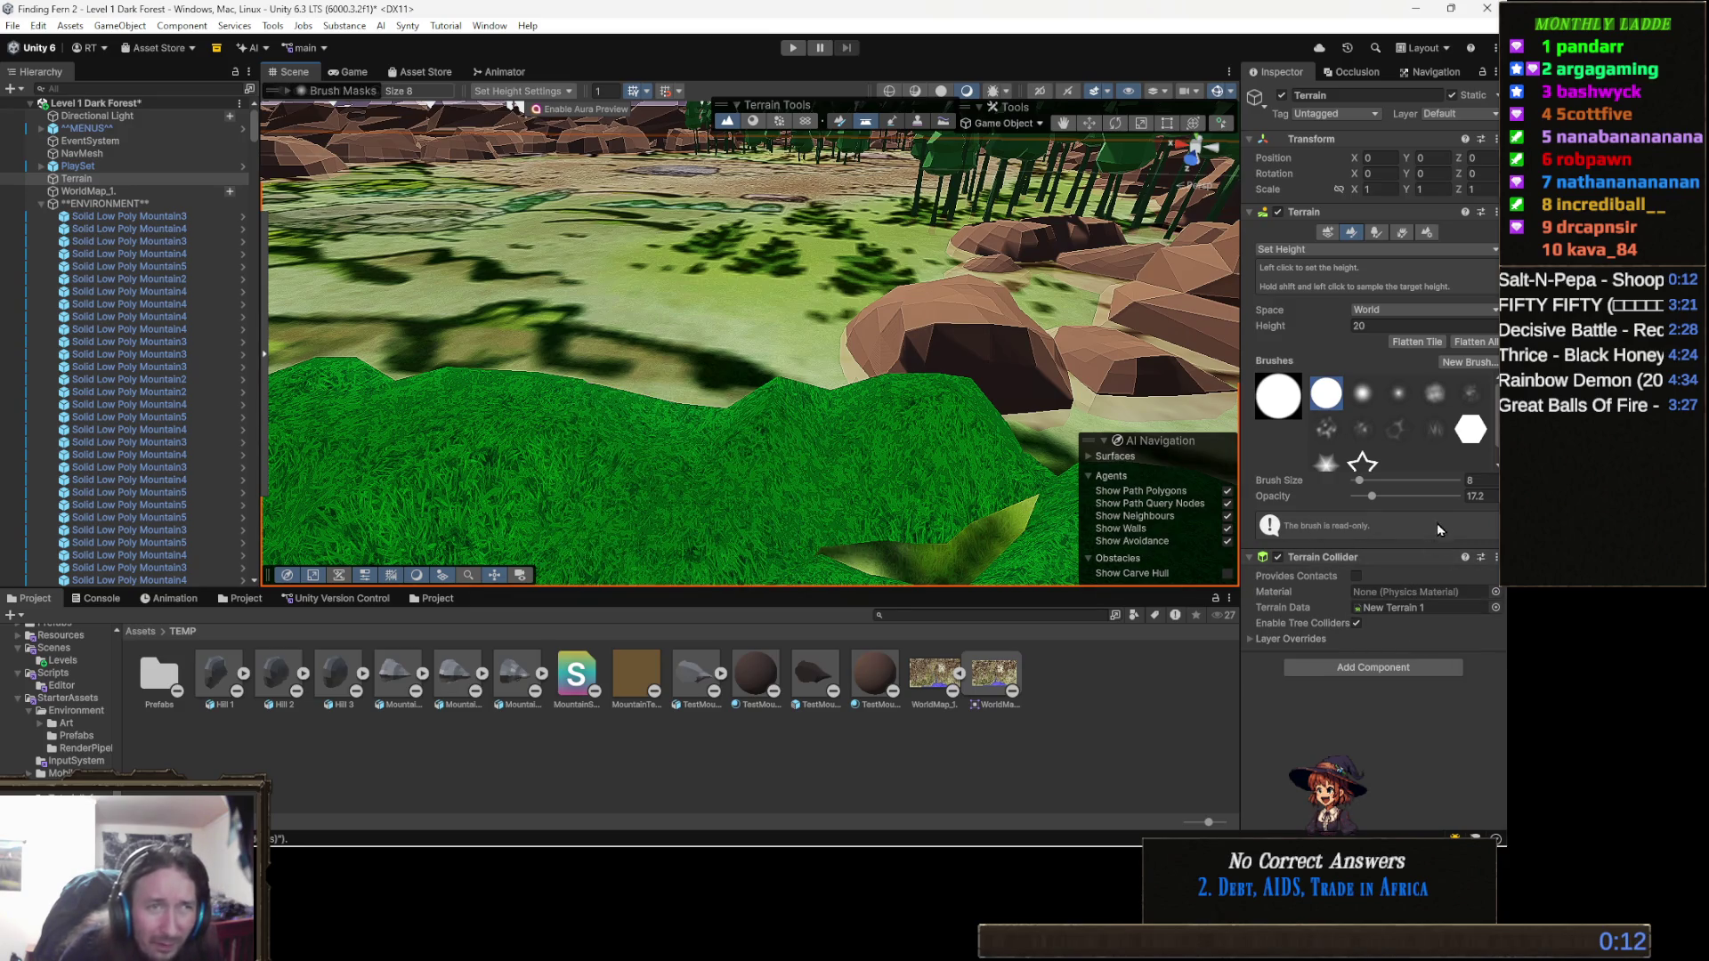
Set the brush opacity to 100 and raise the terrain at the village edge.
{"action": "left_click_drag", "start_coordinate": [1422, 496], "coordinate": [1482, 496]}
{"action": "scroll", "coordinate": [659, 312], "scroll_direction": "up", "scroll_amount": 5}
{"action": "scroll", "coordinate": [534, 374], "scroll_direction": "down", "scroll_amount": 3}
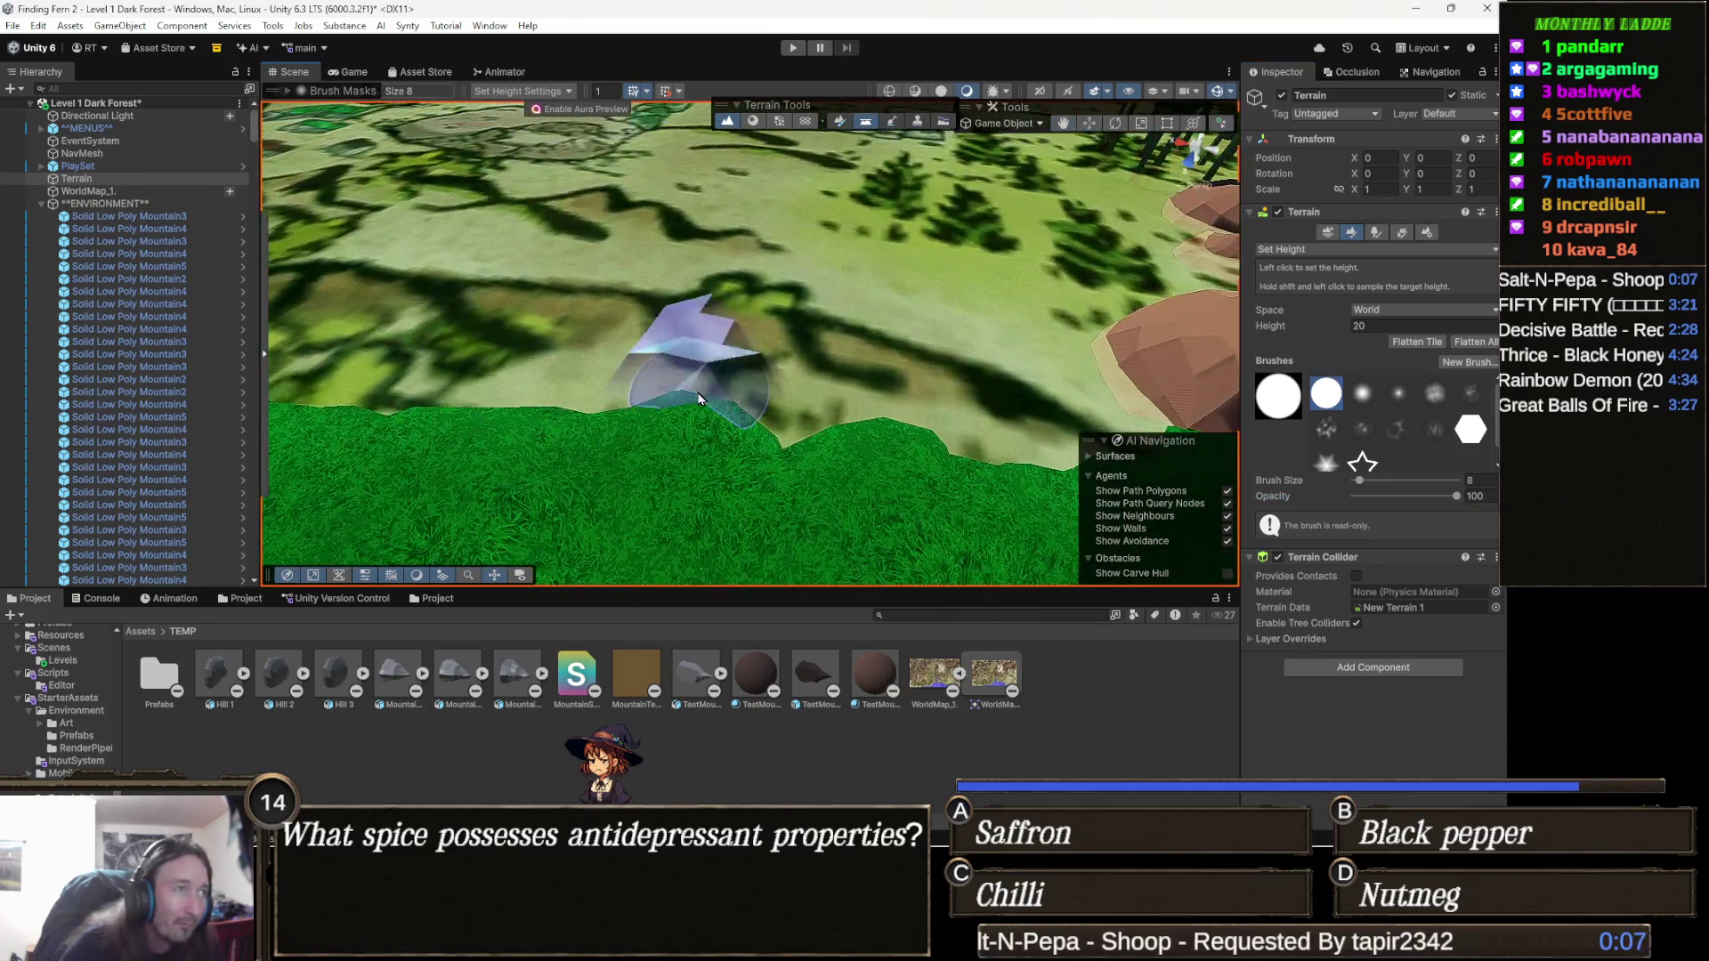
{"action": "scroll", "coordinate": [698, 399], "scroll_direction": "up", "scroll_amount": 2}
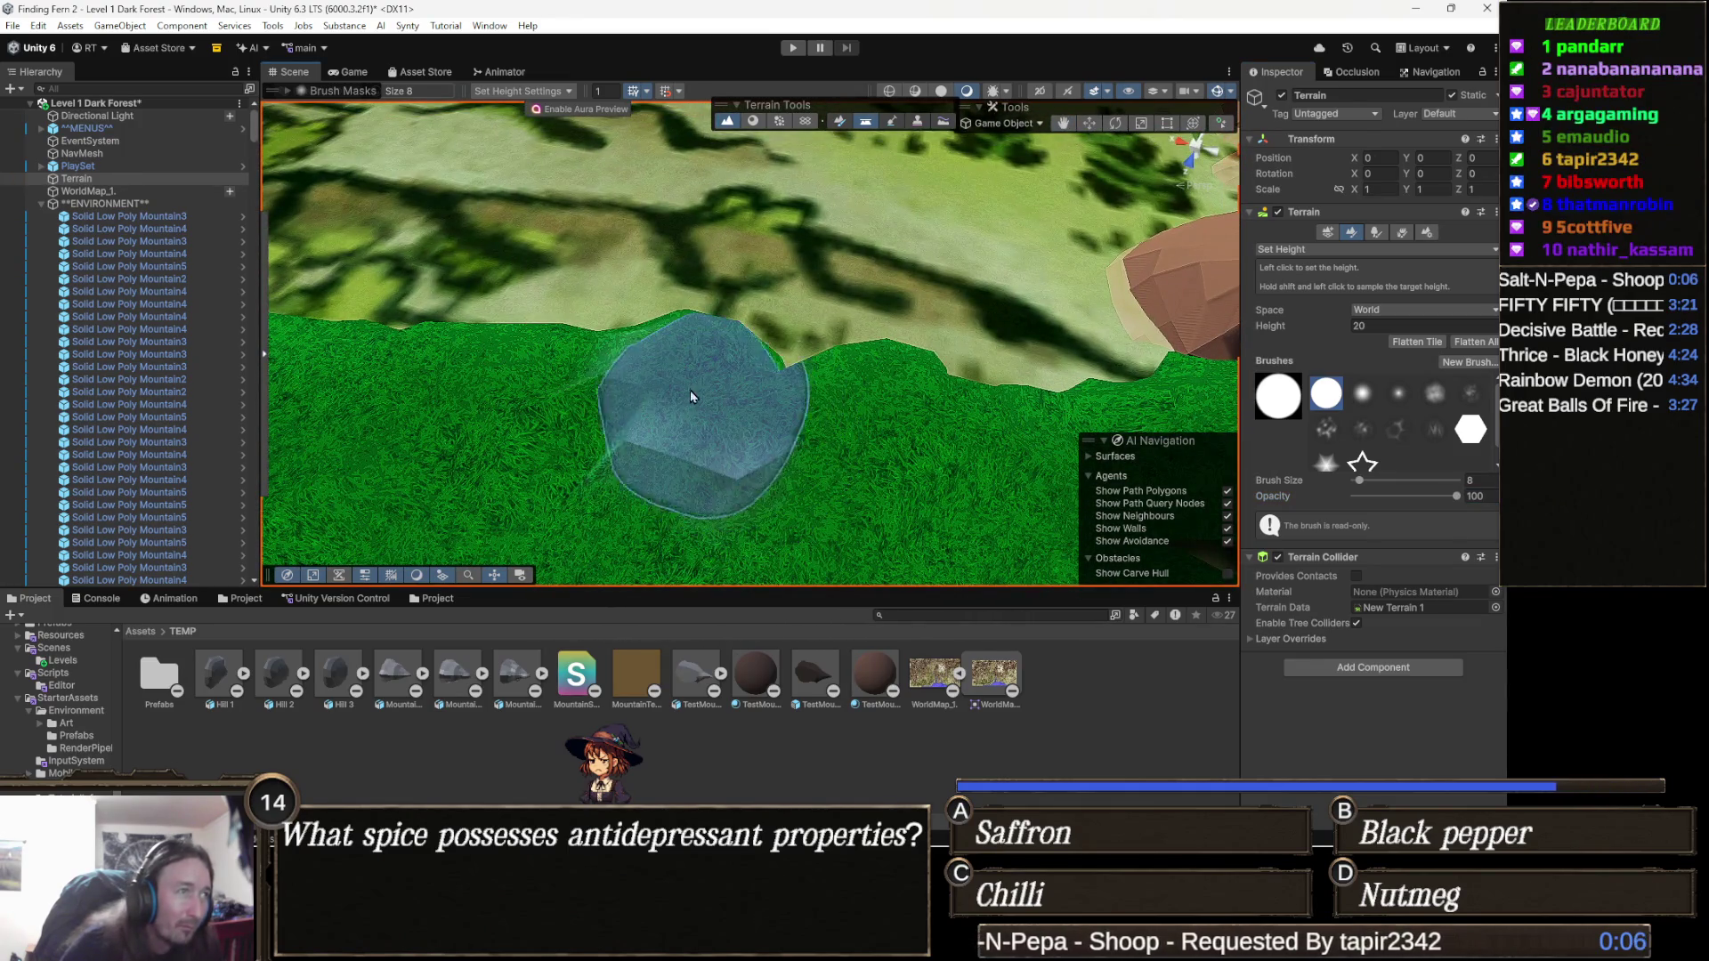
{"action": "scroll", "coordinate": [691, 390], "scroll_direction": "down", "scroll_amount": 4}
{"action": "mouse_move", "coordinate": [688, 413]}
{"action": "left_mouse_down"}
{"action": "mouse_move", "coordinate": [686, 392]}
{"action": "mouse_move", "coordinate": [591, 374]}
{"action": "mouse_move", "coordinate": [686, 374]}
{"action": "mouse_move", "coordinate": [755, 329]}
{"action": "left_mouse_up"}
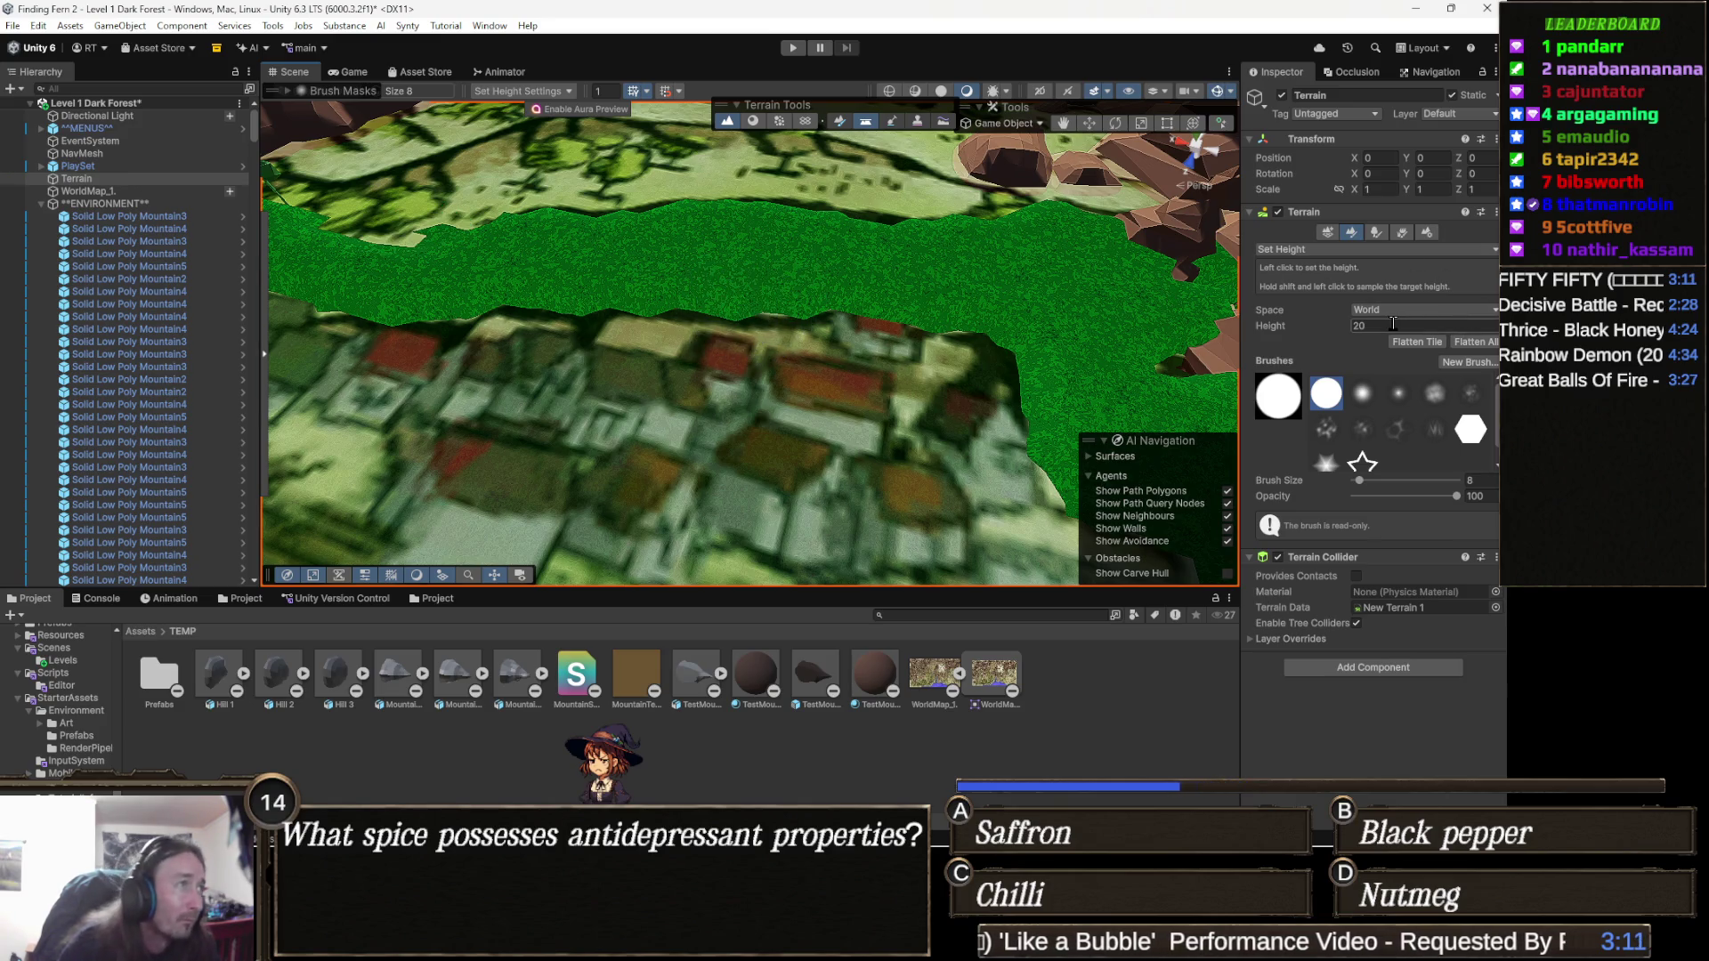
{"action": "left_click", "coordinate": [947, 349]}
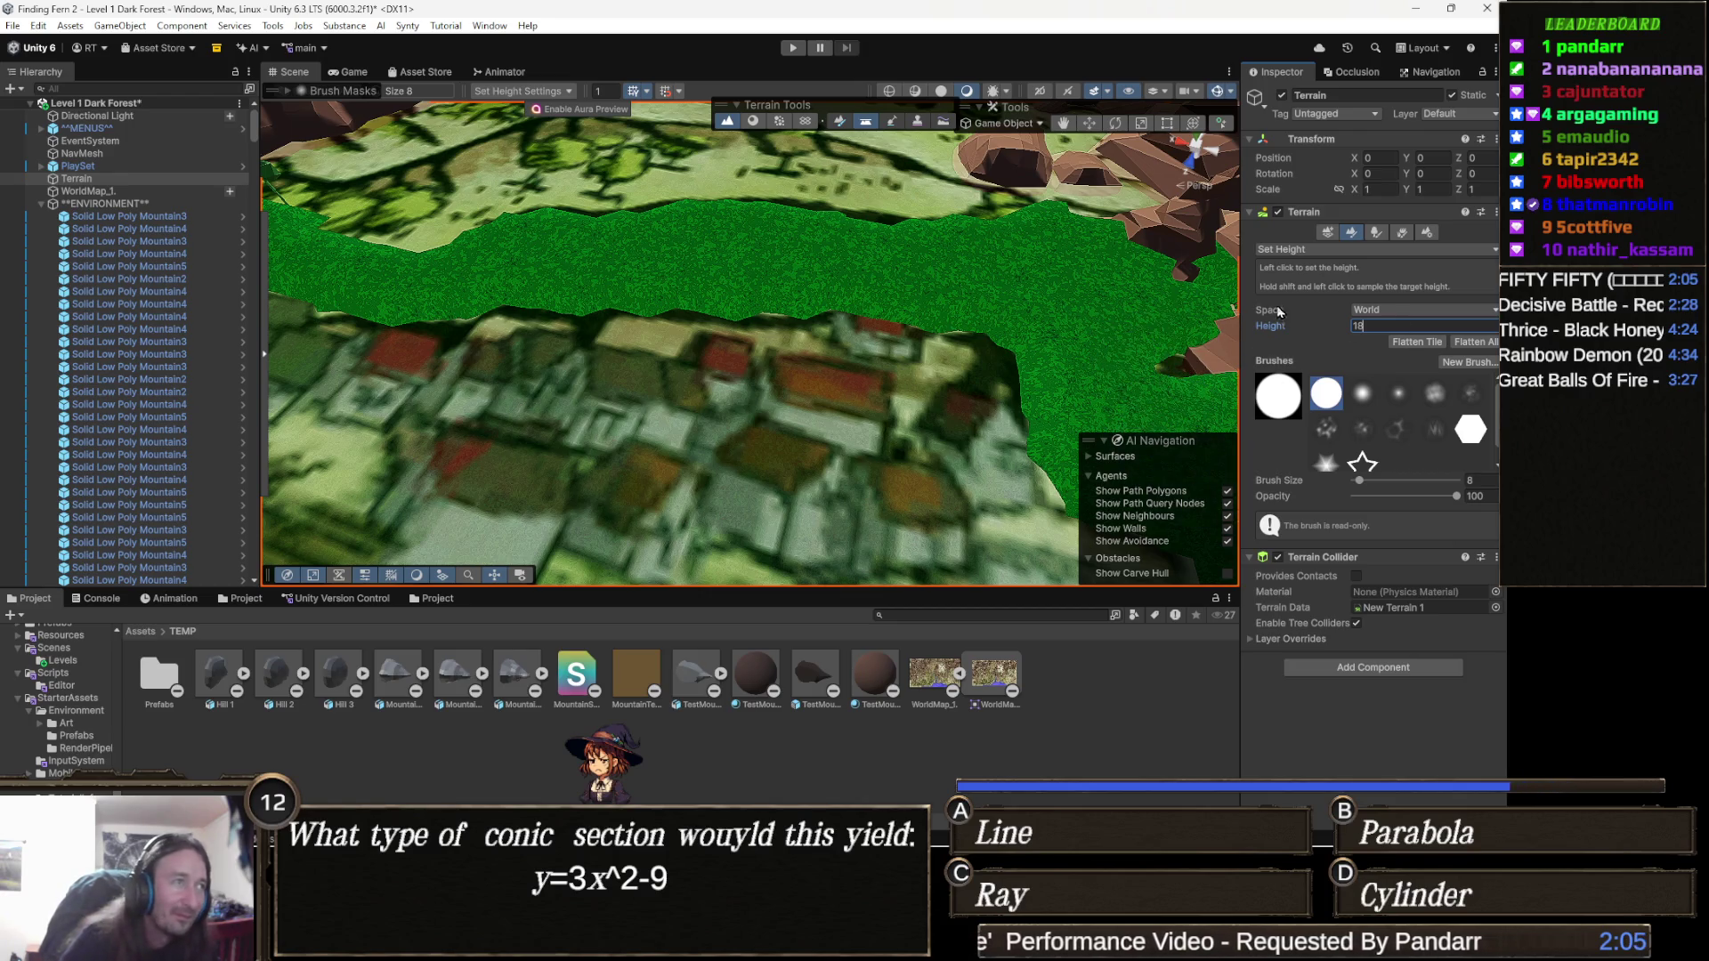
Extend the flat green path beside the village at height 18, up to the grass wall.
{"action": "scroll", "coordinate": [748, 354], "scroll_direction": "down", "scroll_amount": 3}
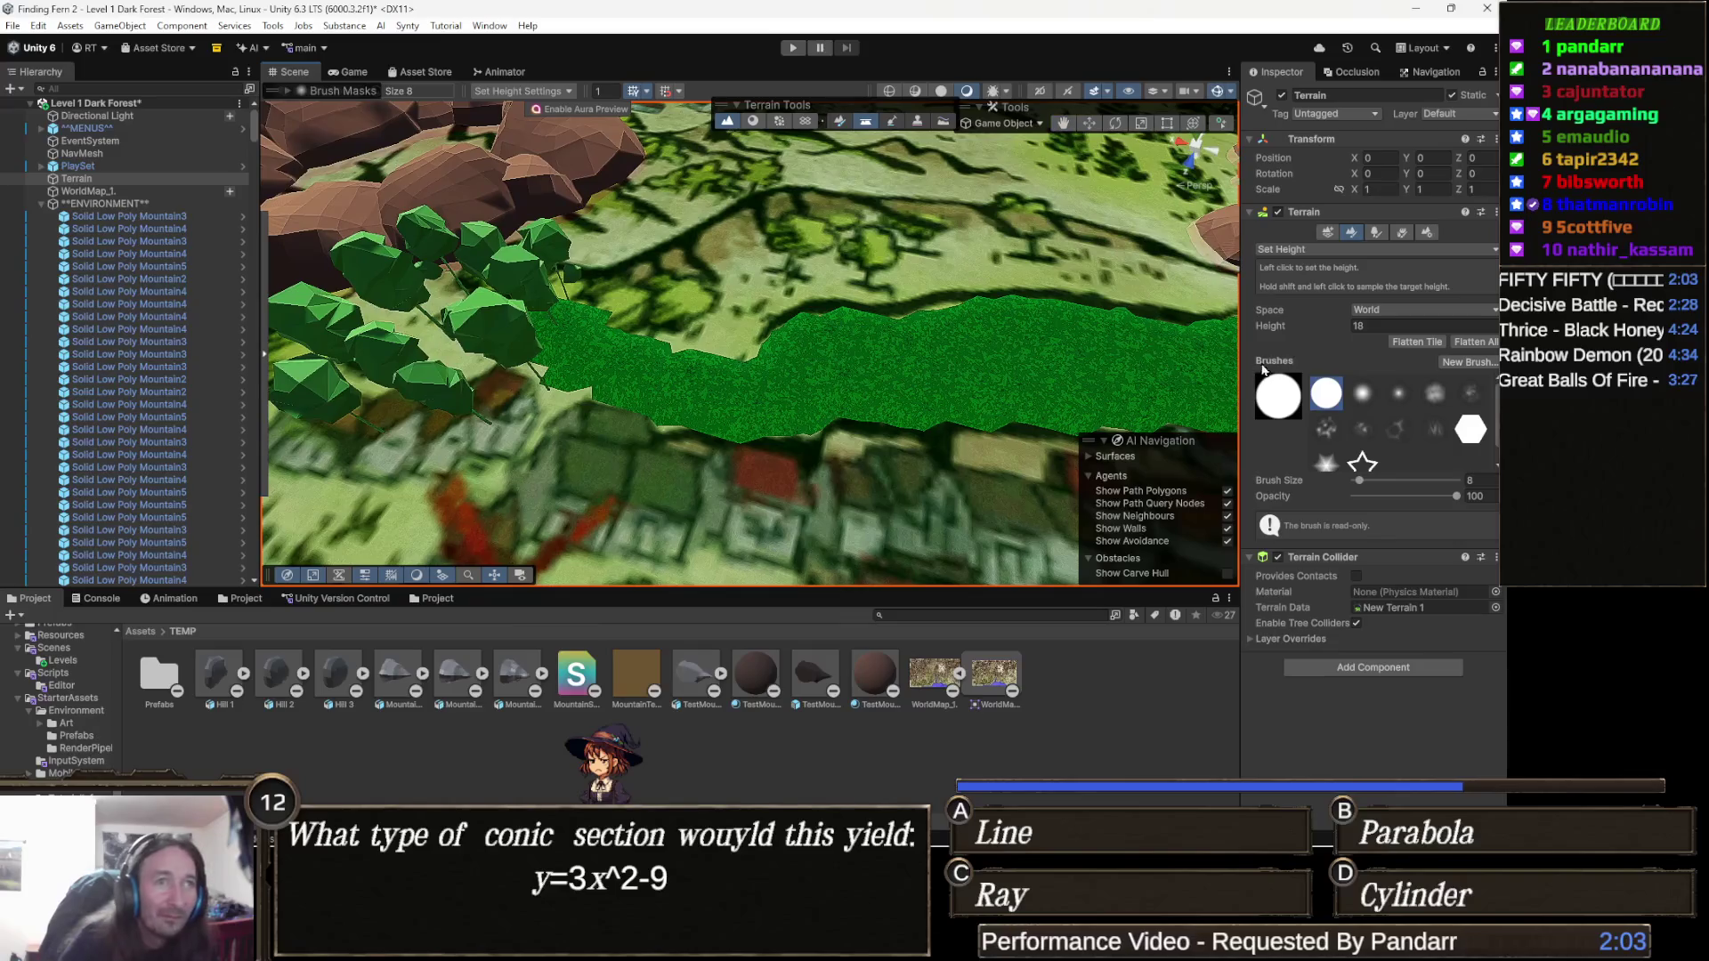
{"action": "scroll", "coordinate": [761, 315], "scroll_direction": "up", "scroll_amount": 3}
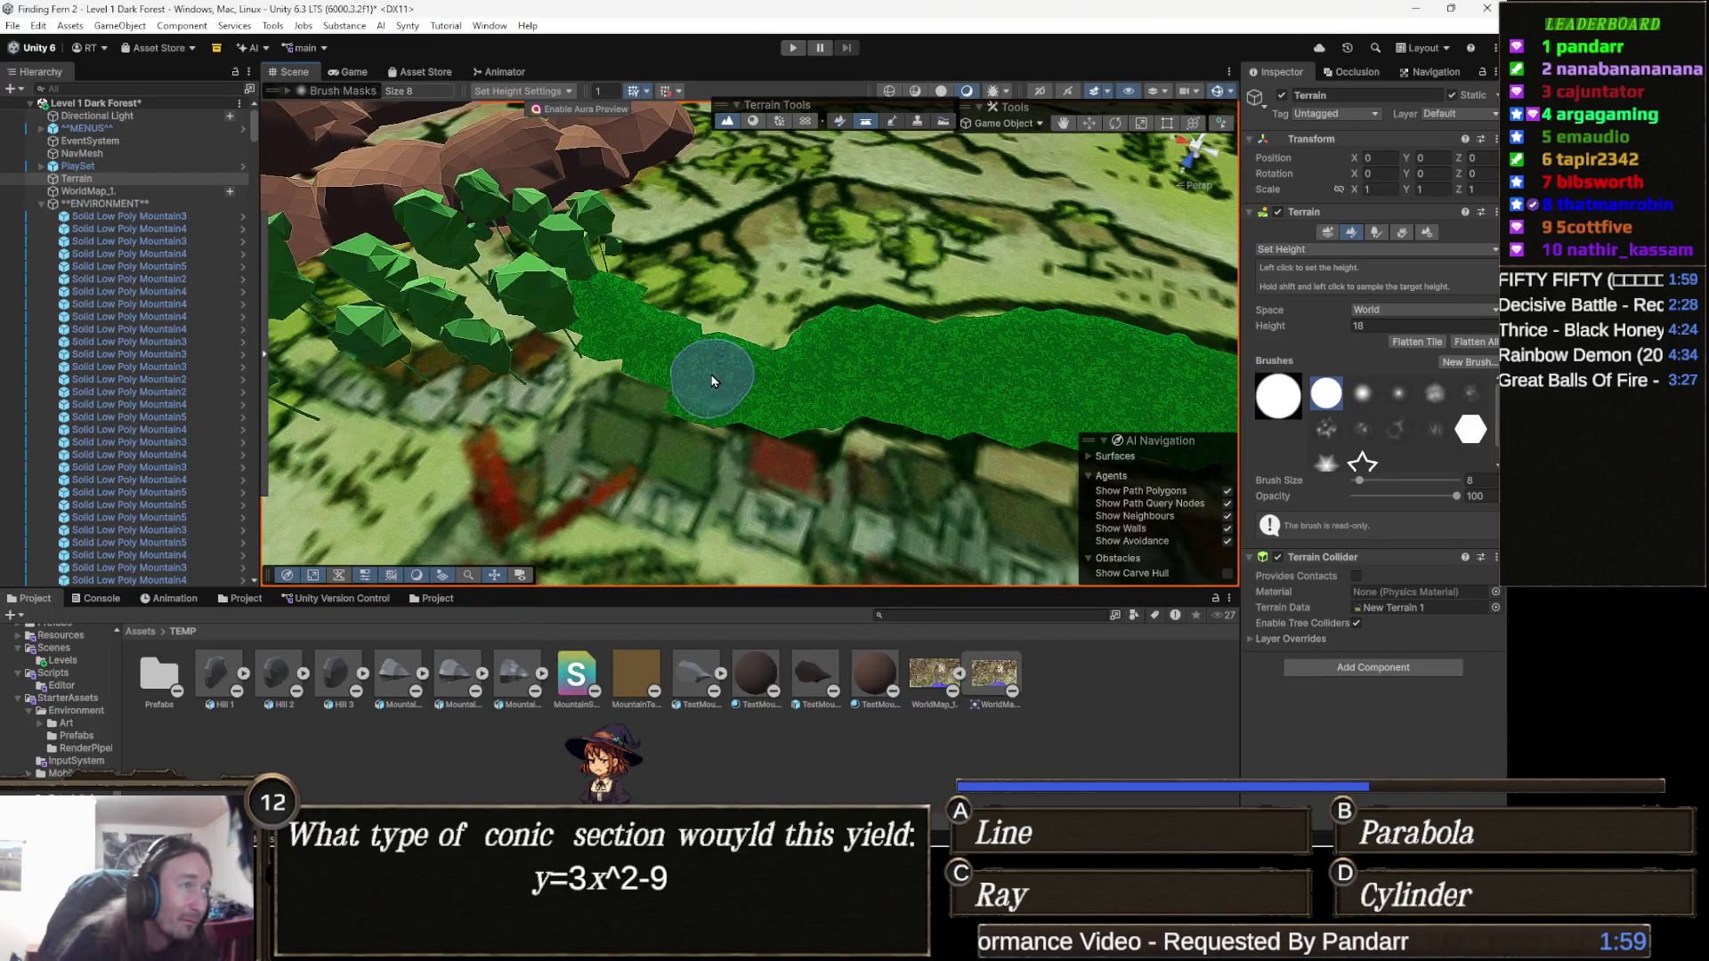
{"action": "left_click", "coordinate": [619, 344]}
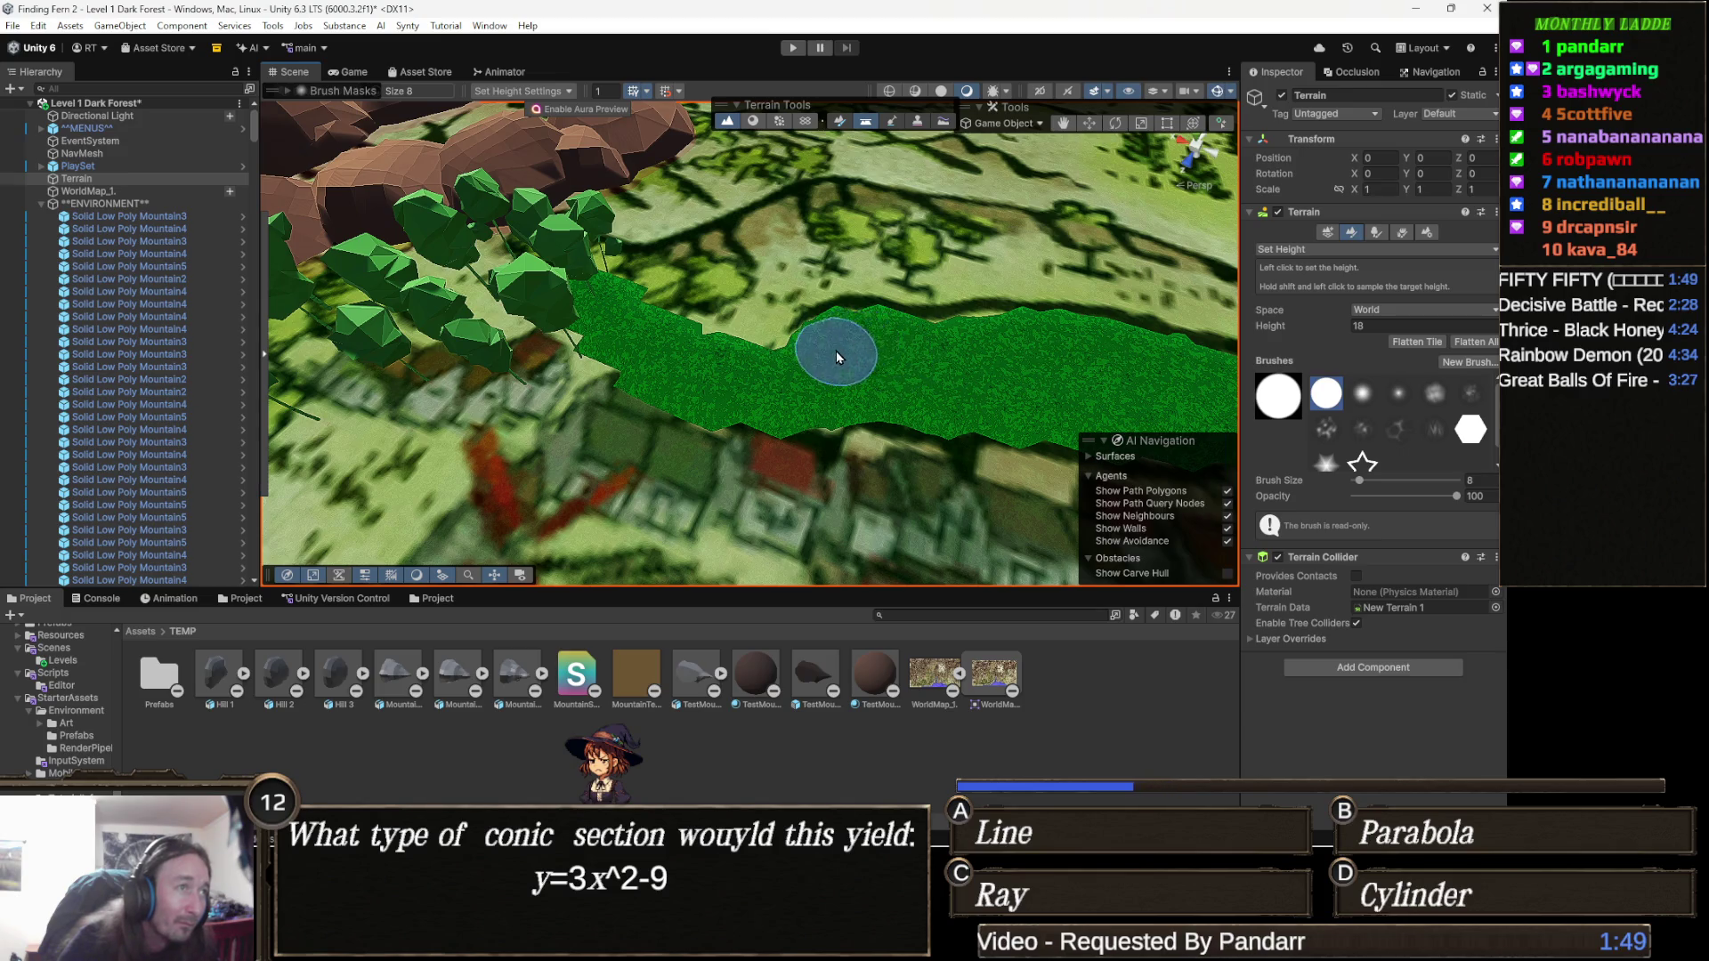
{"action": "scroll", "coordinate": [1032, 350], "scroll_direction": "up", "scroll_amount": 10}
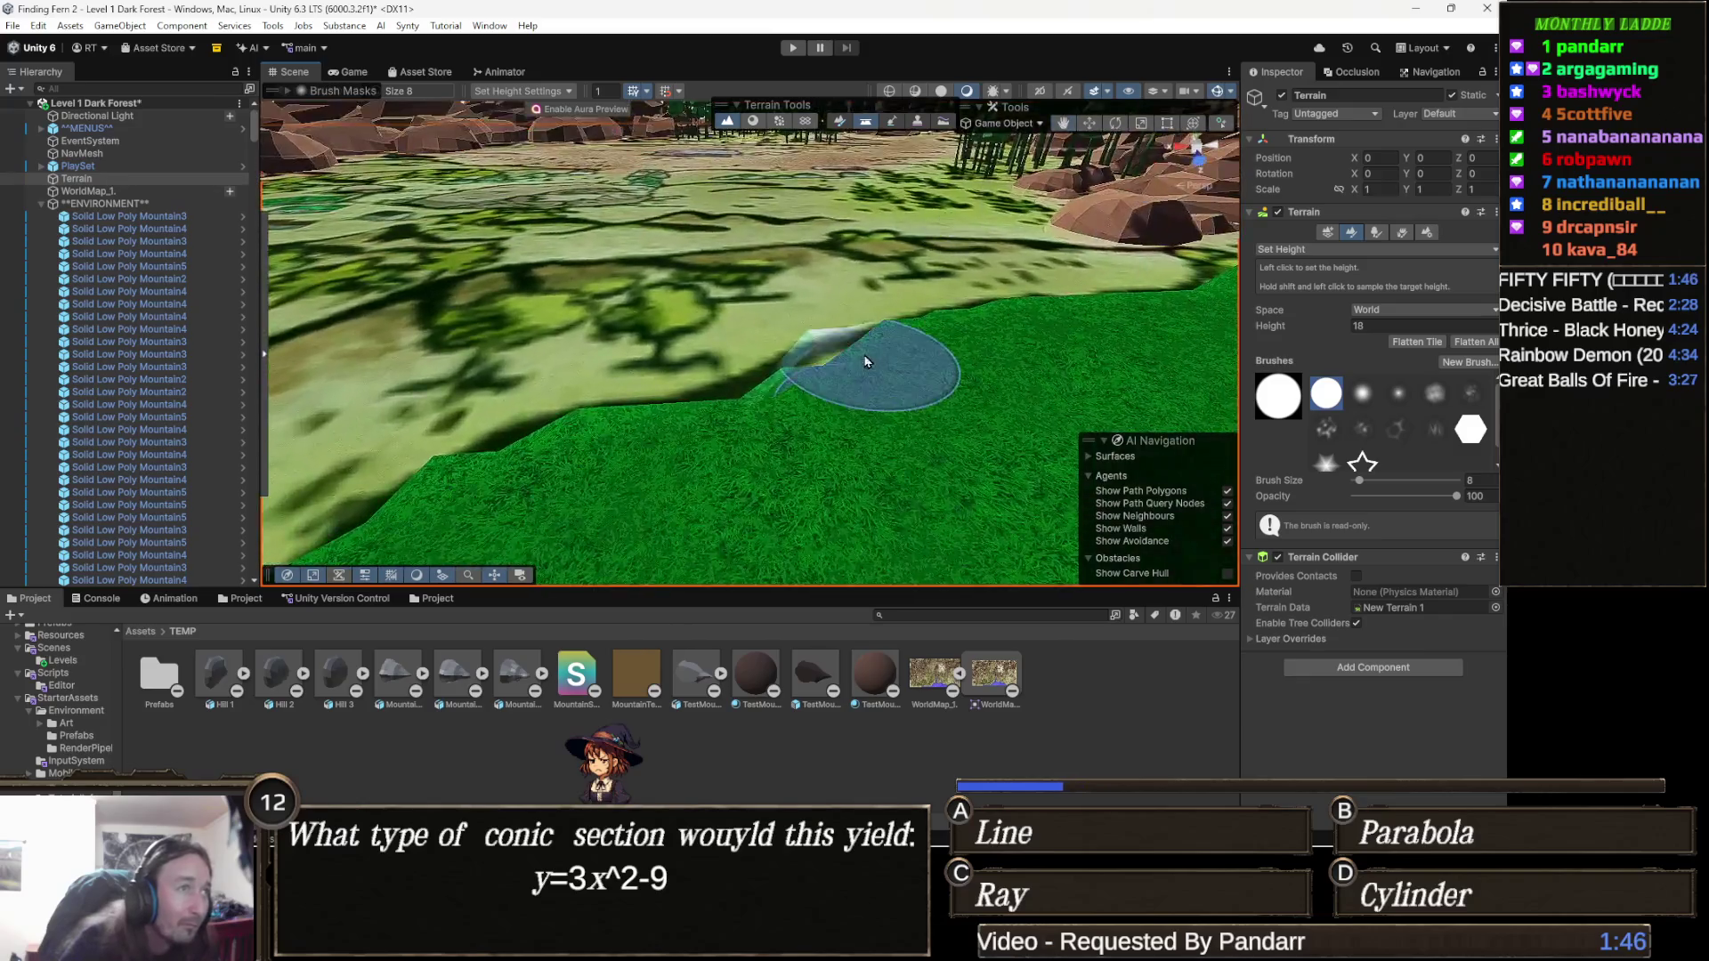
{"action": "scroll", "coordinate": [867, 361], "scroll_direction": "up", "scroll_amount": 3}
{"action": "mouse_move", "coordinate": [868, 362]}
{"action": "left_mouse_down"}
{"action": "mouse_move", "coordinate": [915, 202]}
{"action": "mouse_move", "coordinate": [1109, 197]}
{"action": "mouse_move", "coordinate": [1088, 175]}
{"action": "mouse_move", "coordinate": [1079, 187]}
{"action": "mouse_move", "coordinate": [1007, 382]}
{"action": "mouse_move", "coordinate": [801, 412]}
{"action": "left_mouse_up"}
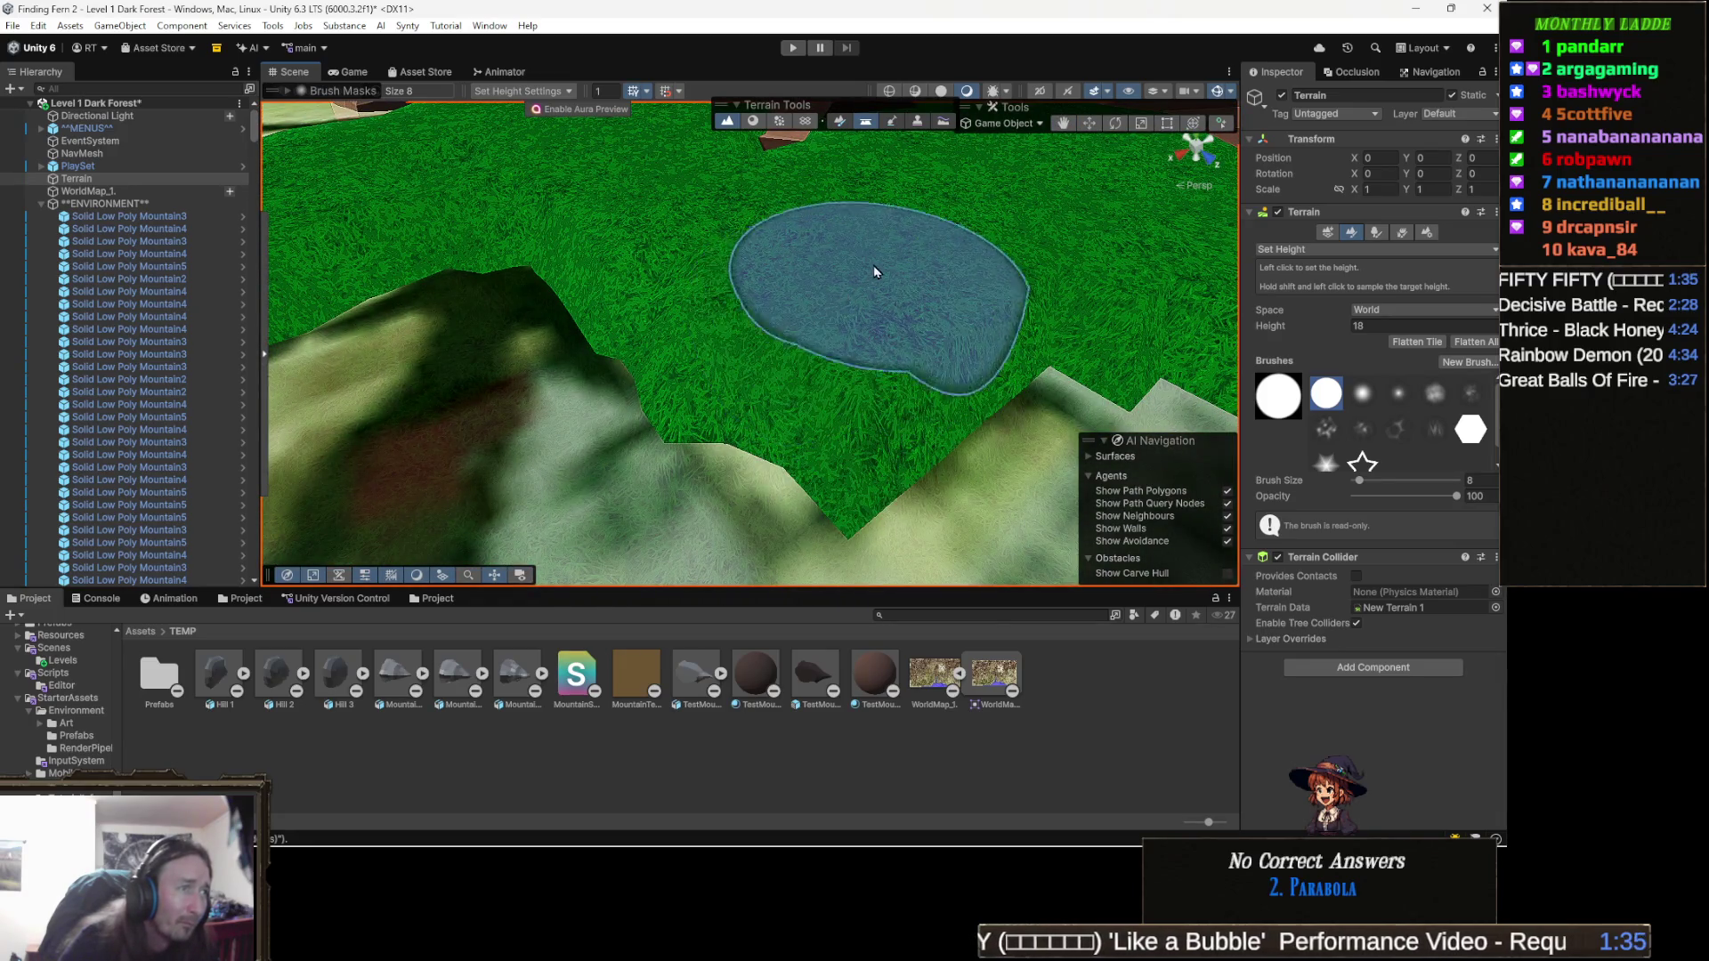
{"action": "mouse_move", "coordinate": [763, 250]}
{"action": "left_mouse_down"}
{"action": "mouse_move", "coordinate": [794, 244]}
{"action": "mouse_move", "coordinate": [698, 260]}
{"action": "left_mouse_up"}
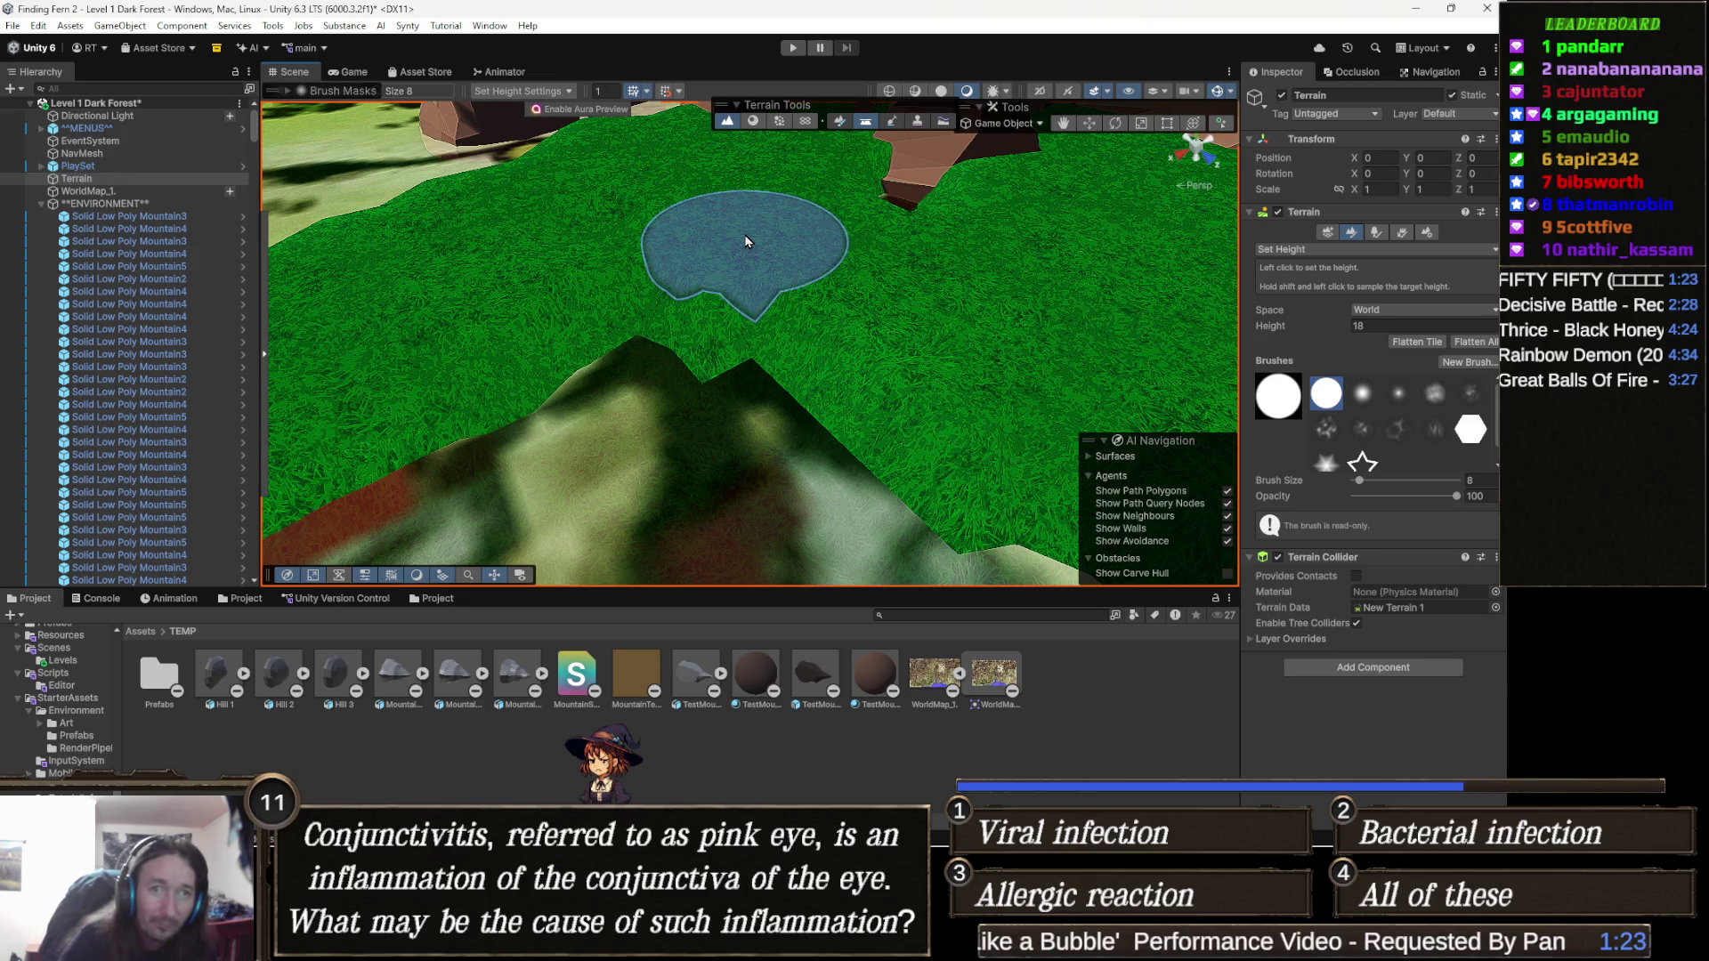
{"action": "mouse_move", "coordinate": [784, 256]}
{"action": "left_mouse_down"}
{"action": "mouse_move", "coordinate": [687, 267]}
{"action": "mouse_move", "coordinate": [645, 305]}
{"action": "mouse_move", "coordinate": [705, 272]}
{"action": "mouse_move", "coordinate": [751, 214]}
{"action": "mouse_move", "coordinate": [603, 356]}
{"action": "mouse_move", "coordinate": [639, 313]}
{"action": "mouse_move", "coordinate": [579, 285]}
{"action": "mouse_move", "coordinate": [859, 215]}
{"action": "mouse_move", "coordinate": [761, 296]}
{"action": "mouse_move", "coordinate": [774, 311]}
{"action": "mouse_move", "coordinate": [522, 277]}
{"action": "mouse_move", "coordinate": [503, 257]}
{"action": "mouse_move", "coordinate": [608, 354]}
{"action": "mouse_move", "coordinate": [917, 504]}
{"action": "mouse_move", "coordinate": [925, 483]}
{"action": "mouse_move", "coordinate": [736, 400]}
{"action": "left_mouse_up"}
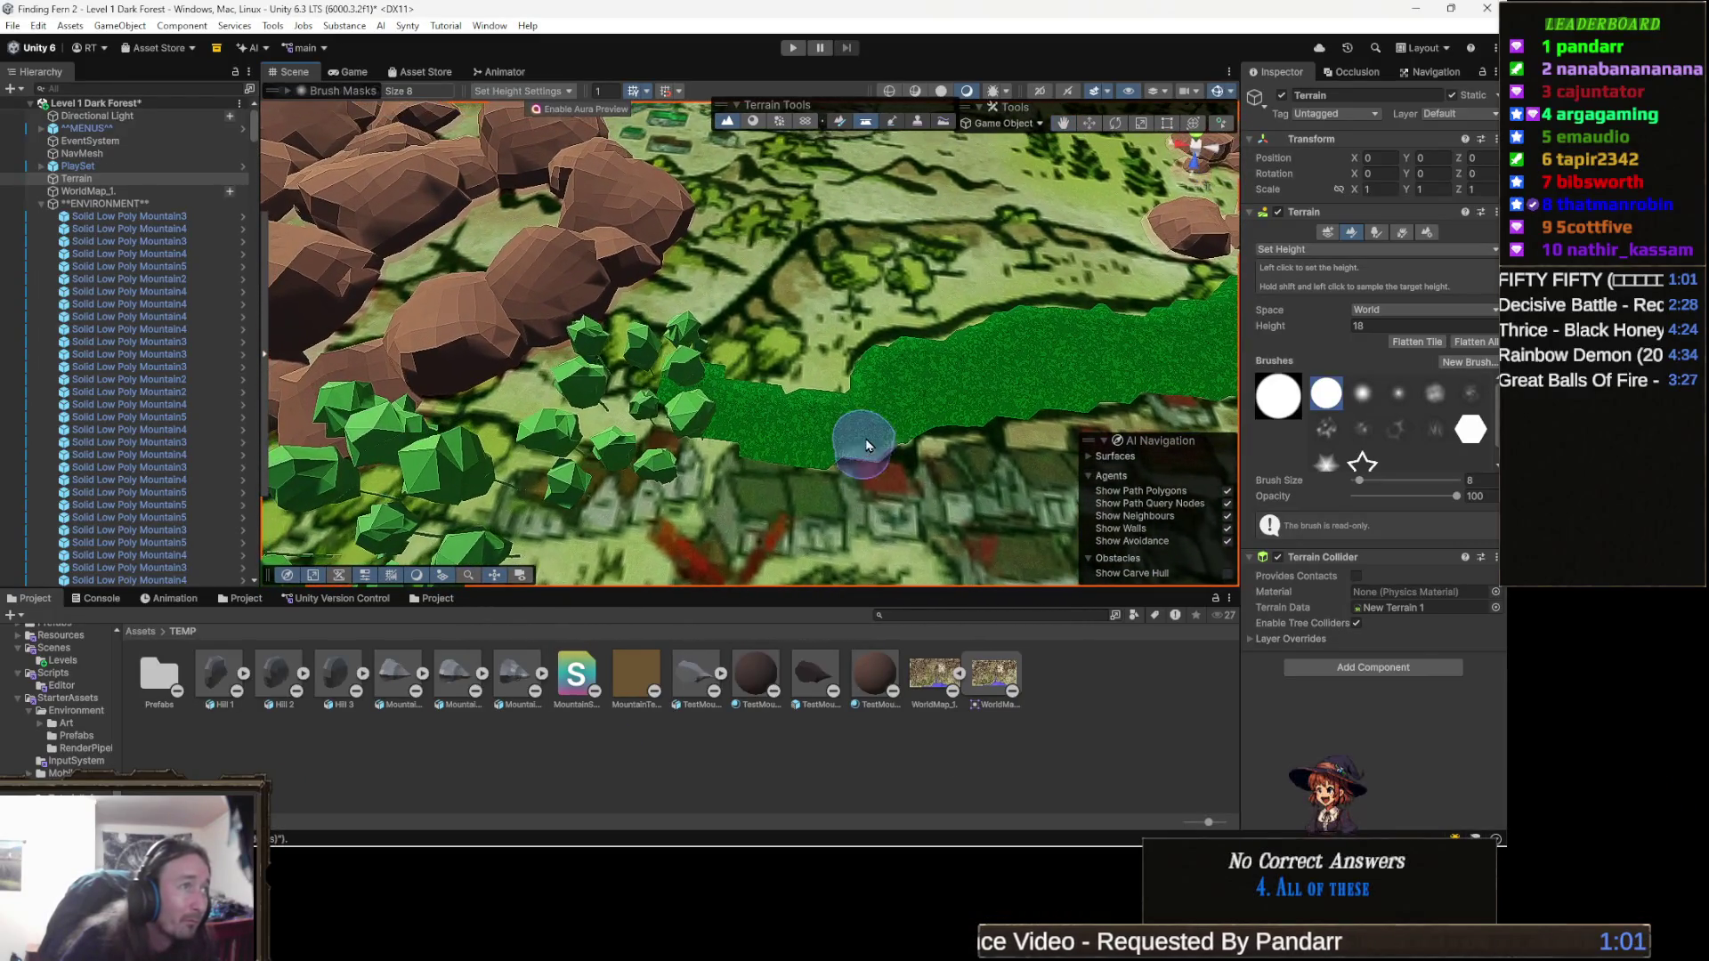
Extend the raised ridge left through the trees, then edit the target height.
{"action": "left_click_drag", "start_coordinate": [723, 409], "coordinate": [514, 345]}
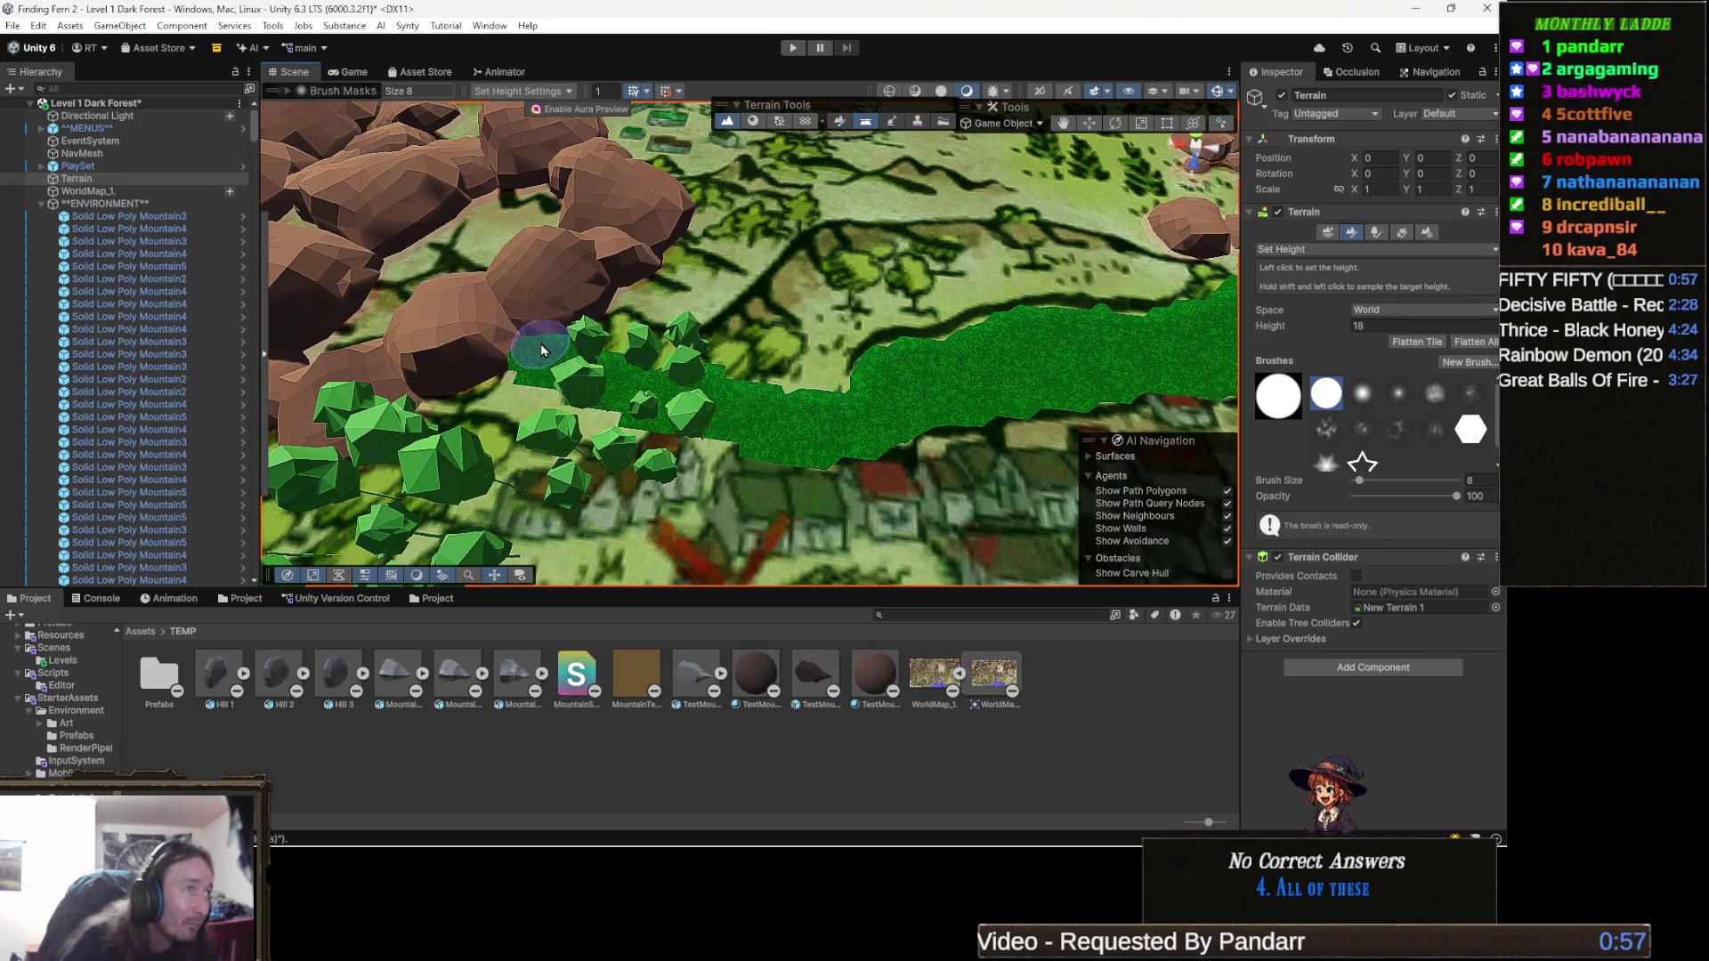
{"action": "mouse_move", "coordinate": [784, 377]}
{"action": "left_mouse_down"}
{"action": "mouse_move", "coordinate": [659, 392]}
{"action": "mouse_move", "coordinate": [756, 412]}
{"action": "left_mouse_up"}
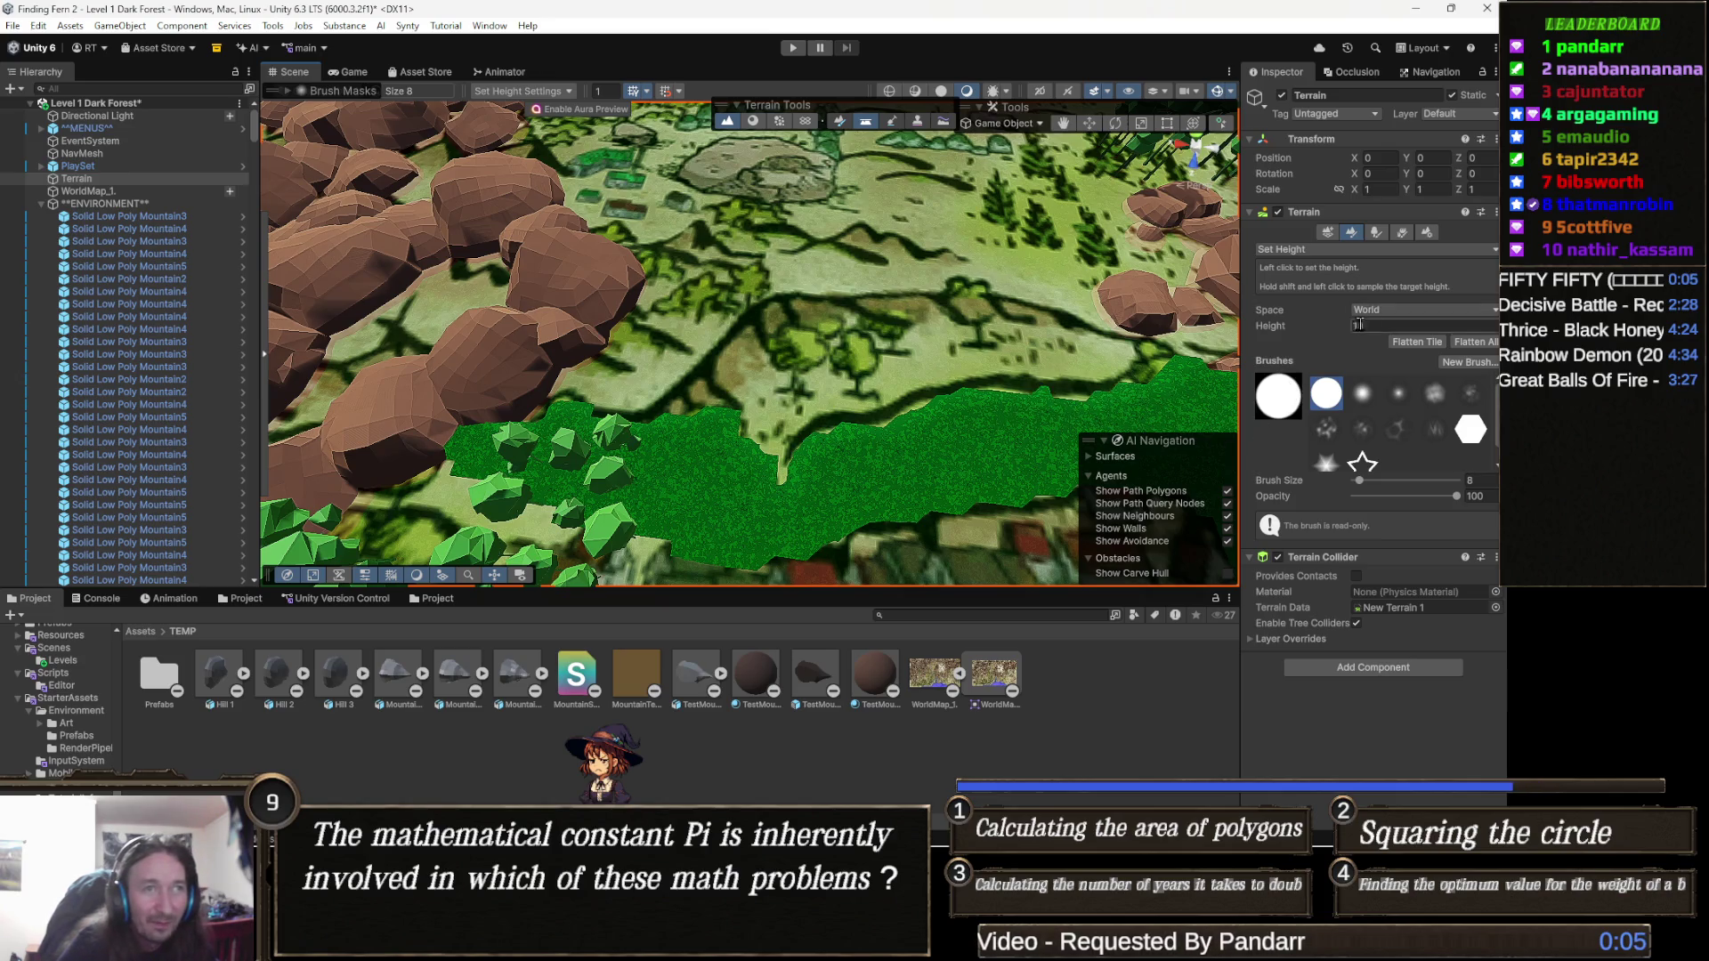
{"action": "left_click", "coordinate": [1389, 326]}
{"action": "type", "text": "20"}
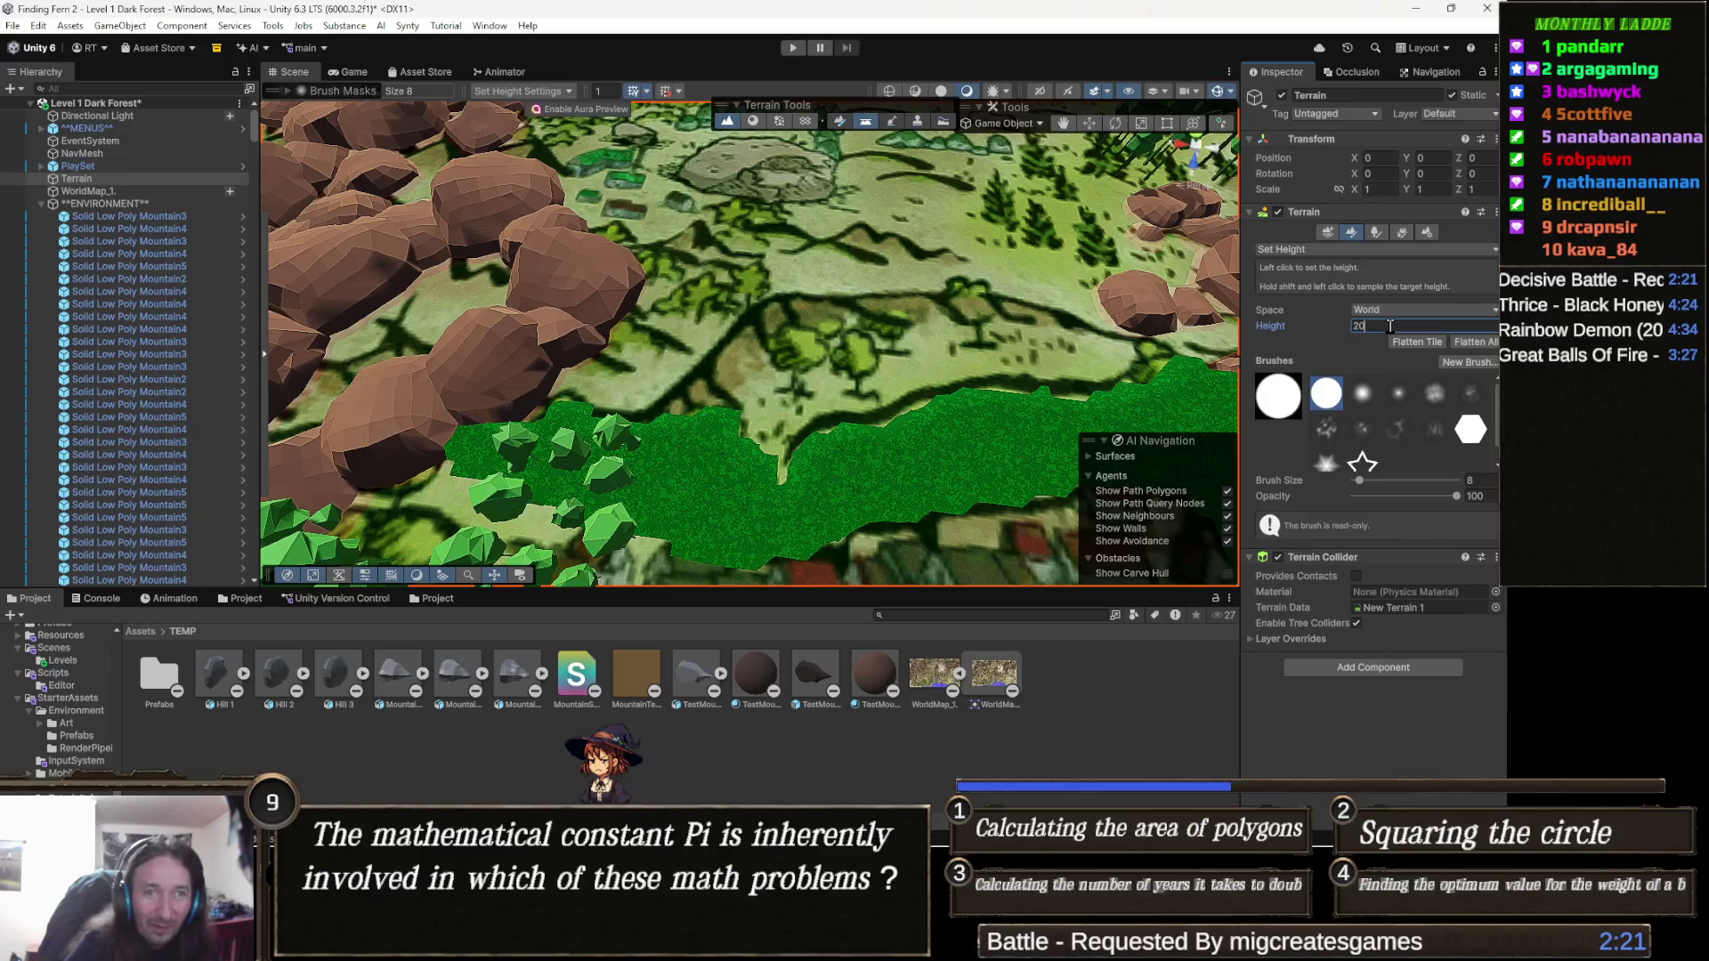
Commit height 20 and flatten the terrace edge, filling the notch in it.
{"action": "left_click", "coordinate": [801, 422]}
{"action": "left_click_drag", "start_coordinate": [802, 422], "coordinate": [681, 442]}
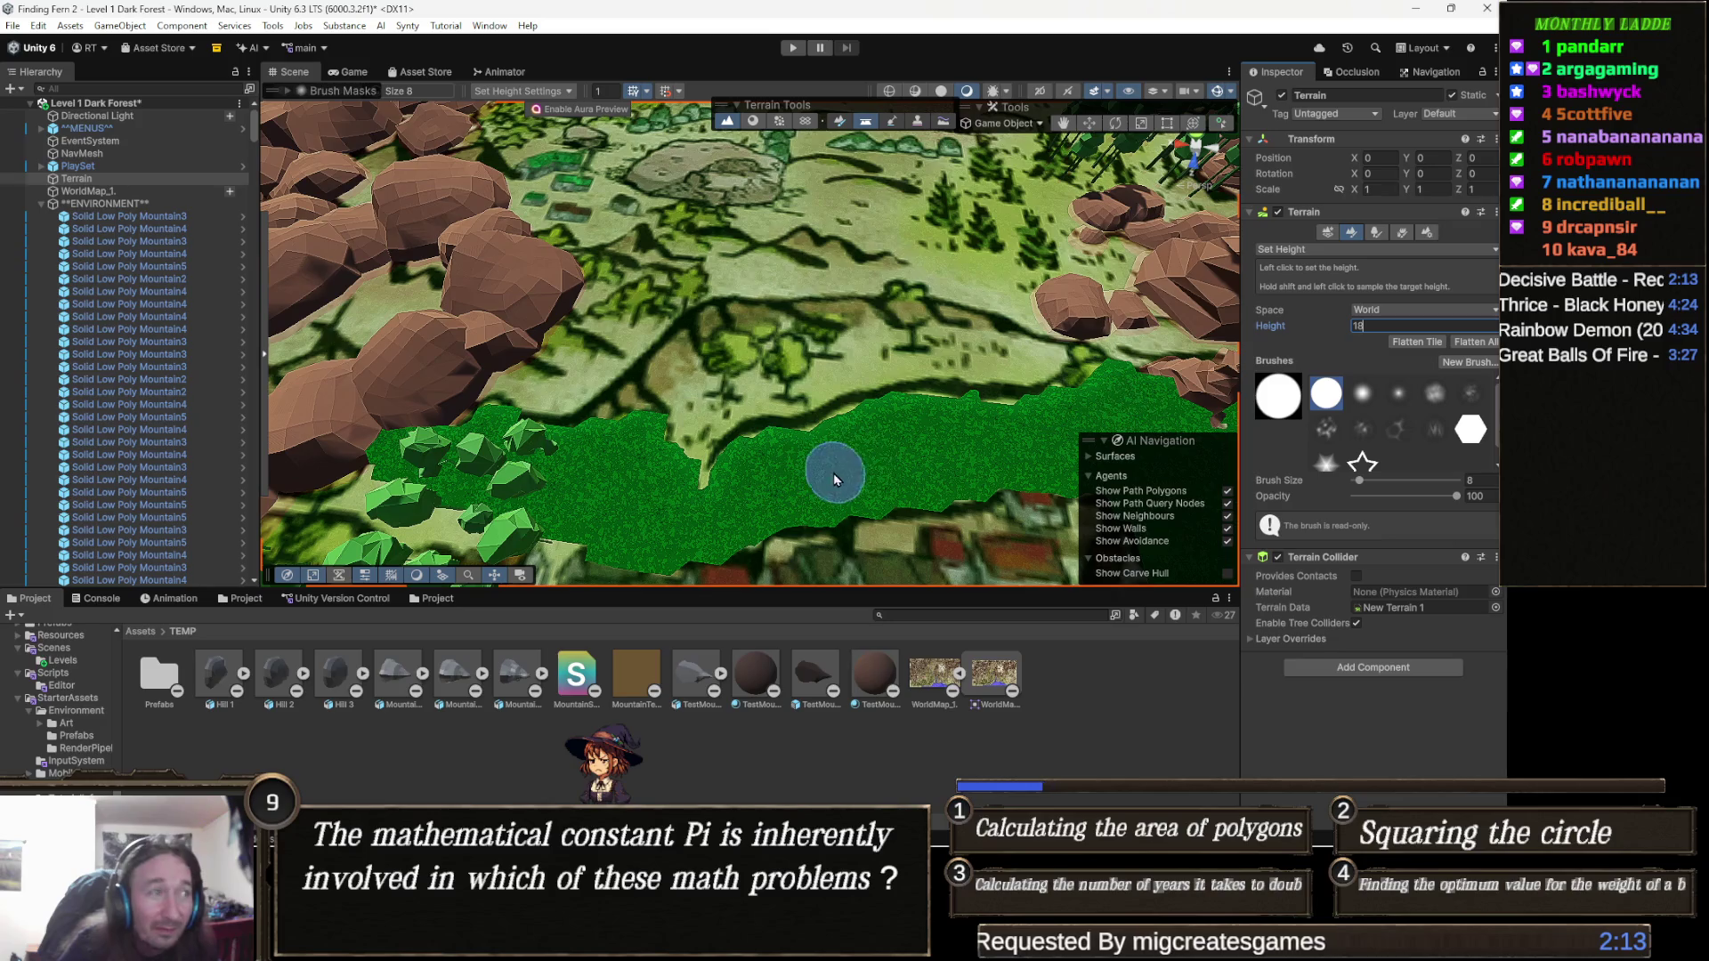
{"action": "left_click", "coordinate": [690, 479]}
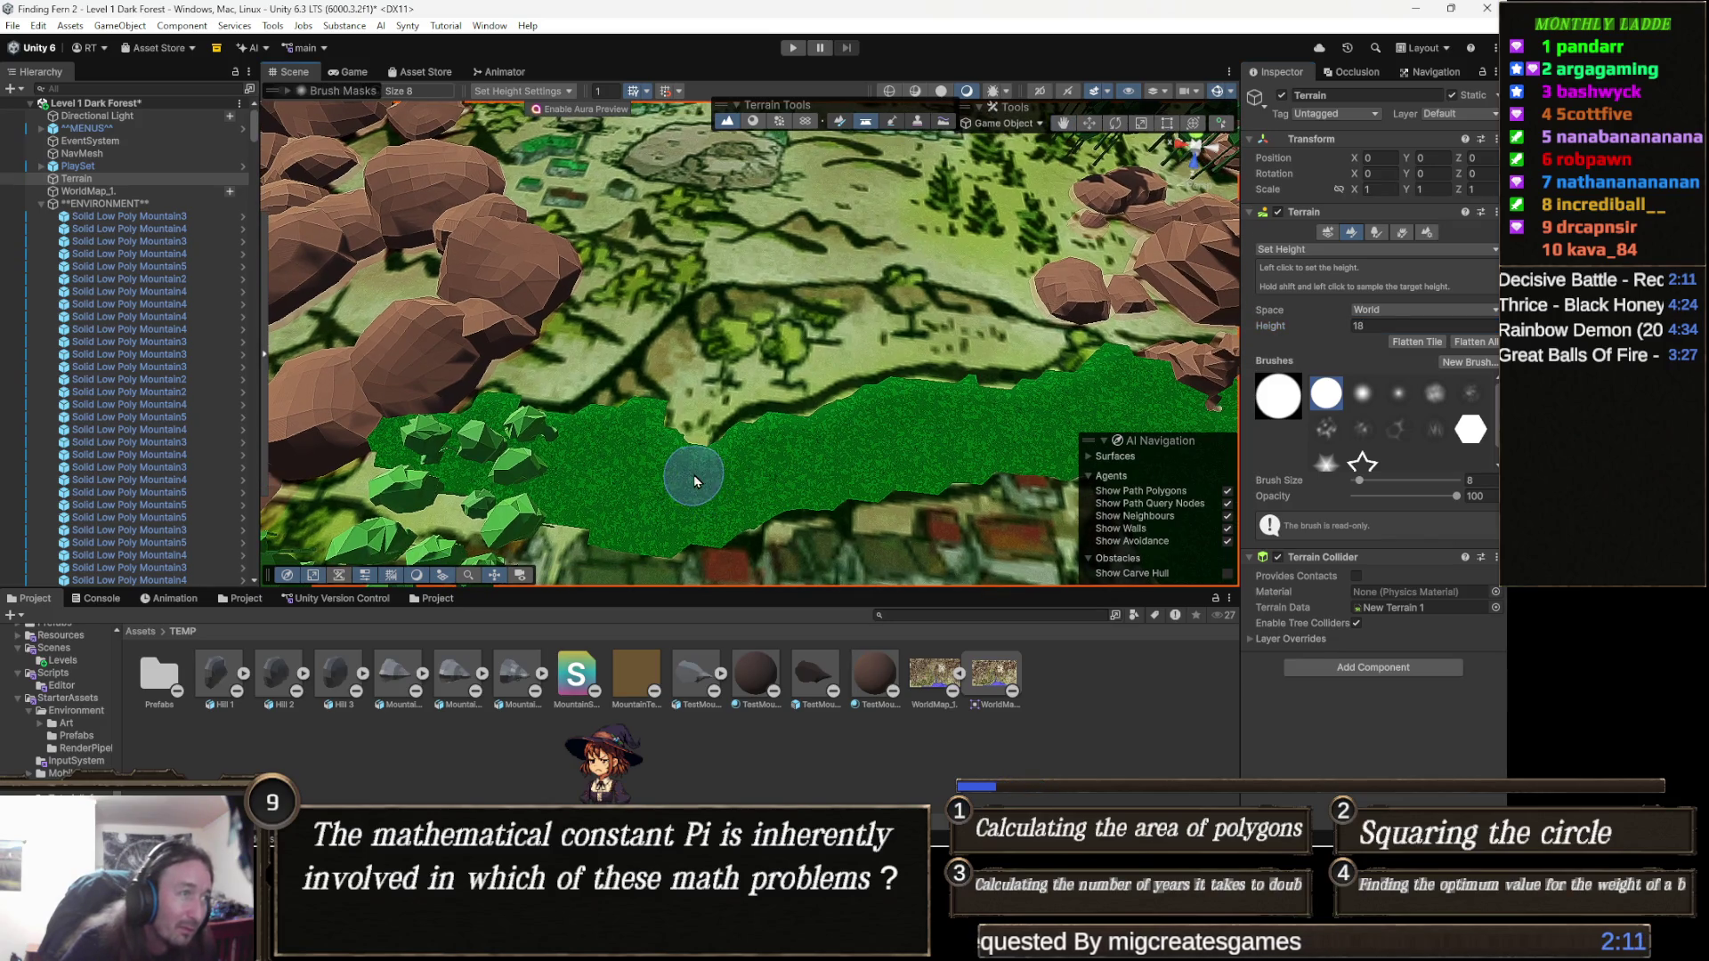
{"action": "left_click", "coordinate": [1376, 326]}
{"action": "type", "text": "20"}
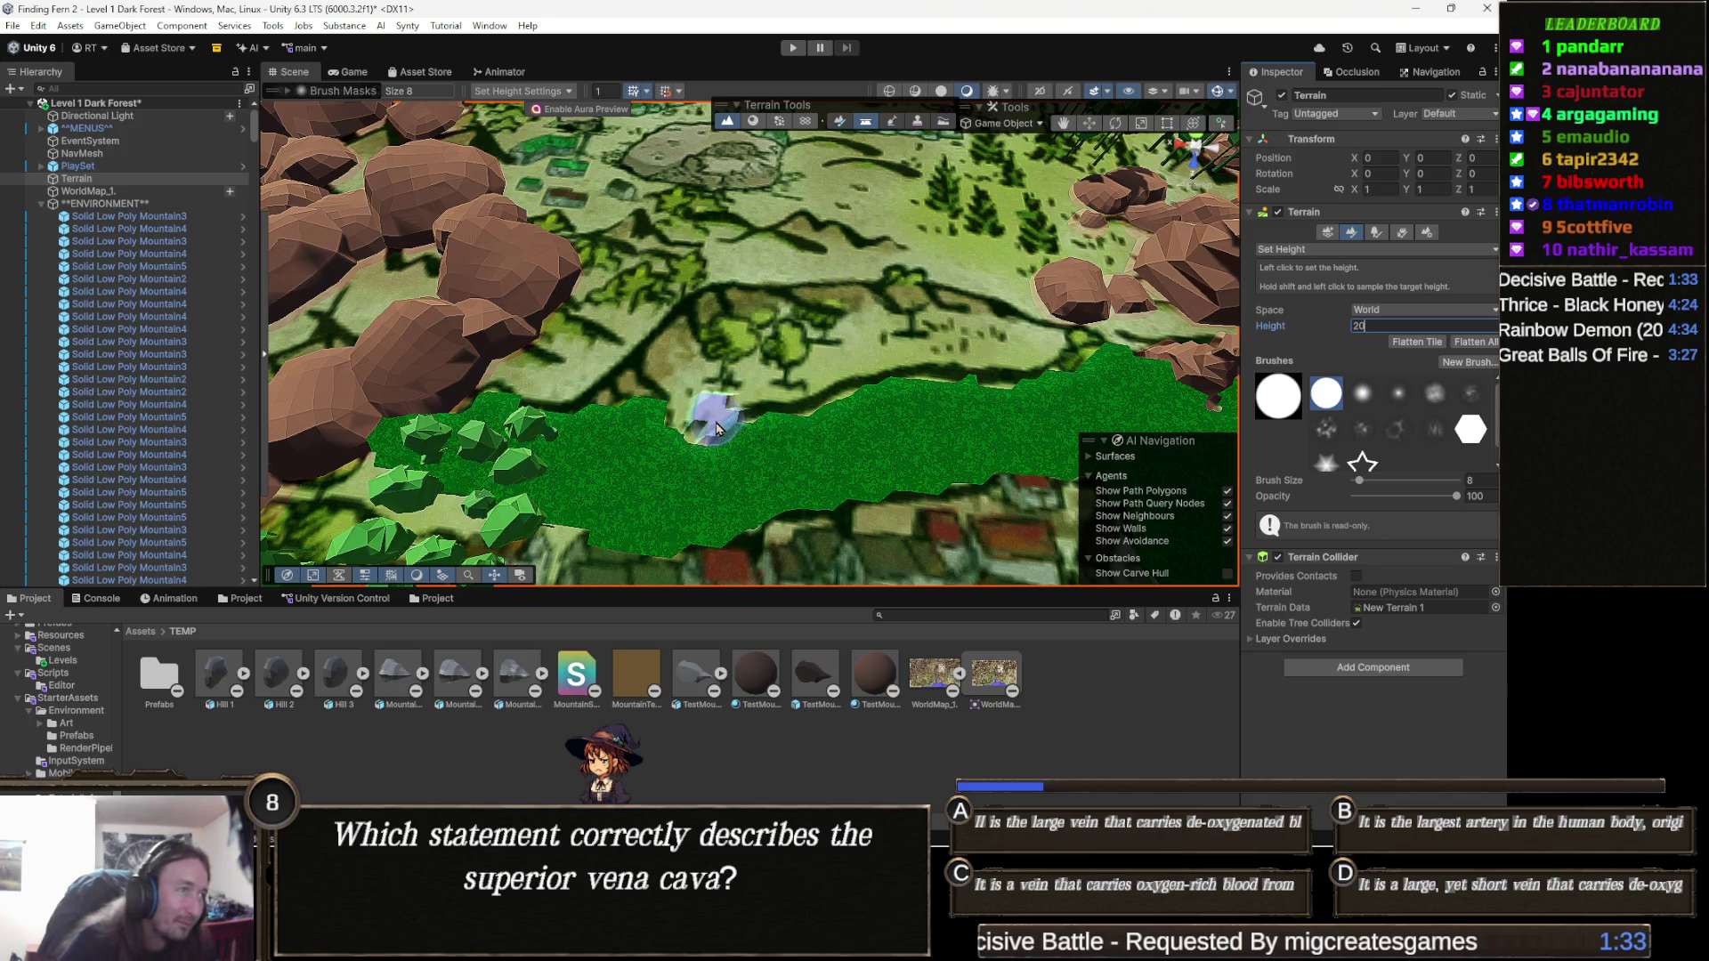
{"action": "left_click_drag", "start_coordinate": [710, 411], "coordinate": [690, 385]}
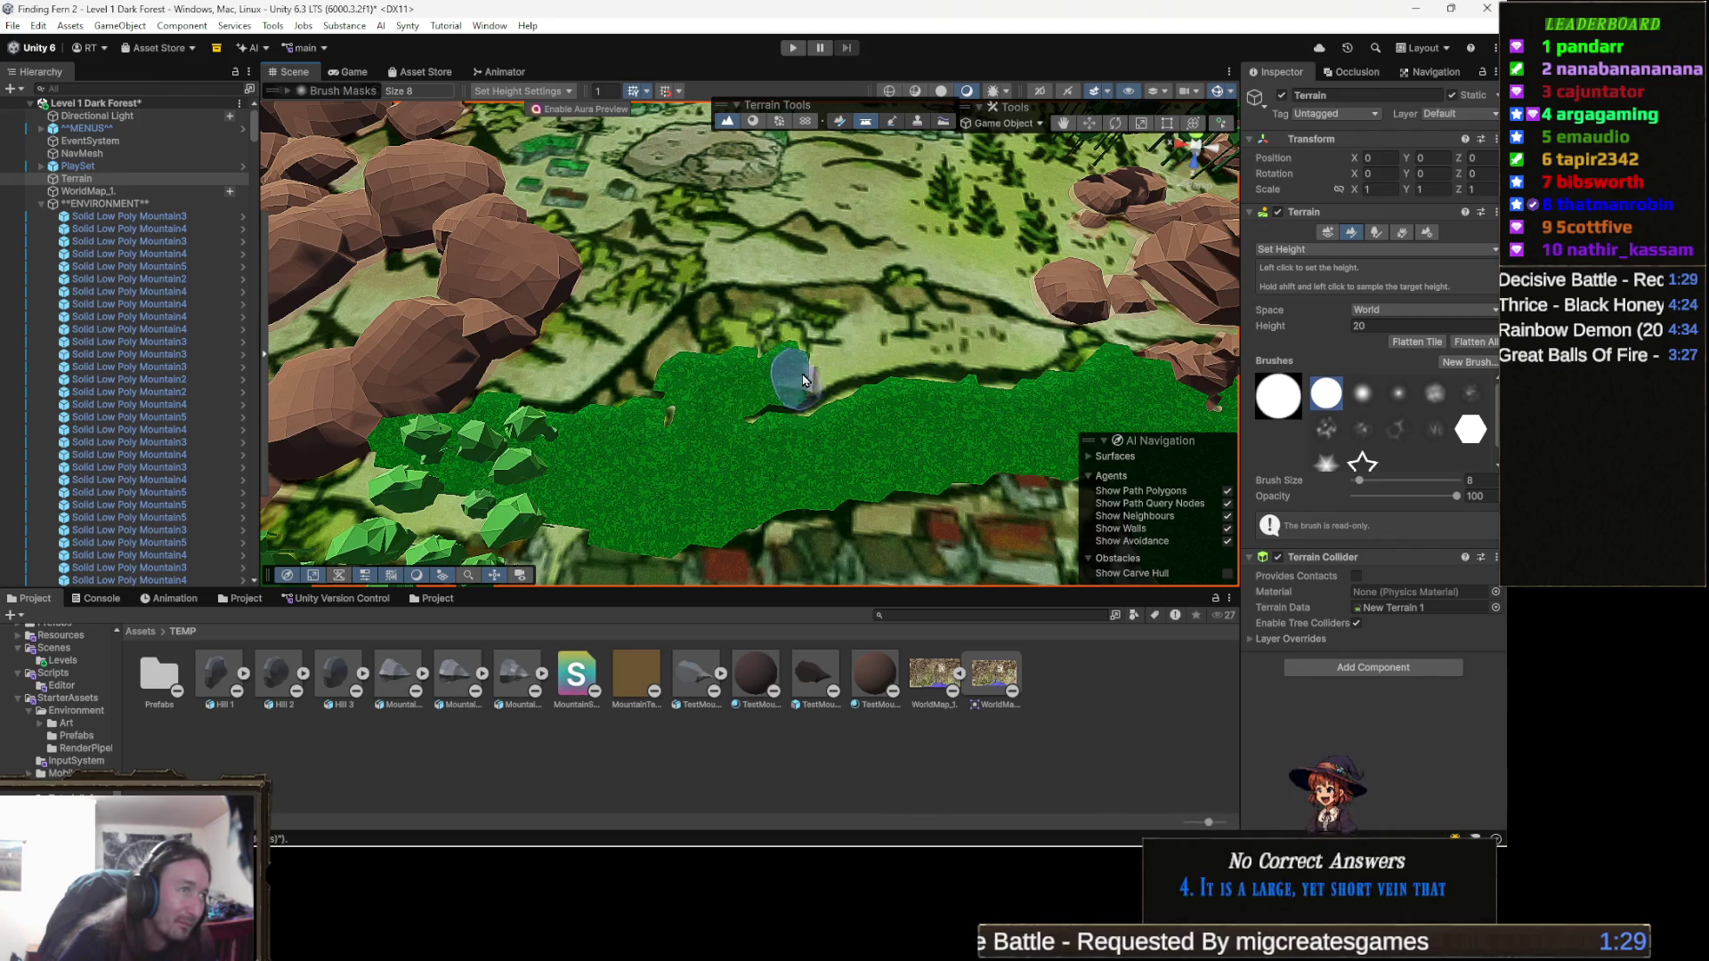
{"action": "mouse_move", "coordinate": [803, 386]}
{"action": "left_mouse_down"}
{"action": "mouse_move", "coordinate": [750, 394]}
{"action": "mouse_move", "coordinate": [841, 347]}
{"action": "mouse_move", "coordinate": [842, 368]}
{"action": "mouse_move", "coordinate": [1014, 347]}
{"action": "mouse_move", "coordinate": [1010, 369]}
{"action": "mouse_move", "coordinate": [962, 365]}
{"action": "mouse_move", "coordinate": [1064, 352]}
{"action": "mouse_move", "coordinate": [1093, 359]}
{"action": "mouse_move", "coordinate": [1064, 367]}
{"action": "mouse_move", "coordinate": [1160, 381]}
{"action": "left_mouse_up"}
Bring the village side into view and set the target height to 22.
{"action": "scroll", "coordinate": [979, 356], "scroll_direction": "up", "scroll_amount": 2}
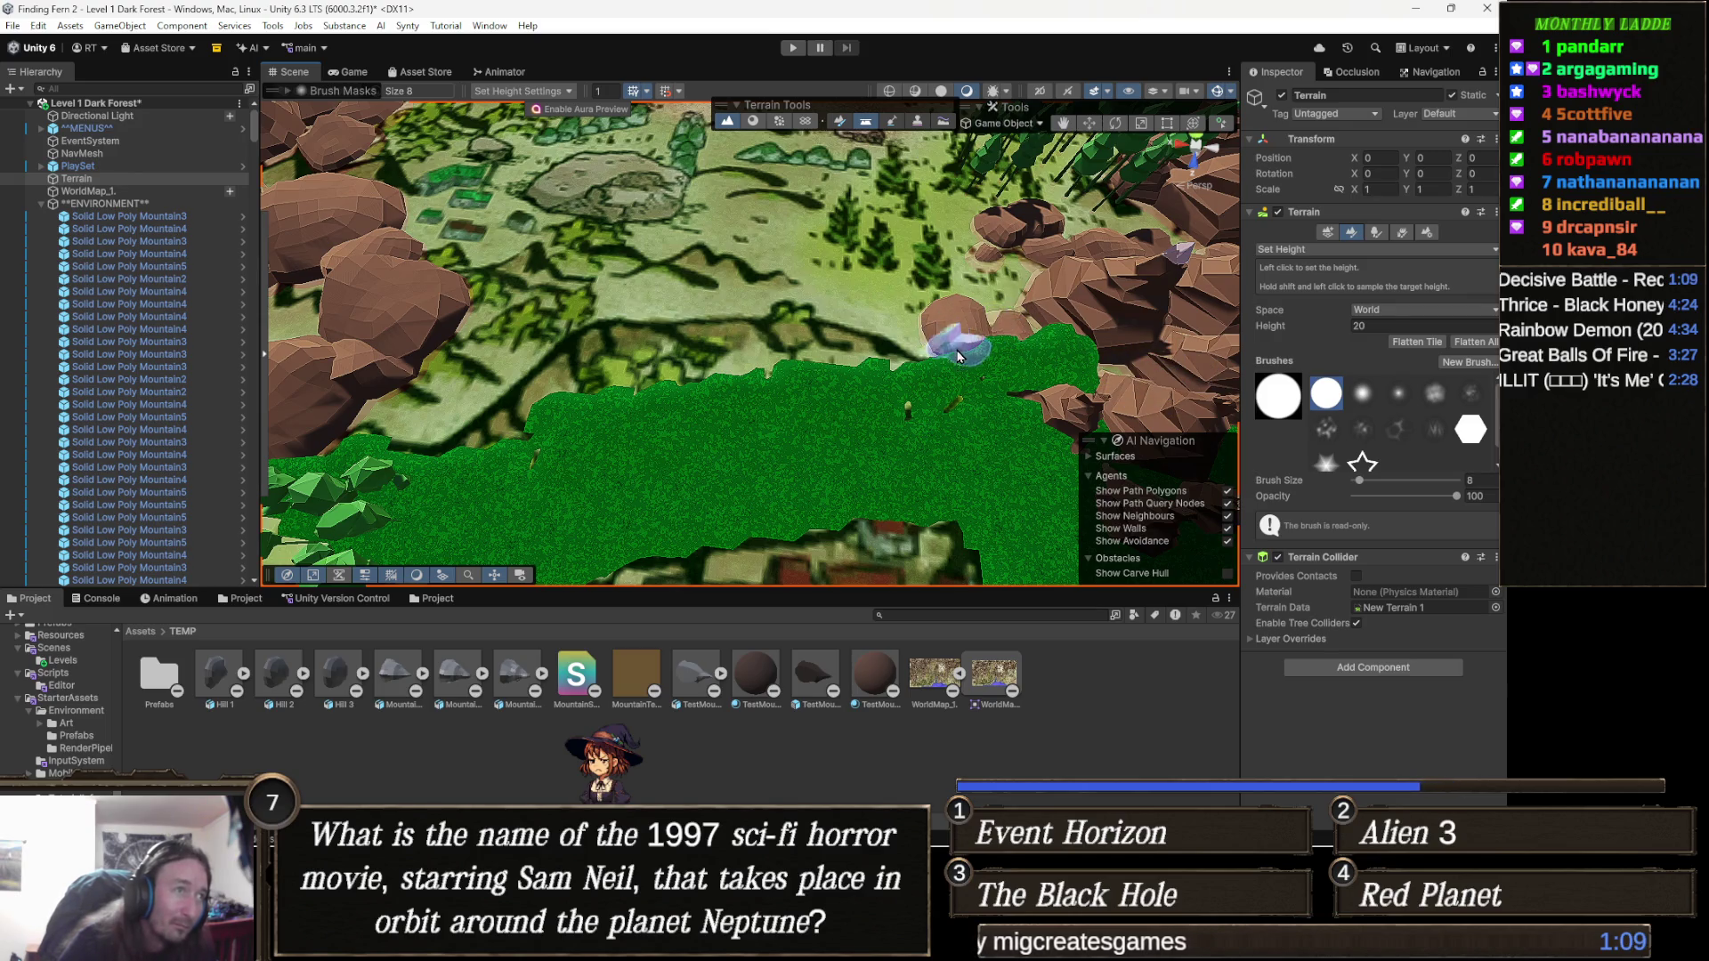
{"action": "left_click_drag", "start_coordinate": [929, 350], "coordinate": [1010, 365]}
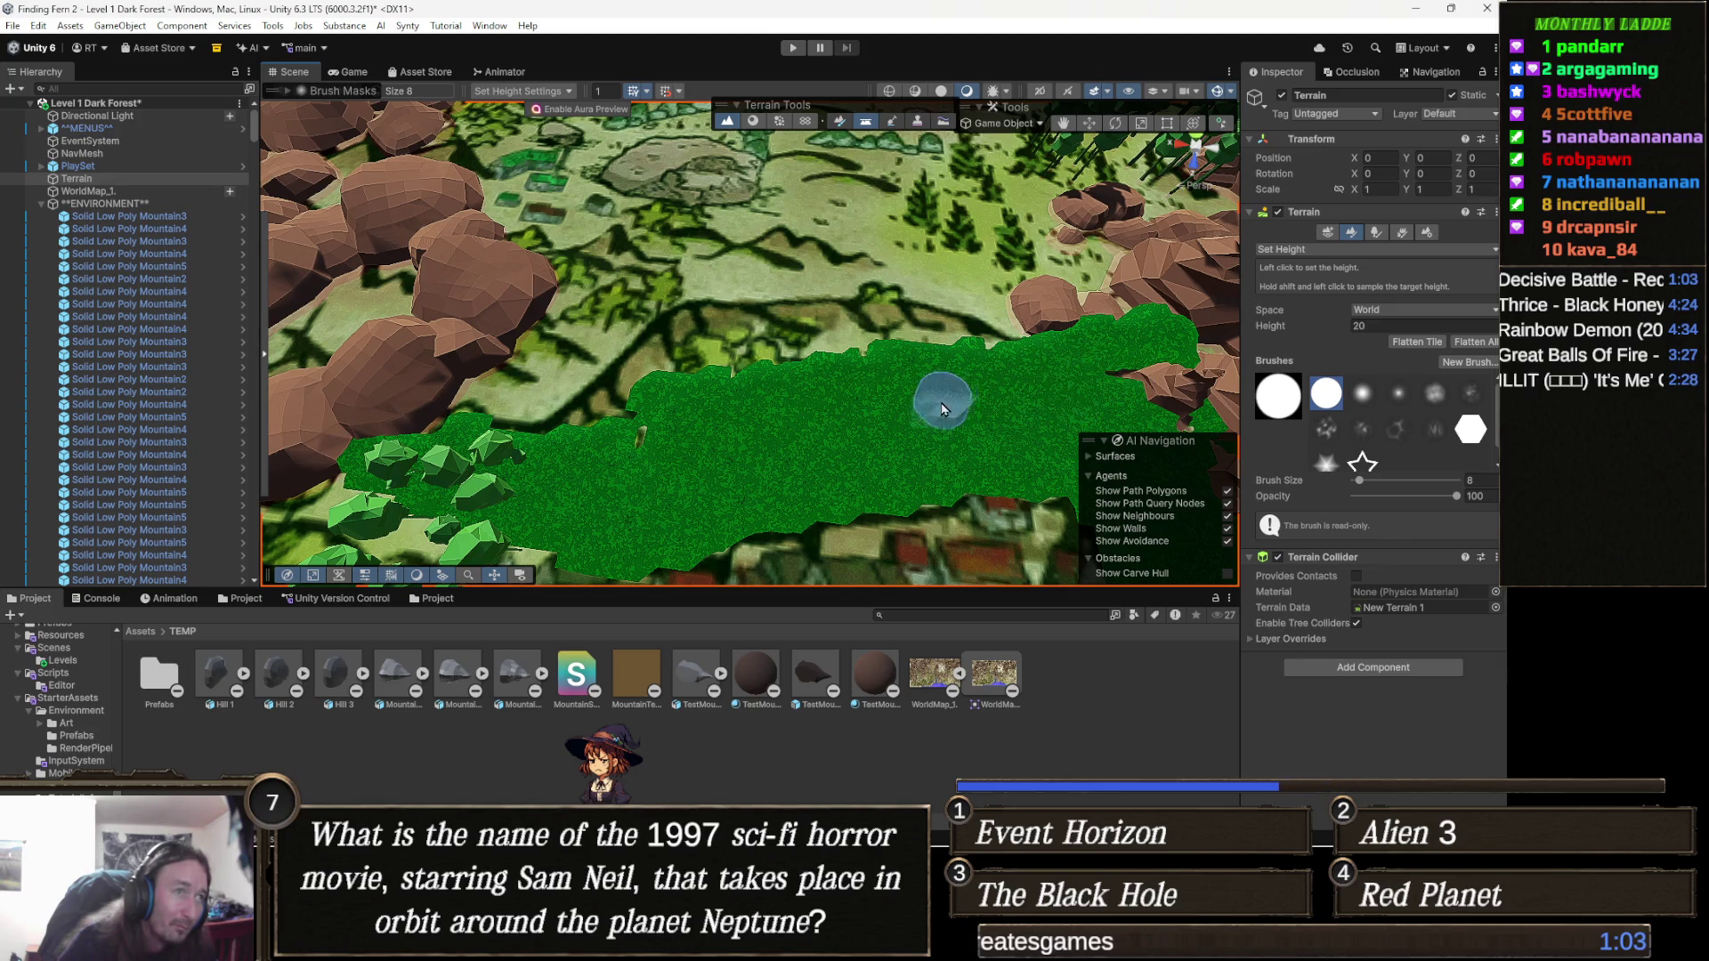
{"action": "mouse_move", "coordinate": [671, 427]}
{"action": "left_mouse_down"}
{"action": "mouse_move", "coordinate": [937, 291]}
{"action": "mouse_move", "coordinate": [992, 188]}
{"action": "mouse_move", "coordinate": [954, 181]}
{"action": "mouse_move", "coordinate": [1203, 180]}
{"action": "mouse_move", "coordinate": [908, 223]}
{"action": "mouse_move", "coordinate": [789, 365]}
{"action": "left_mouse_up"}
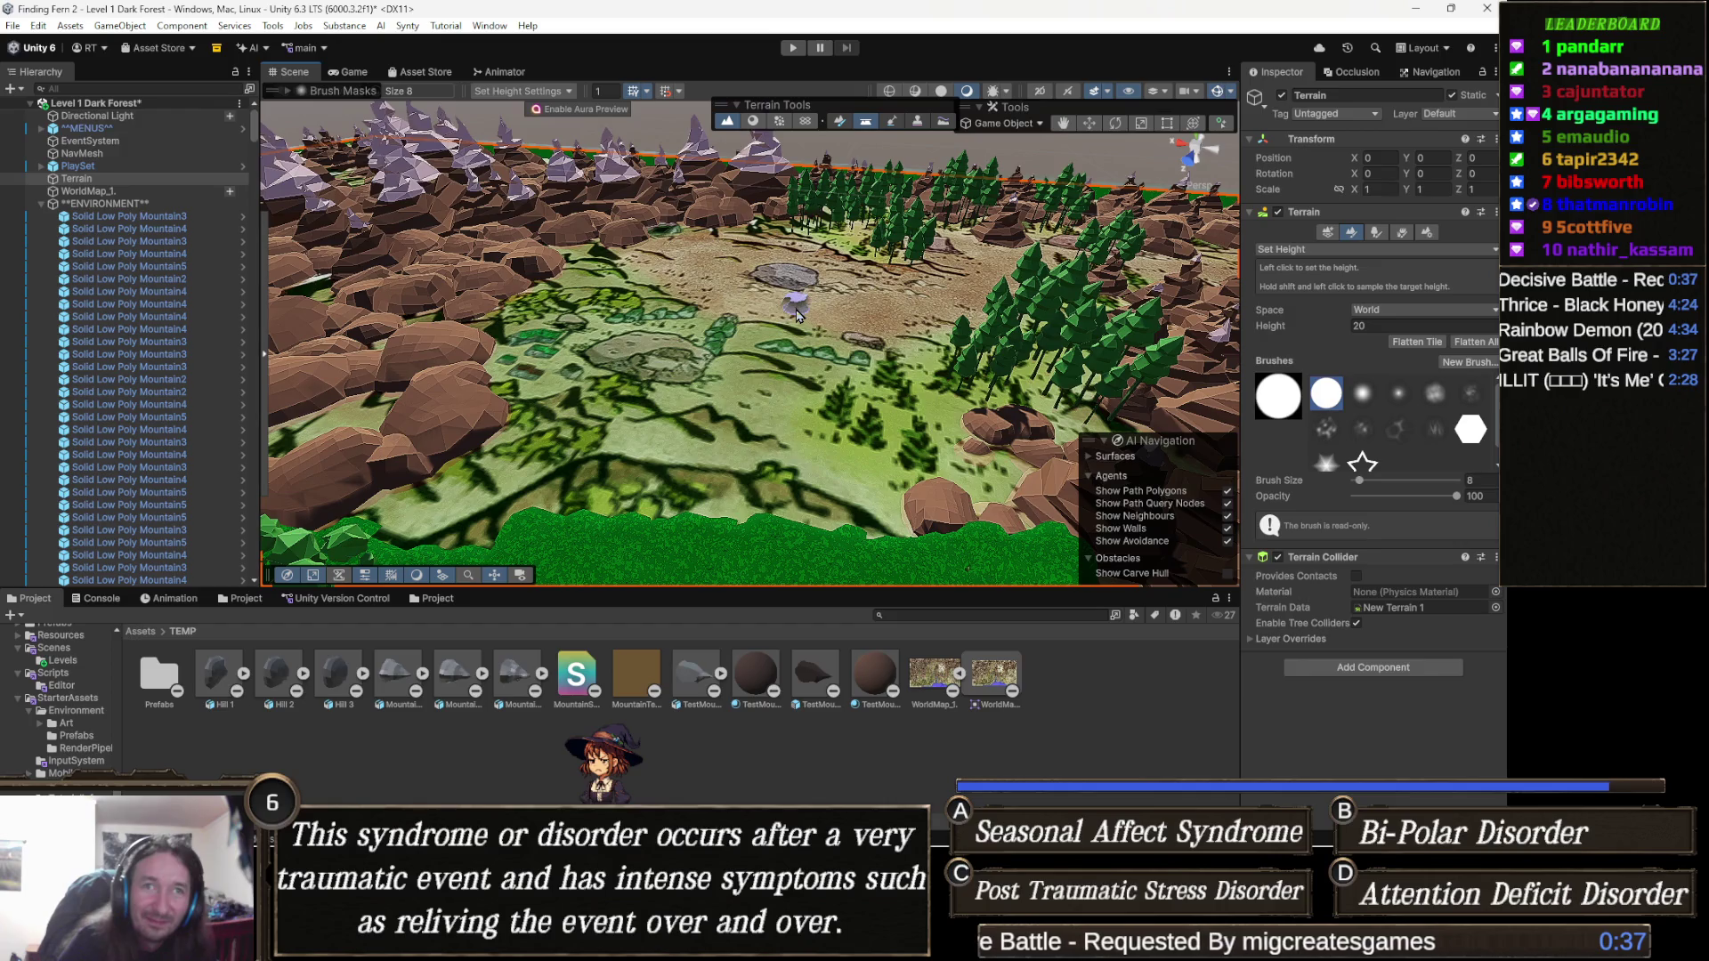
{"action": "mouse_move", "coordinate": [784, 476]}
{"action": "left_mouse_down"}
{"action": "mouse_move", "coordinate": [713, 497]}
{"action": "mouse_move", "coordinate": [658, 547]}
{"action": "mouse_move", "coordinate": [568, 515]}
{"action": "mouse_move", "coordinate": [550, 480]}
{"action": "mouse_move", "coordinate": [706, 392]}
{"action": "mouse_move", "coordinate": [883, 400]}
{"action": "left_mouse_up"}
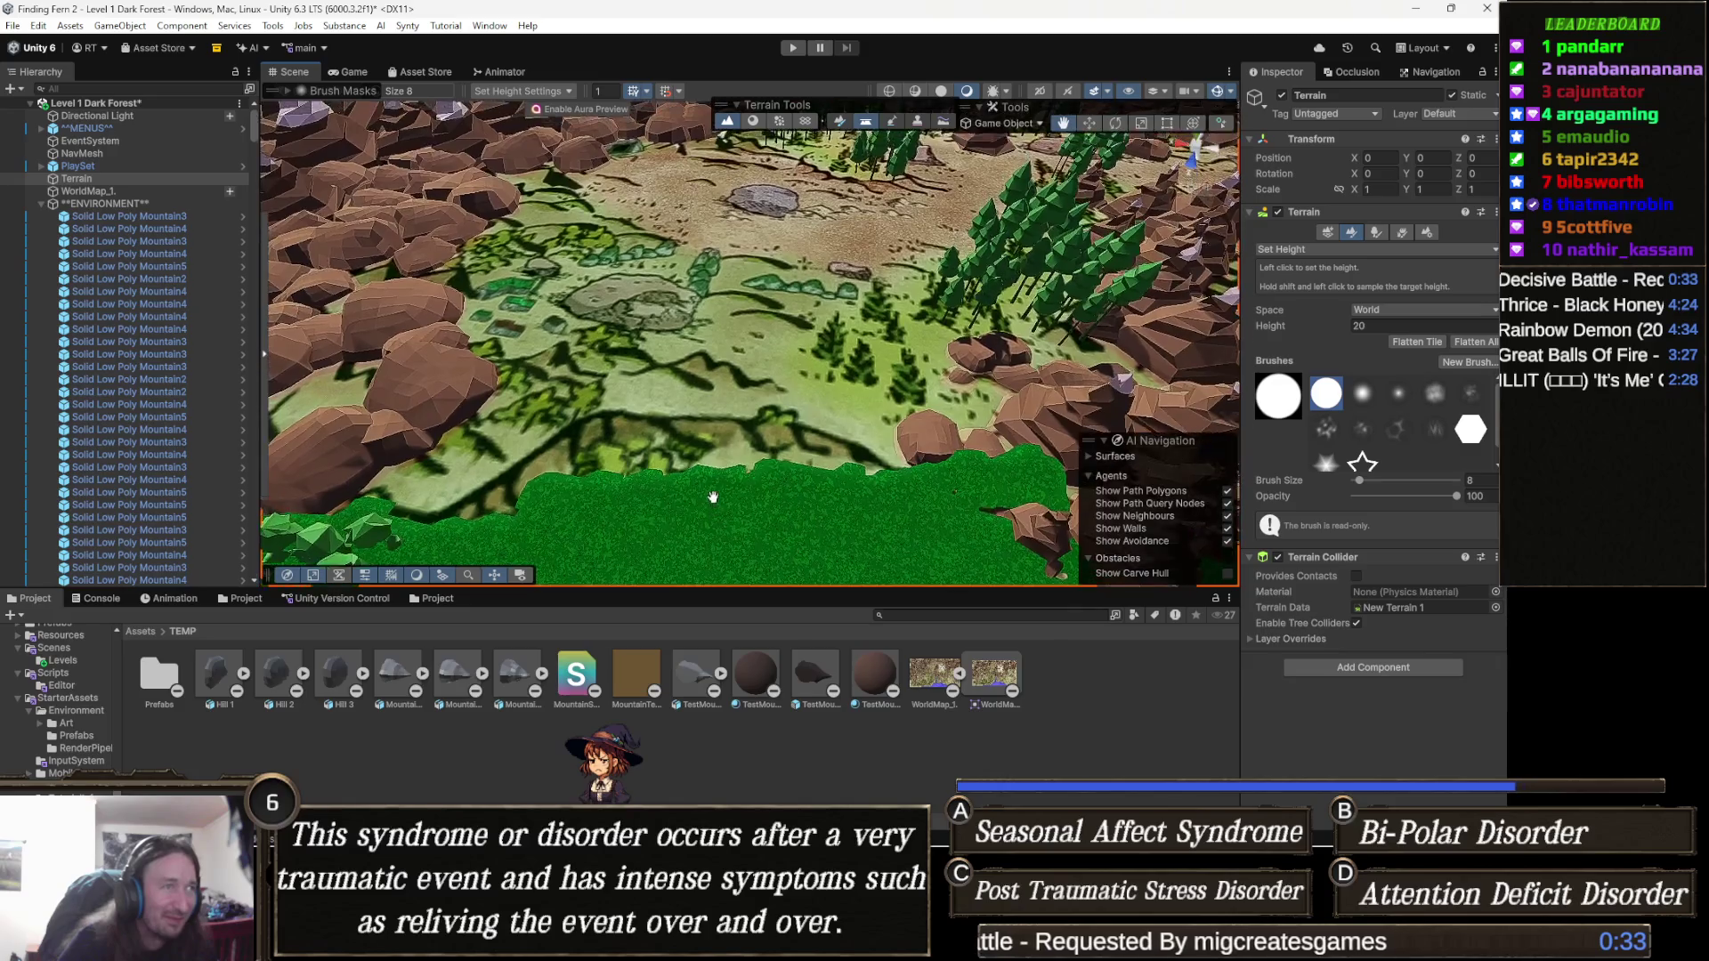
{"action": "scroll", "coordinate": [827, 405], "scroll_direction": "down", "scroll_amount": 3}
{"action": "scroll", "coordinate": [758, 445], "scroll_direction": "up", "scroll_amount": 2}
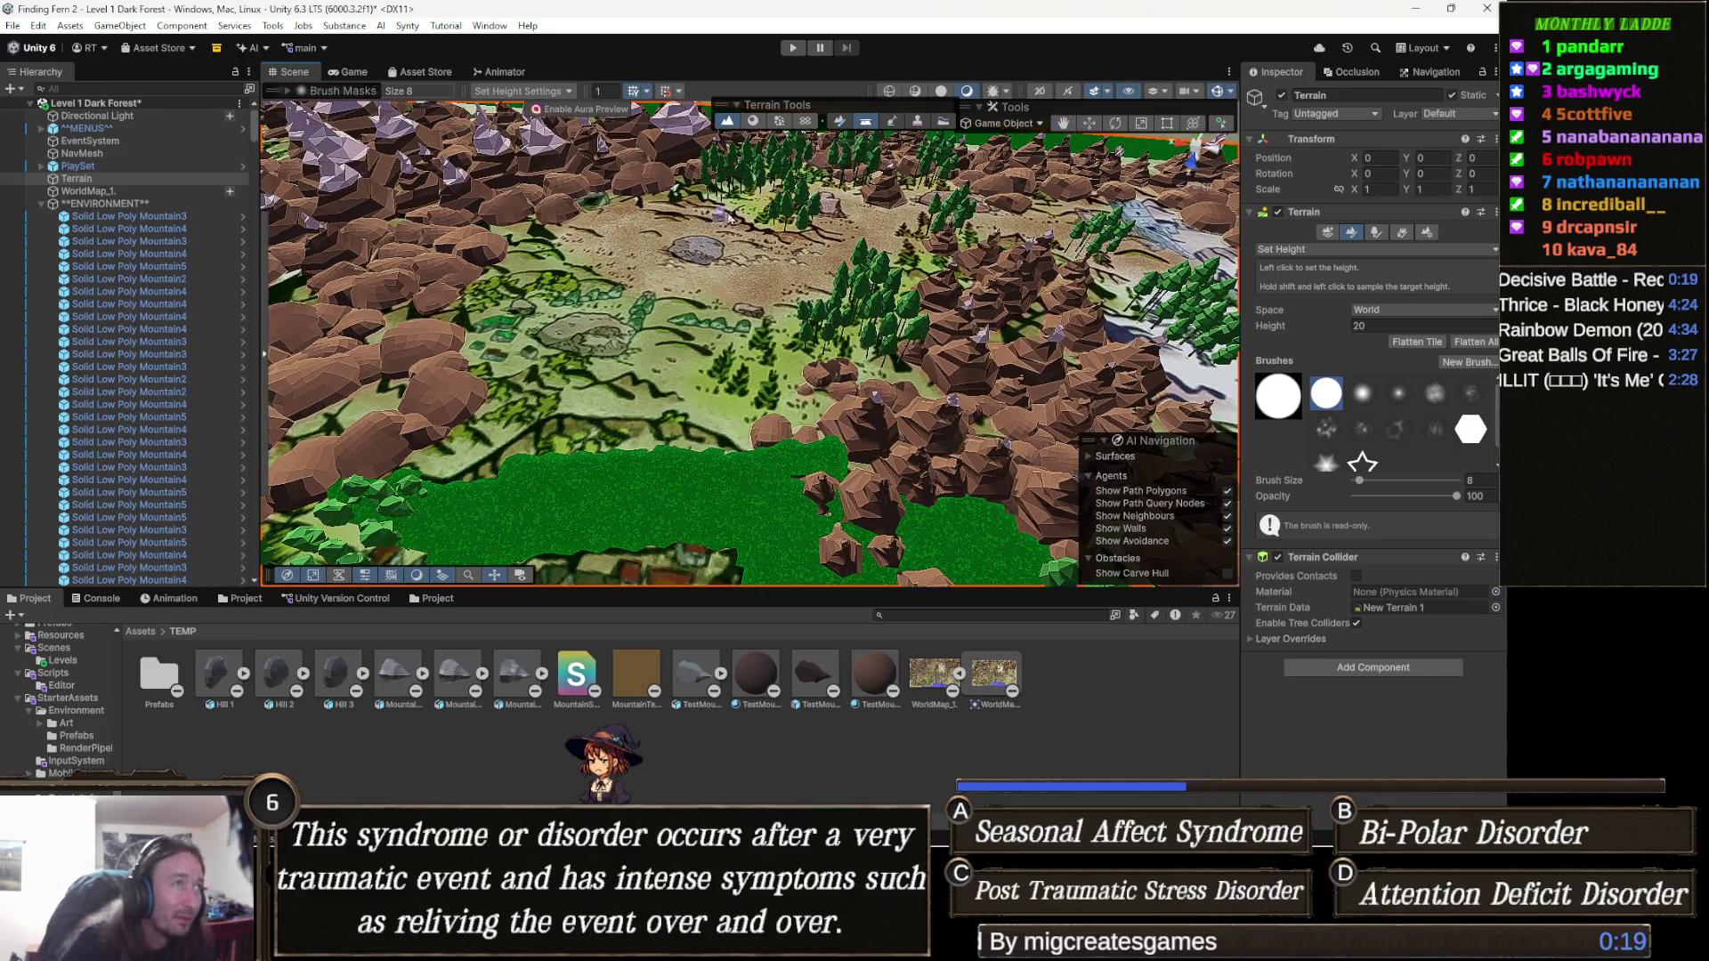
{"action": "scroll", "coordinate": [994, 347], "scroll_direction": "down", "scroll_amount": 3}
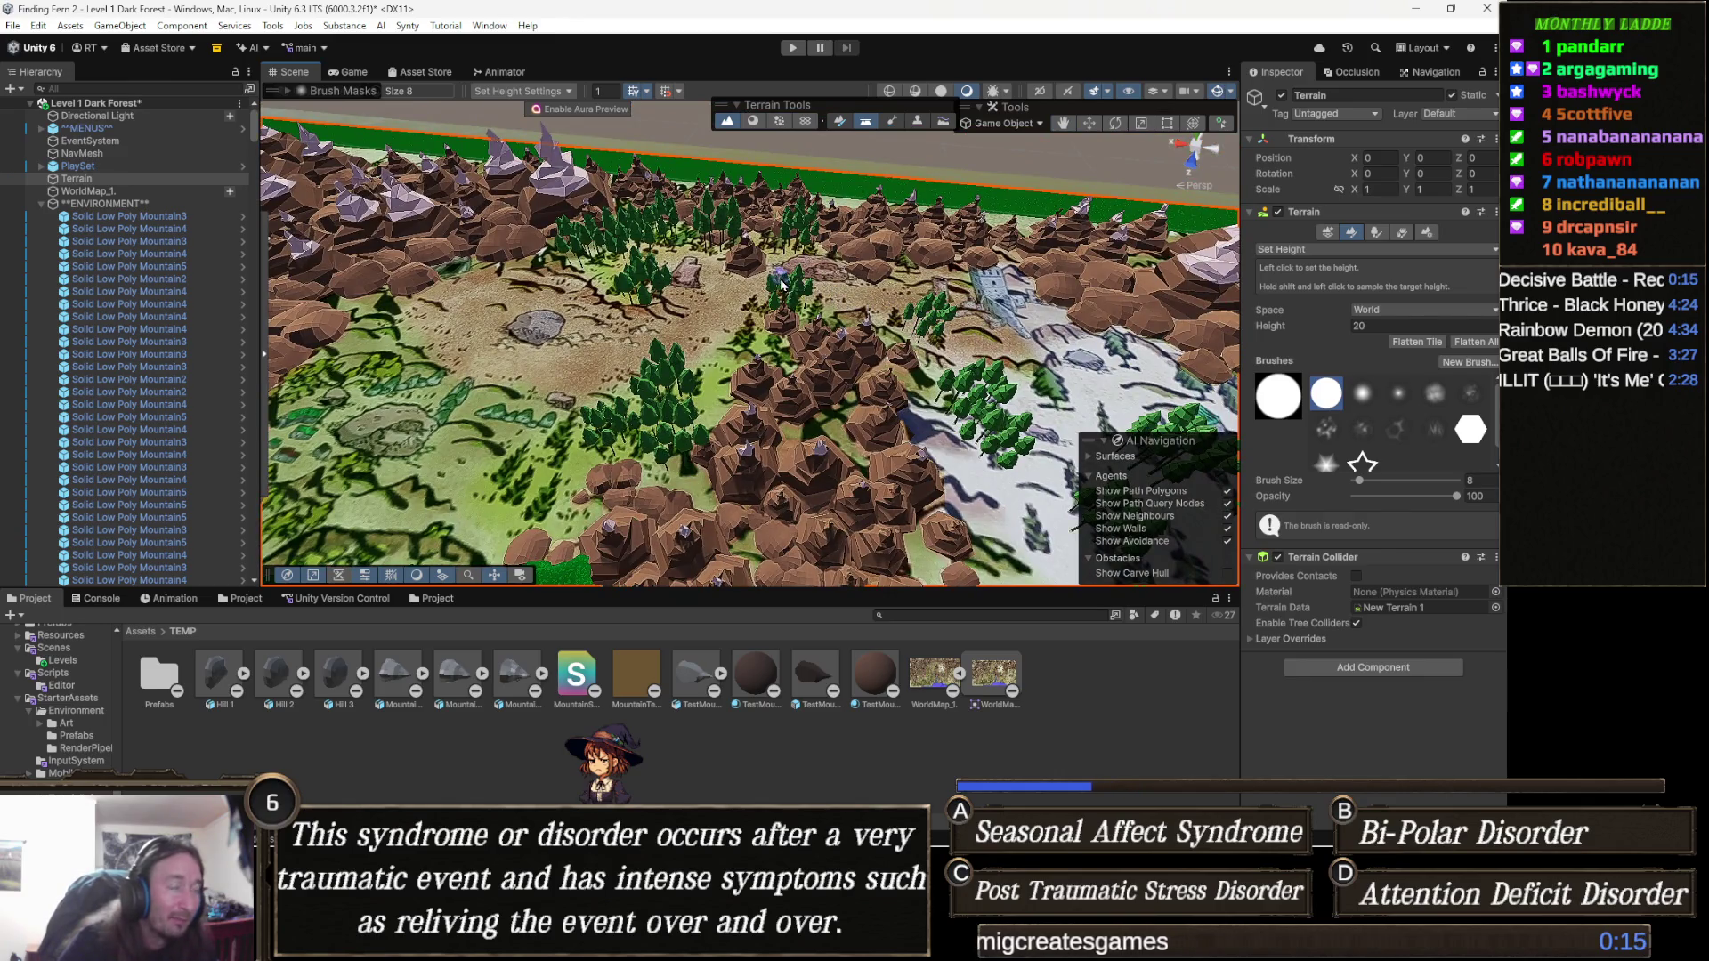
{"action": "left_click_drag", "start_coordinate": [429, 375], "coordinate": [684, 267]}
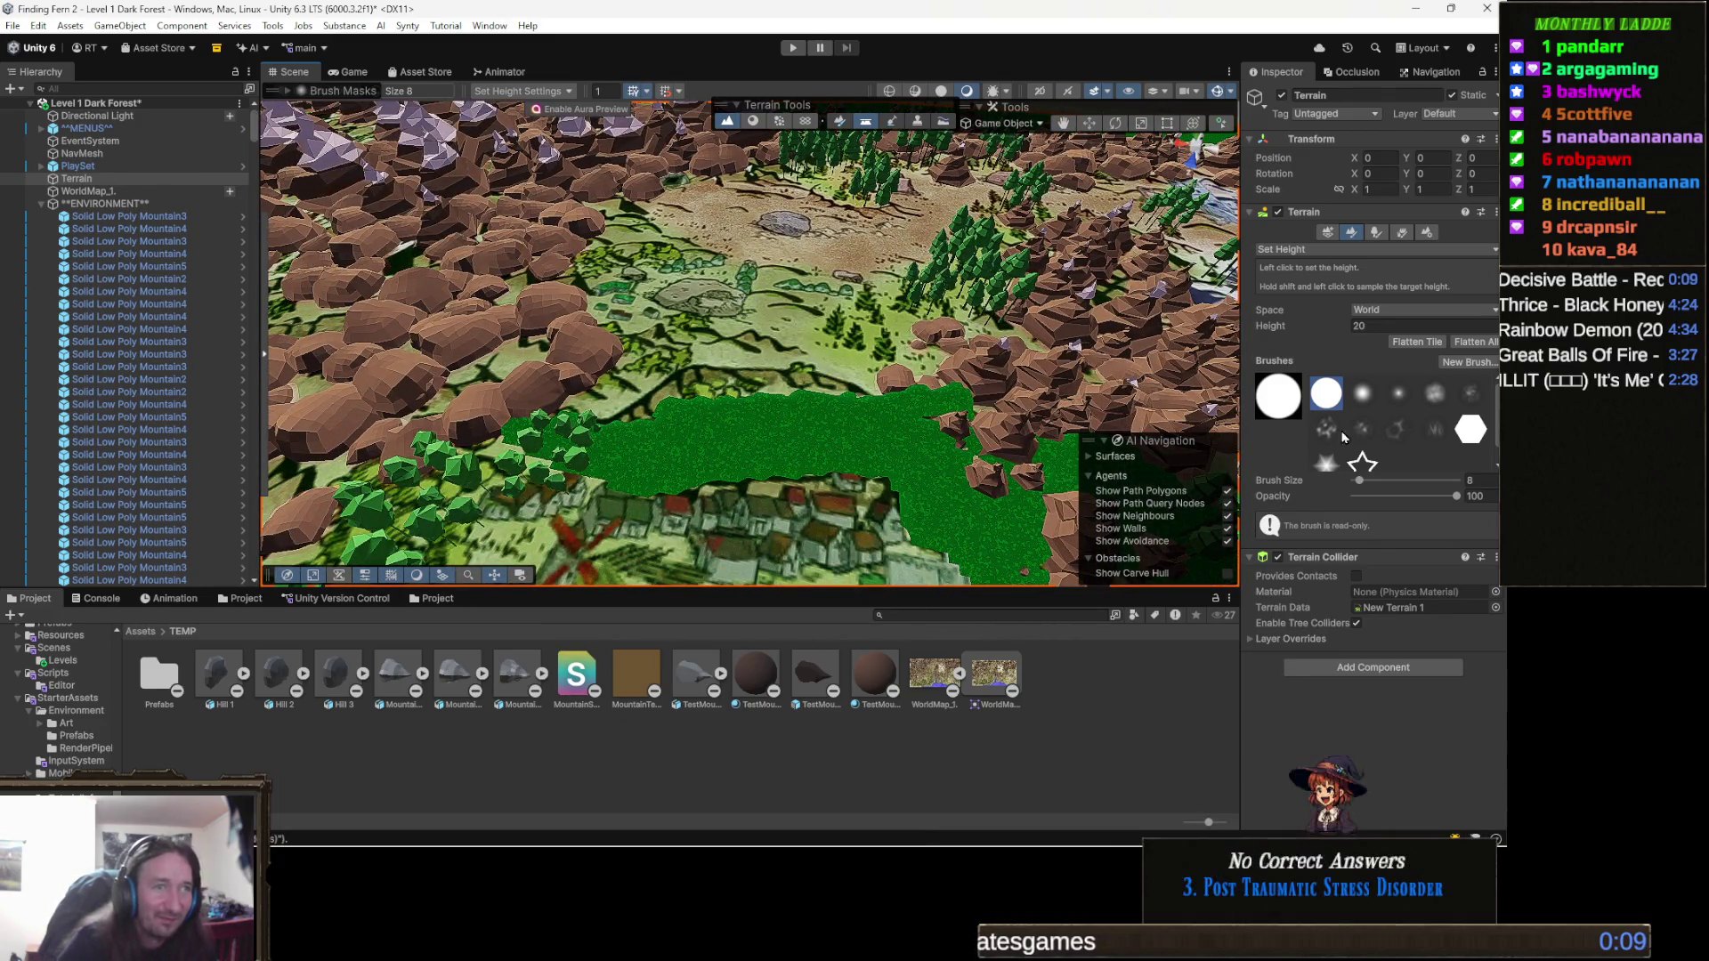
{"action": "type", "text": "2"}
{"action": "key", "text": "Return"}
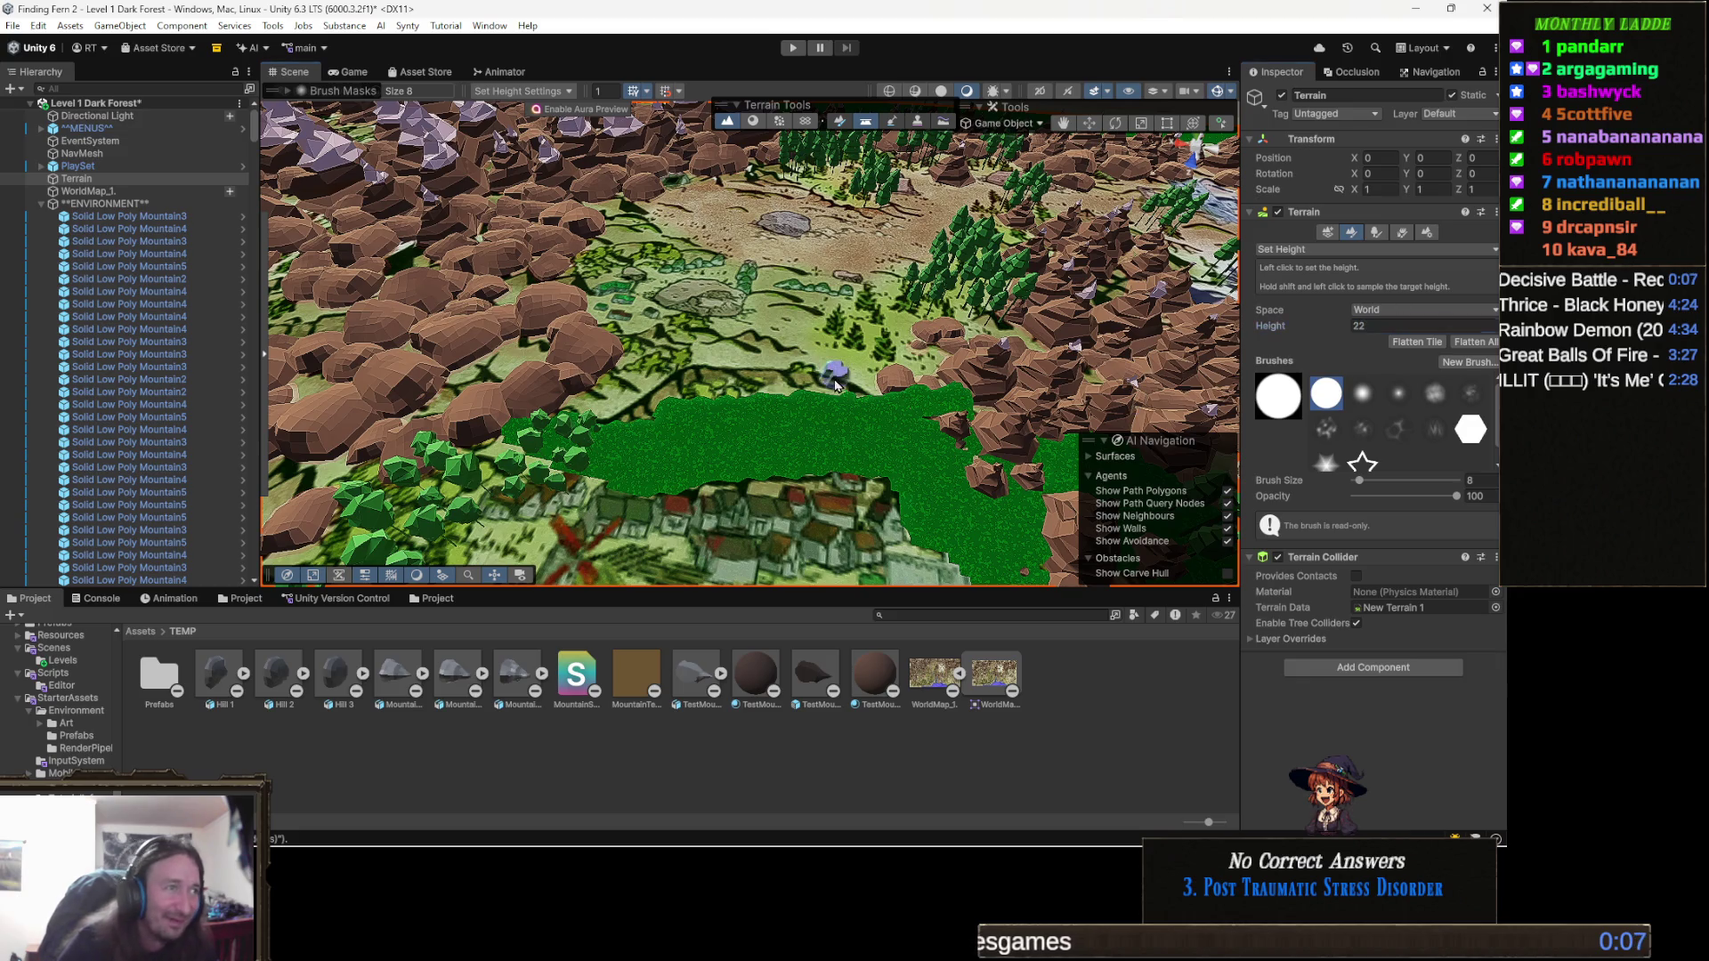
Commit height 20 and extend the terrace leftward along the grass edge toward the clearing.
{"action": "scroll", "coordinate": [828, 389], "scroll_direction": "up", "scroll_amount": 5}
{"action": "scroll", "coordinate": [829, 389], "scroll_direction": "up", "scroll_amount": 2}
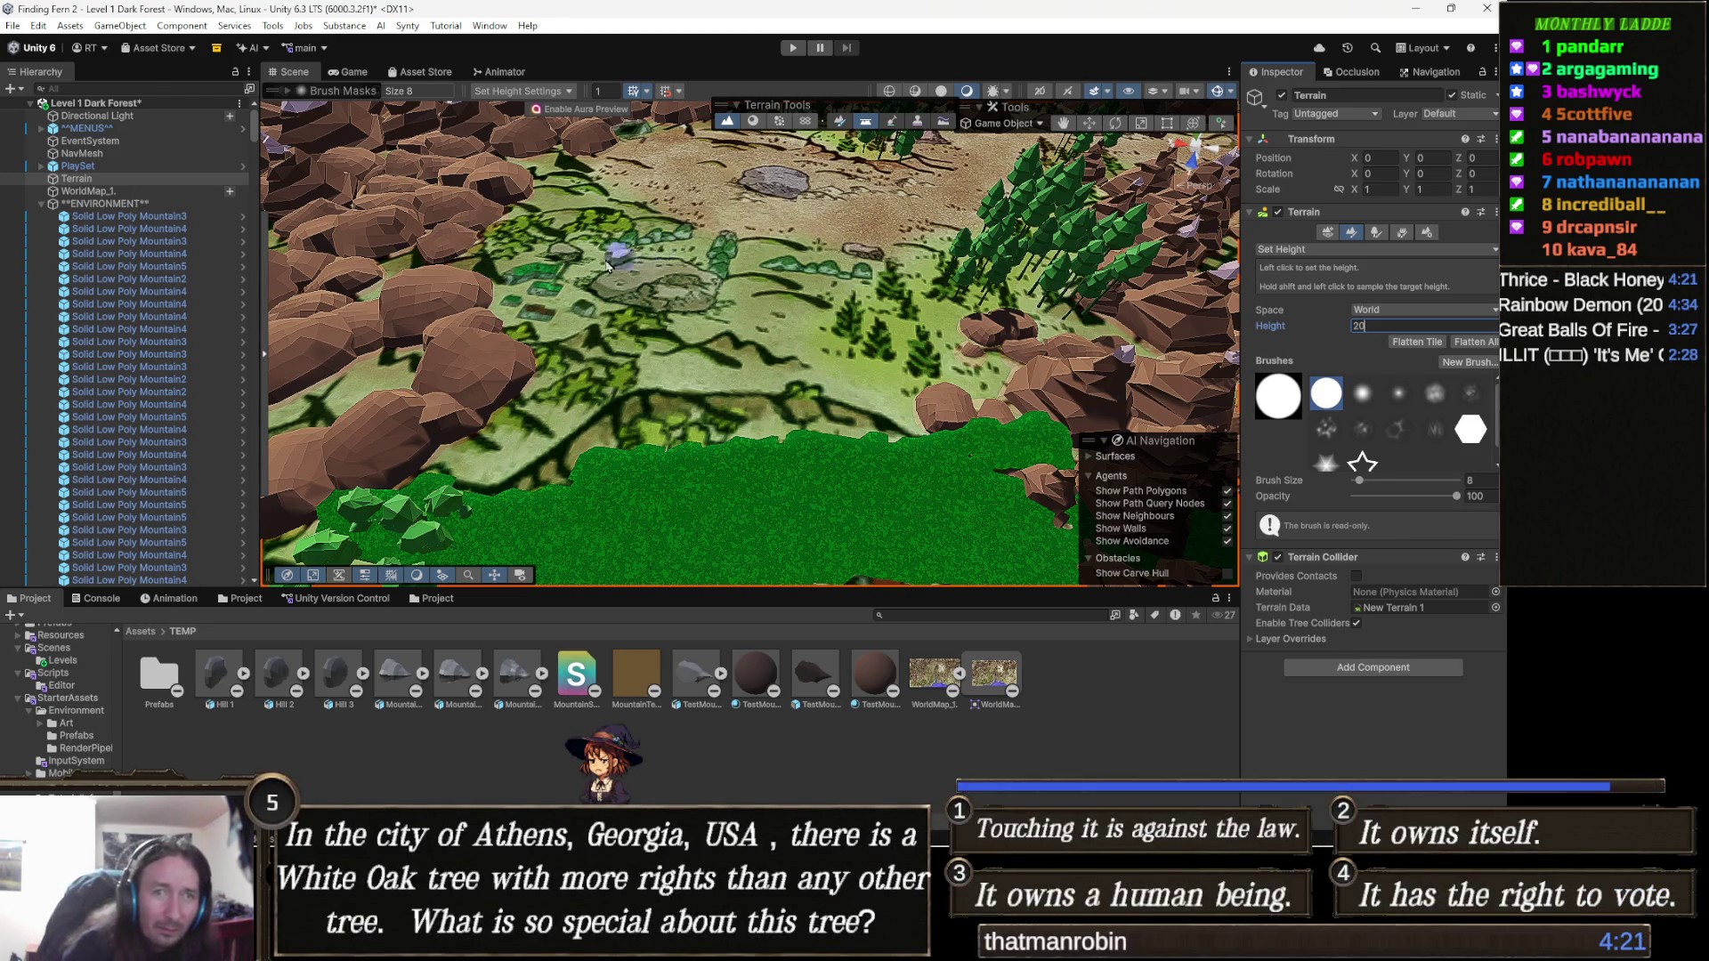
{"action": "left_click", "coordinate": [817, 381]}
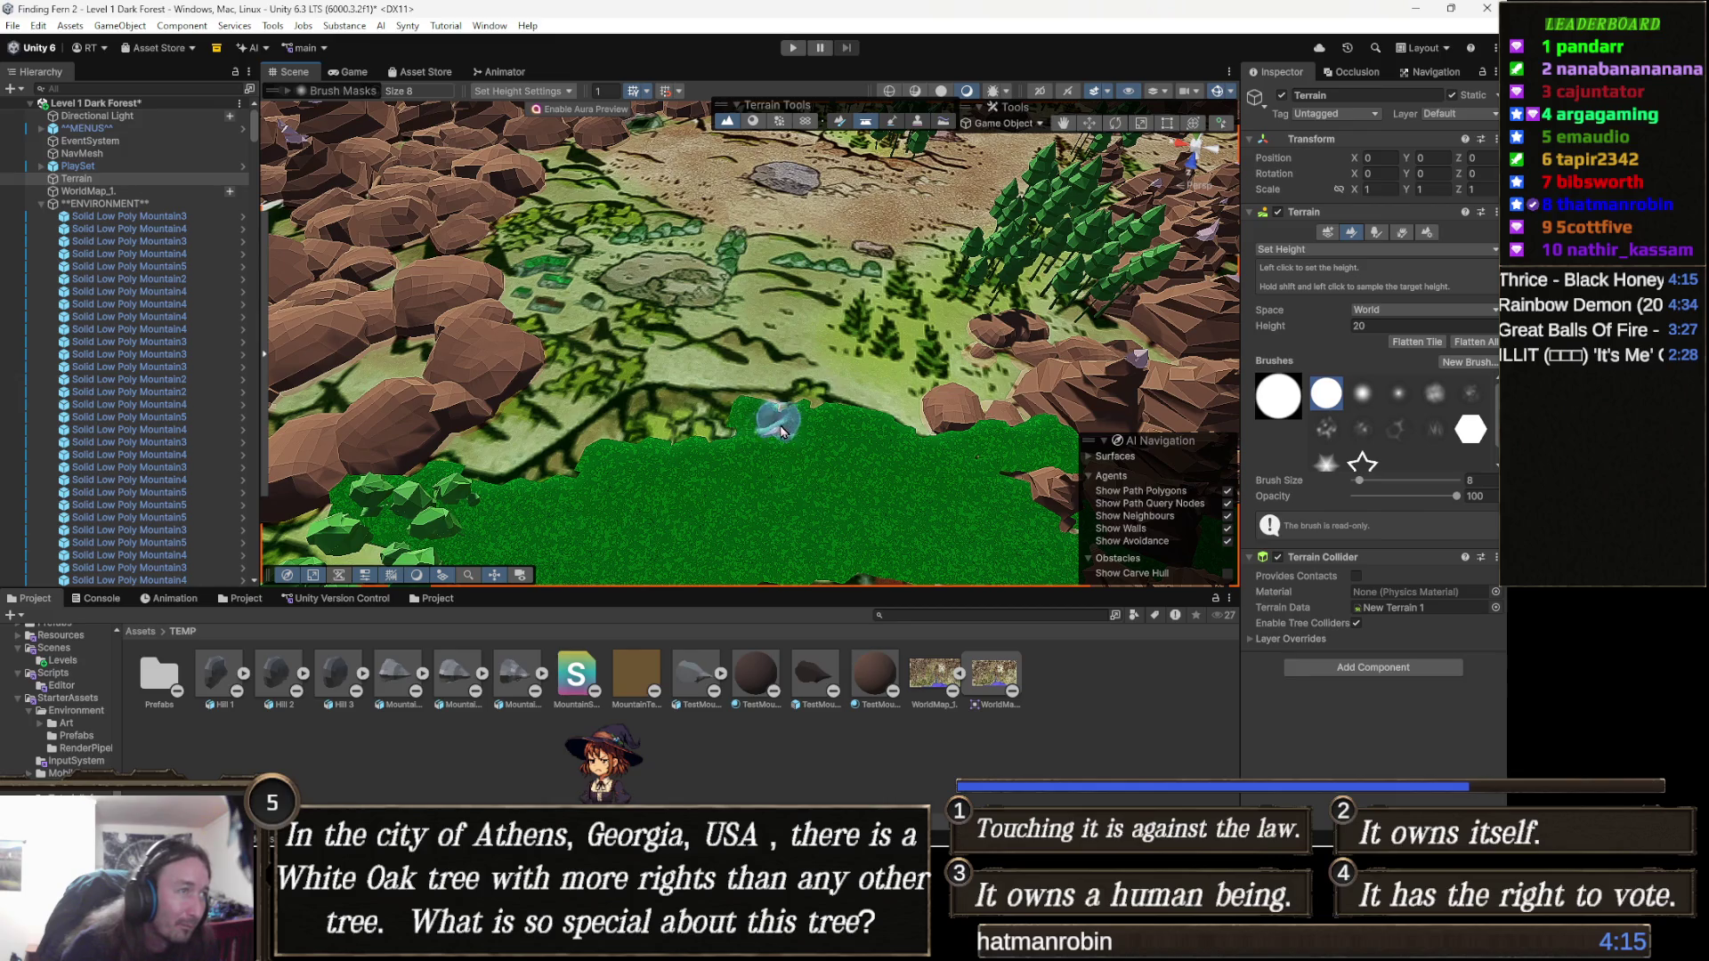
{"action": "mouse_move", "coordinate": [721, 431]}
{"action": "left_mouse_down"}
{"action": "mouse_move", "coordinate": [625, 429]}
{"action": "mouse_move", "coordinate": [621, 450]}
{"action": "mouse_move", "coordinate": [496, 516]}
{"action": "mouse_move", "coordinate": [583, 469]}
{"action": "left_mouse_up"}
{"action": "left_click_drag", "start_coordinate": [736, 465], "coordinate": [679, 489]}
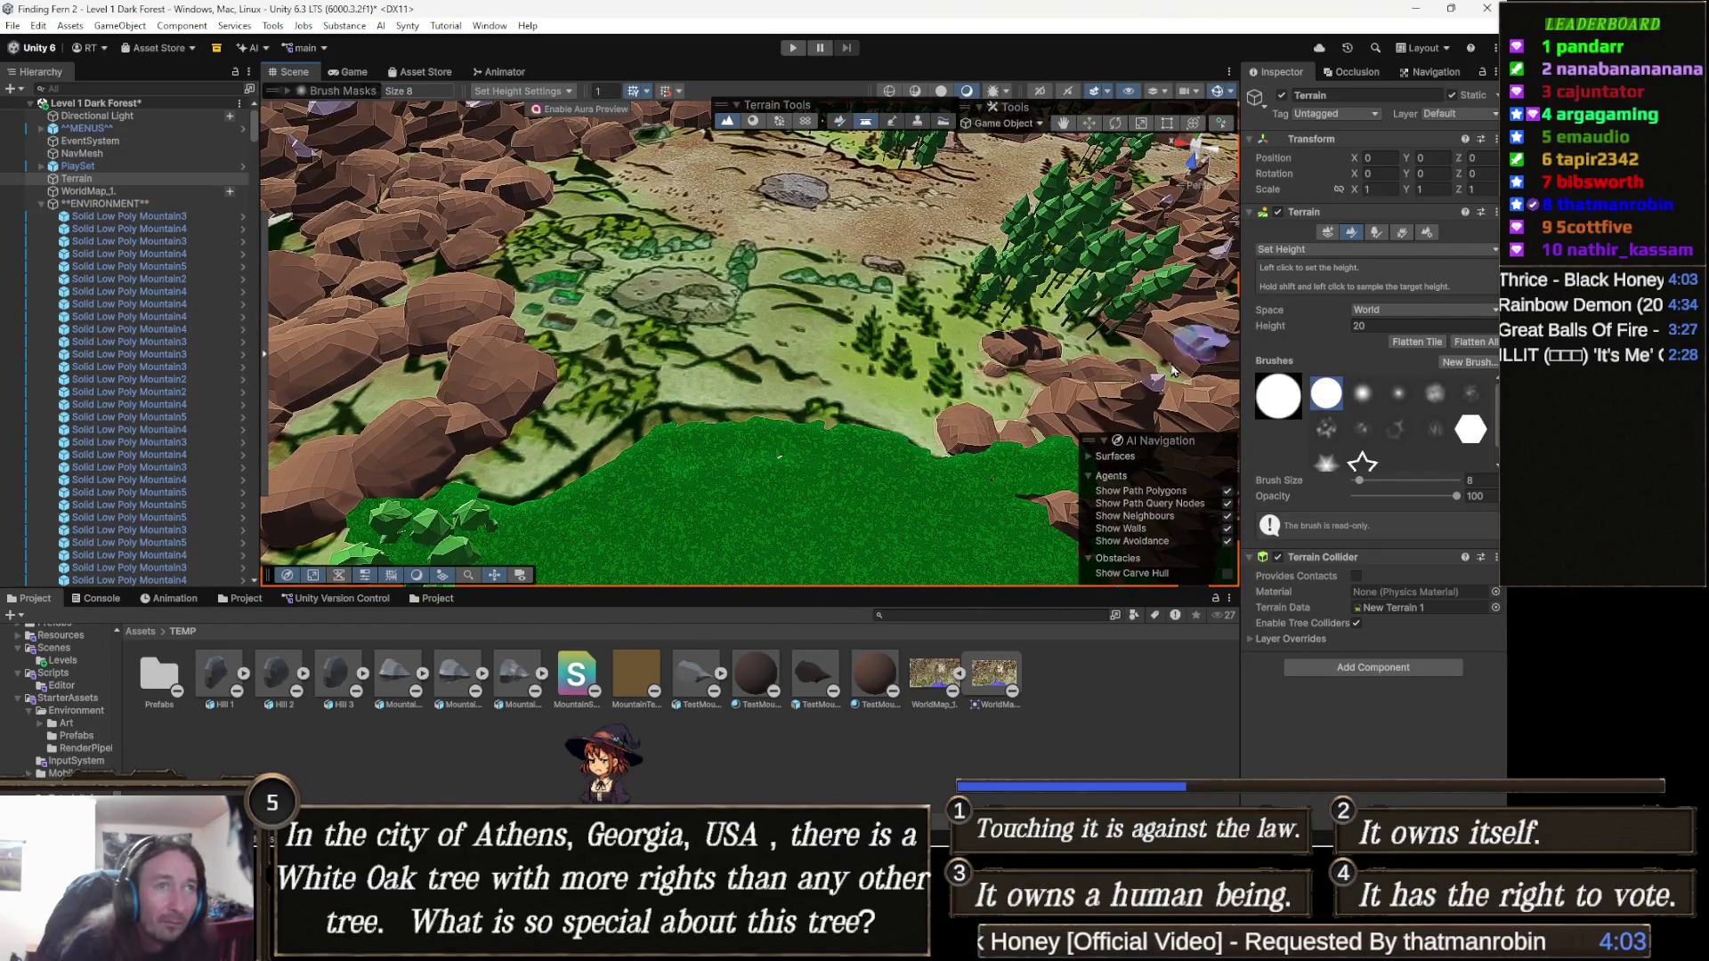
Set the height to 22 and level the rocky ground into the terrace edge.
{"action": "type", "text": "22"}
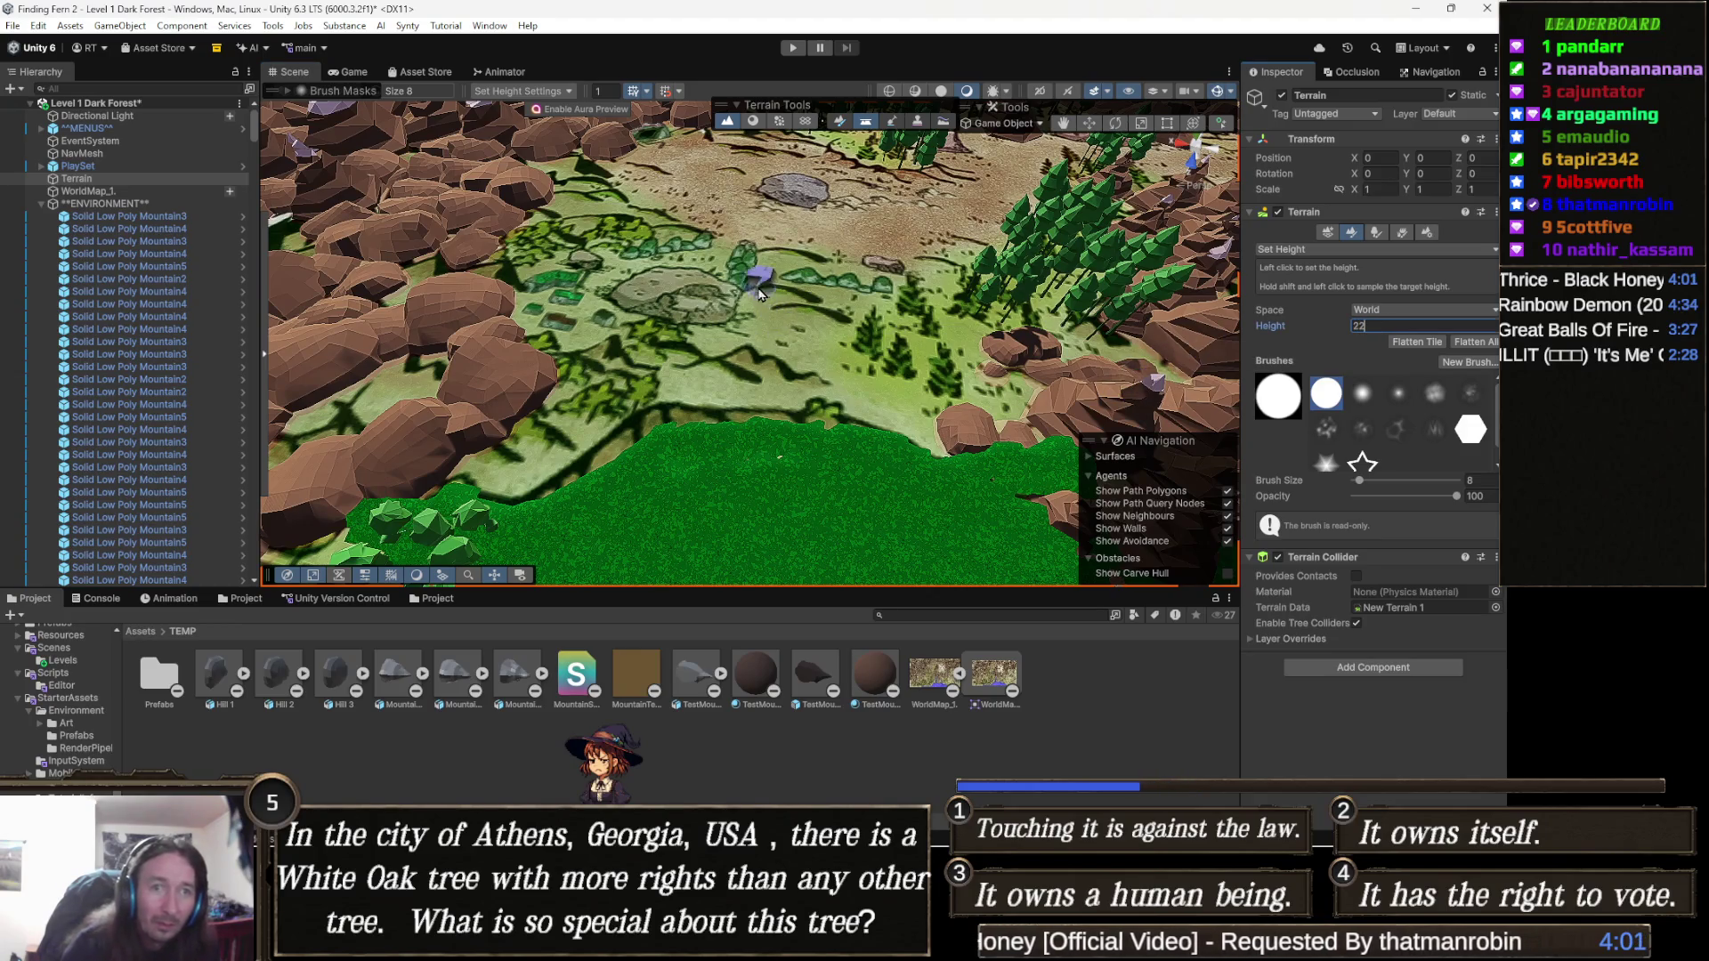
{"action": "scroll", "coordinate": [712, 285], "scroll_direction": "up", "scroll_amount": 2}
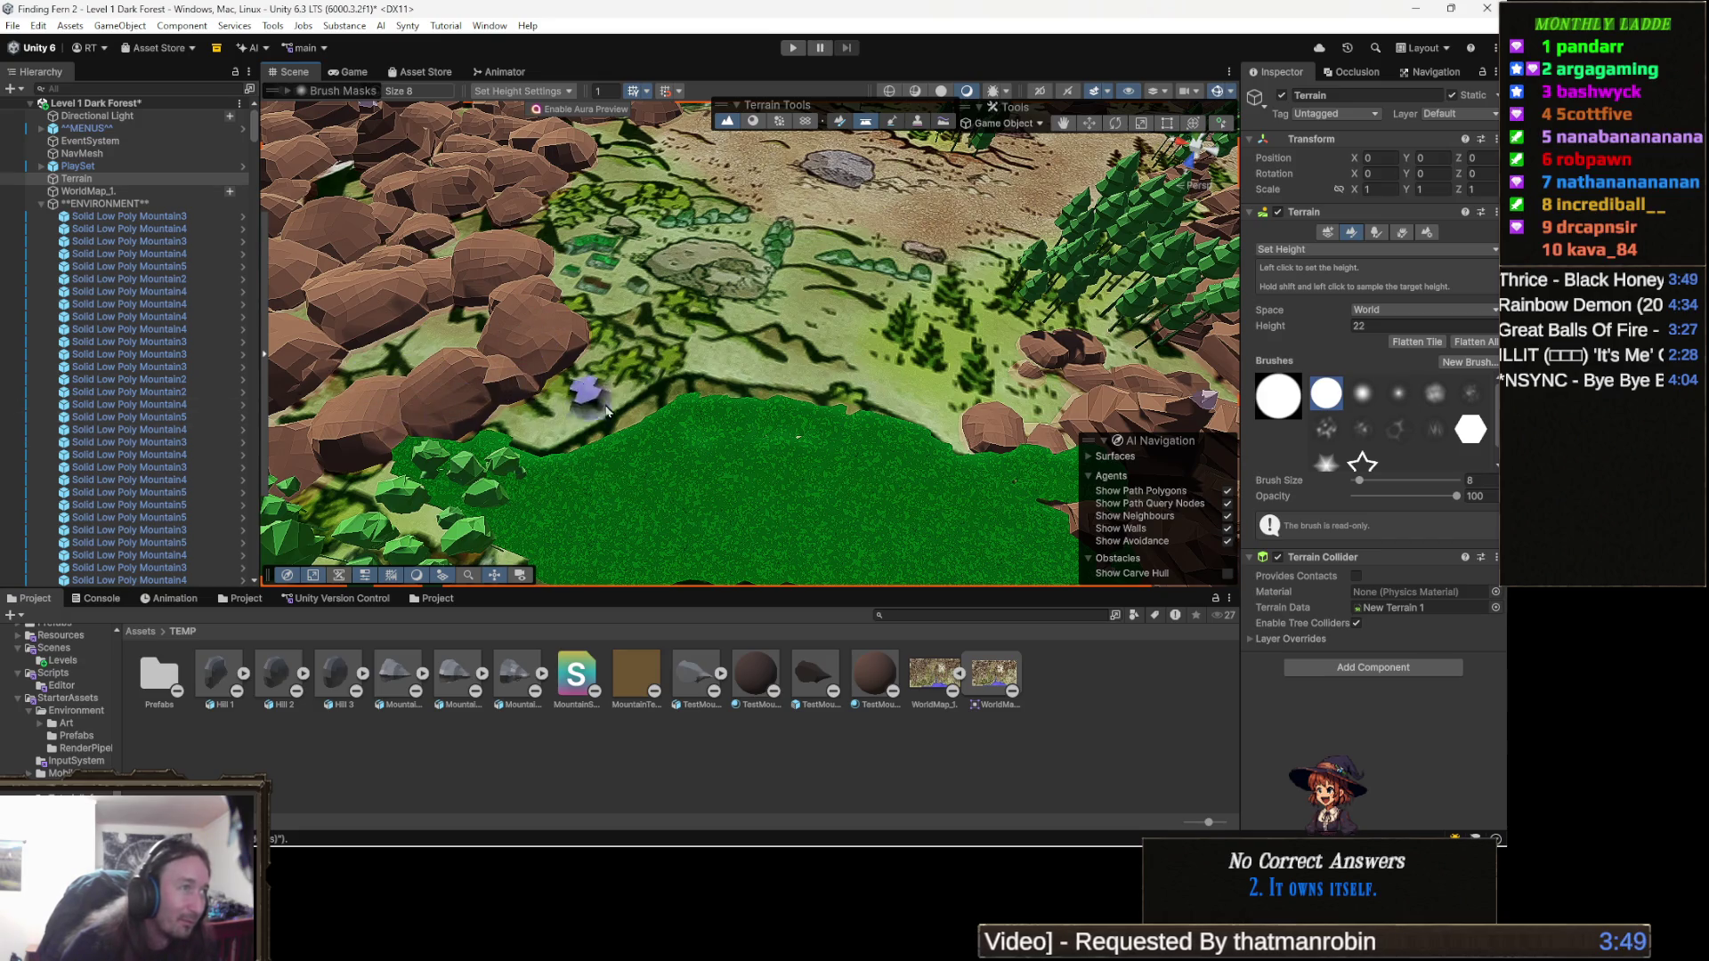
{"action": "mouse_move", "coordinate": [532, 429]}
{"action": "left_mouse_down"}
{"action": "mouse_move", "coordinate": [548, 418]}
{"action": "mouse_move", "coordinate": [517, 401]}
{"action": "mouse_move", "coordinate": [564, 418]}
{"action": "mouse_move", "coordinate": [572, 401]}
{"action": "mouse_move", "coordinate": [572, 419]}
{"action": "mouse_move", "coordinate": [608, 397]}
{"action": "left_mouse_up"}
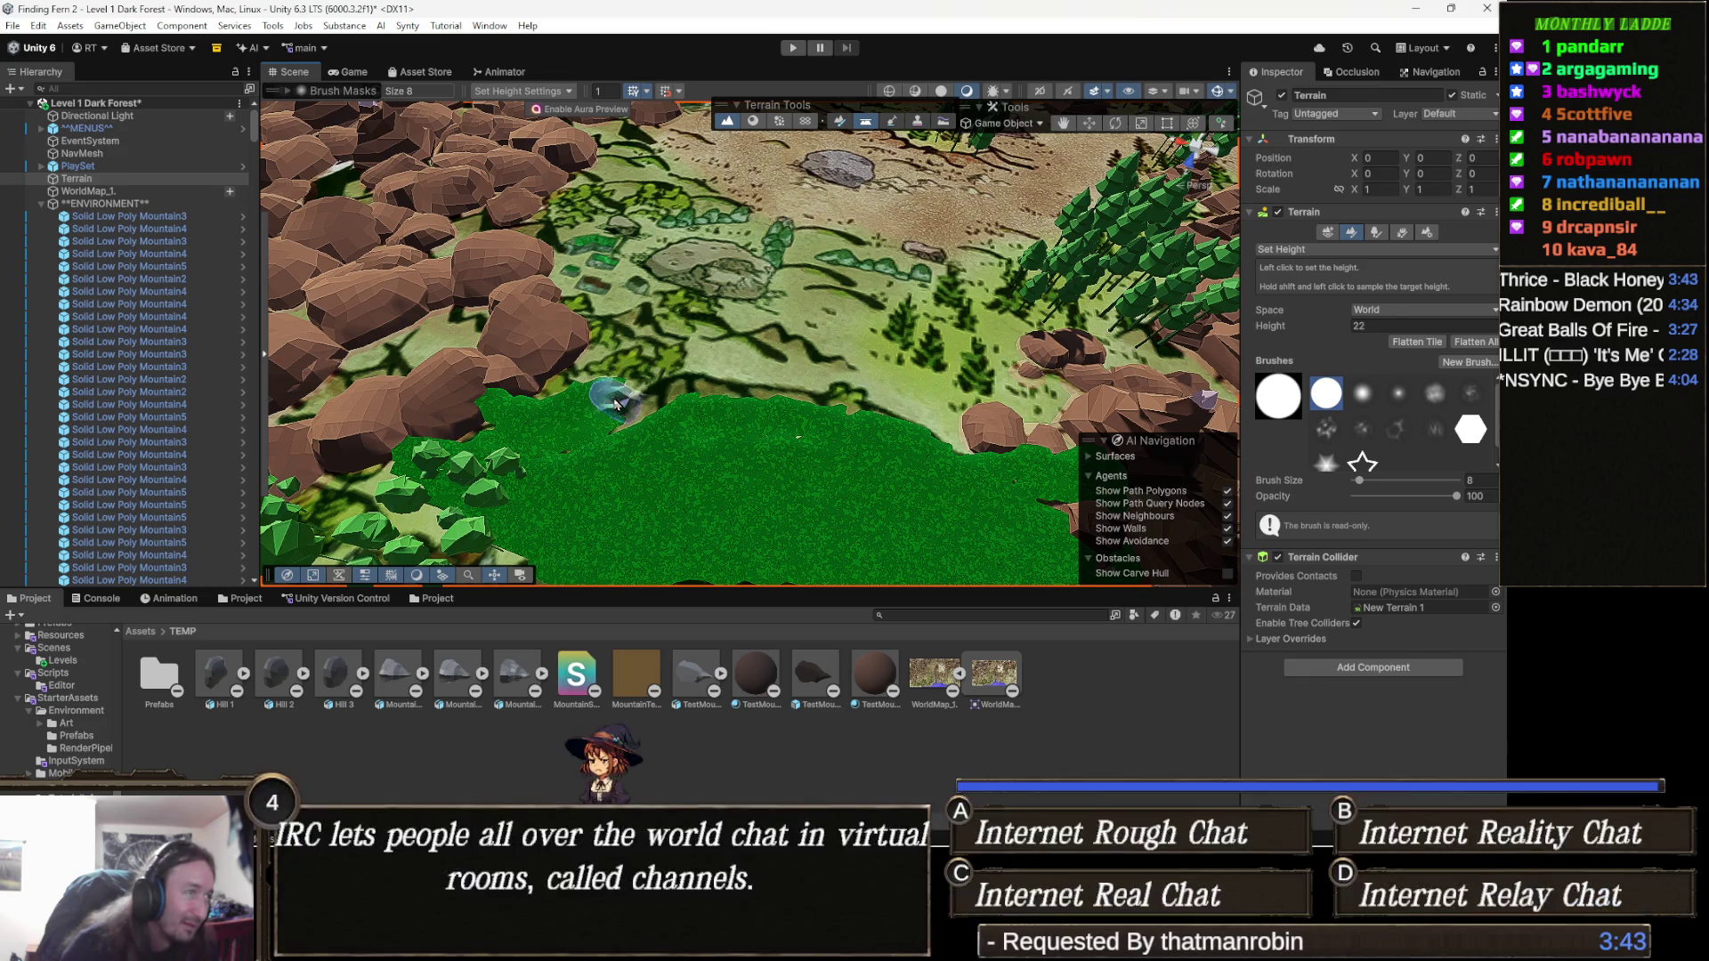
{"action": "mouse_move", "coordinate": [637, 395]}
{"action": "left_mouse_down"}
{"action": "mouse_move", "coordinate": [690, 365]}
{"action": "mouse_move", "coordinate": [674, 383]}
{"action": "mouse_move", "coordinate": [758, 370]}
{"action": "mouse_move", "coordinate": [731, 381]}
{"action": "mouse_move", "coordinate": [744, 366]}
{"action": "mouse_move", "coordinate": [781, 384]}
{"action": "left_mouse_up"}
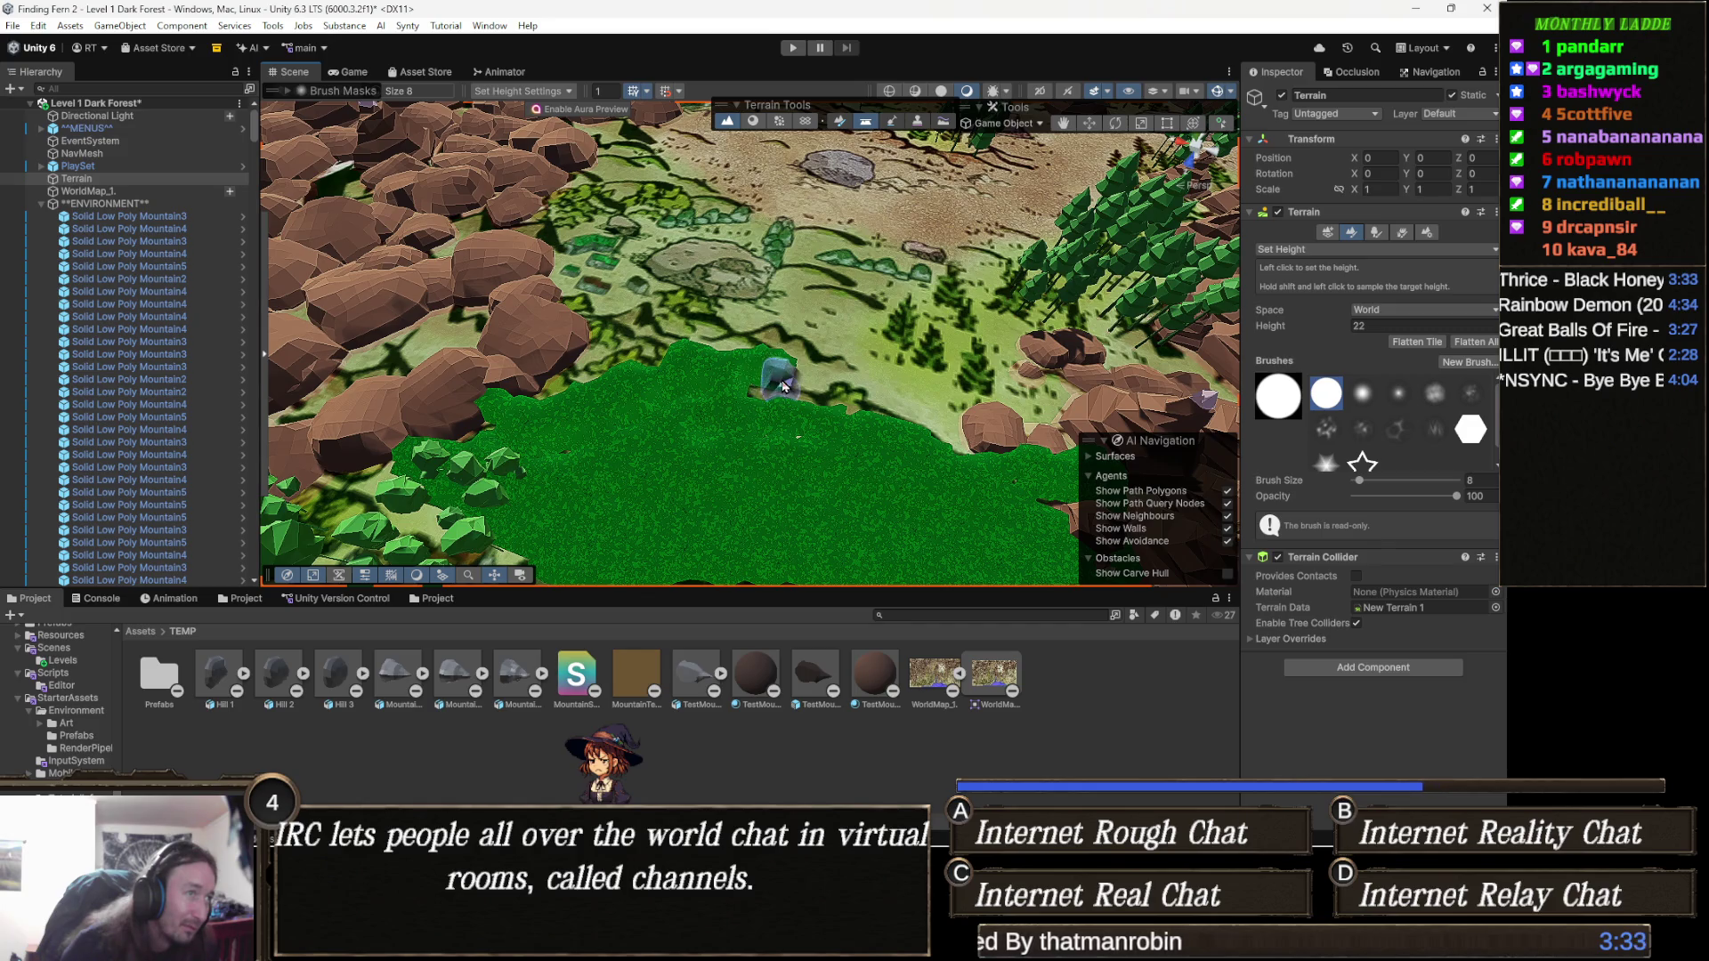
Fill the small hole in the terrace edge and extend the plateau toward the clearing.
{"action": "scroll", "coordinate": [757, 370], "scroll_direction": "up", "scroll_amount": 5}
{"action": "mouse_move", "coordinate": [694, 364]}
{"action": "left_mouse_down"}
{"action": "mouse_move", "coordinate": [535, 365]}
{"action": "mouse_move", "coordinate": [736, 371]}
{"action": "mouse_move", "coordinate": [780, 365]}
{"action": "mouse_move", "coordinate": [708, 367]}
{"action": "mouse_move", "coordinate": [806, 347]}
{"action": "mouse_move", "coordinate": [873, 389]}
{"action": "left_mouse_up"}
{"action": "mouse_move", "coordinate": [979, 410]}
{"action": "left_mouse_down"}
{"action": "mouse_move", "coordinate": [713, 391]}
{"action": "mouse_move", "coordinate": [814, 383]}
{"action": "mouse_move", "coordinate": [614, 383]}
{"action": "mouse_move", "coordinate": [707, 365]}
{"action": "mouse_move", "coordinate": [856, 388]}
{"action": "mouse_move", "coordinate": [949, 353]}
{"action": "mouse_move", "coordinate": [954, 319]}
{"action": "mouse_move", "coordinate": [970, 330]}
{"action": "mouse_move", "coordinate": [899, 307]}
{"action": "mouse_move", "coordinate": [908, 285]}
{"action": "mouse_move", "coordinate": [783, 323]}
{"action": "mouse_move", "coordinate": [855, 267]}
{"action": "mouse_move", "coordinate": [783, 285]}
{"action": "mouse_move", "coordinate": [729, 270]}
{"action": "mouse_move", "coordinate": [862, 229]}
{"action": "mouse_move", "coordinate": [631, 333]}
{"action": "mouse_move", "coordinate": [806, 378]}
{"action": "left_mouse_up"}
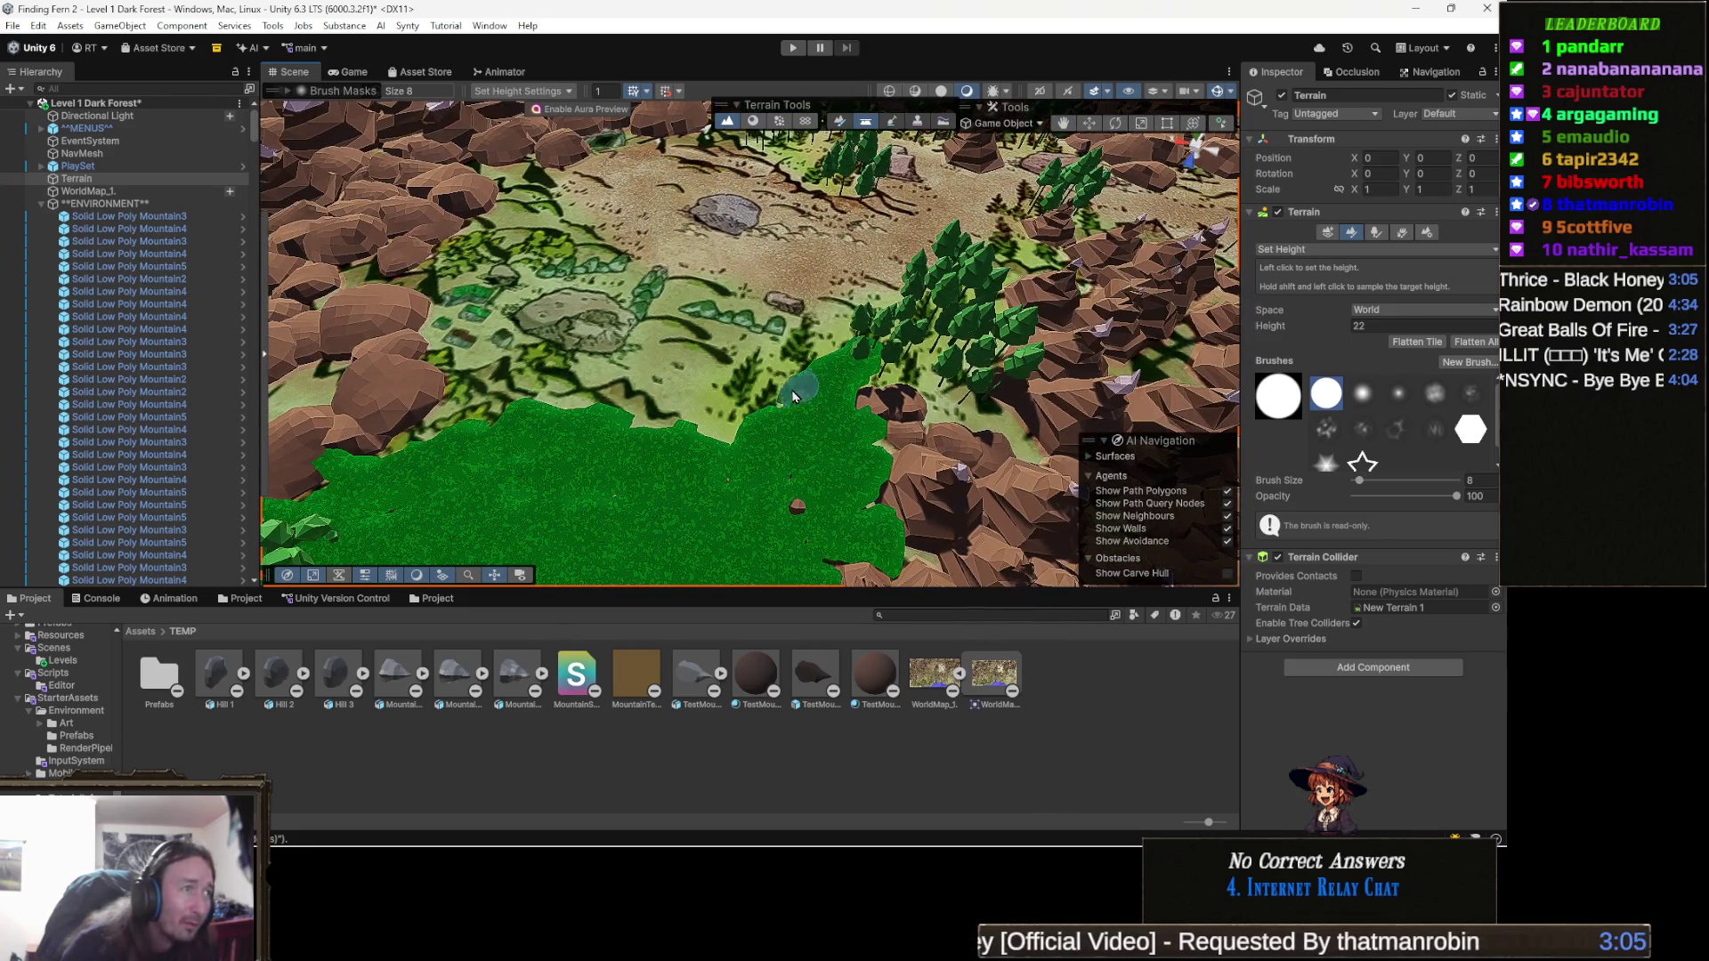
{"action": "mouse_move", "coordinate": [721, 420]}
{"action": "left_mouse_down"}
{"action": "mouse_move", "coordinate": [605, 374]}
{"action": "mouse_move", "coordinate": [646, 400]}
{"action": "mouse_move", "coordinate": [712, 369]}
{"action": "mouse_move", "coordinate": [531, 373]}
{"action": "left_mouse_up"}
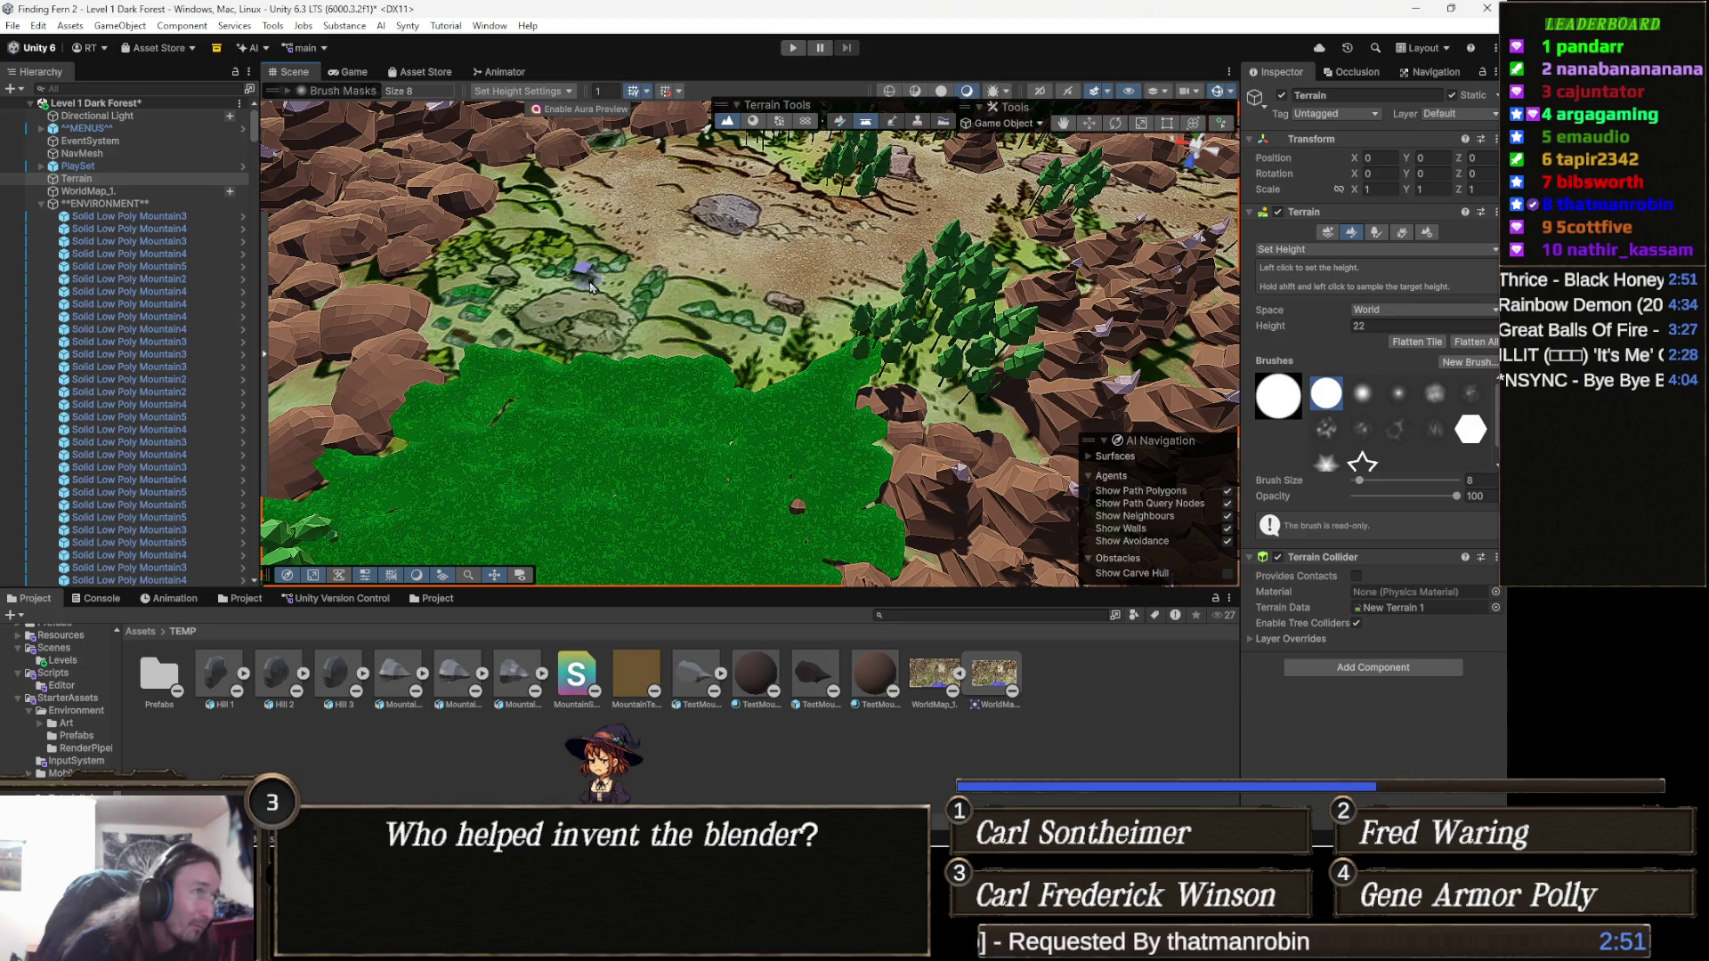
Extend the green plateau at height 22 further left across the terrain.
{"action": "left_click_drag", "start_coordinate": [585, 280], "coordinate": [616, 322]}
{"action": "mouse_move", "coordinate": [547, 405]}
{"action": "left_mouse_down"}
{"action": "mouse_move", "coordinate": [483, 382]}
{"action": "mouse_move", "coordinate": [418, 392]}
{"action": "mouse_move", "coordinate": [481, 378]}
{"action": "left_mouse_up"}
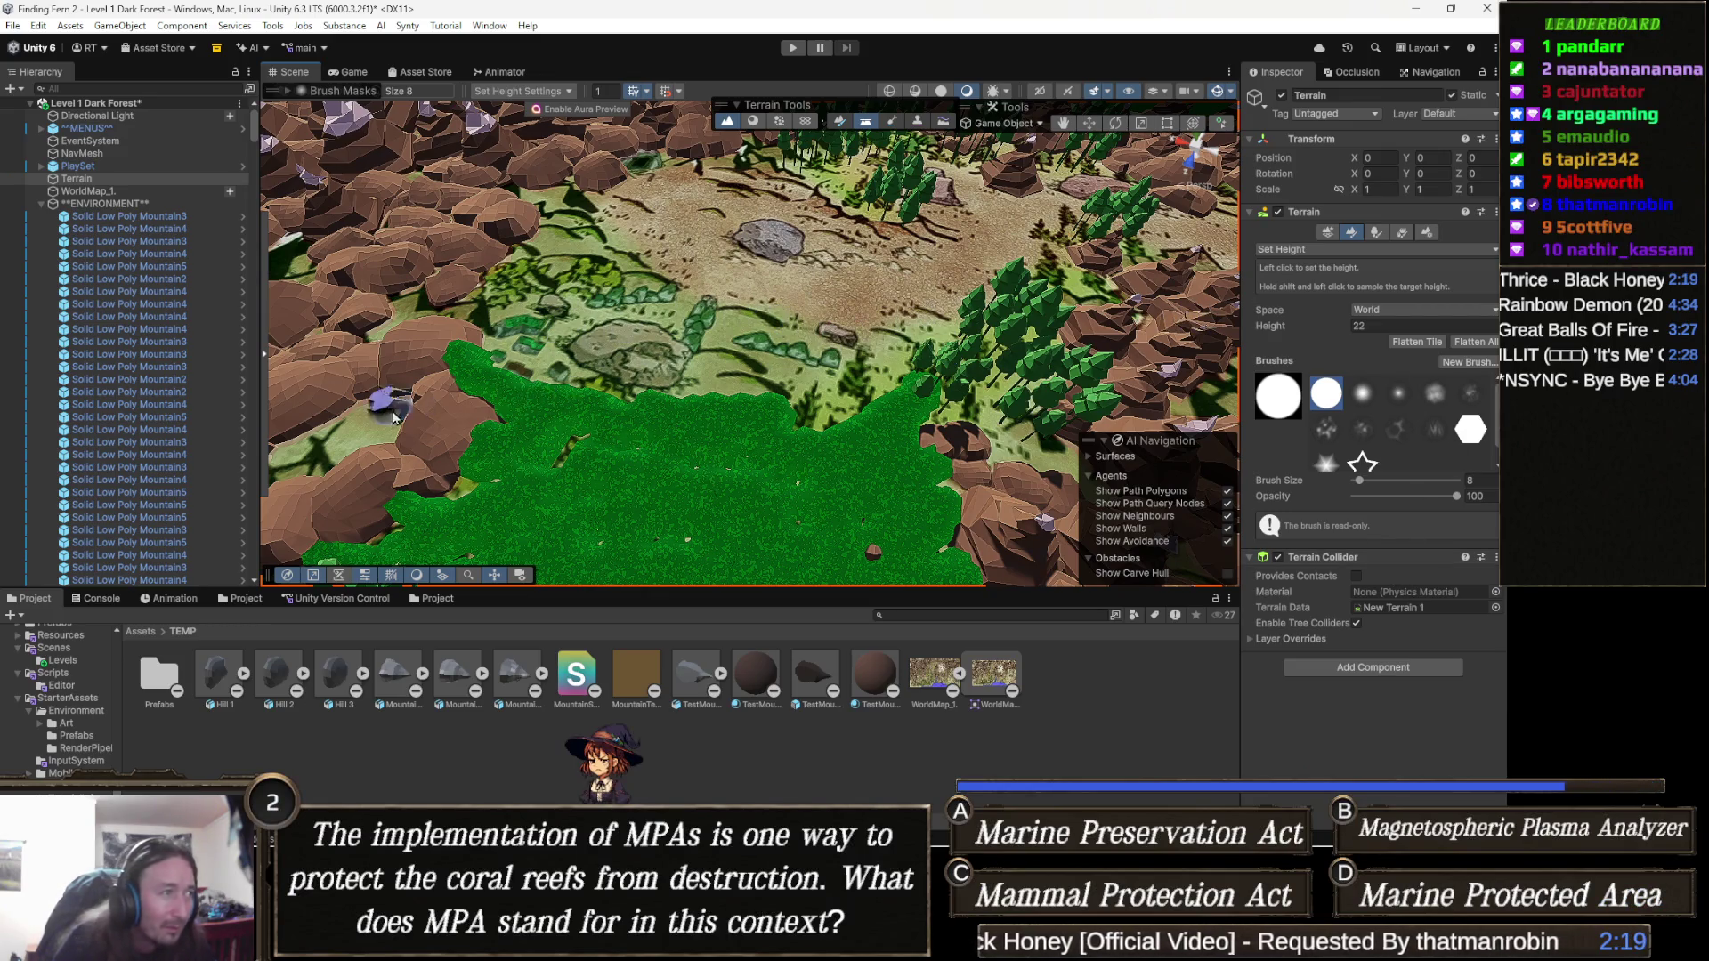
{"action": "left_click_drag", "start_coordinate": [427, 392], "coordinate": [511, 367]}
Enlarge the Set Height brush size to 55.
{"action": "scroll", "coordinate": [667, 380], "scroll_direction": "up", "scroll_amount": 5}
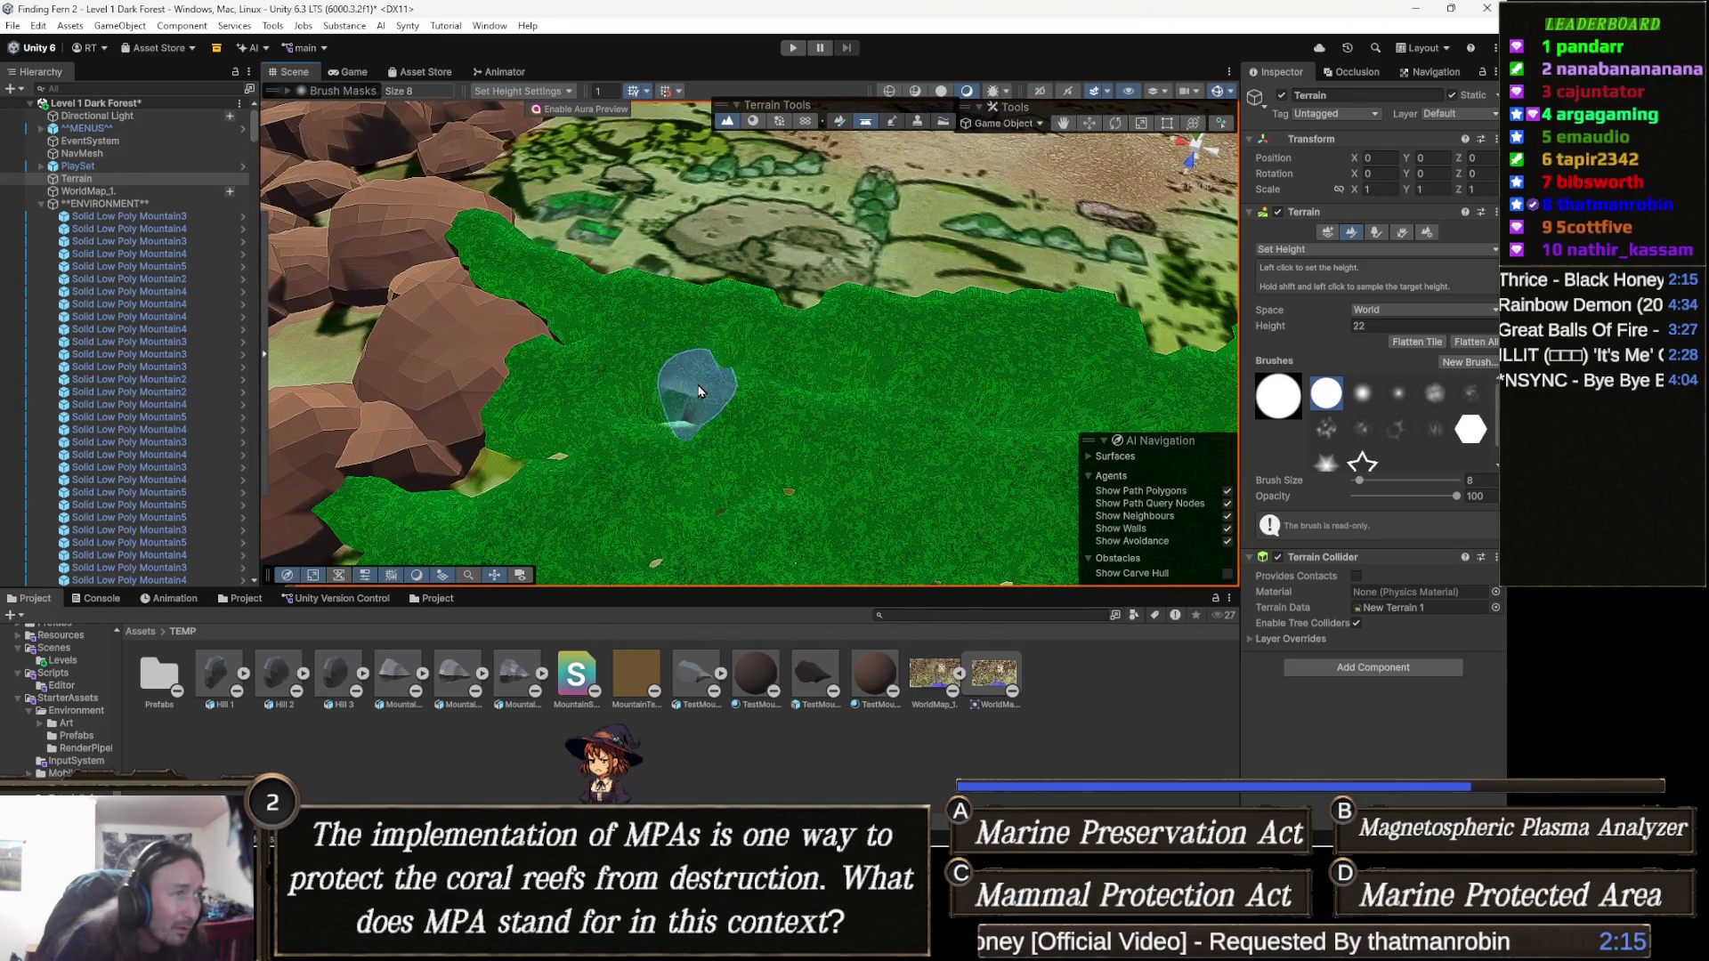
{"action": "scroll", "coordinate": [703, 382], "scroll_direction": "up", "scroll_amount": 5}
{"action": "scroll", "coordinate": [740, 437], "scroll_direction": "down", "scroll_amount": 3}
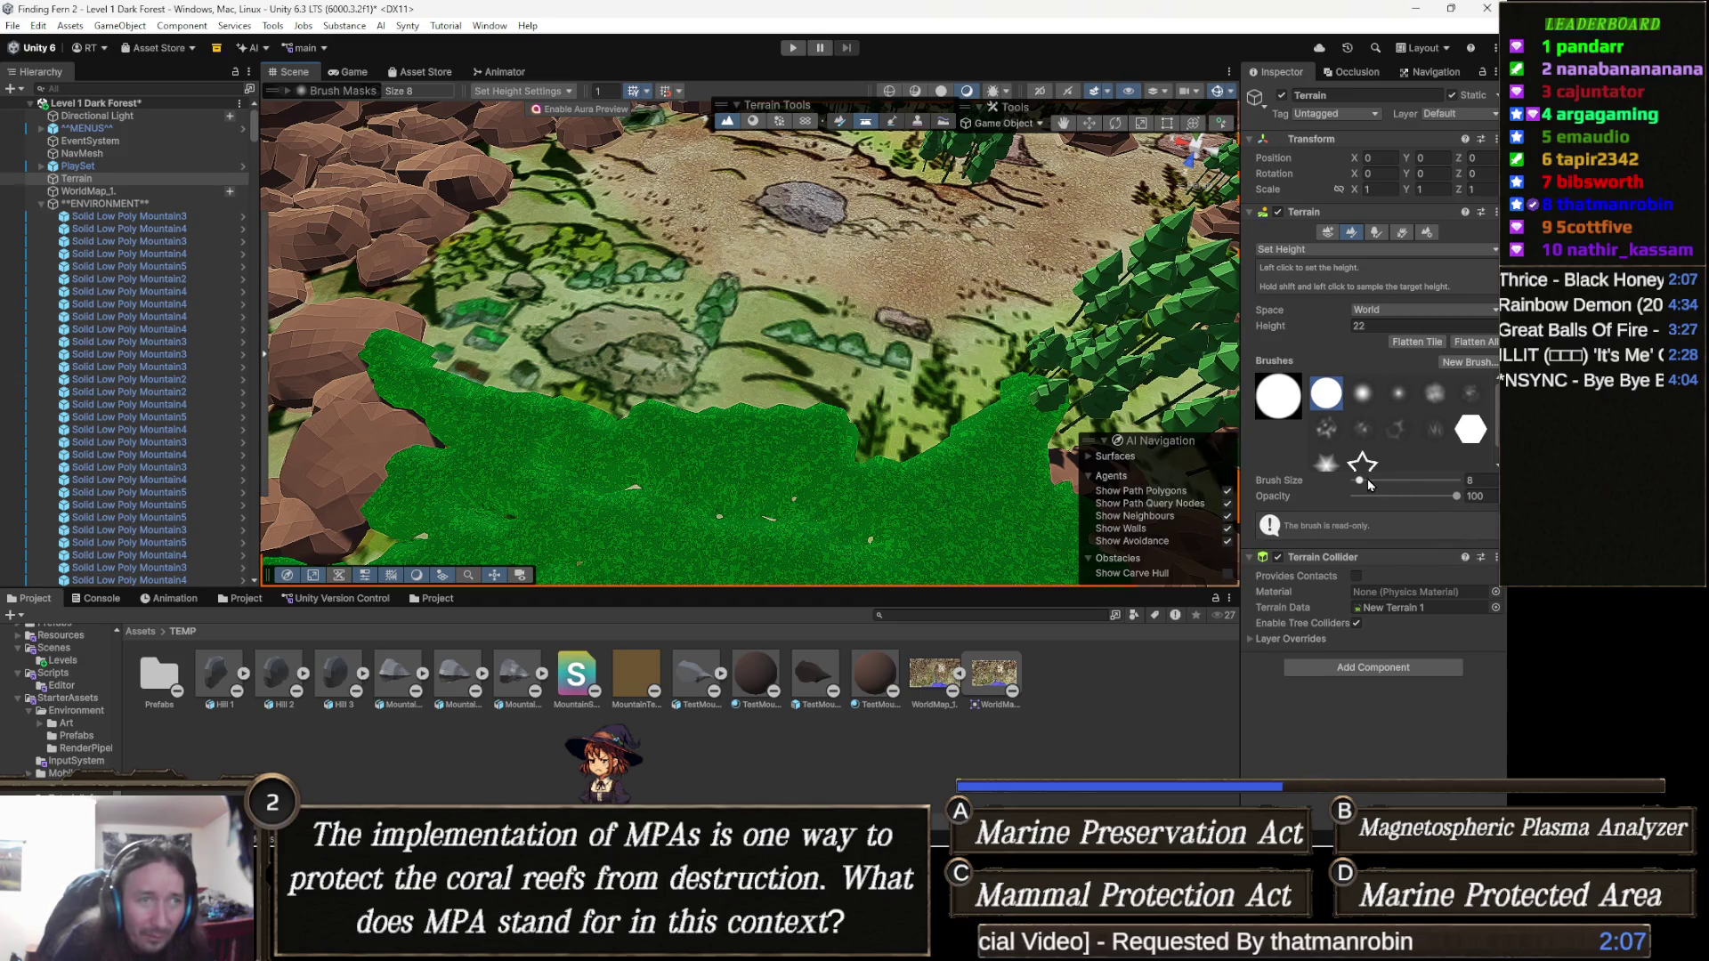
{"action": "left_click_drag", "start_coordinate": [1367, 486], "coordinate": [1370, 488]}
{"action": "scroll", "coordinate": [614, 383], "scroll_direction": "down", "scroll_amount": 4}
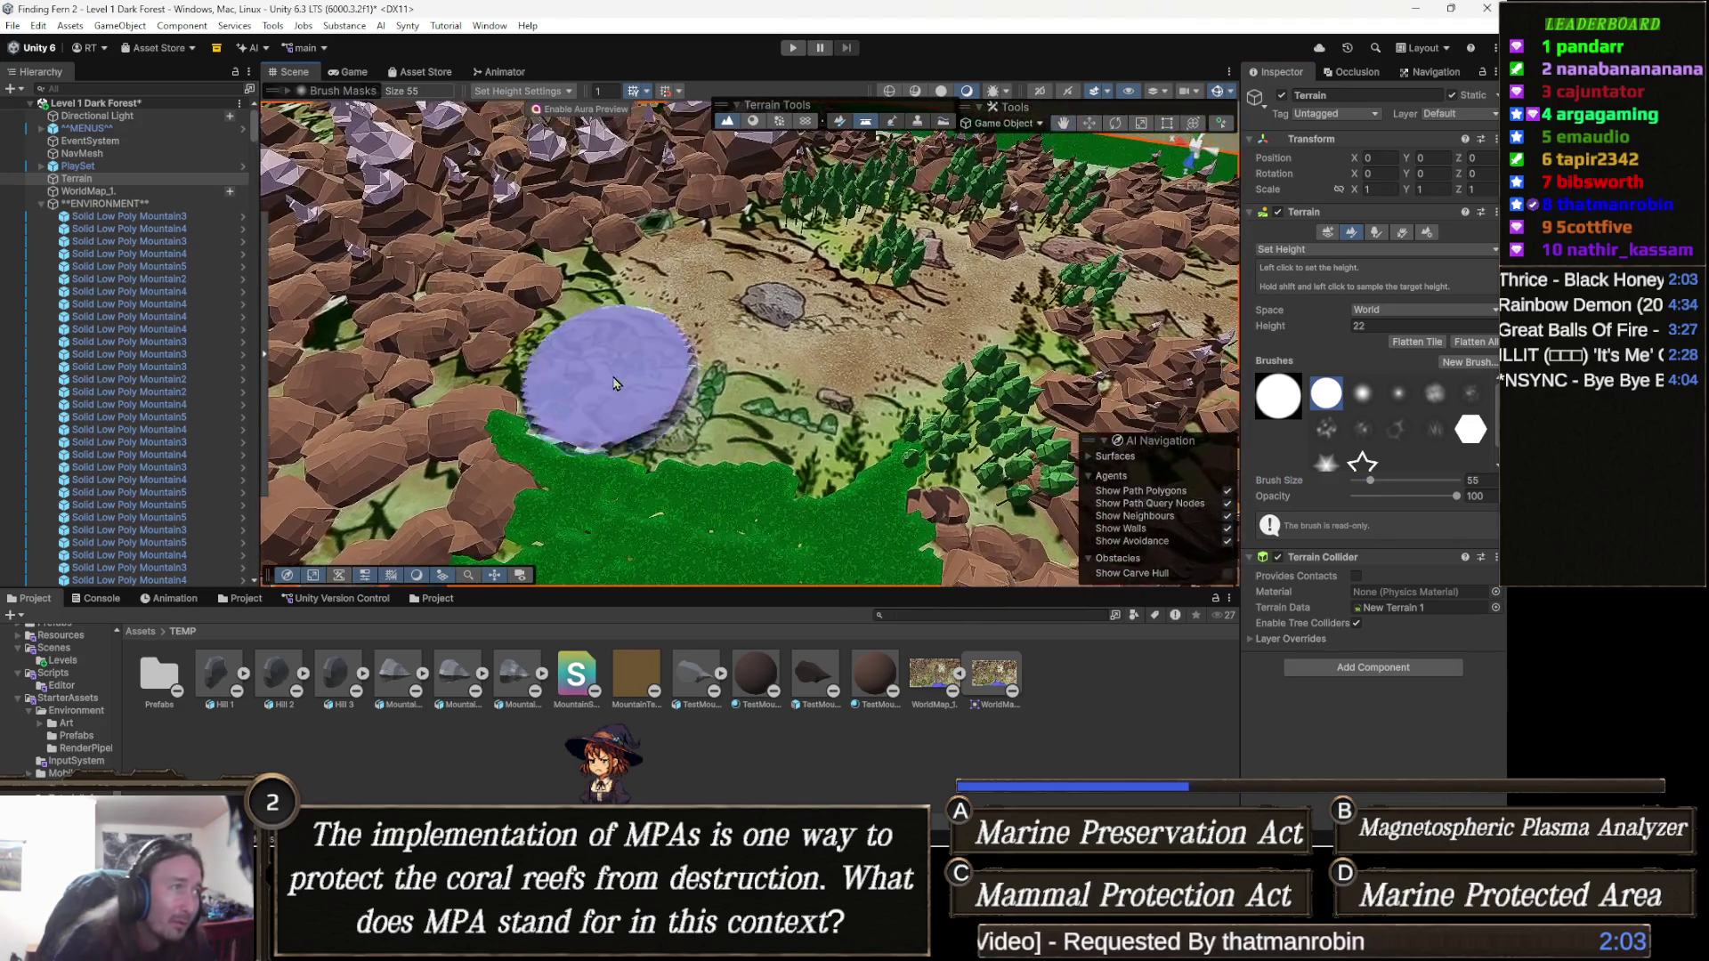
Undo an oversized height-22 flattening stroke and flatten a large new area beyond the clearing.
{"action": "mouse_move", "coordinate": [614, 382]}
{"action": "left_mouse_down"}
{"action": "mouse_move", "coordinate": [574, 381]}
{"action": "mouse_move", "coordinate": [591, 374]}
{"action": "mouse_move", "coordinate": [566, 395]}
{"action": "mouse_move", "coordinate": [584, 317]}
{"action": "mouse_move", "coordinate": [560, 298]}
{"action": "mouse_move", "coordinate": [667, 267]}
{"action": "mouse_move", "coordinate": [664, 229]}
{"action": "left_mouse_up"}
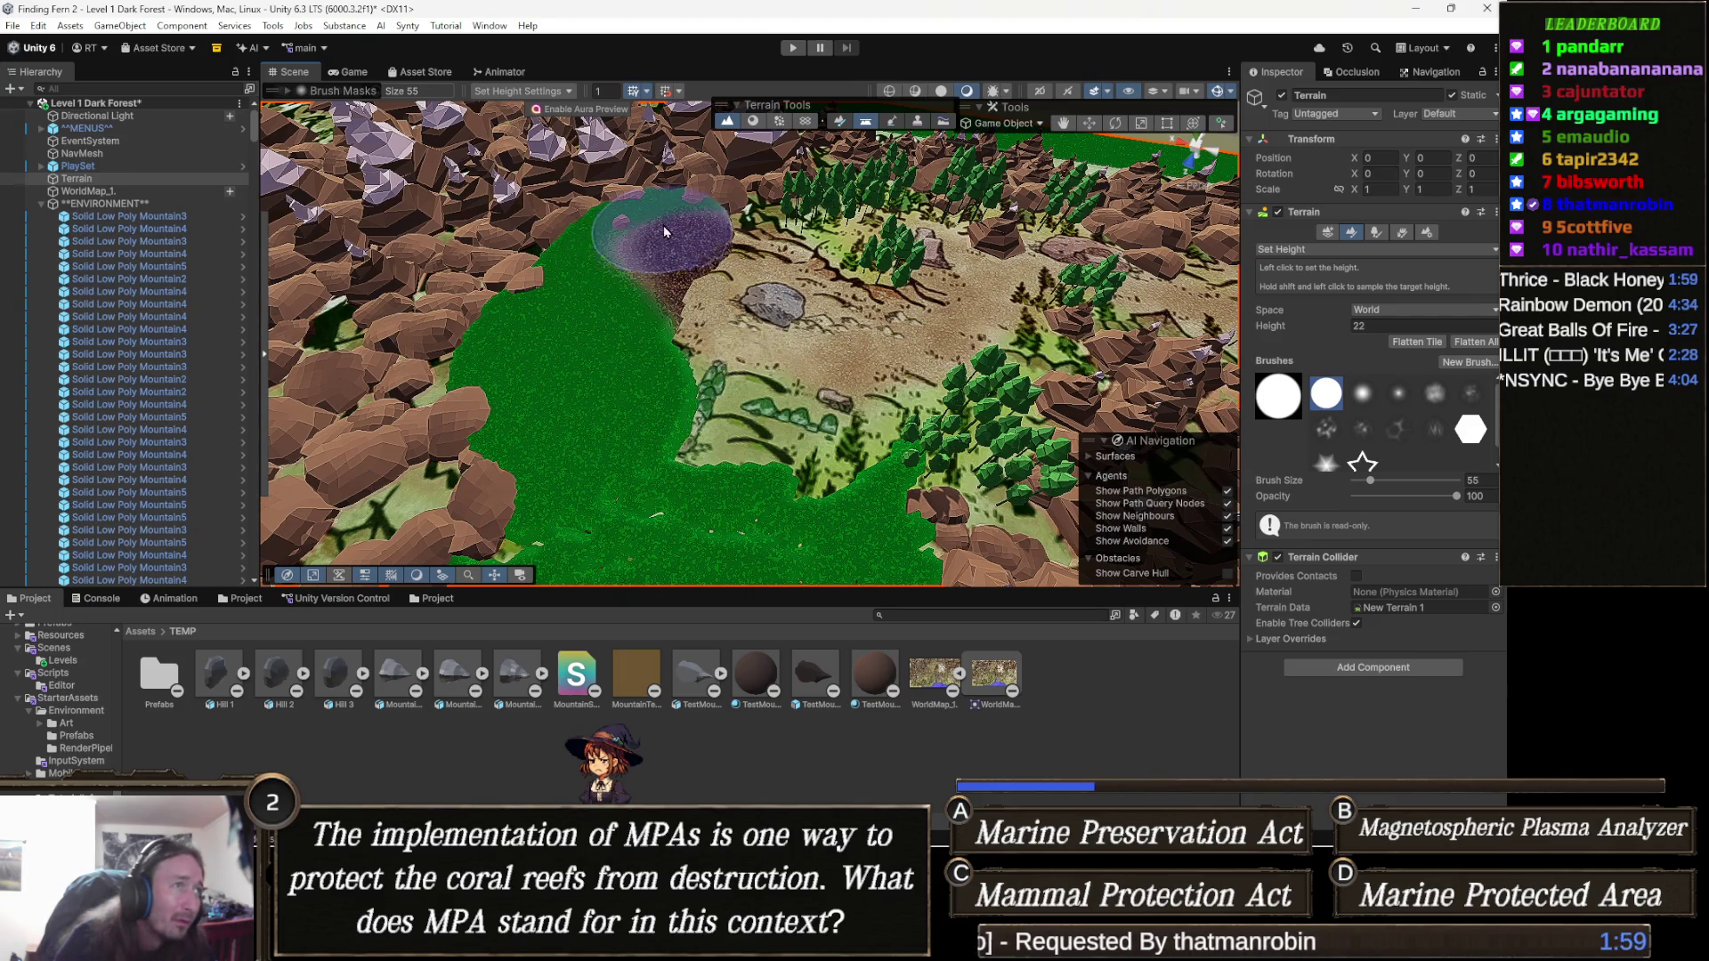
{"action": "key", "text": "ctrl+z"}
{"action": "mouse_move", "coordinate": [628, 409]}
{"action": "left_mouse_down"}
{"action": "mouse_move", "coordinate": [561, 362]}
{"action": "mouse_move", "coordinate": [569, 282]}
{"action": "mouse_move", "coordinate": [673, 218]}
{"action": "mouse_move", "coordinate": [707, 229]}
{"action": "left_mouse_up"}
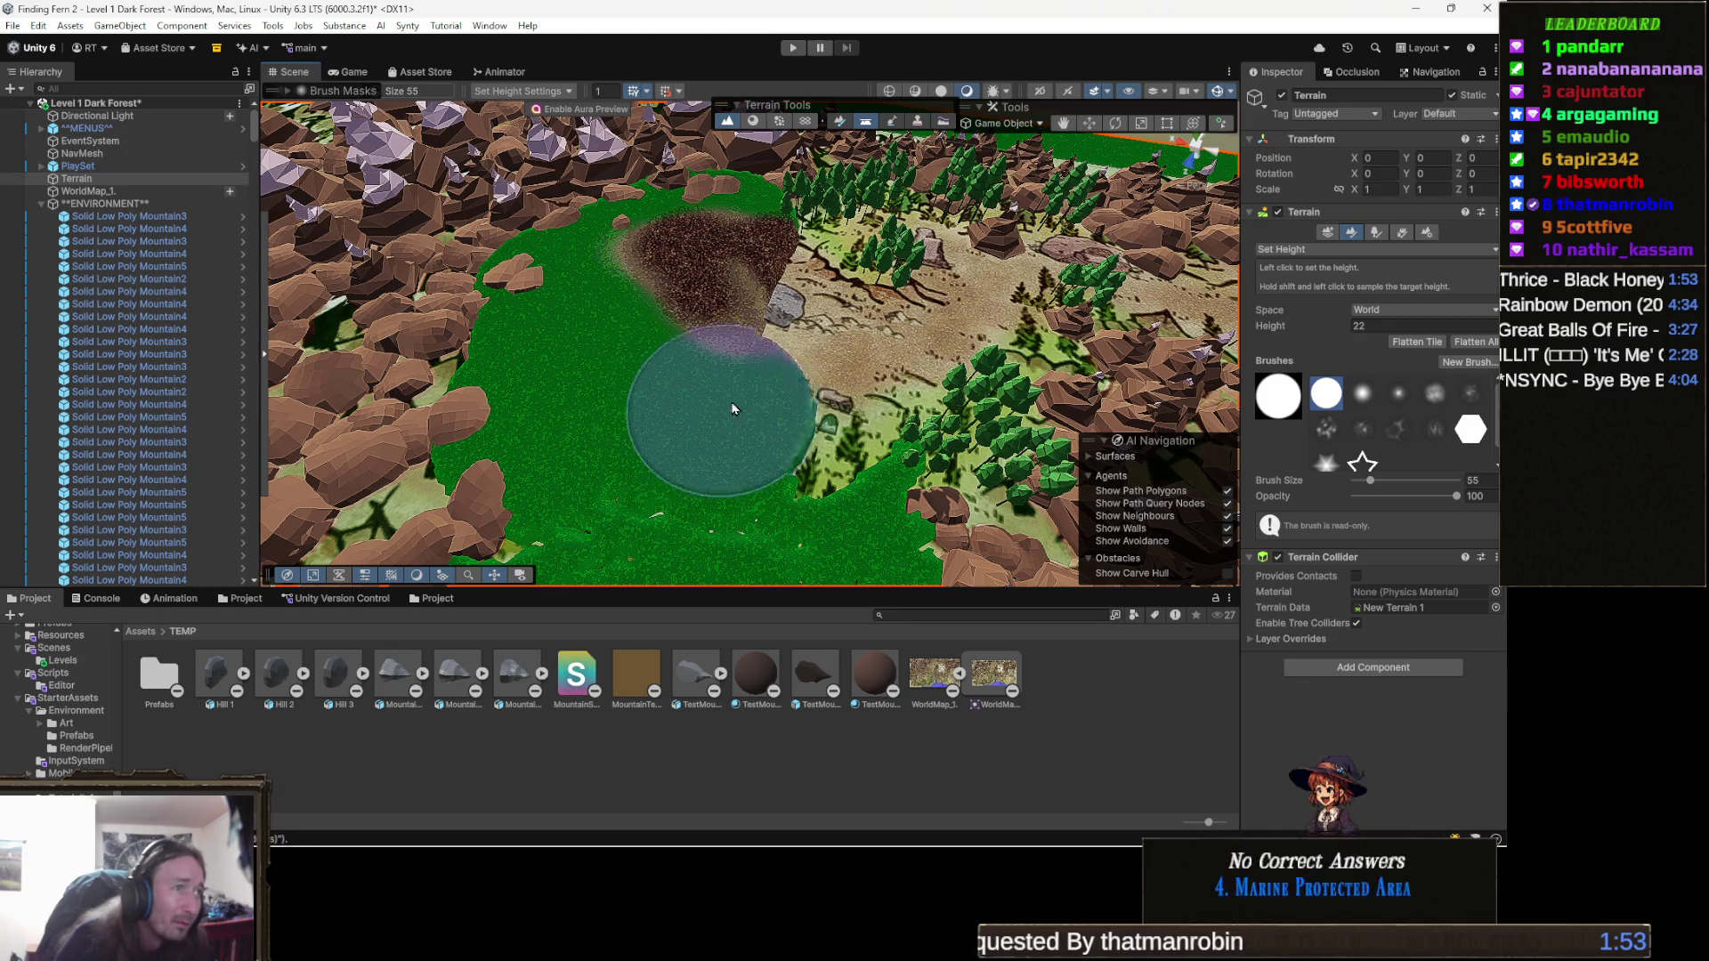
{"action": "mouse_move", "coordinate": [732, 408]}
{"action": "left_mouse_down"}
{"action": "mouse_move", "coordinate": [736, 393]}
{"action": "mouse_move", "coordinate": [623, 387]}
{"action": "mouse_move", "coordinate": [563, 396]}
{"action": "mouse_move", "coordinate": [552, 427]}
{"action": "mouse_move", "coordinate": [659, 392]}
{"action": "mouse_move", "coordinate": [674, 413]}
{"action": "mouse_move", "coordinate": [707, 327]}
{"action": "mouse_move", "coordinate": [611, 267]}
{"action": "mouse_move", "coordinate": [536, 266]}
{"action": "left_mouse_up"}
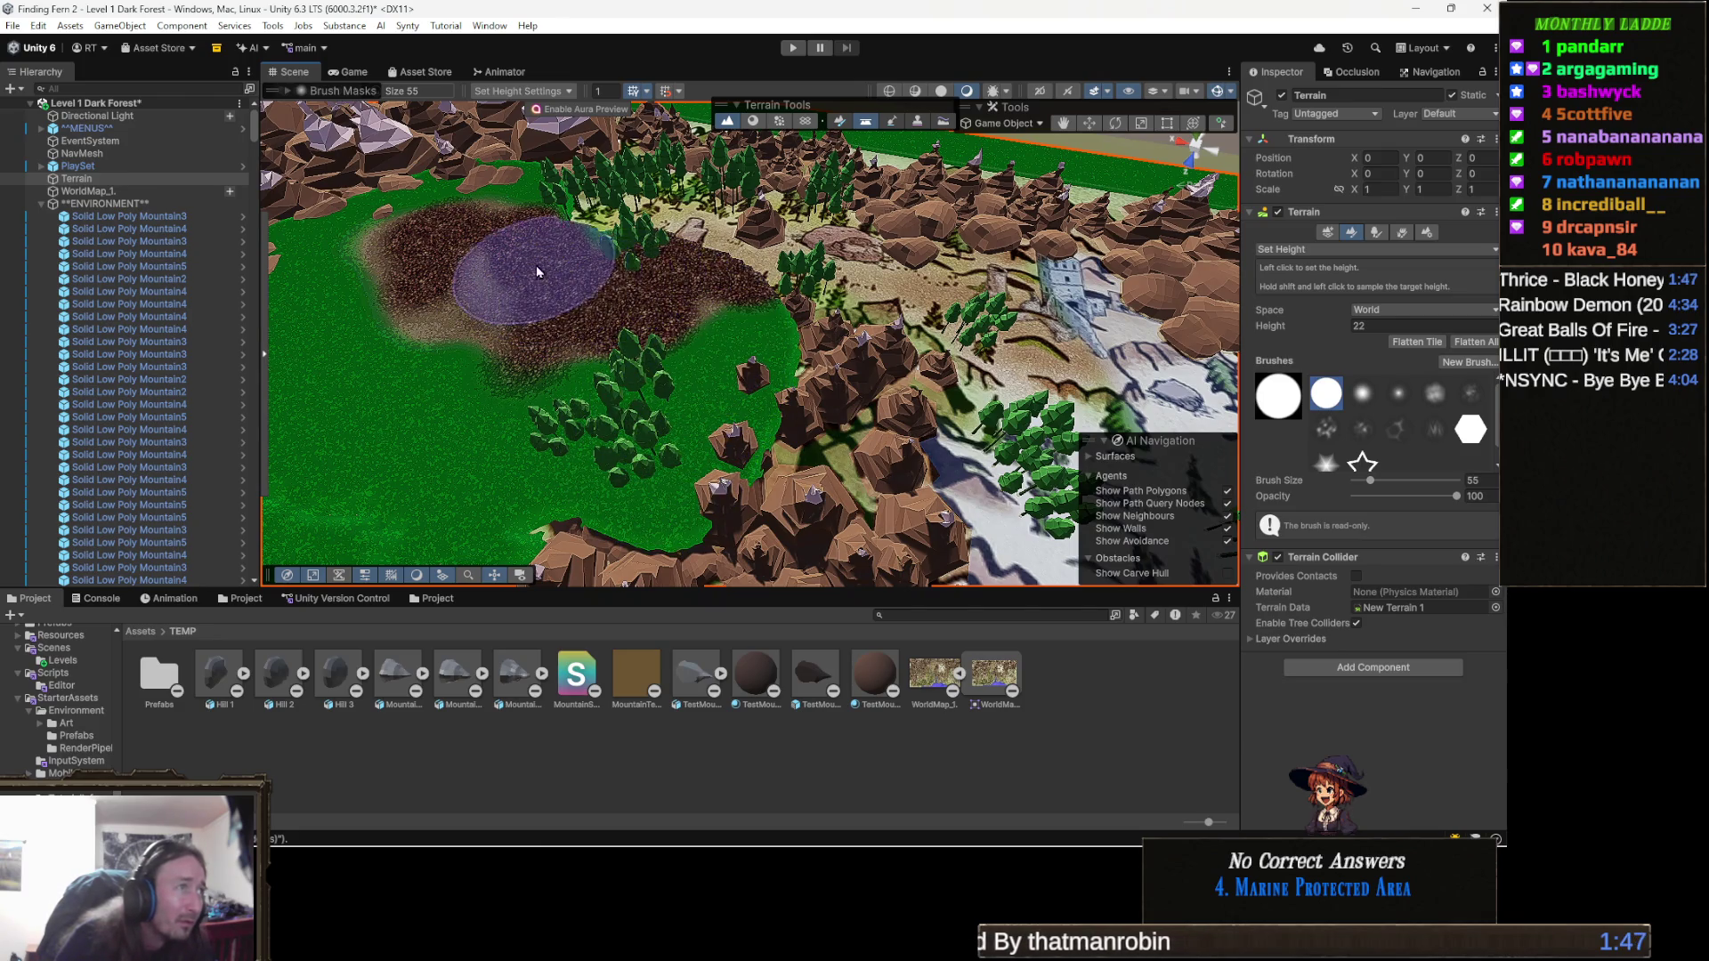
{"action": "left_click_drag", "start_coordinate": [570, 320], "coordinate": [507, 343]}
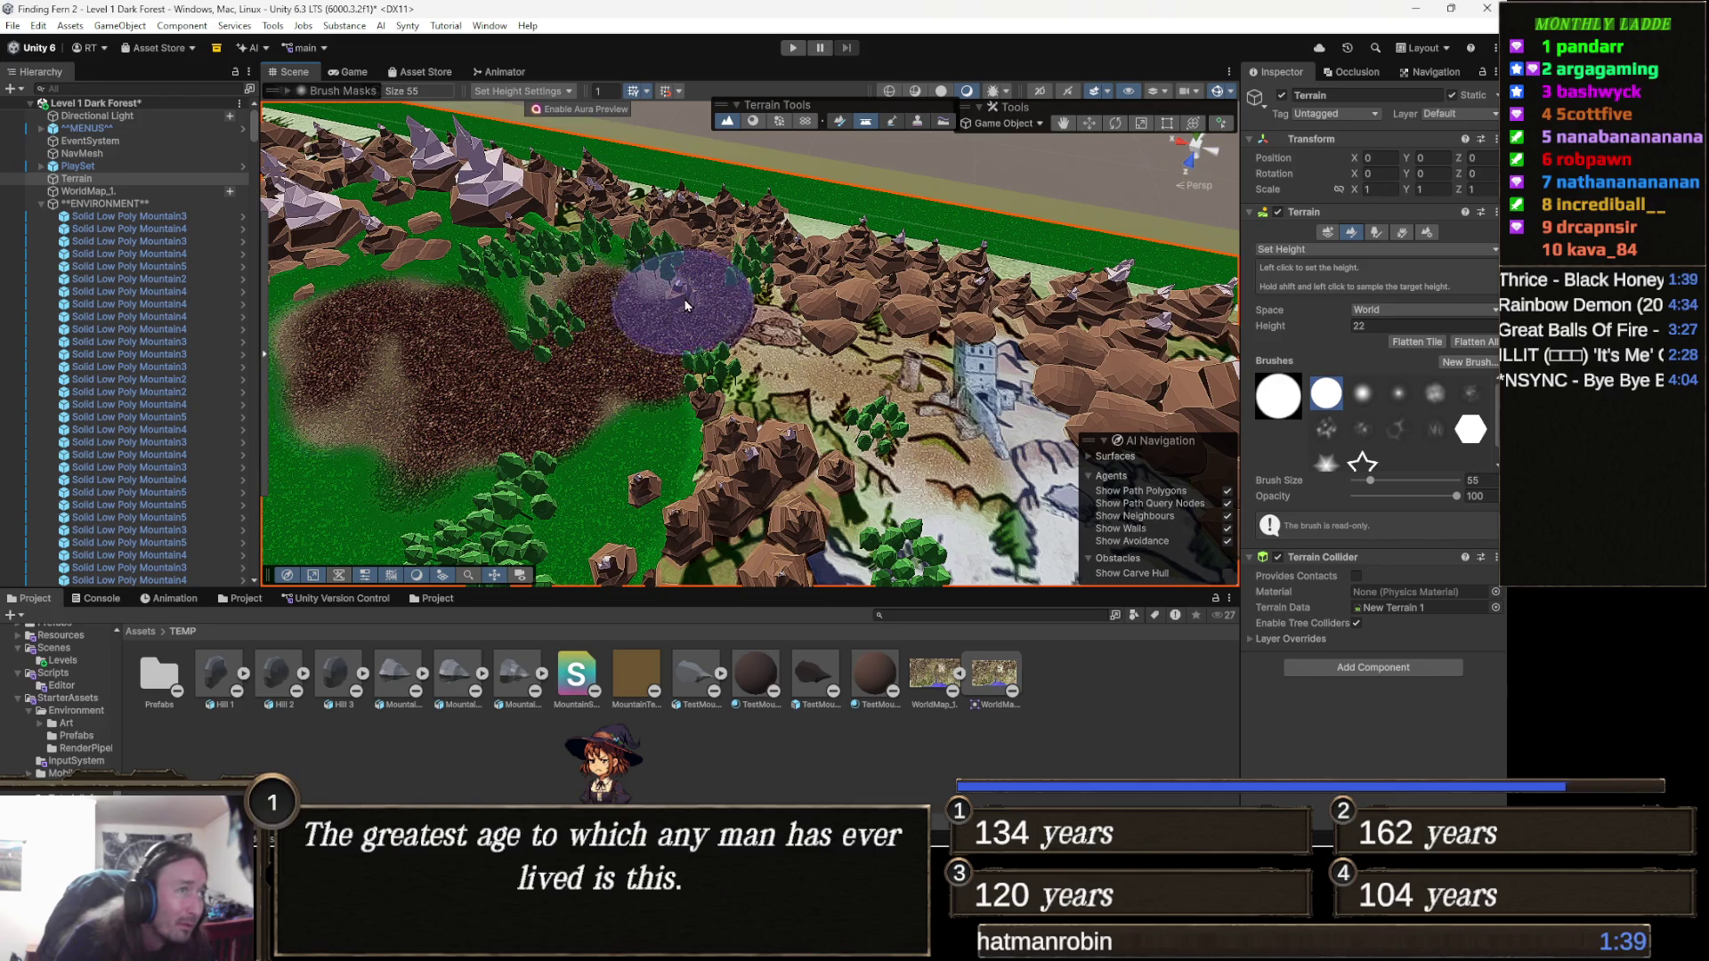
{"action": "key", "text": "Right"}
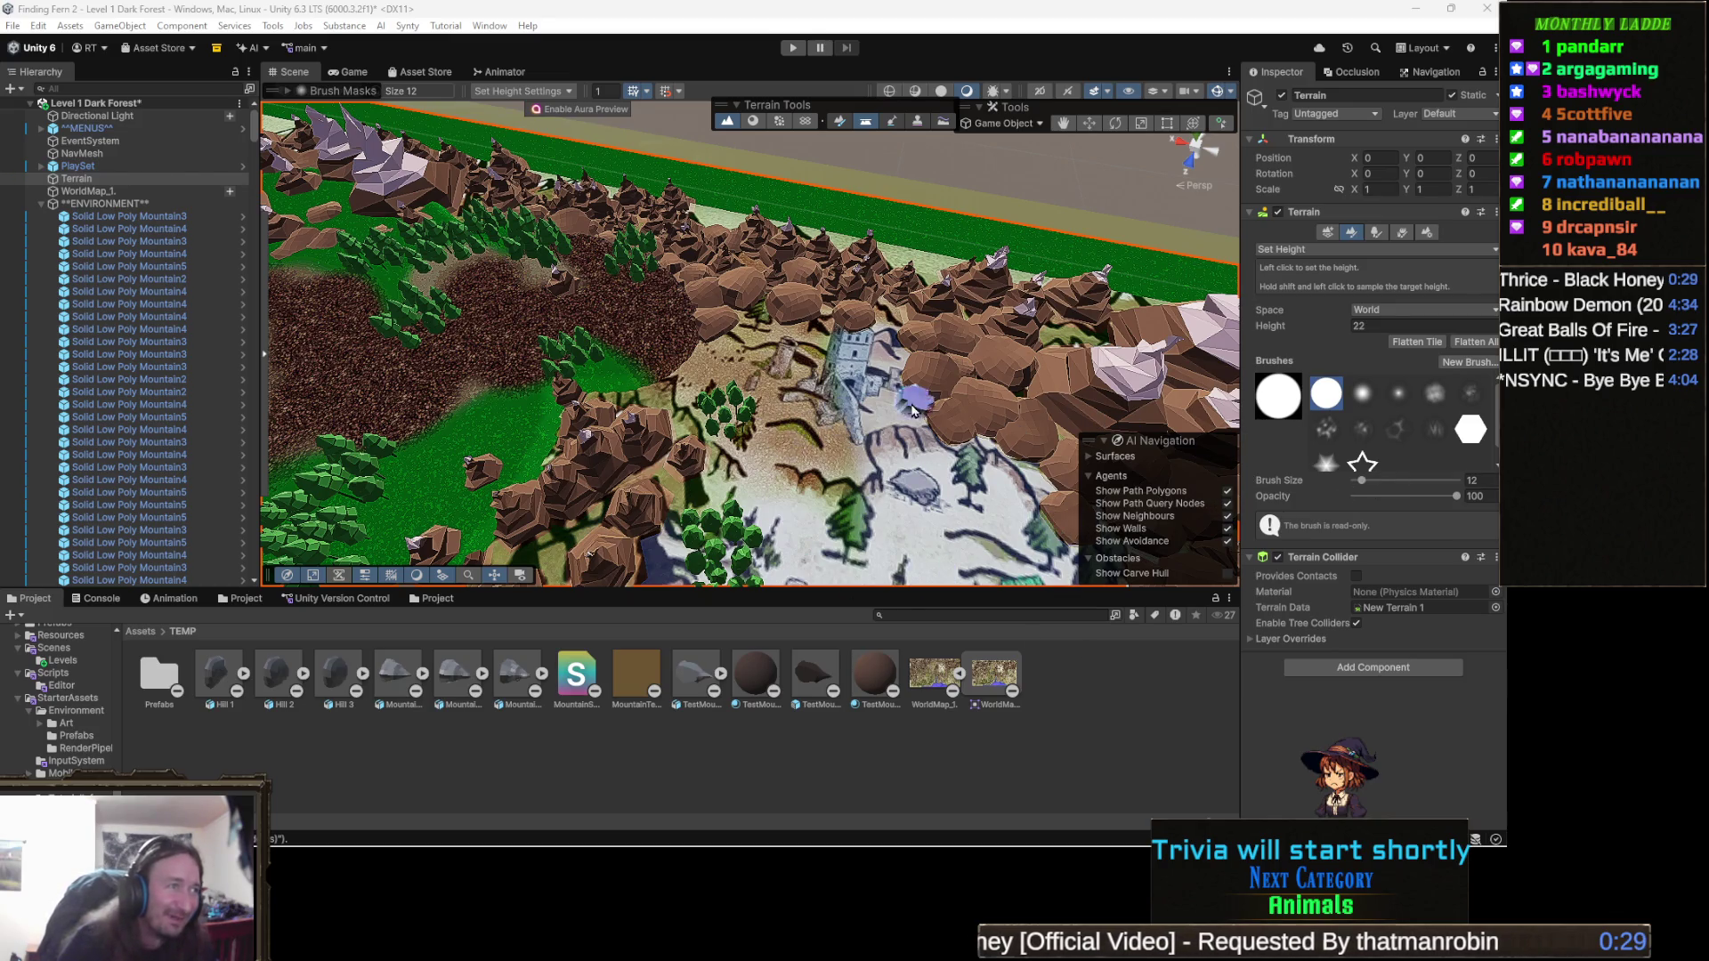
Fly the Scene camera in close to the castle ruin and its surrounding height-22 plateau.
{"action": "key", "text": "Left"}
{"action": "key", "text": "Left"}
{"action": "key", "text": "Left"}
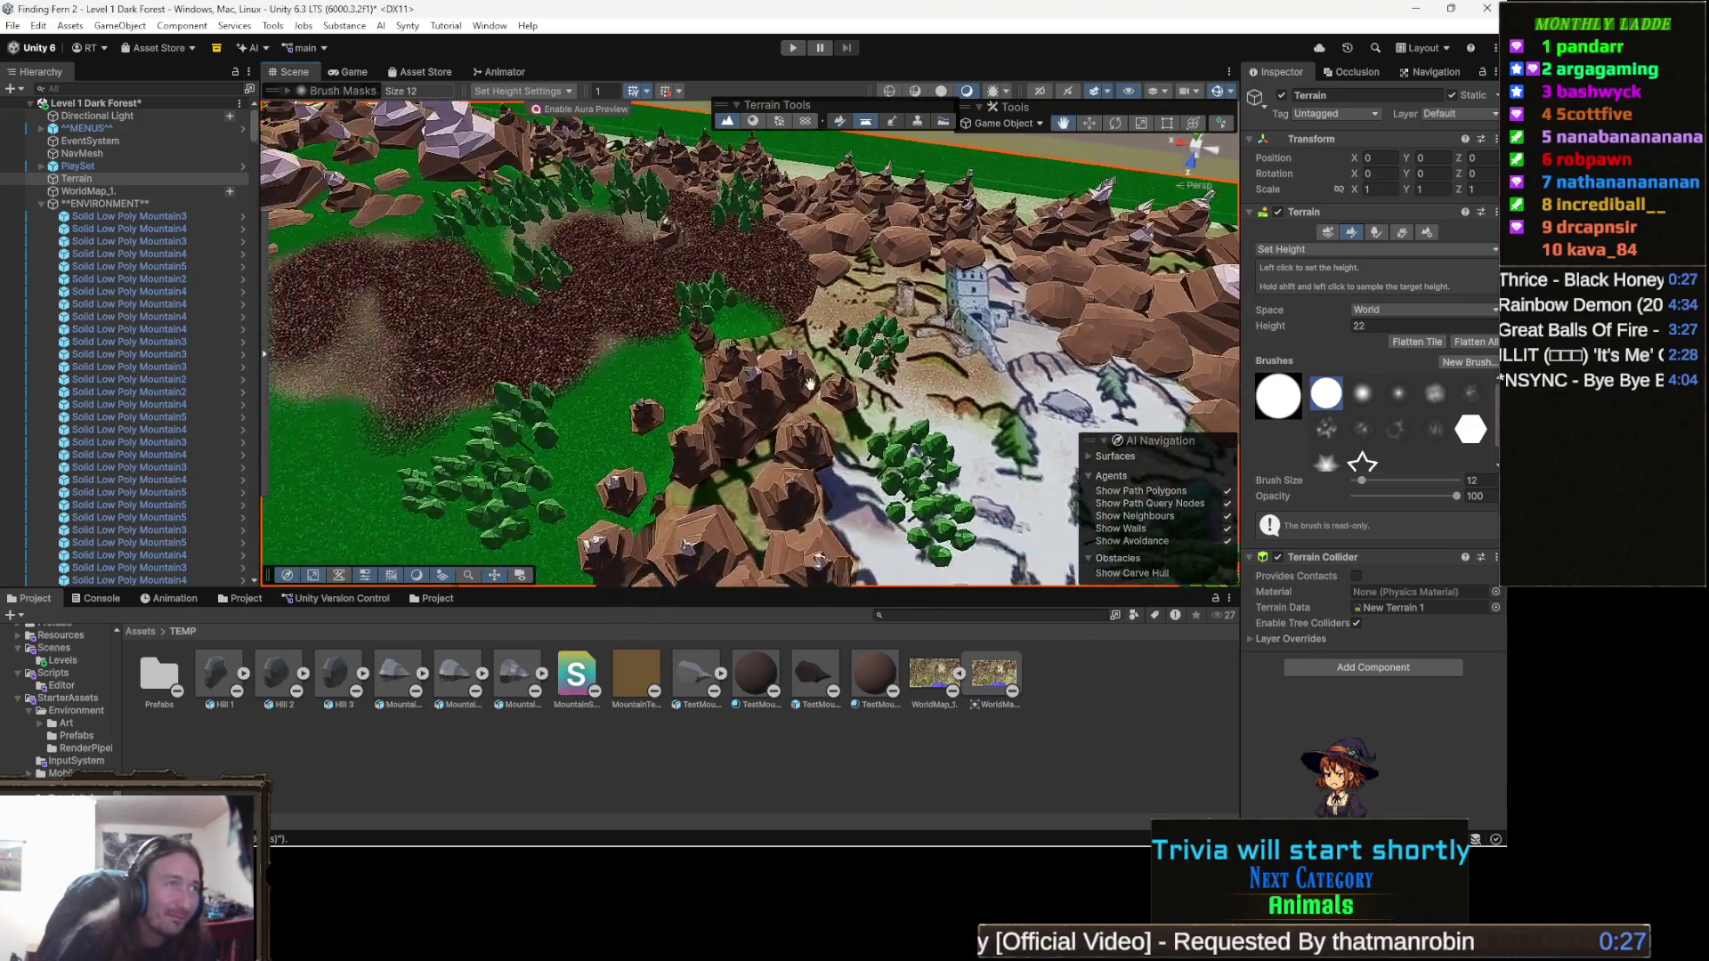
{"action": "key", "text": "Up"}
{"action": "key", "text": "Right"}
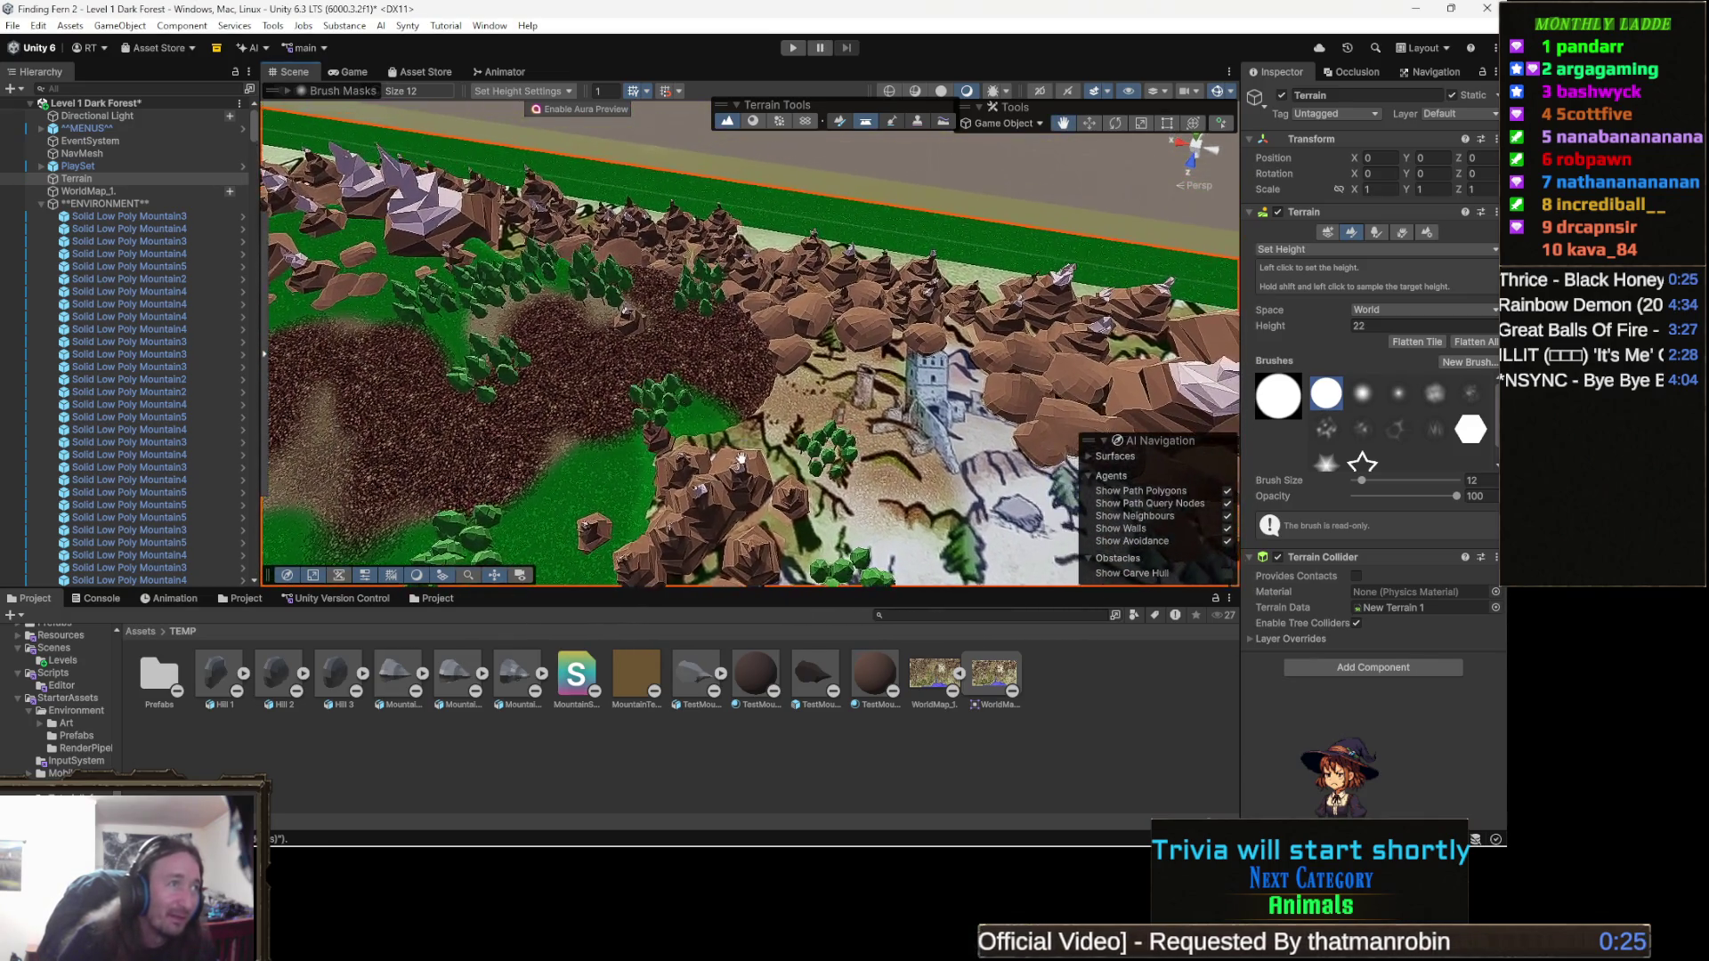
{"action": "key", "text": "Up"}
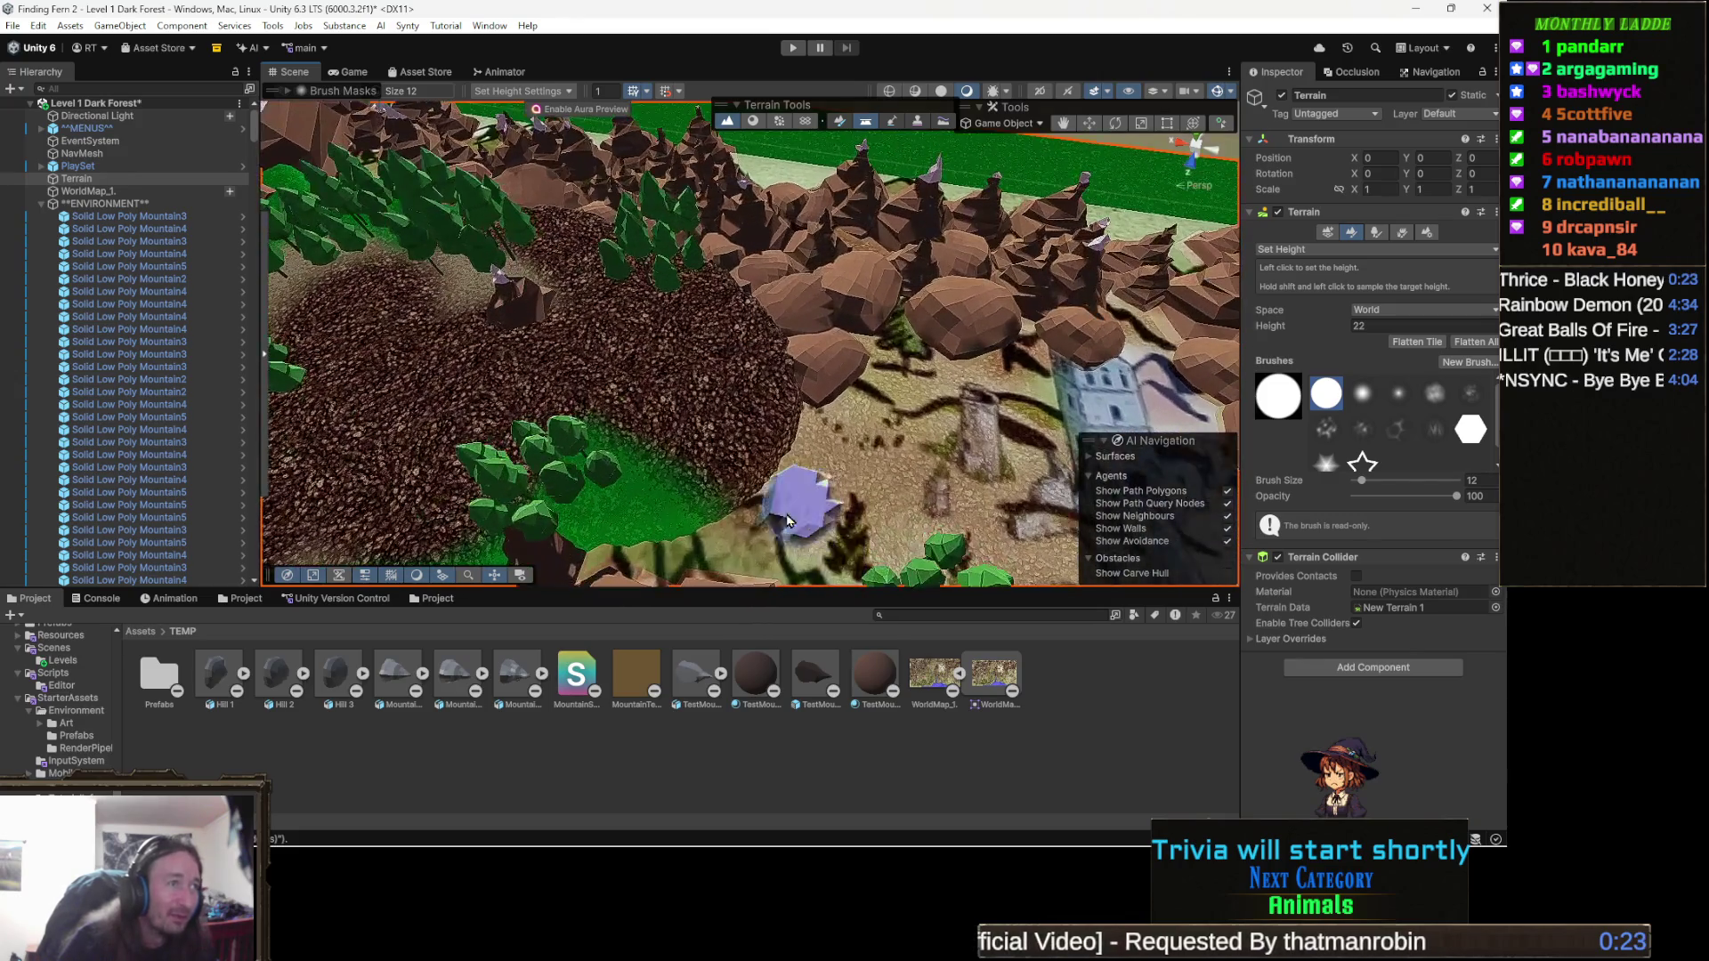
{"action": "key", "text": "Right"}
{"action": "key", "text": "Up"}
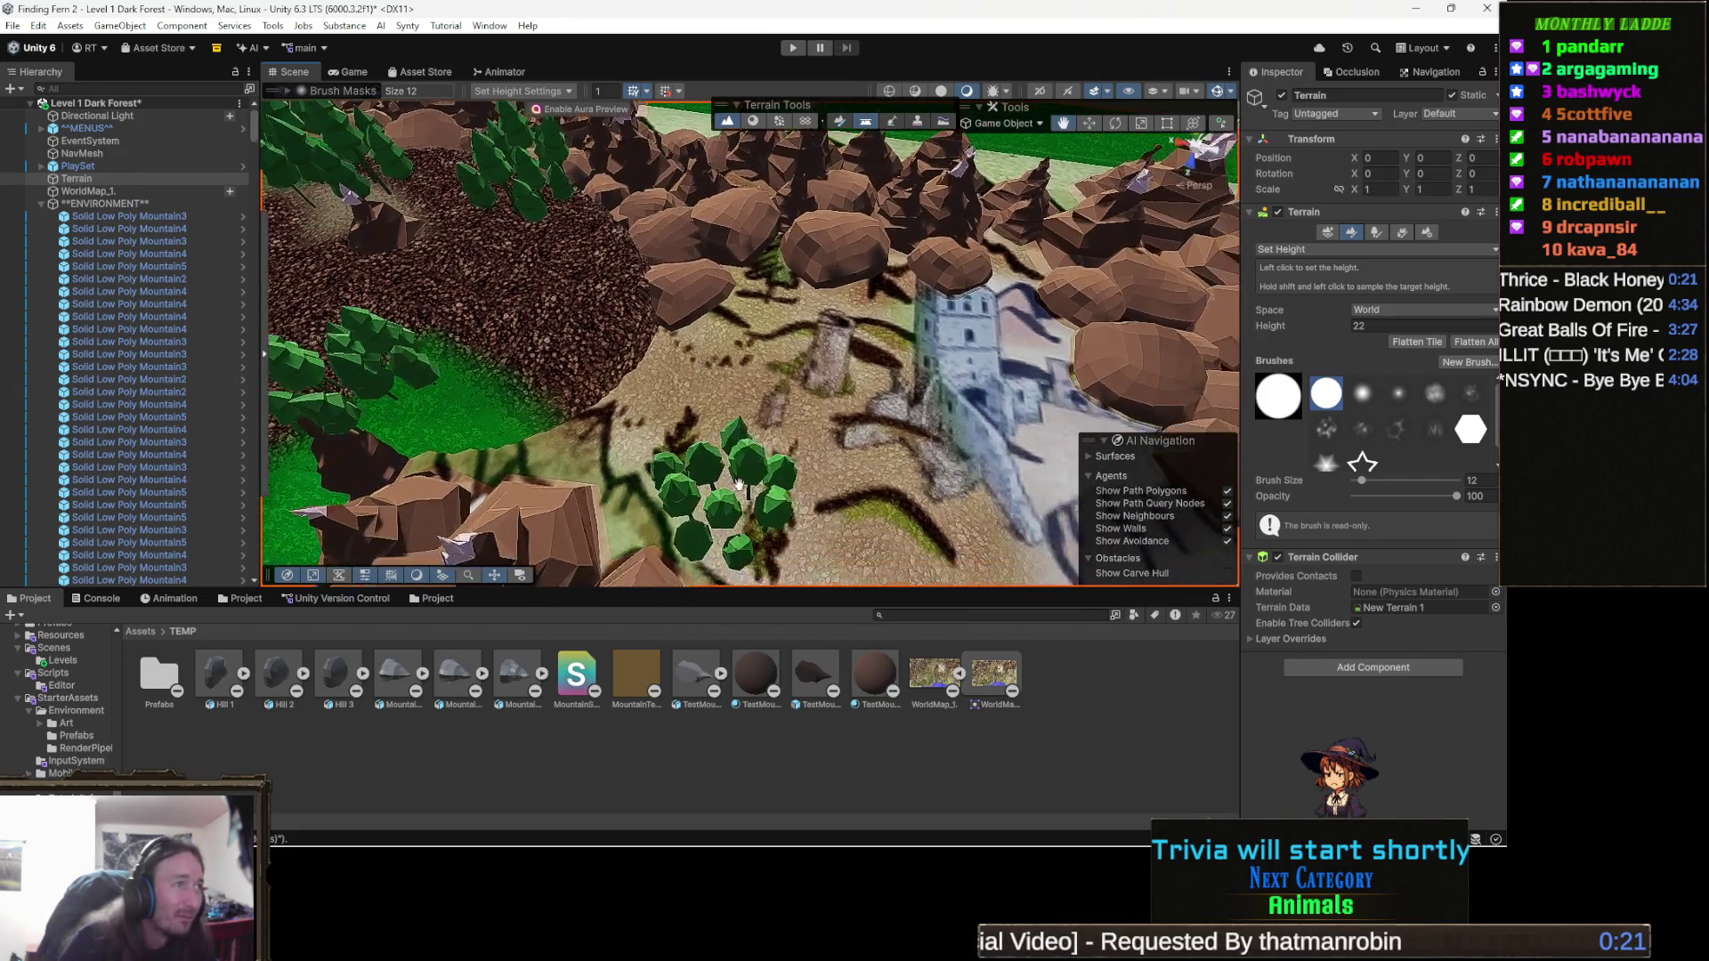
{"action": "key", "text": "Left"}
{"action": "key", "text": "Down"}
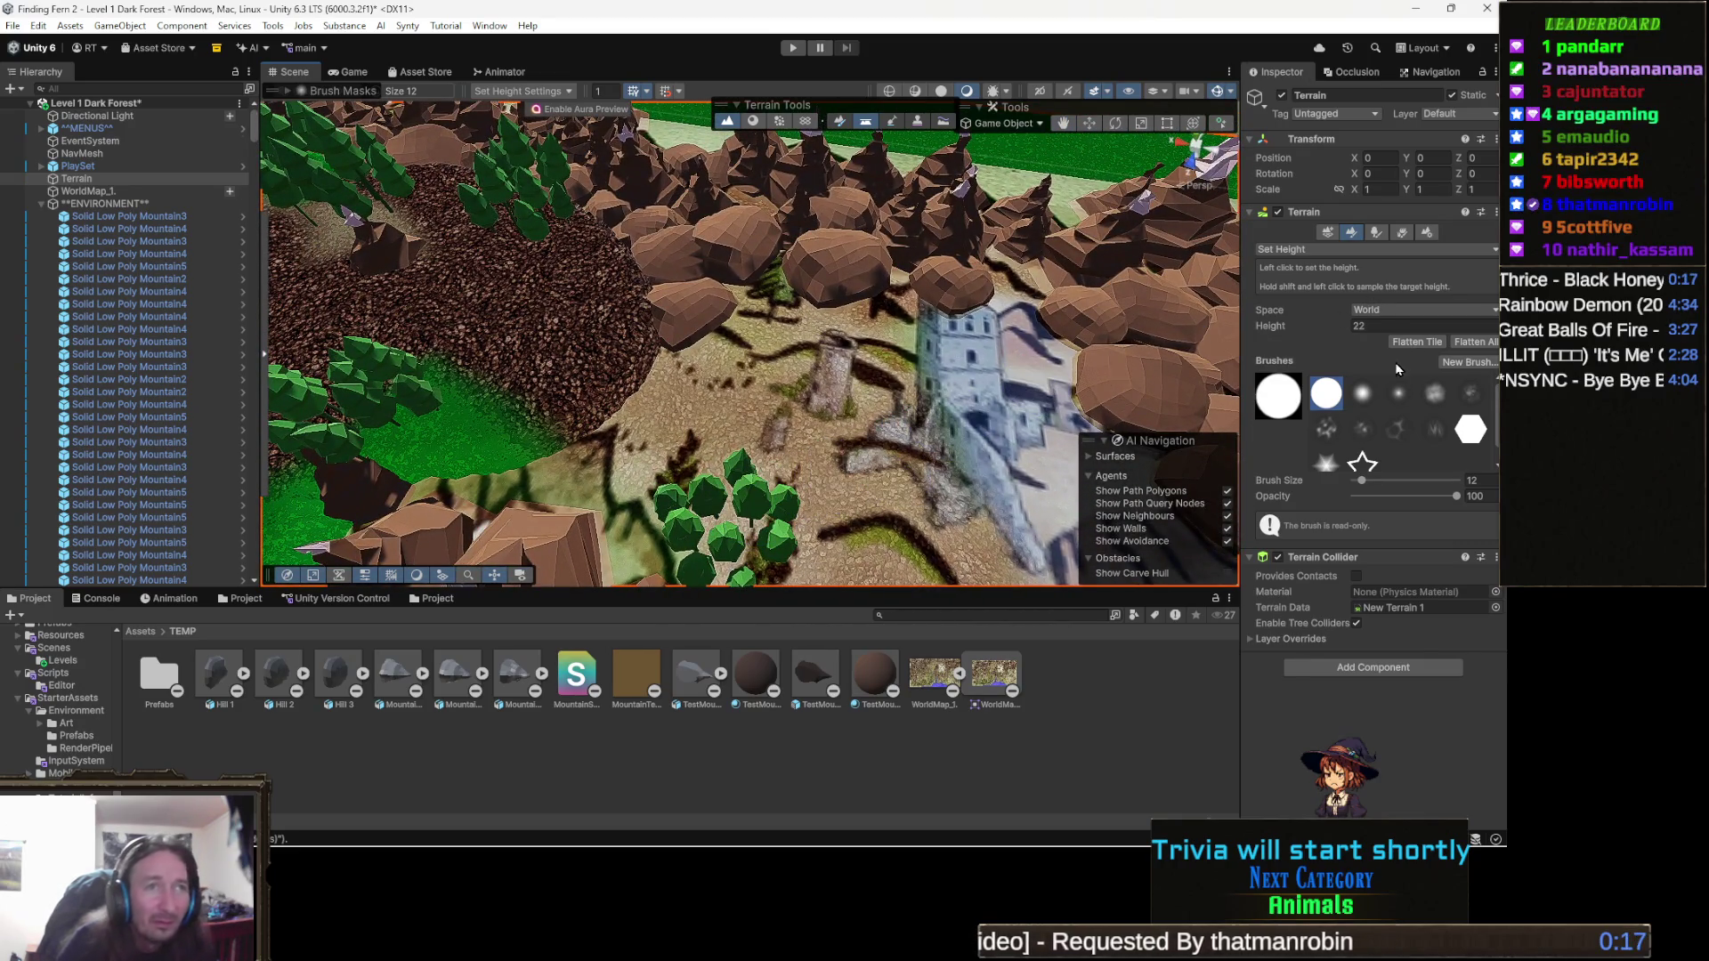
{"action": "left_click", "coordinate": [1369, 251]}
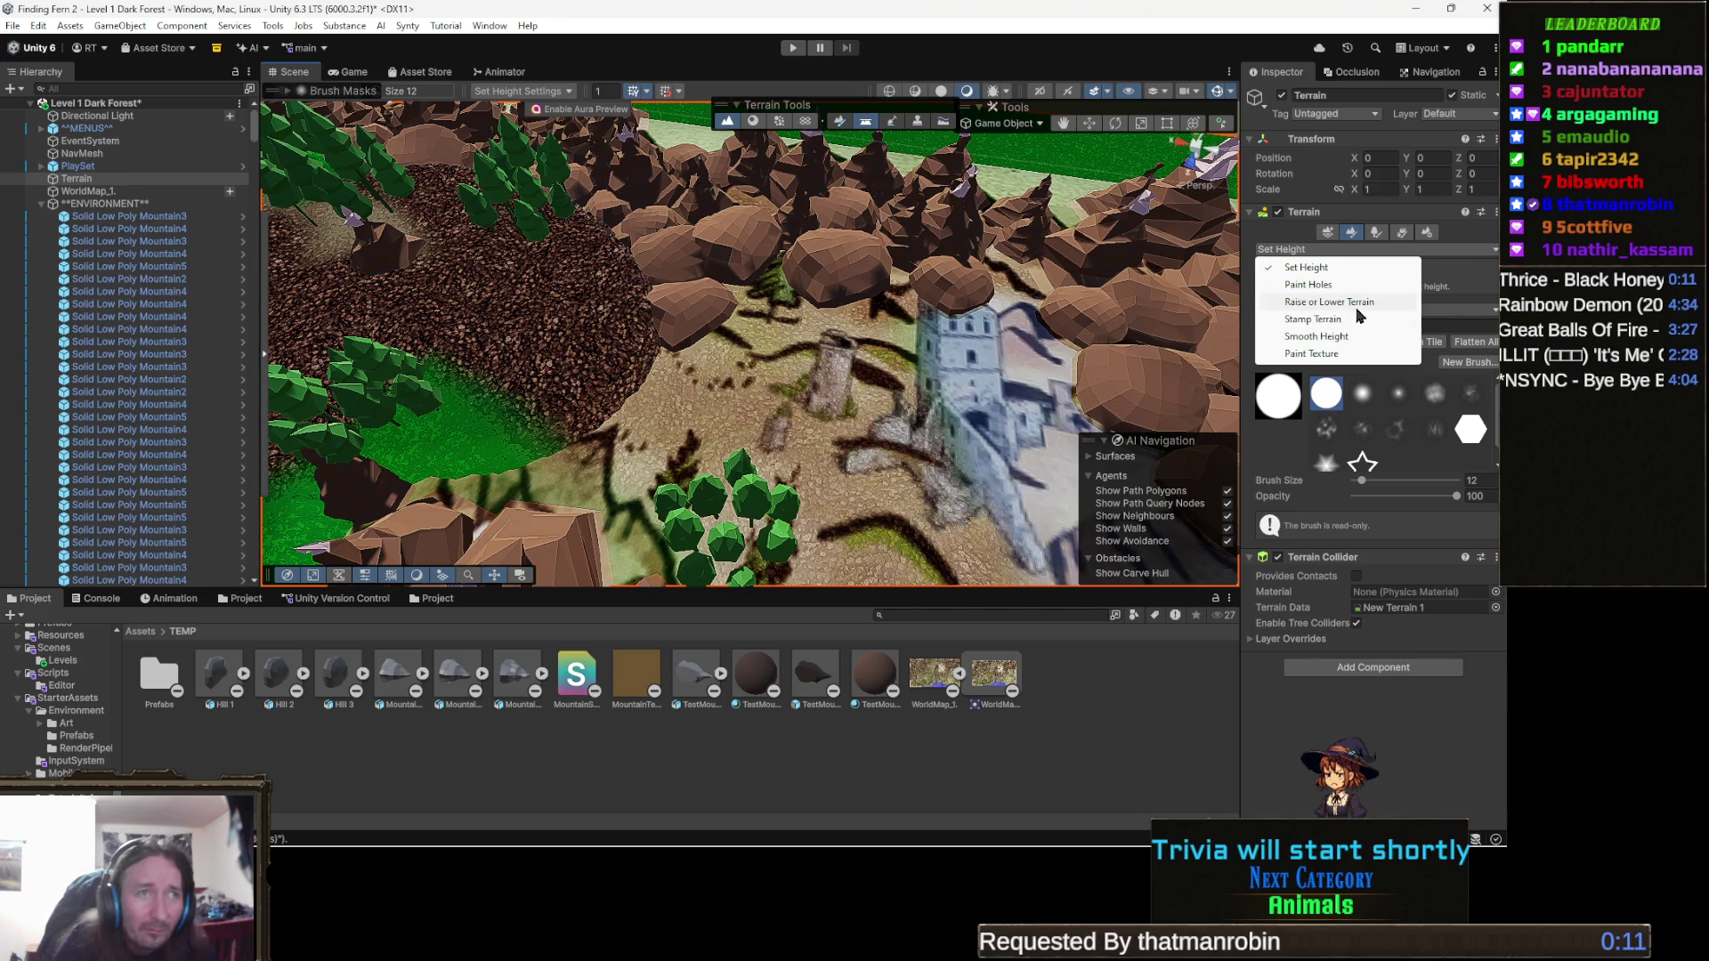
Switch the terrain tool to Smooth Height with the soft round brush and opacity lowered.
{"action": "left_click", "coordinate": [1339, 336]}
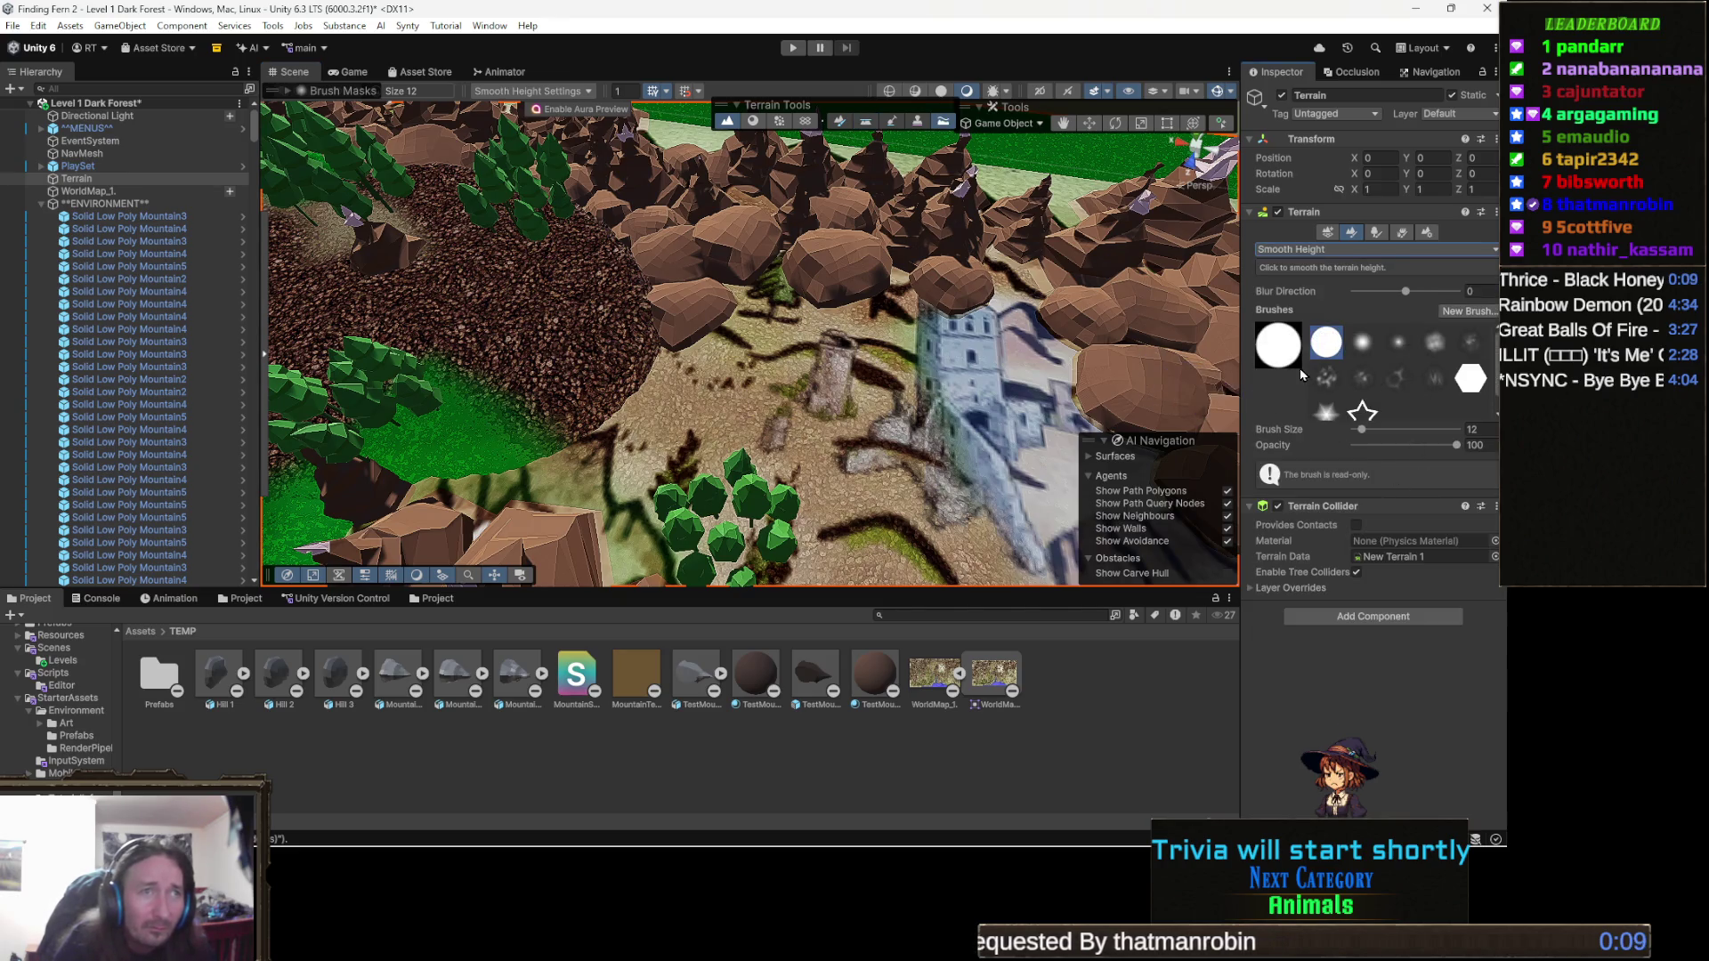
{"action": "left_click", "coordinate": [1361, 346]}
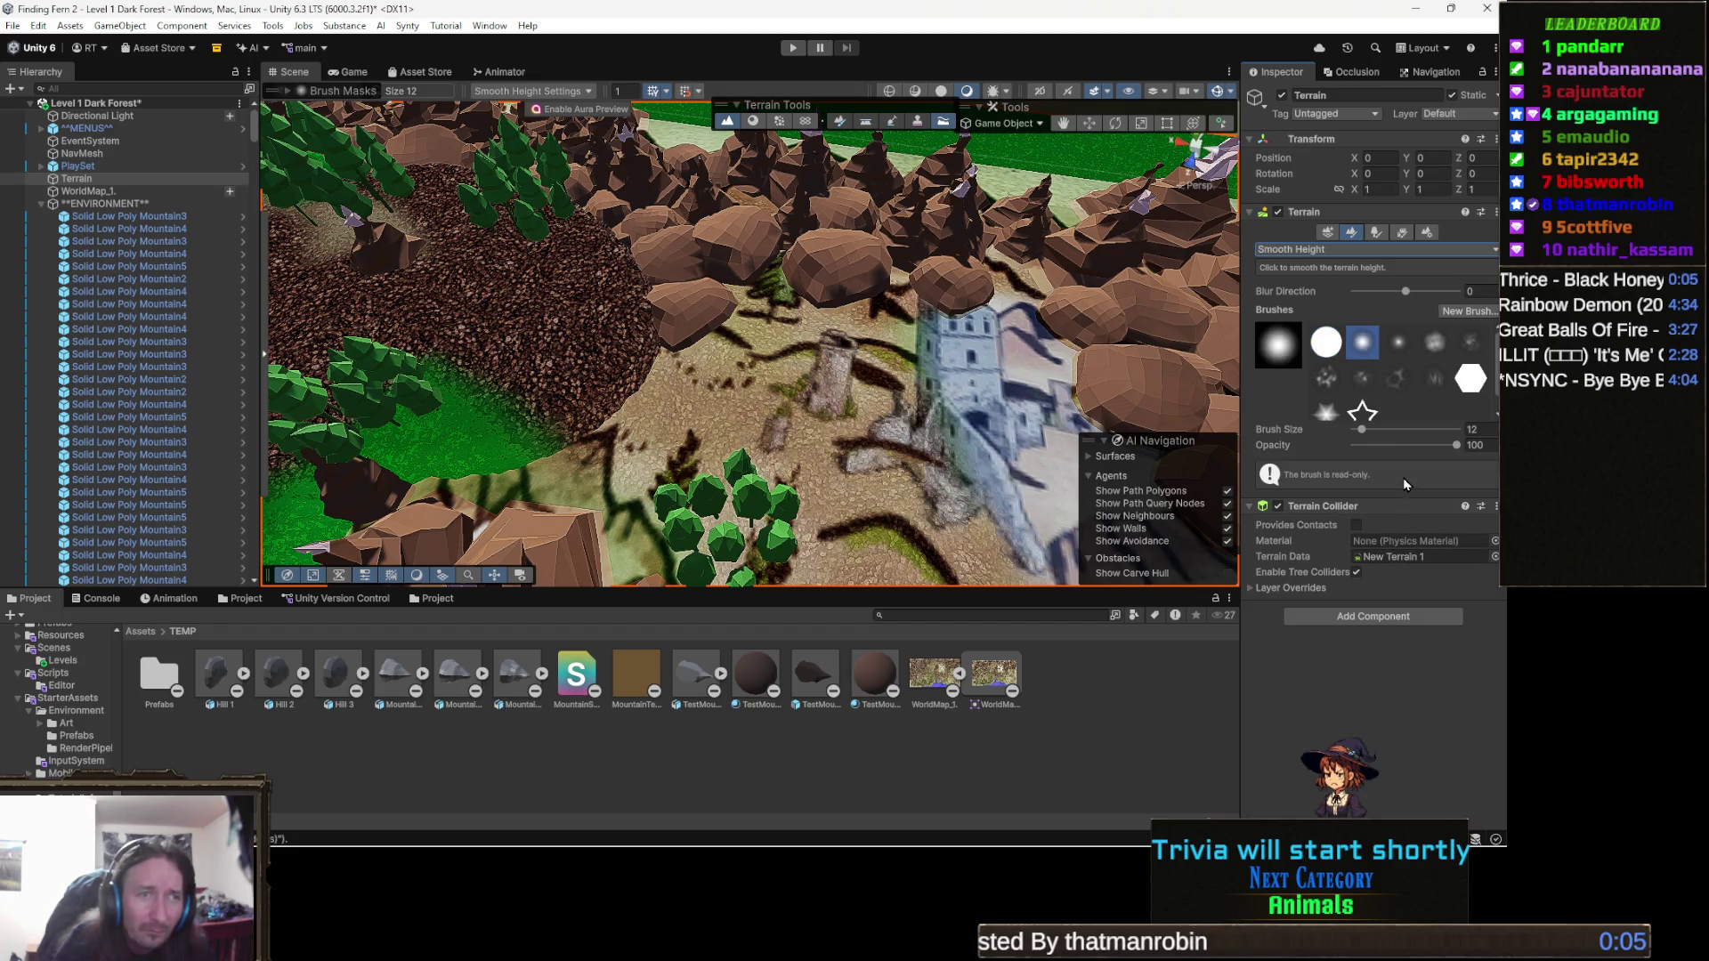
{"action": "left_click", "coordinate": [1402, 445]}
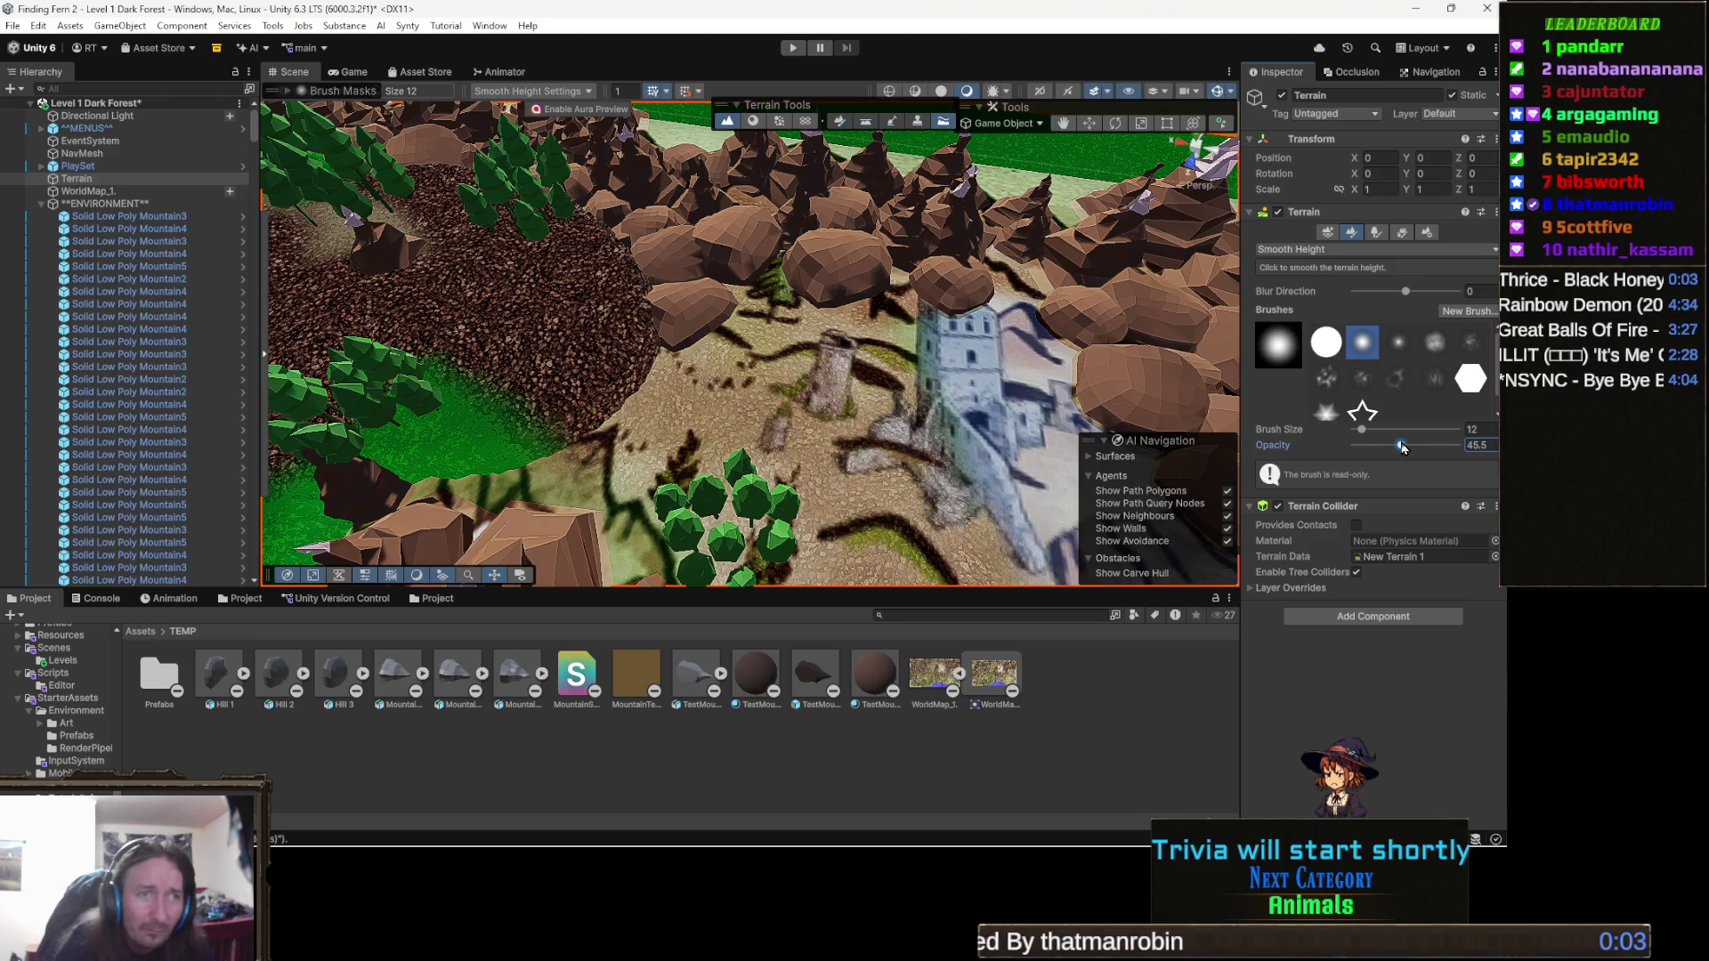
Smooth the dirt hill's rough edges, nudging the brush opacity up to 63.9.
{"action": "mouse_move", "coordinate": [621, 364]}
{"action": "left_mouse_down"}
{"action": "mouse_move", "coordinate": [728, 397]}
{"action": "mouse_move", "coordinate": [726, 425]}
{"action": "mouse_move", "coordinate": [623, 427]}
{"action": "mouse_move", "coordinate": [572, 463]}
{"action": "mouse_move", "coordinate": [709, 275]}
{"action": "mouse_move", "coordinate": [573, 343]}
{"action": "mouse_move", "coordinate": [752, 438]}
{"action": "left_mouse_up"}
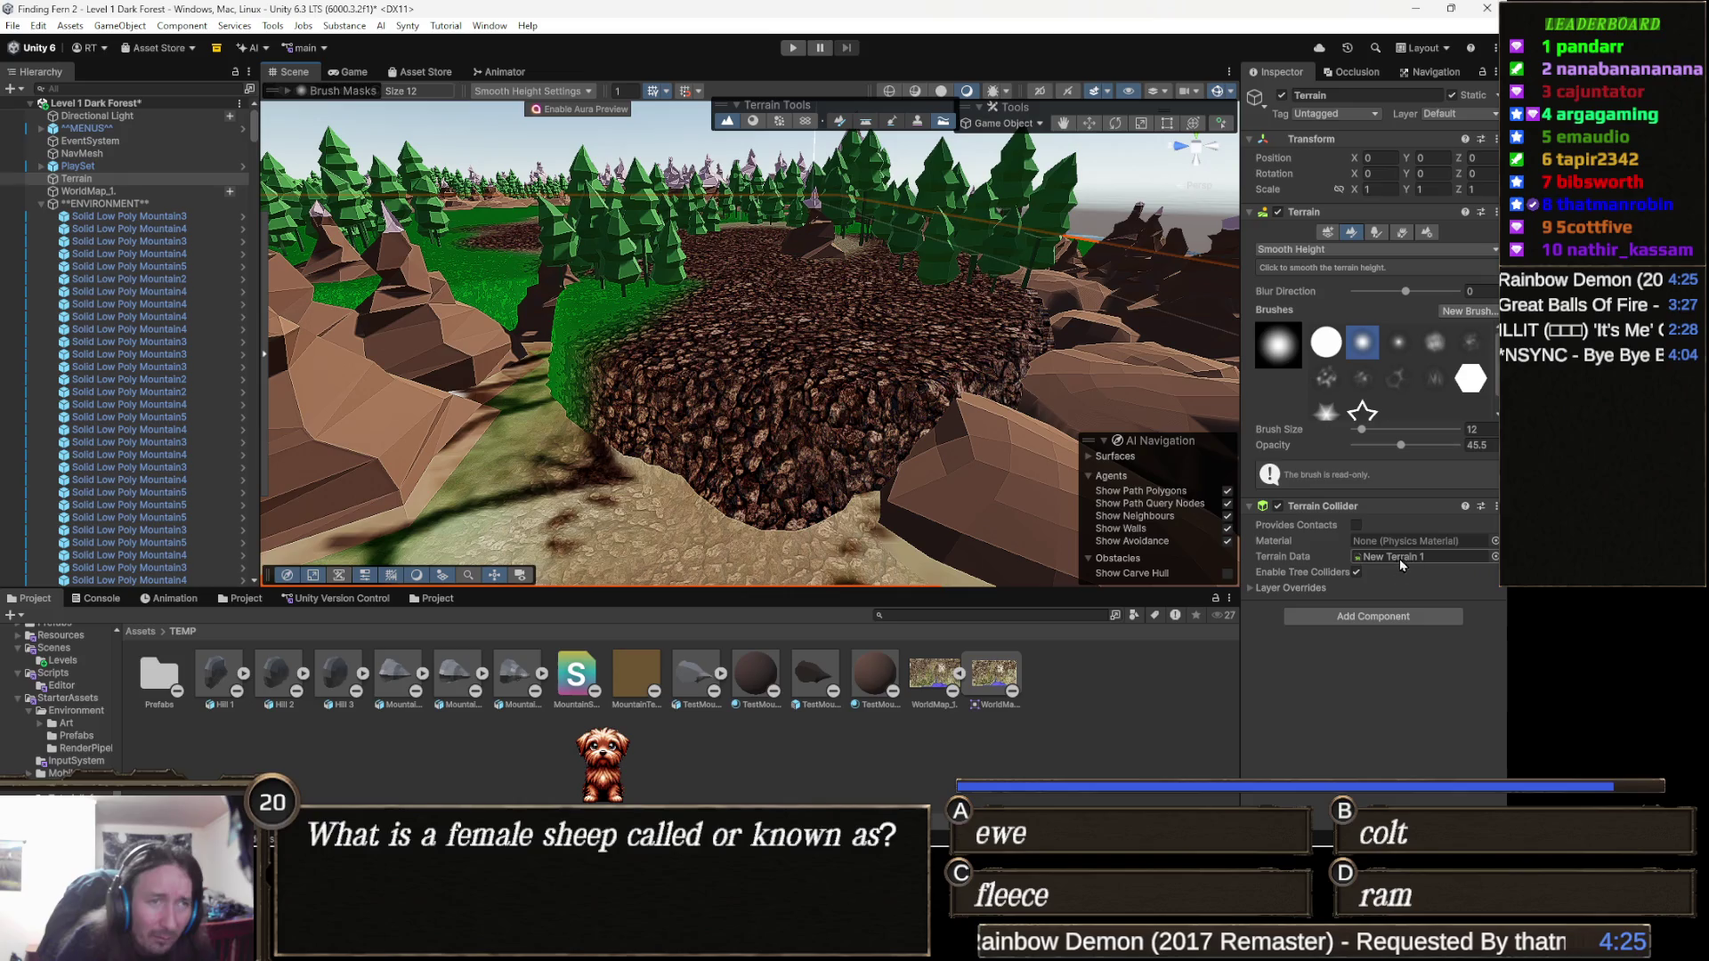
{"action": "left_click_drag", "start_coordinate": [1407, 445], "coordinate": [1419, 448]}
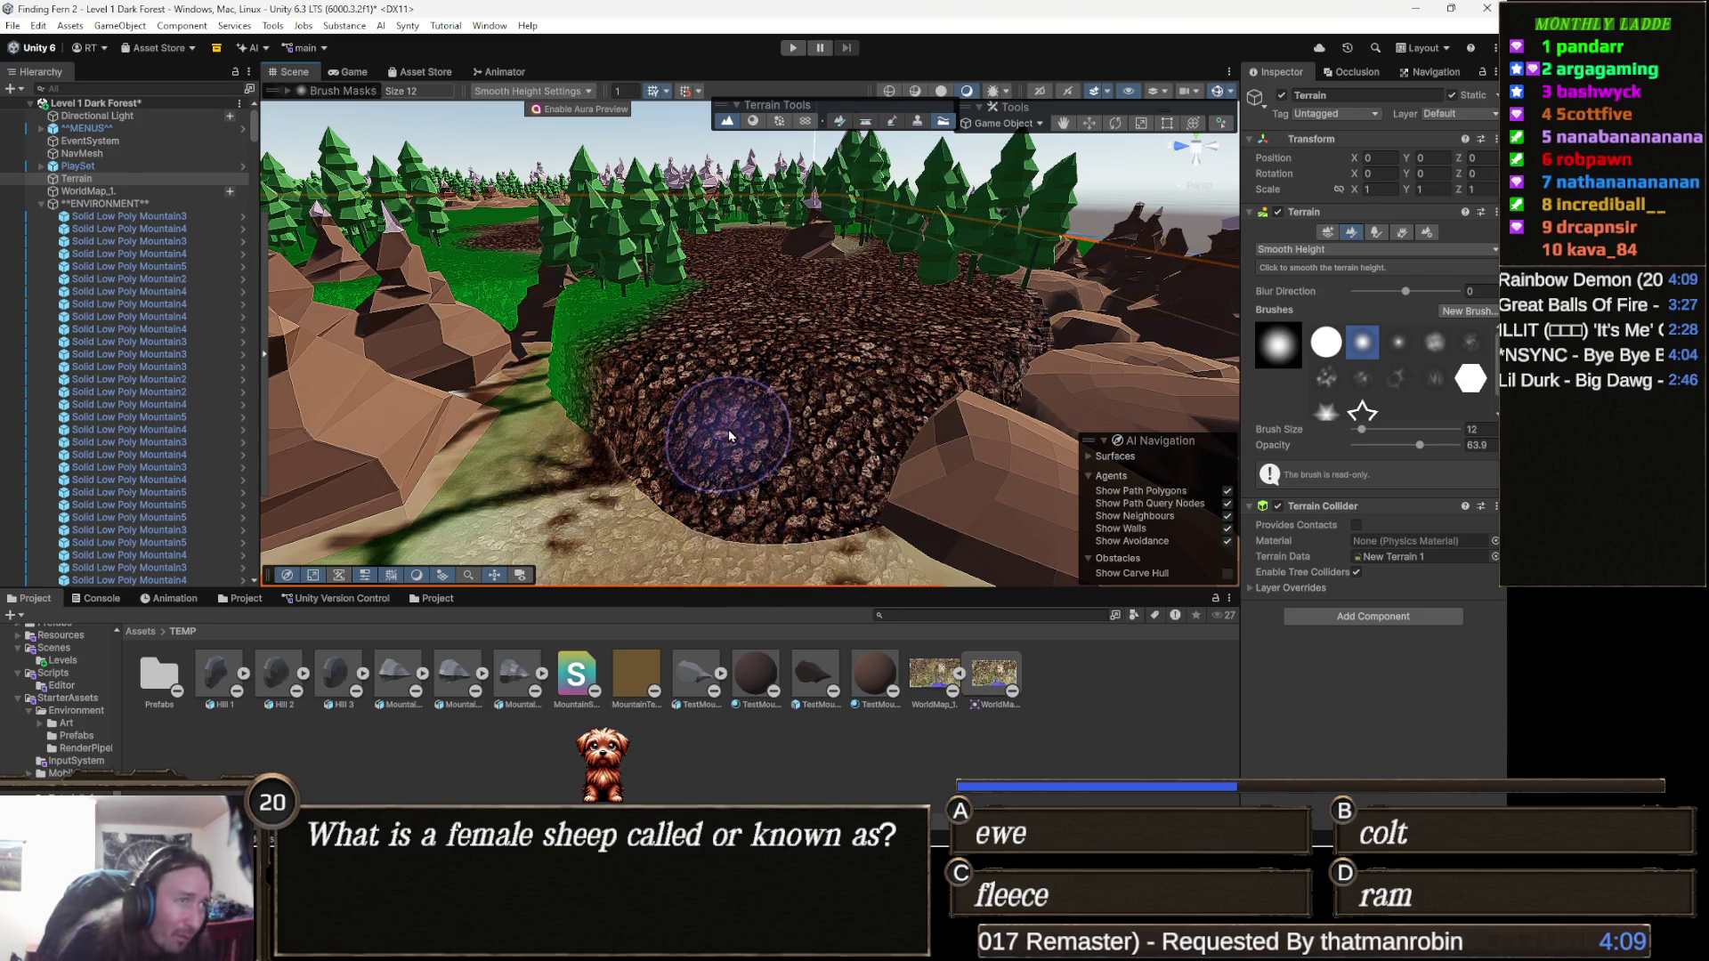
{"action": "mouse_move", "coordinate": [706, 411]}
{"action": "left_mouse_down"}
{"action": "mouse_move", "coordinate": [888, 406]}
{"action": "mouse_move", "coordinate": [614, 436]}
{"action": "mouse_move", "coordinate": [685, 511]}
{"action": "left_mouse_up"}
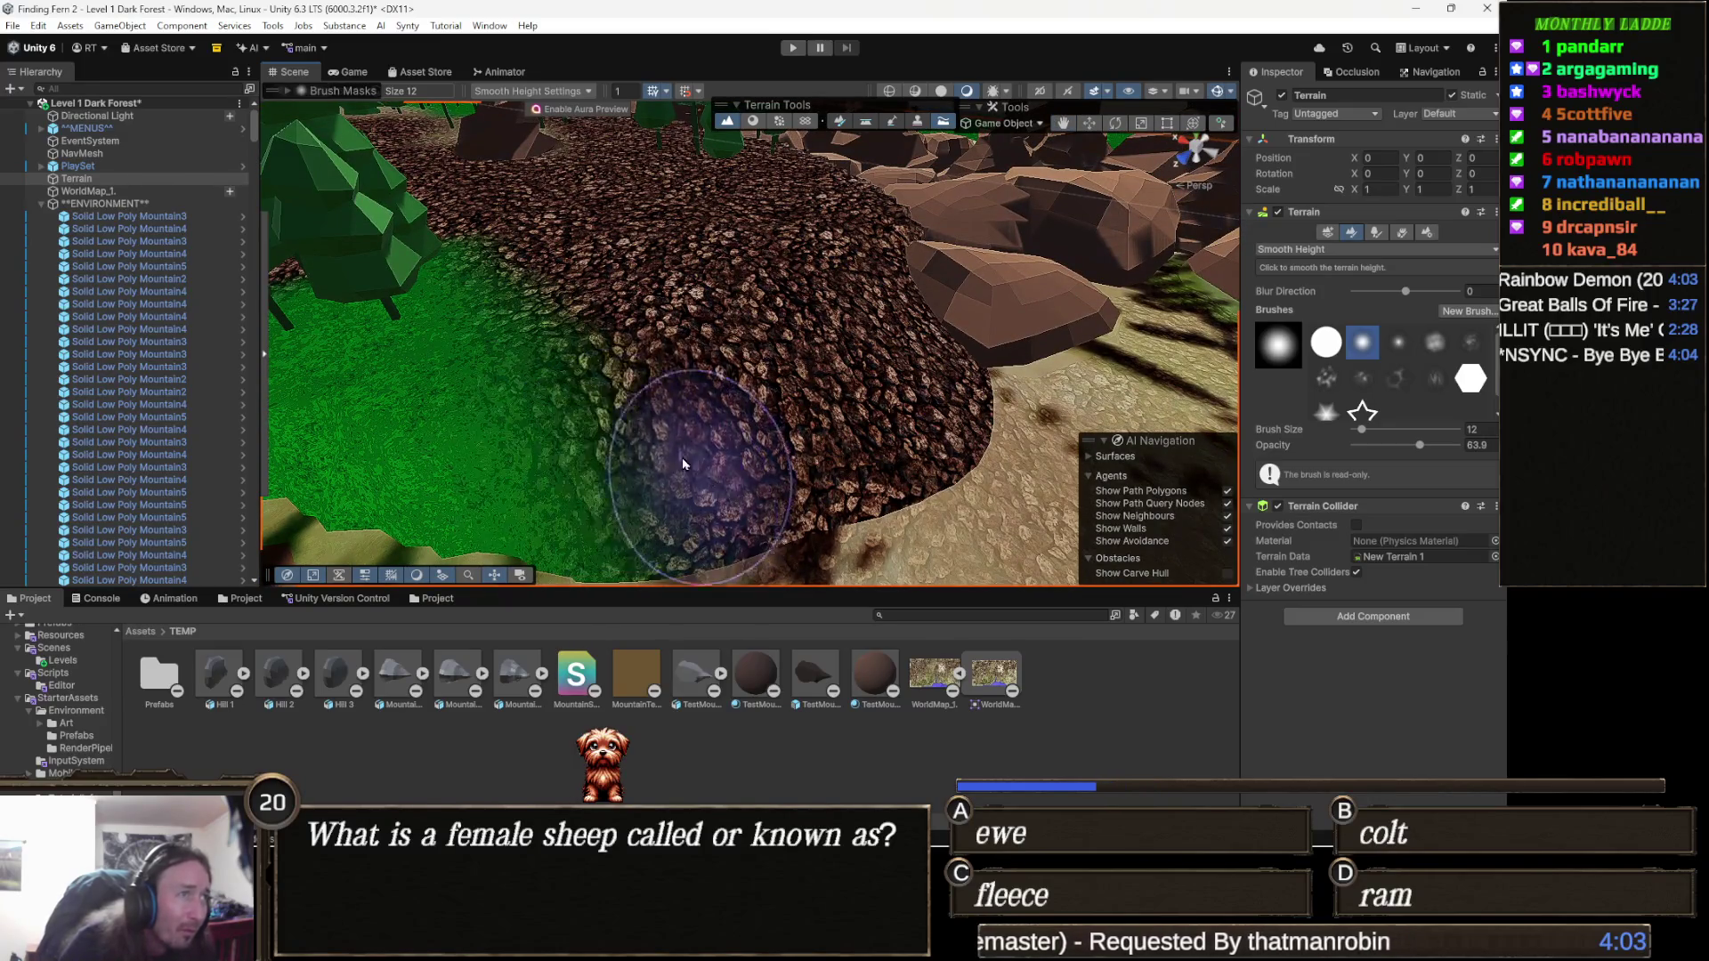
{"action": "mouse_move", "coordinate": [698, 526]}
{"action": "left_mouse_down"}
{"action": "mouse_move", "coordinate": [799, 409]}
{"action": "mouse_move", "coordinate": [717, 456]}
{"action": "left_mouse_up"}
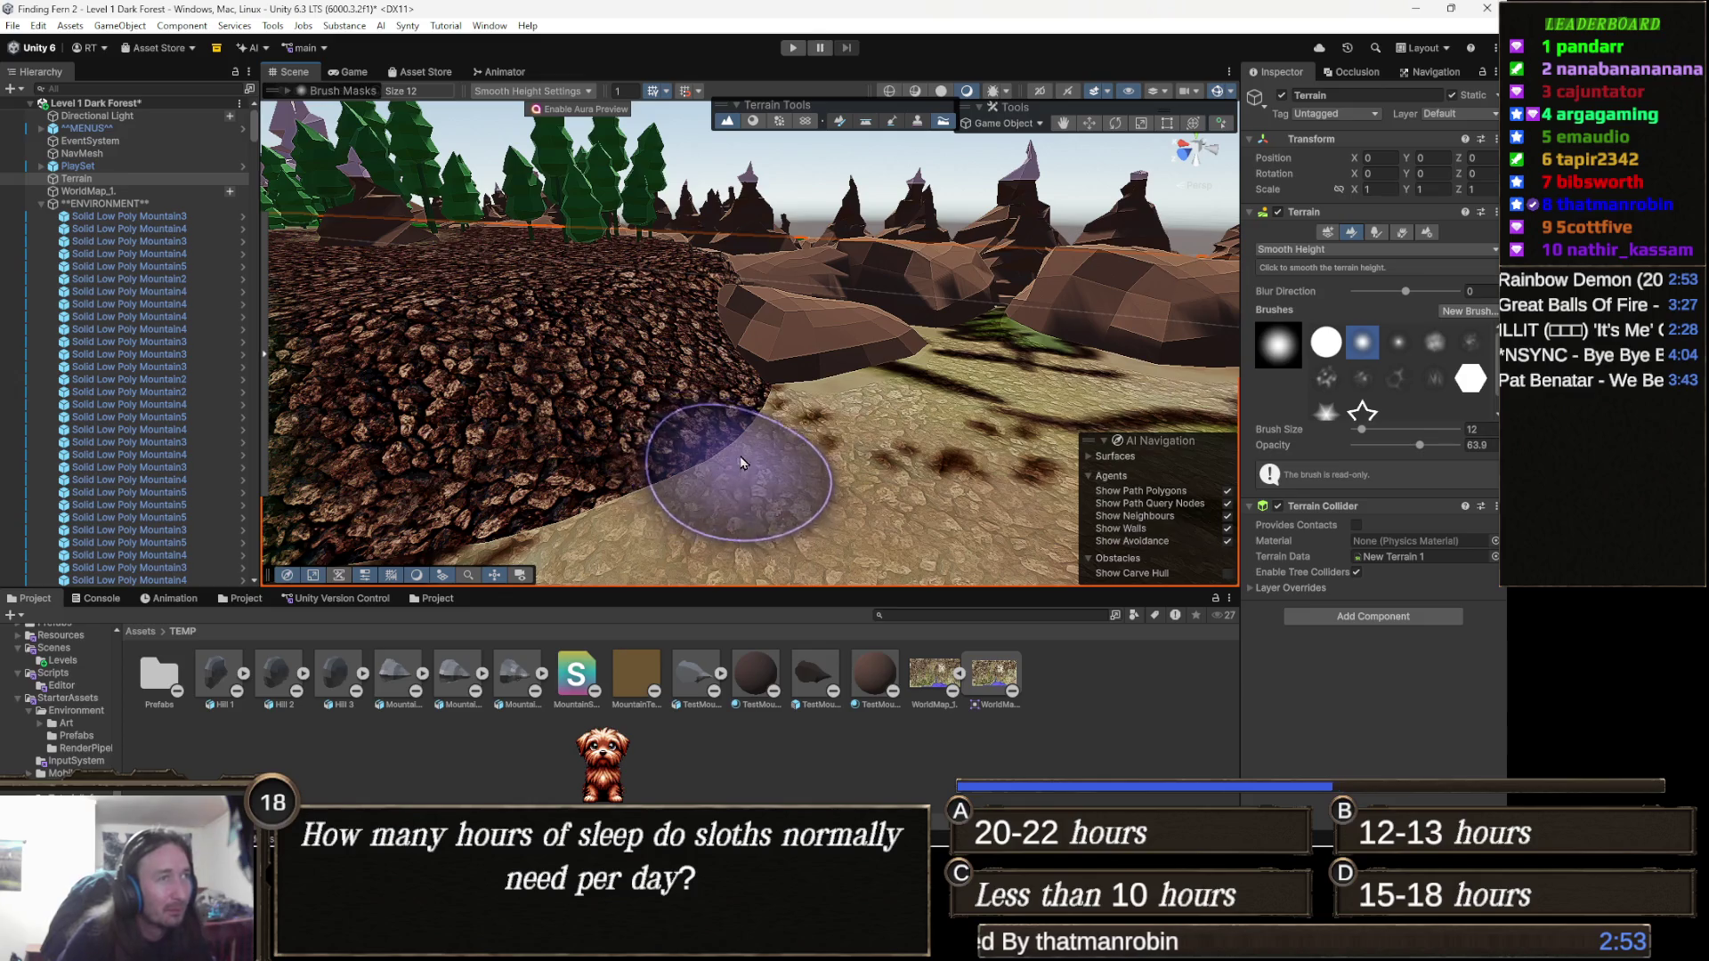
{"action": "scroll", "coordinate": [719, 428], "scroll_direction": "up", "scroll_amount": 3}
Switch to the Move tool, select WorldMap_1 and frame the whole map in view.
{"action": "scroll", "coordinate": [719, 428], "scroll_direction": "down", "scroll_amount": 3}
{"action": "mouse_move", "coordinate": [717, 419]}
{"action": "left_mouse_down"}
{"action": "mouse_move", "coordinate": [828, 469]}
{"action": "mouse_move", "coordinate": [793, 465]}
{"action": "mouse_move", "coordinate": [823, 496]}
{"action": "mouse_move", "coordinate": [764, 497]}
{"action": "mouse_move", "coordinate": [835, 397]}
{"action": "left_mouse_up"}
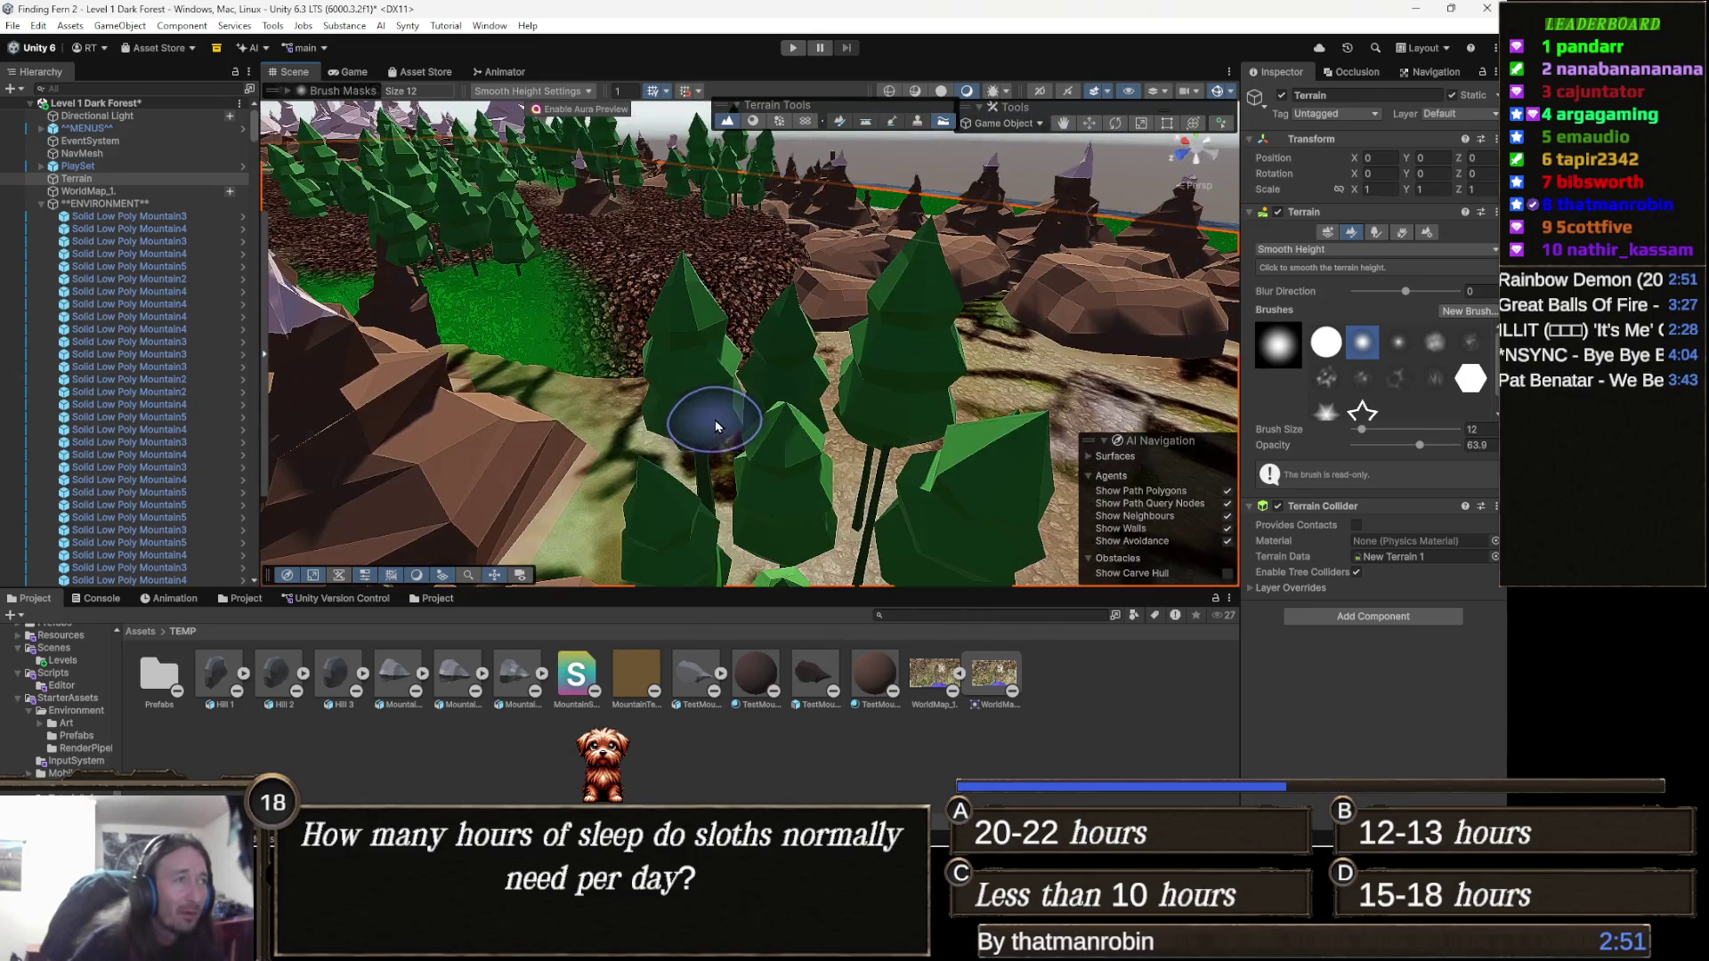
{"action": "scroll", "coordinate": [774, 493], "scroll_direction": "down", "scroll_amount": 6}
{"action": "scroll", "coordinate": [764, 496], "scroll_direction": "up", "scroll_amount": 3}
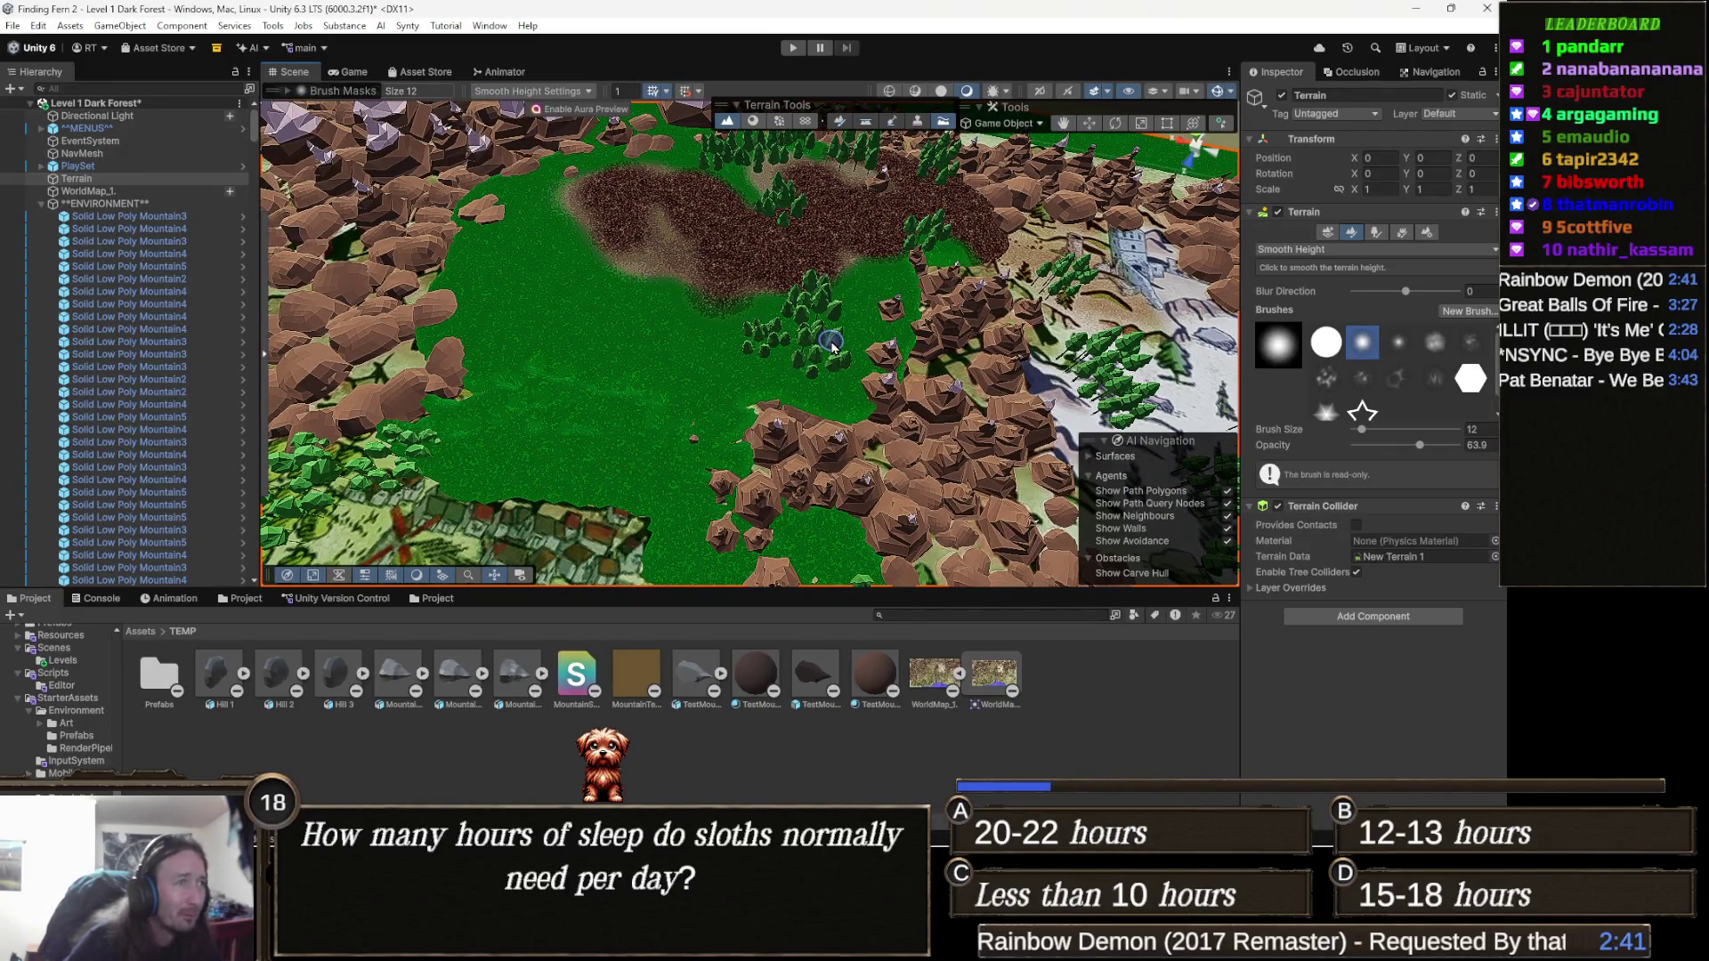
{"action": "key", "text": "w"}
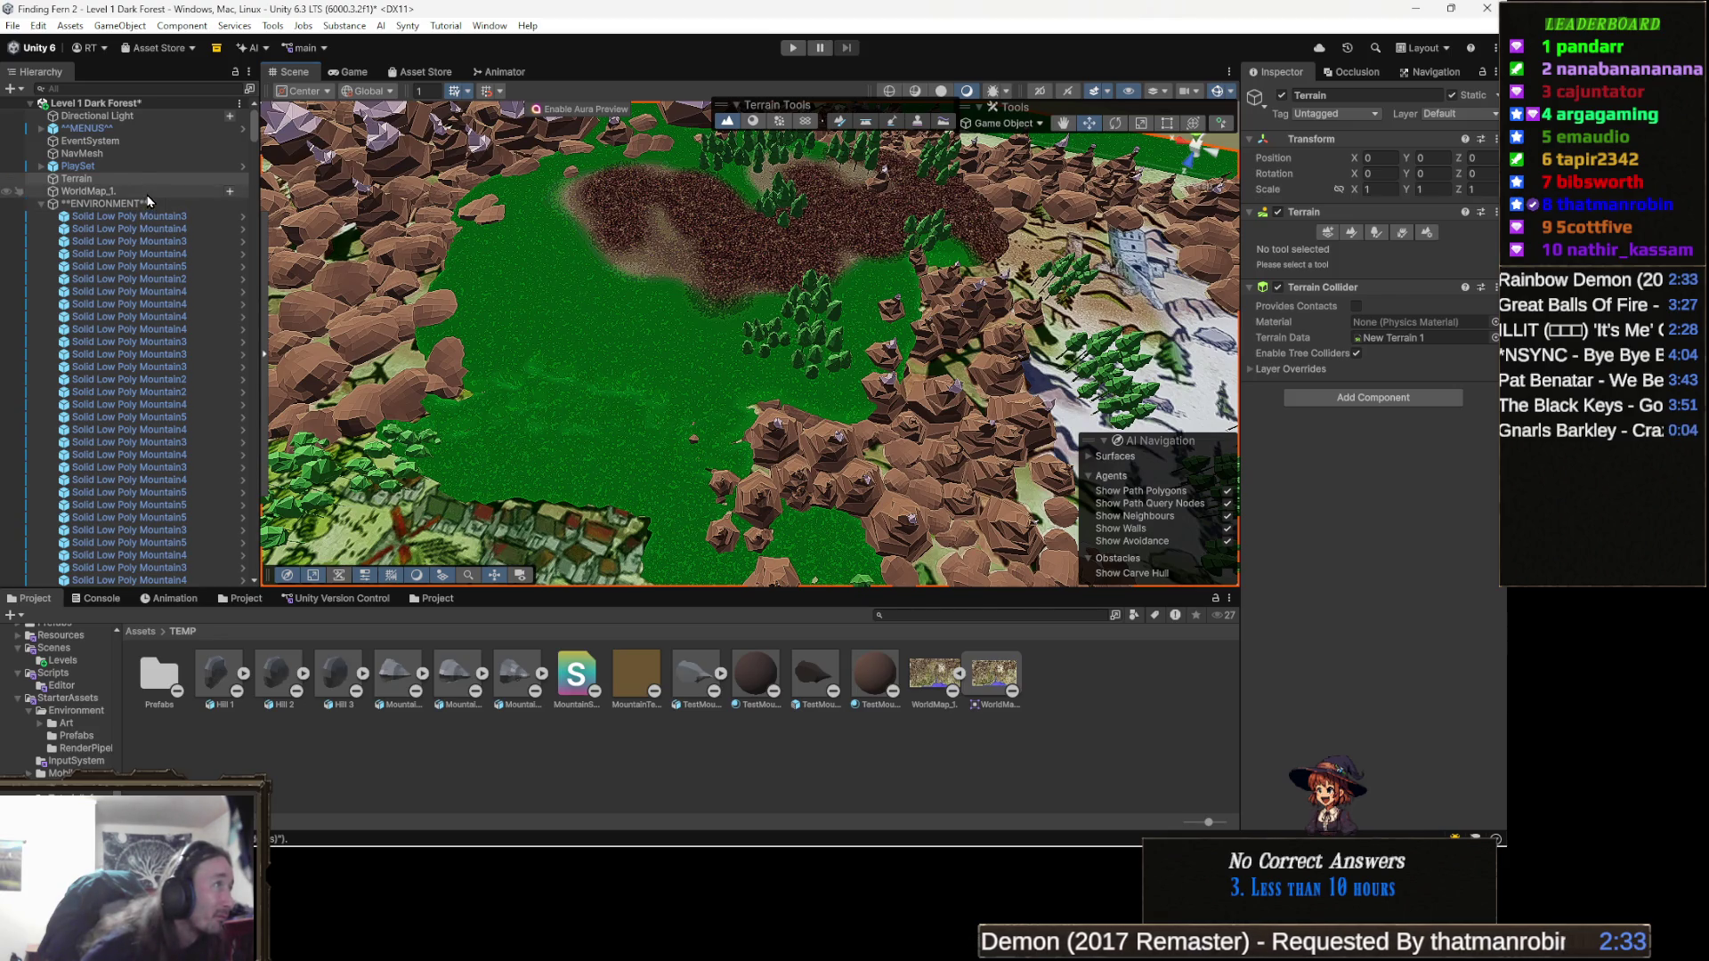
{"action": "left_click", "coordinate": [134, 190]}
{"action": "key", "text": "f"}
{"action": "left_click_drag", "start_coordinate": [691, 367], "coordinate": [695, 334]}
{"action": "left_click_drag", "start_coordinate": [886, 327], "coordinate": [899, 331]}
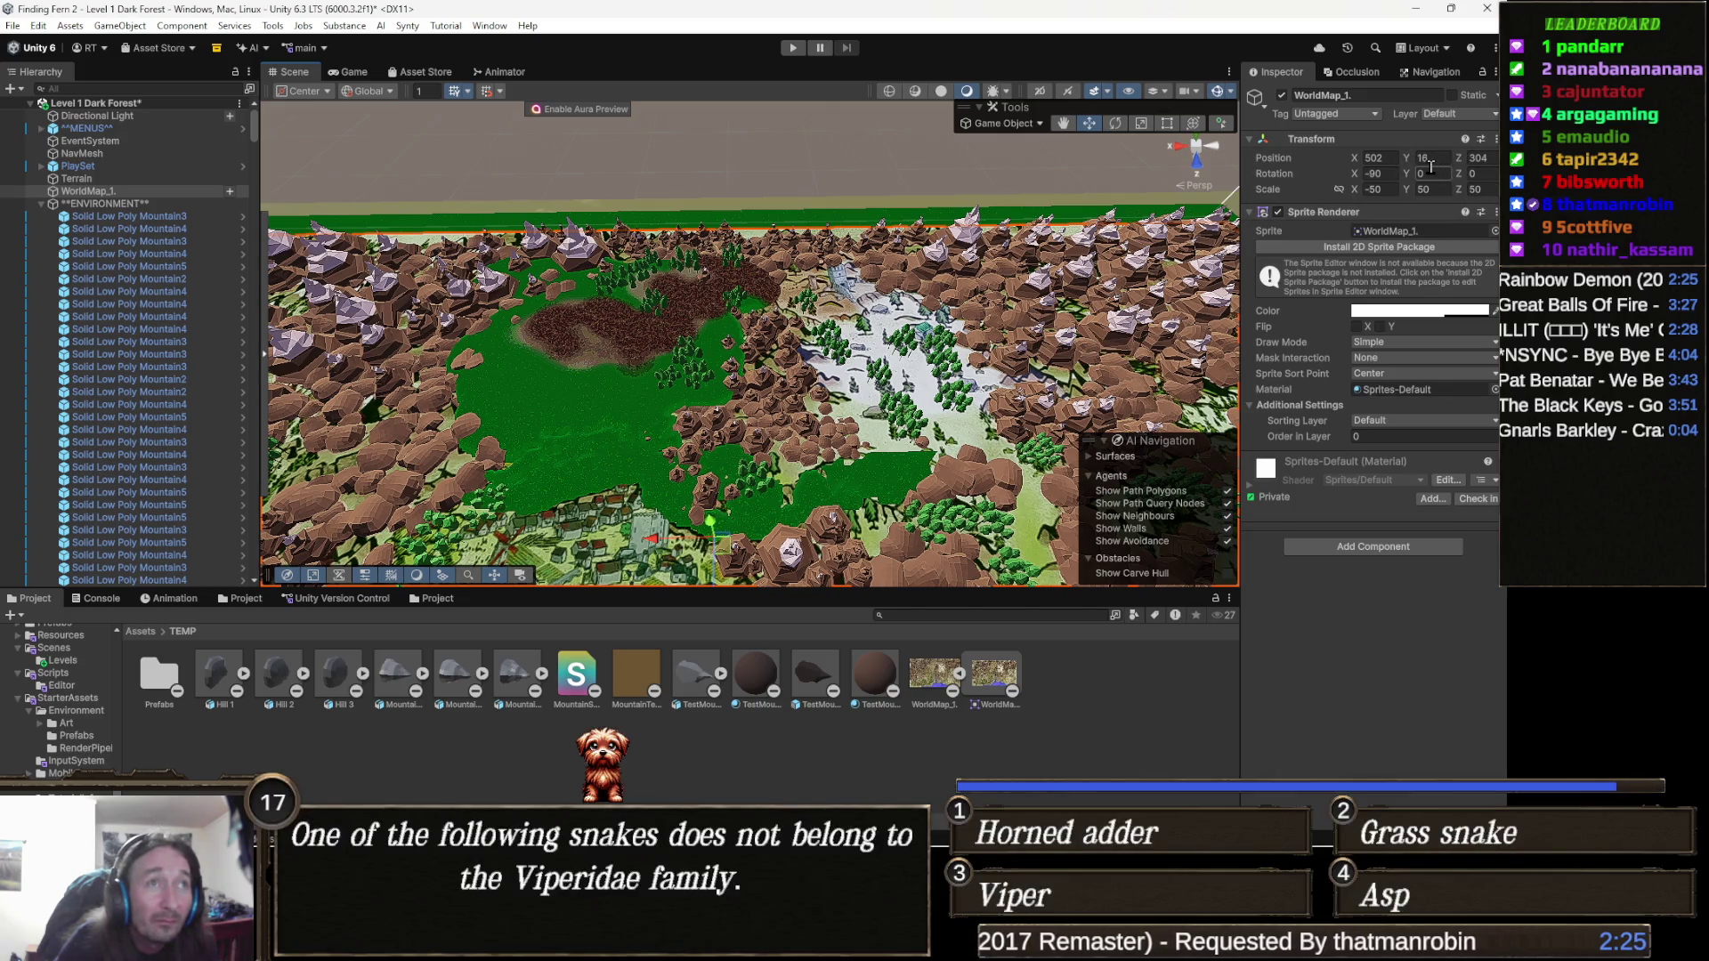
Set WorldMap_1's Transform Position Y to 22.65 after trying a few other values.
{"action": "left_click", "coordinate": [1417, 159]}
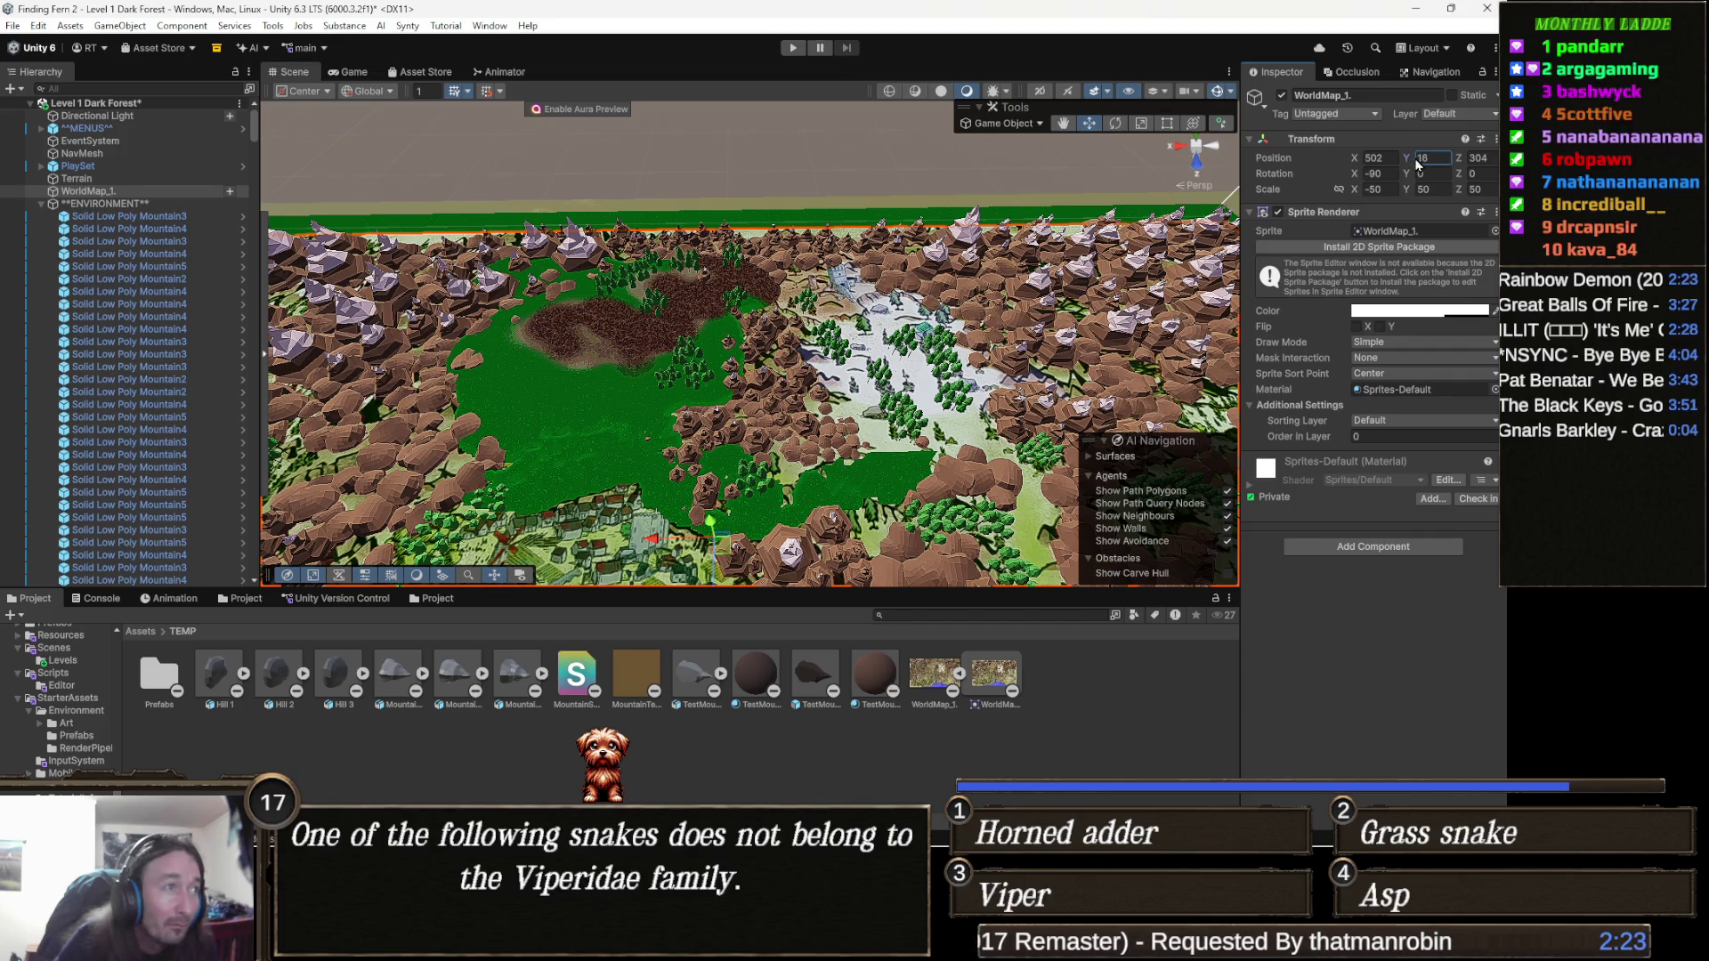
{"action": "type", "text": ".76"}
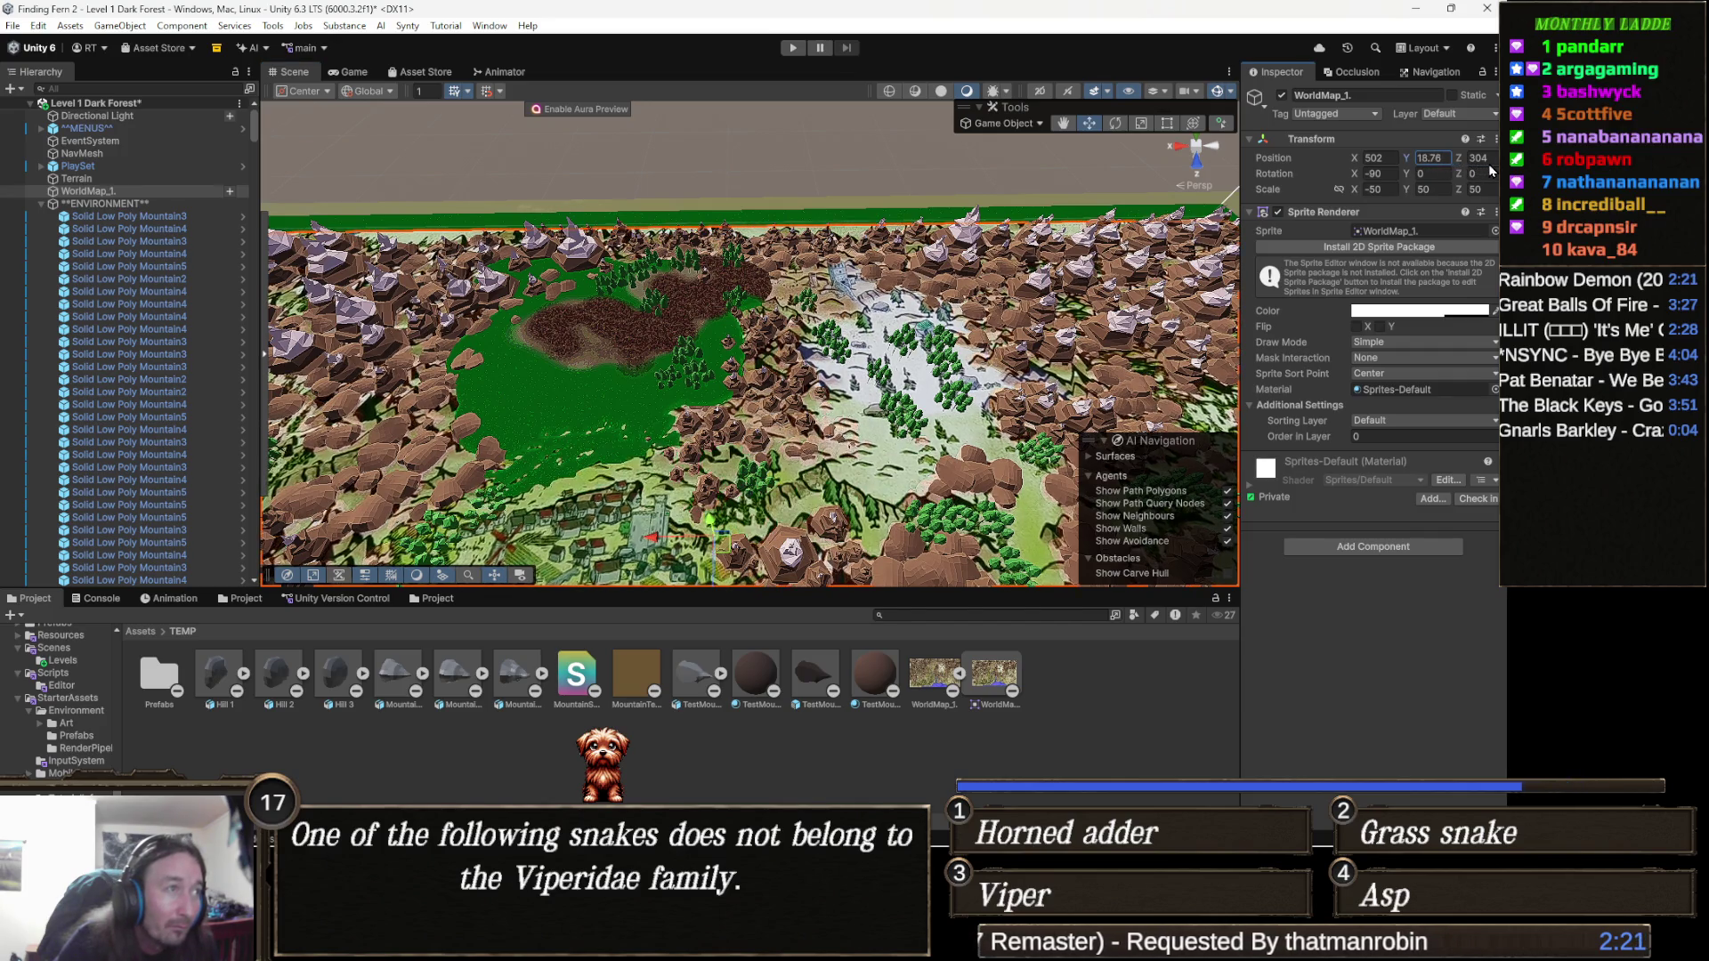
{"action": "key", "text": "BackSpace"}
{"action": "key", "text": "BackSpace"}
{"action": "key", "text": "BackSpace"}
{"action": "type", "text": "22.8"}
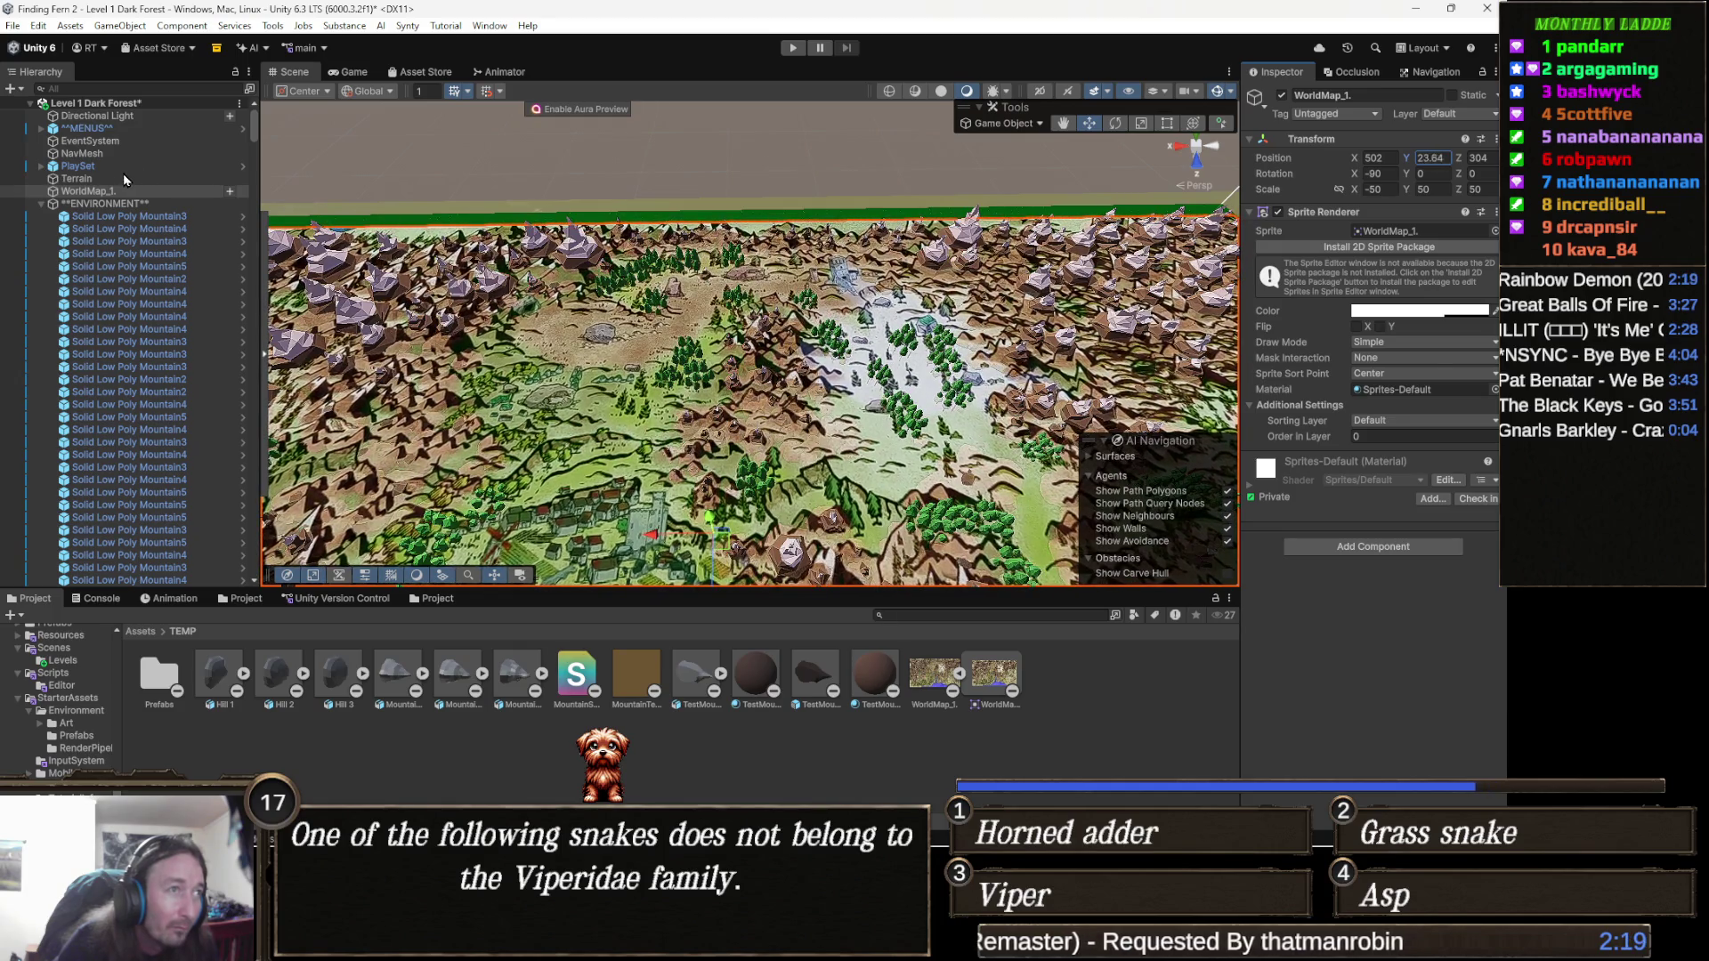
{"action": "key", "text": "BackSpace"}
{"action": "key", "text": "BackSpace"}
{"action": "key", "text": "BackSpace"}
{"action": "type", "text": "21.6"}
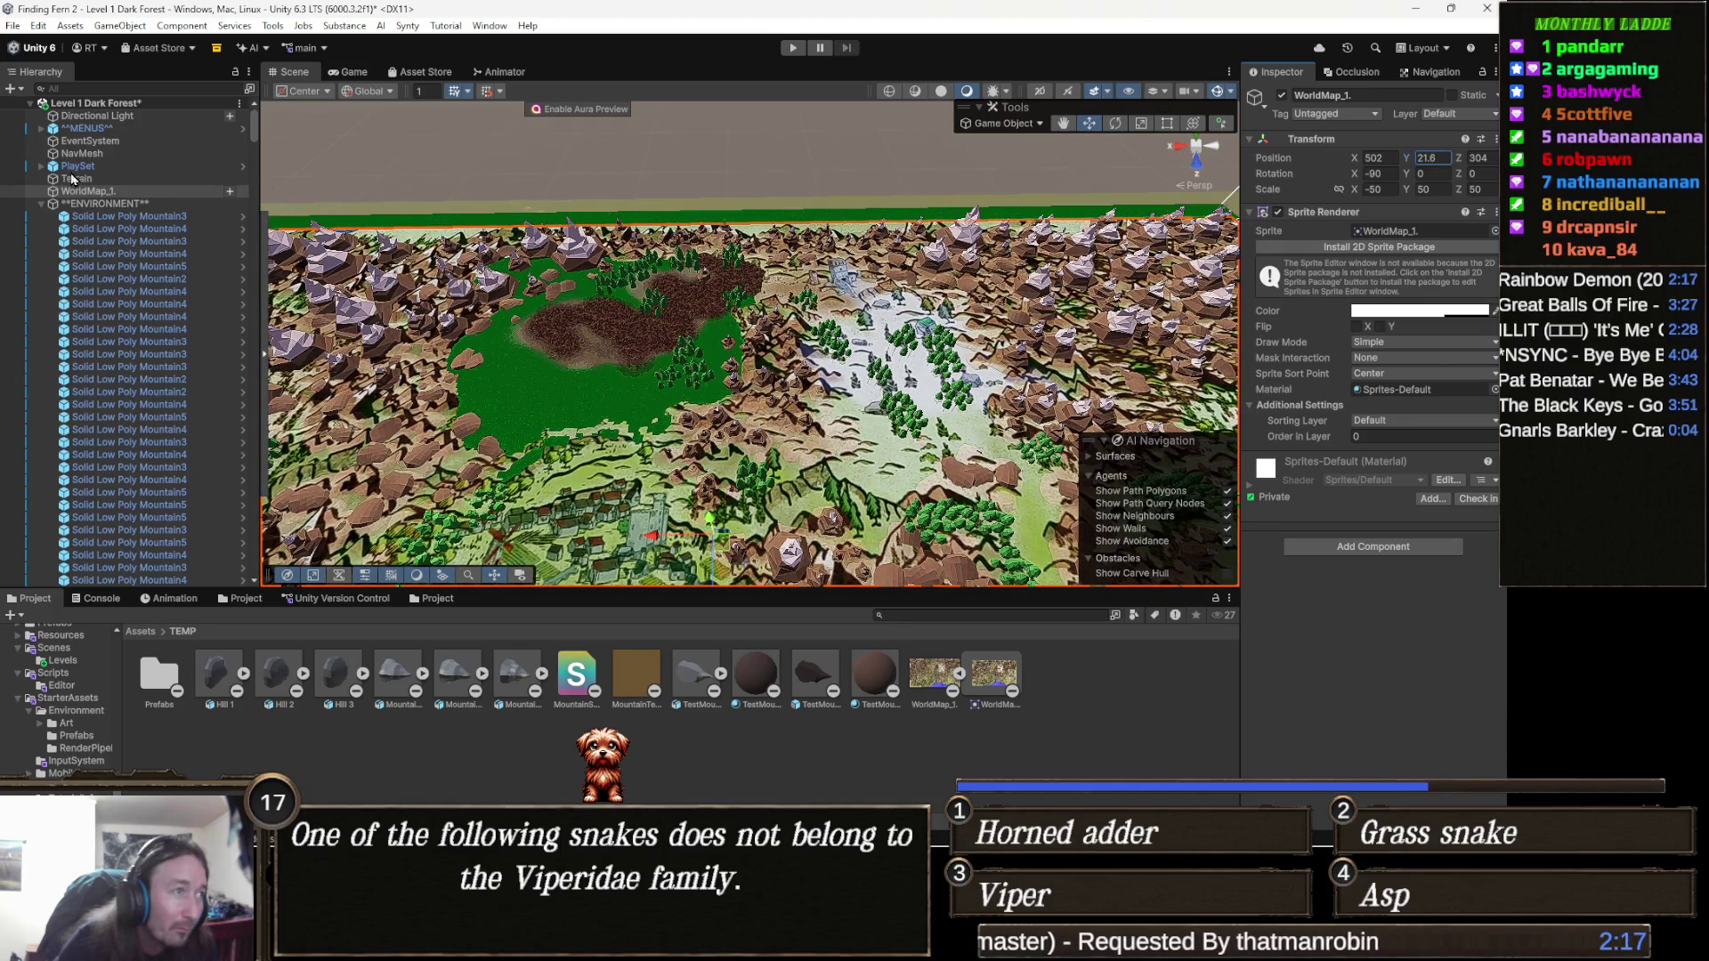
{"action": "key", "text": "BackSpace"}
{"action": "key", "text": "BackSpace"}
{"action": "key", "text": "BackSpace"}
{"action": "type", "text": "22.65"}
{"action": "key", "text": "Return"}
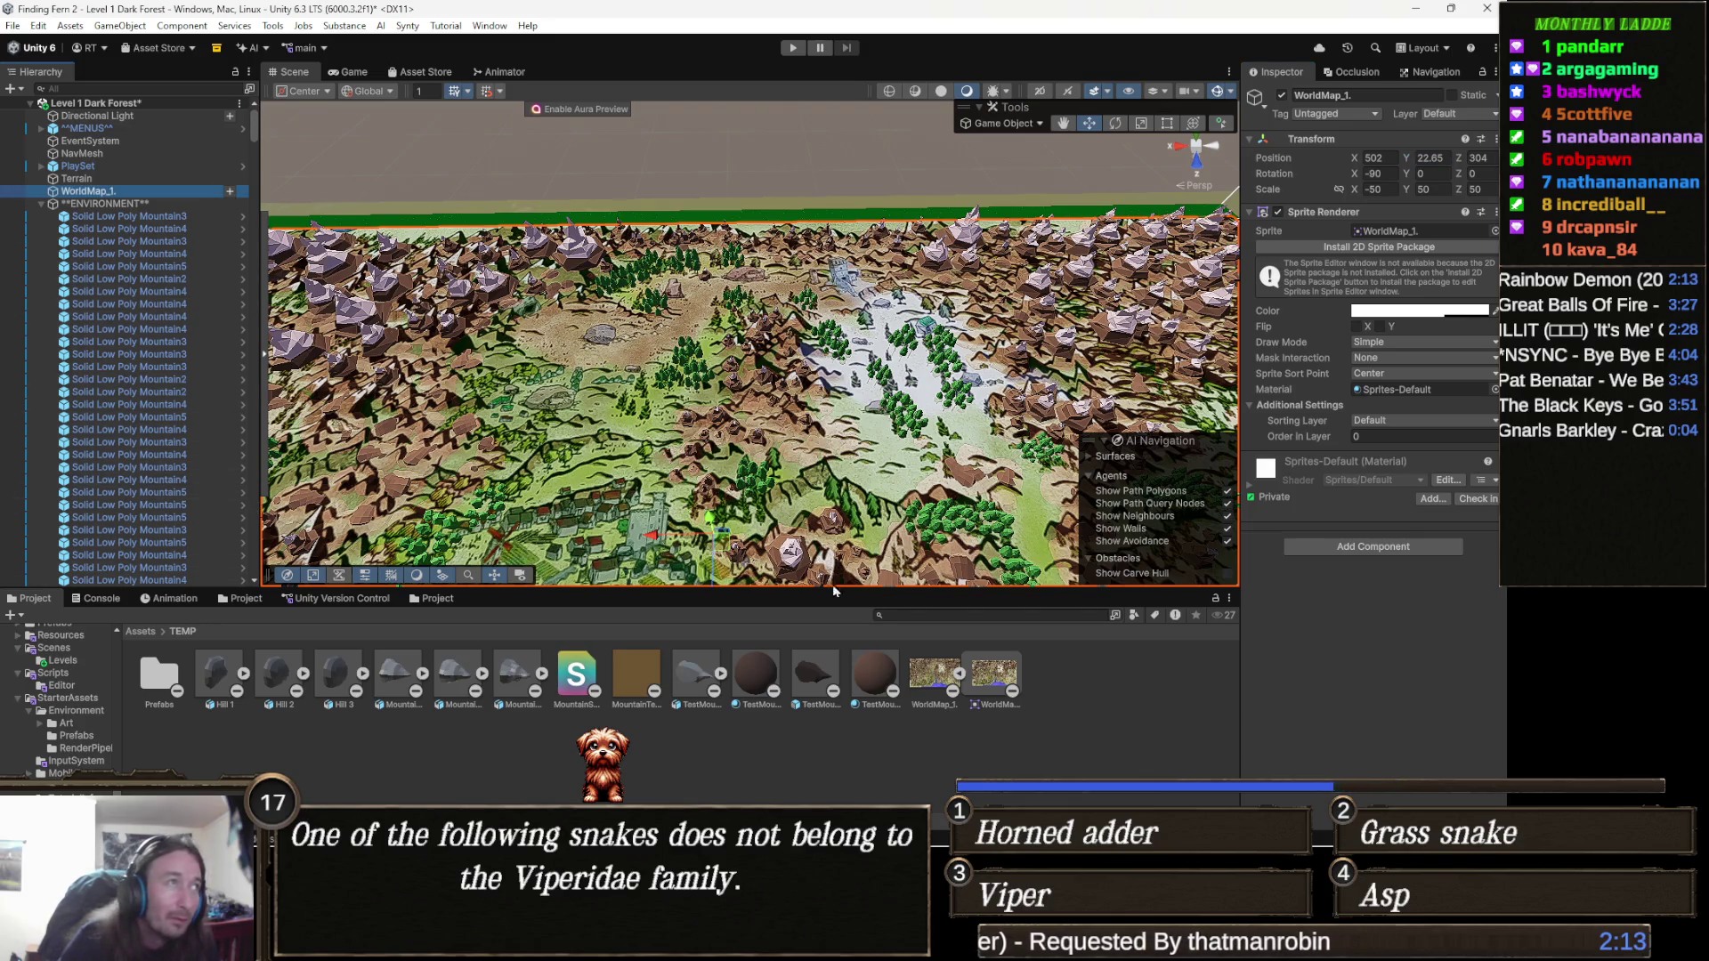
{"action": "left_click_drag", "start_coordinate": [646, 402], "coordinate": [678, 330]}
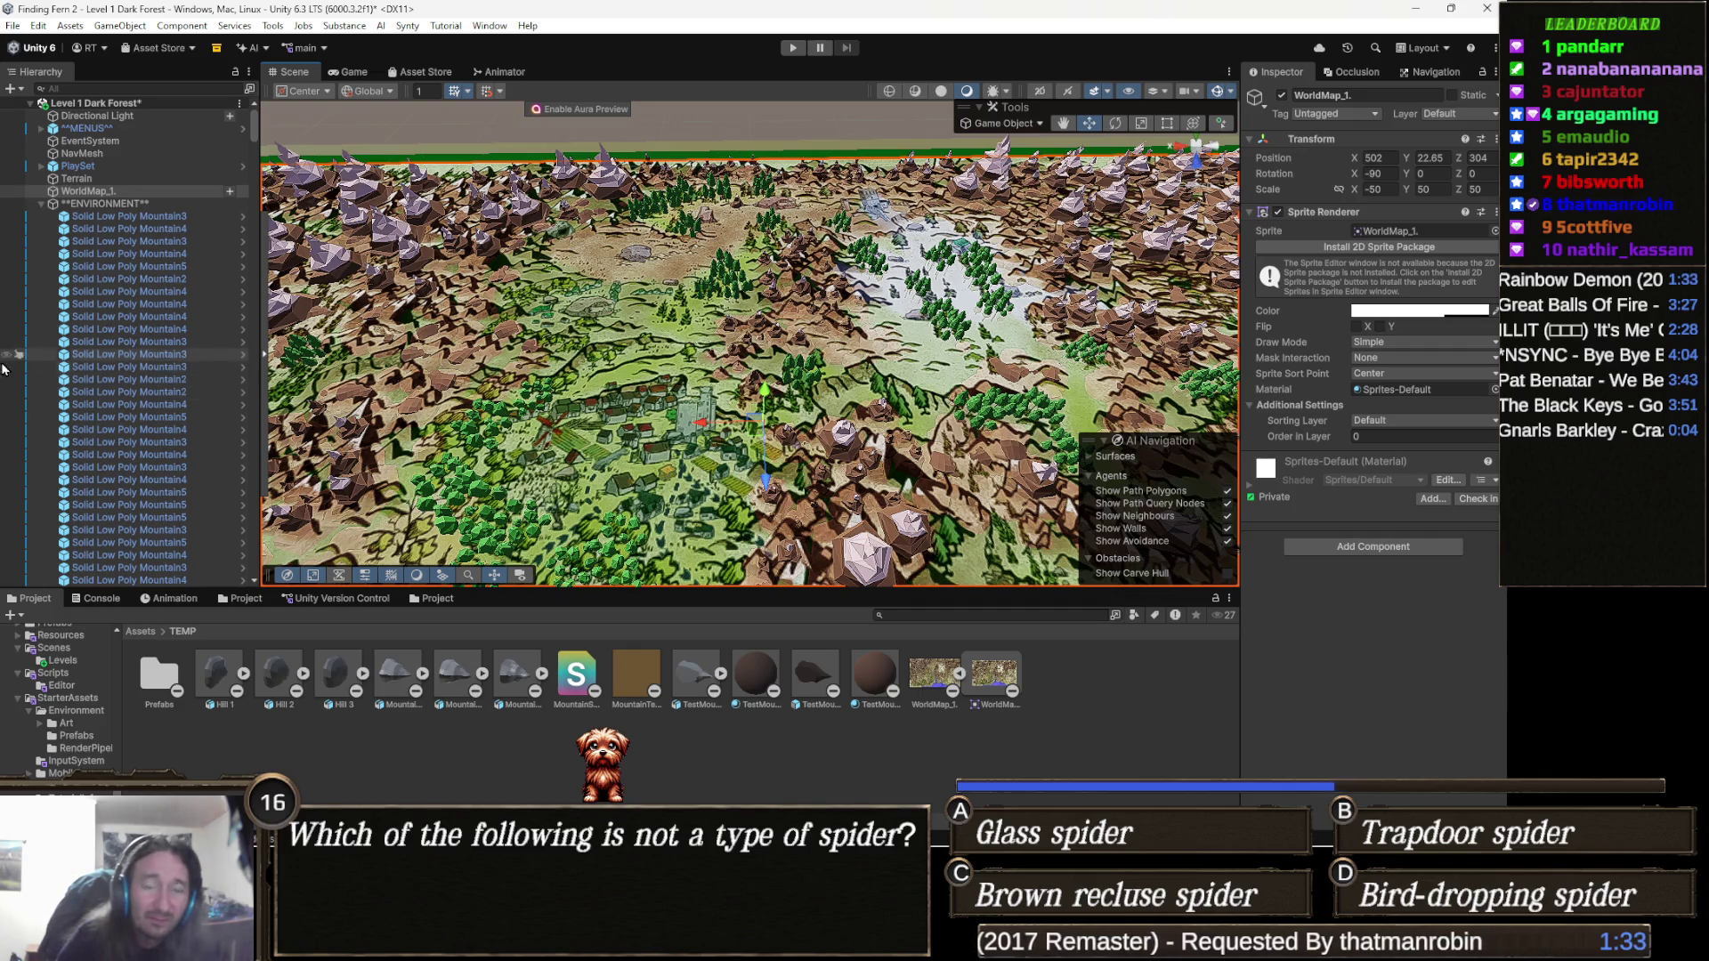
{"action": "scroll", "coordinate": [713, 203], "scroll_direction": "up", "scroll_amount": 3}
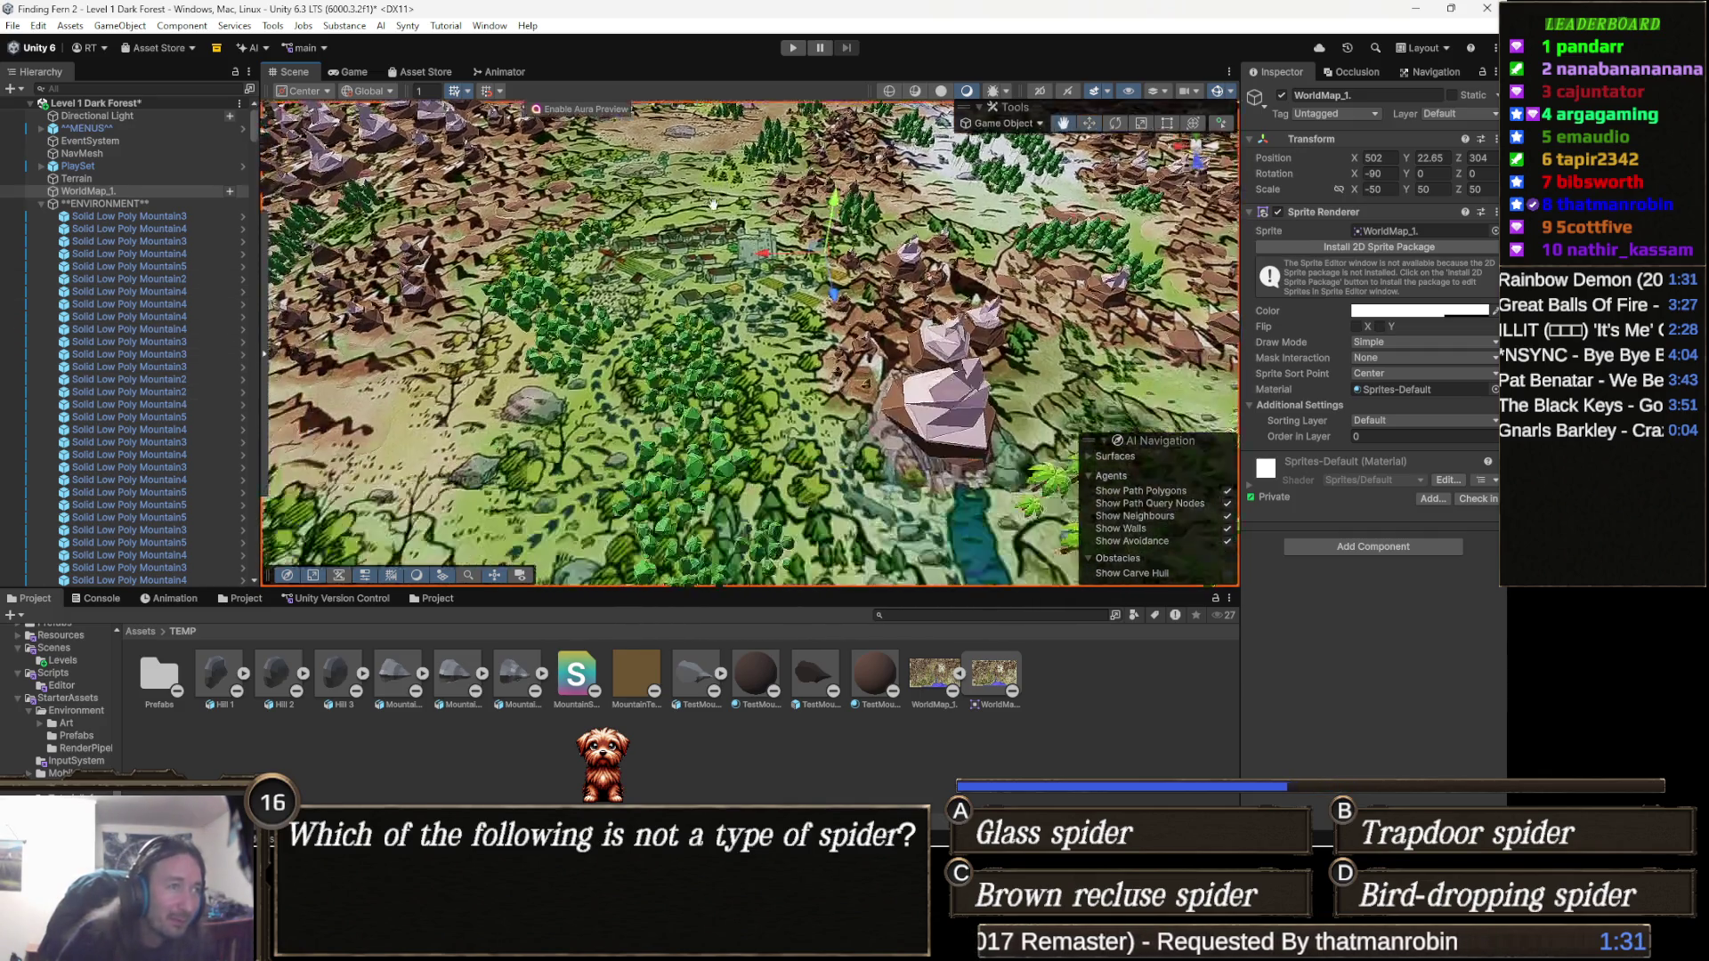
Lower WorldMap_1's Sprite Renderer colour alpha from 172 to 145, then zoom into the village.
{"action": "scroll", "coordinate": [713, 204], "scroll_direction": "up", "scroll_amount": 5}
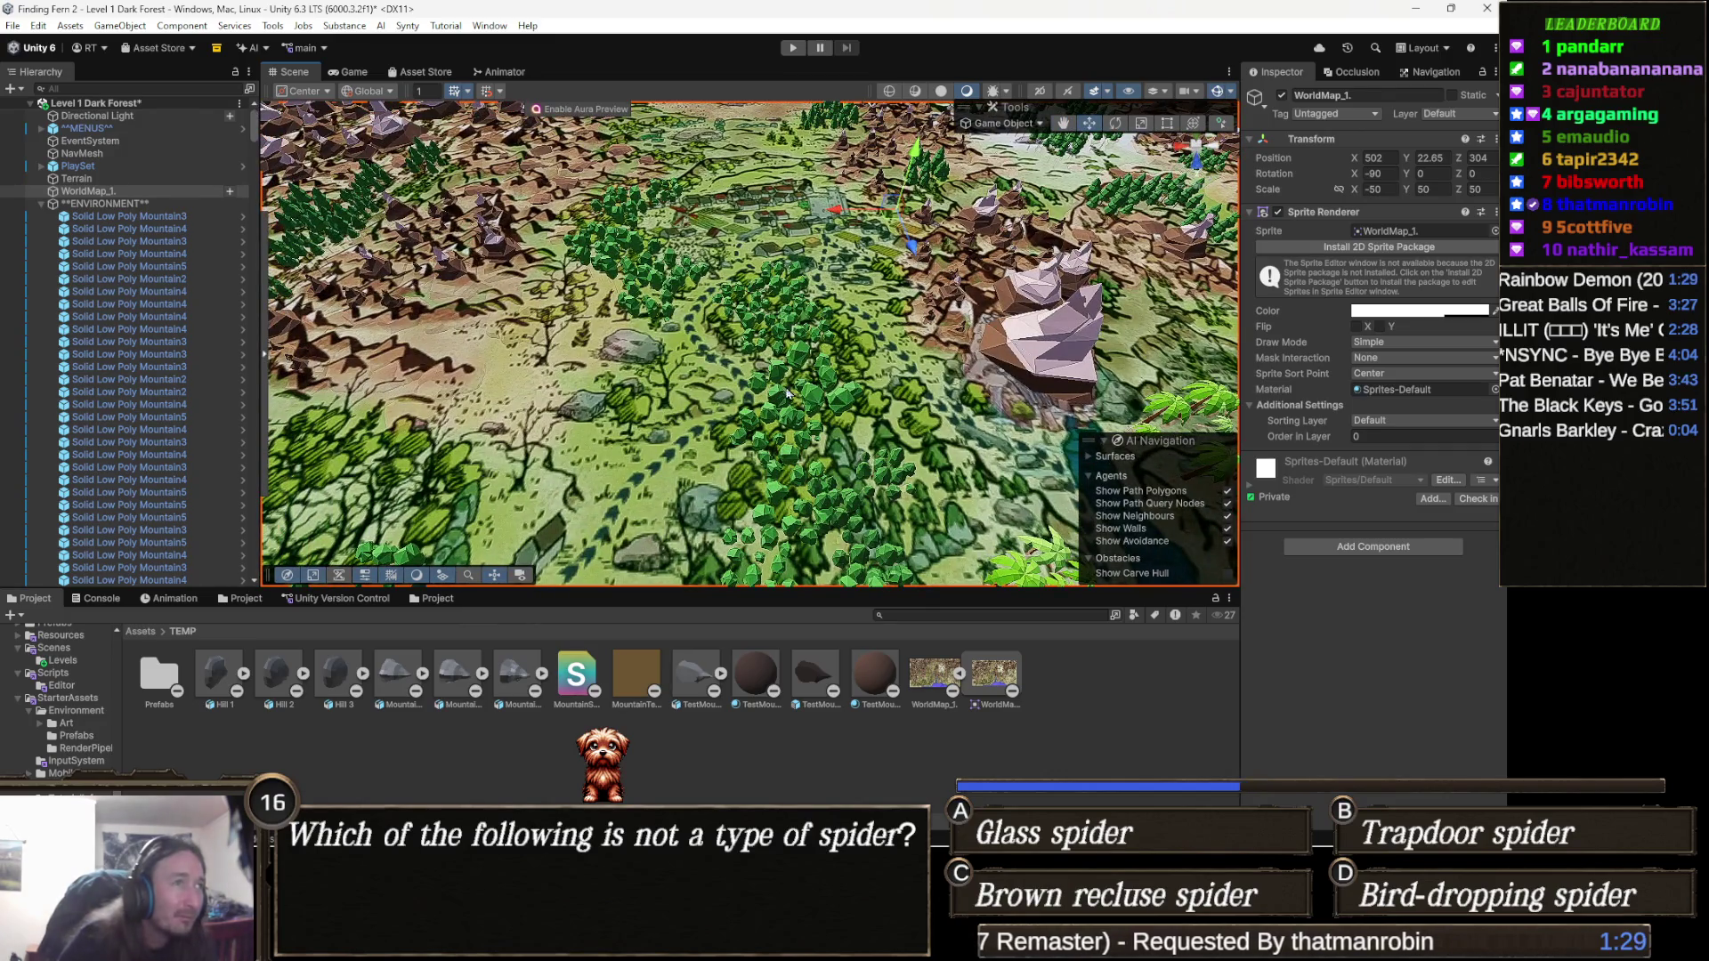
{"action": "left_click", "coordinate": [1442, 311]}
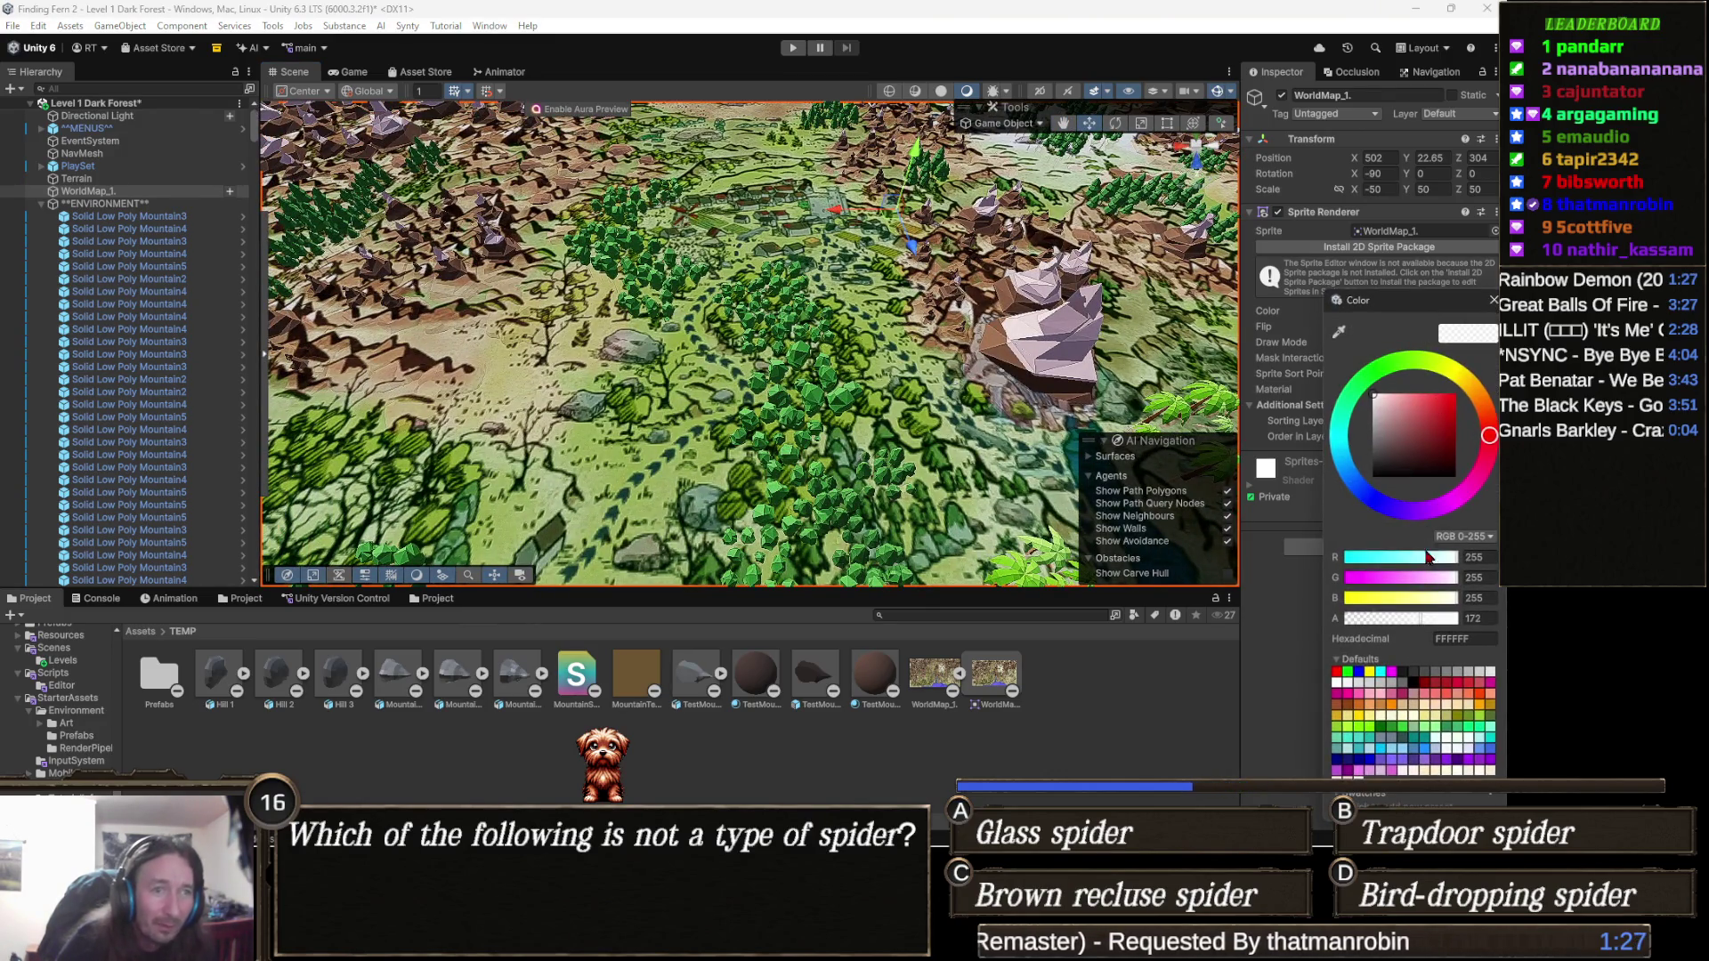
{"action": "left_click_drag", "start_coordinate": [1386, 625], "coordinate": [1410, 626]}
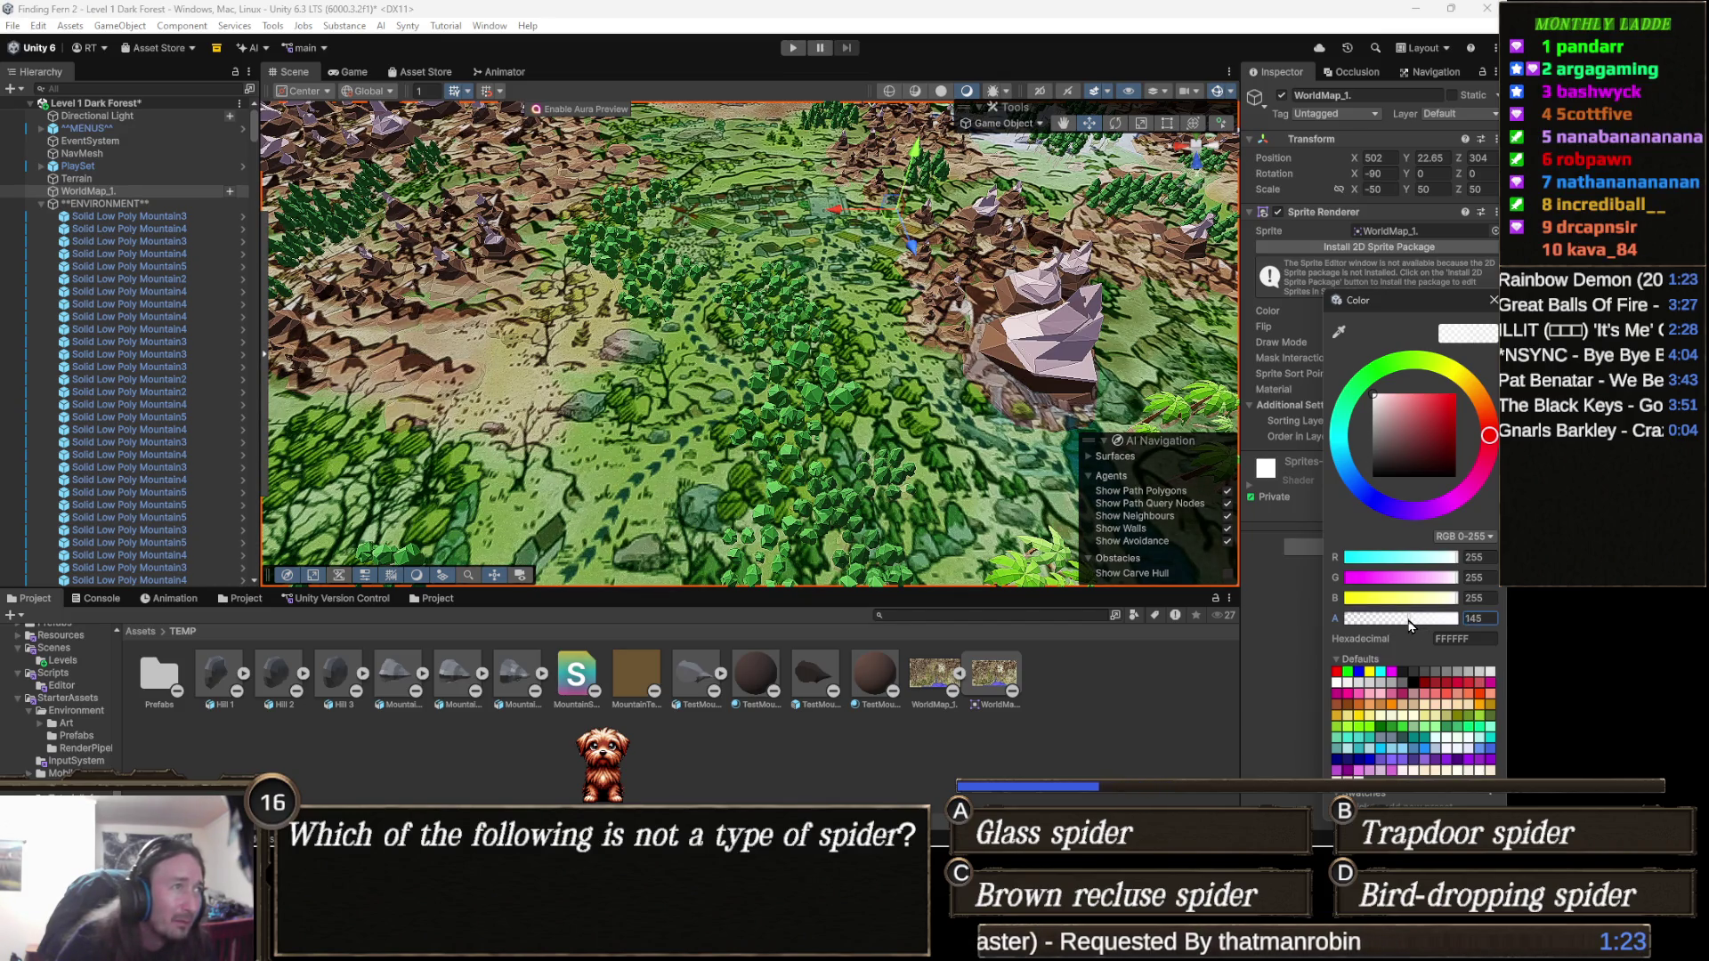
{"action": "scroll", "coordinate": [877, 363], "scroll_direction": "up", "scroll_amount": 5}
{"action": "scroll", "coordinate": [877, 363], "scroll_direction": "down", "scroll_amount": 5}
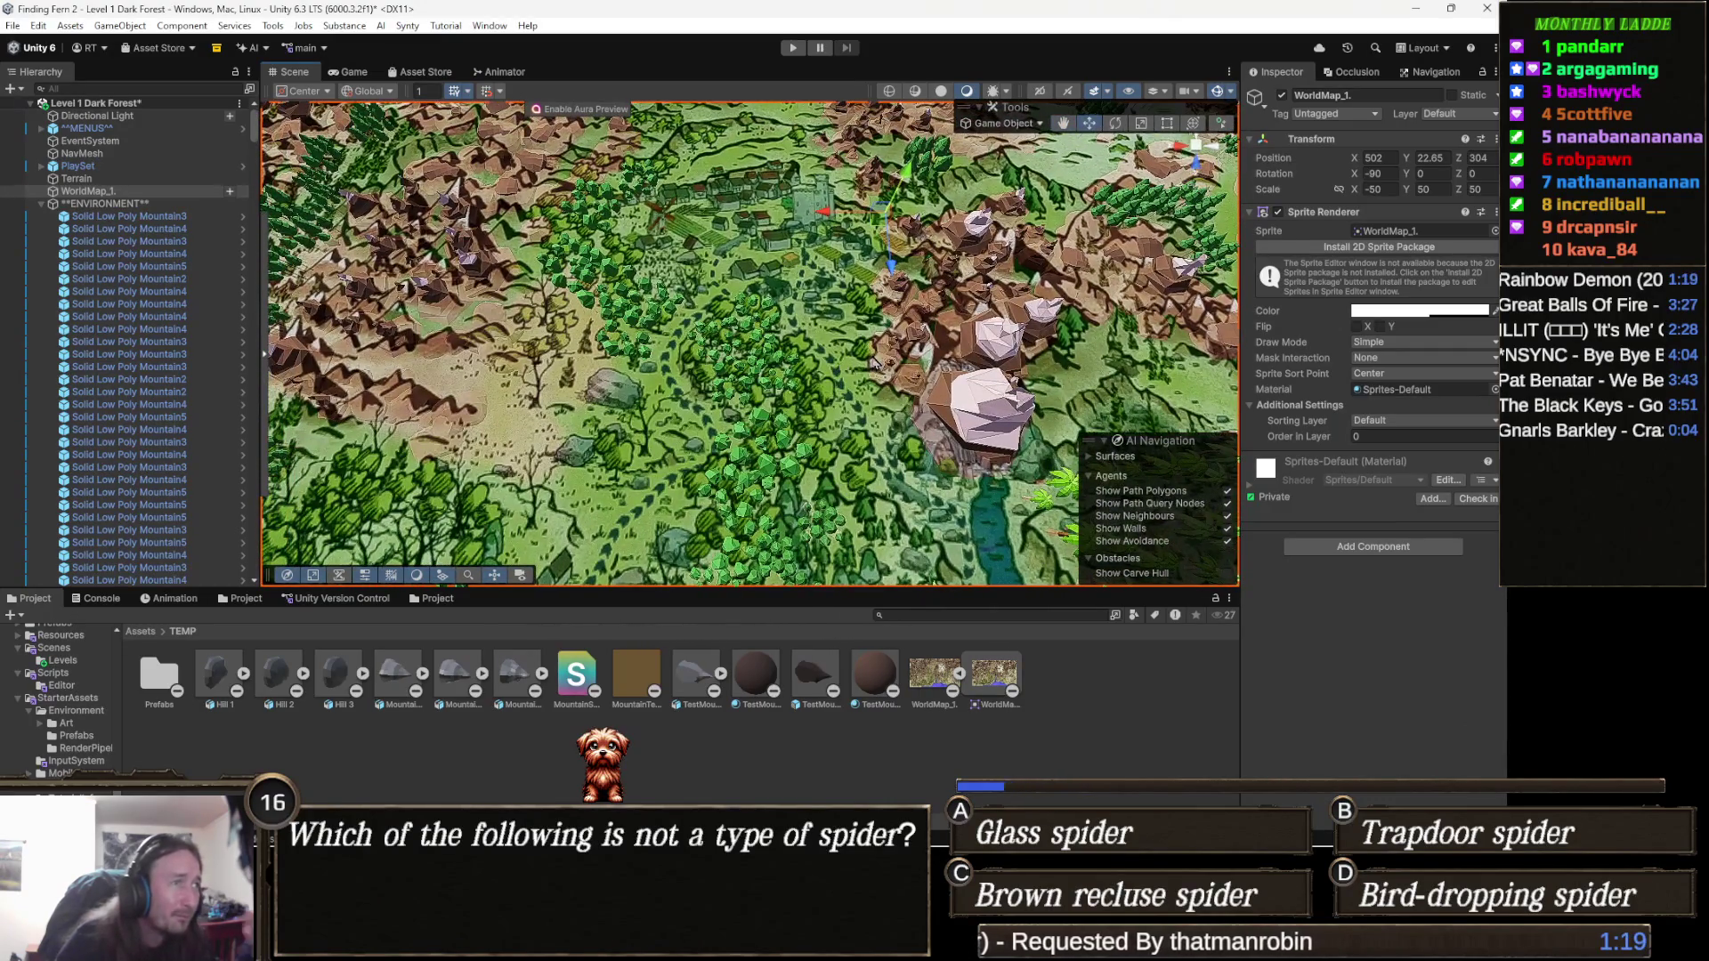
{"action": "mouse_move", "coordinate": [876, 364]}
{"action": "left_mouse_down"}
{"action": "mouse_move", "coordinate": [865, 316]}
{"action": "mouse_move", "coordinate": [852, 361]}
{"action": "left_mouse_up"}
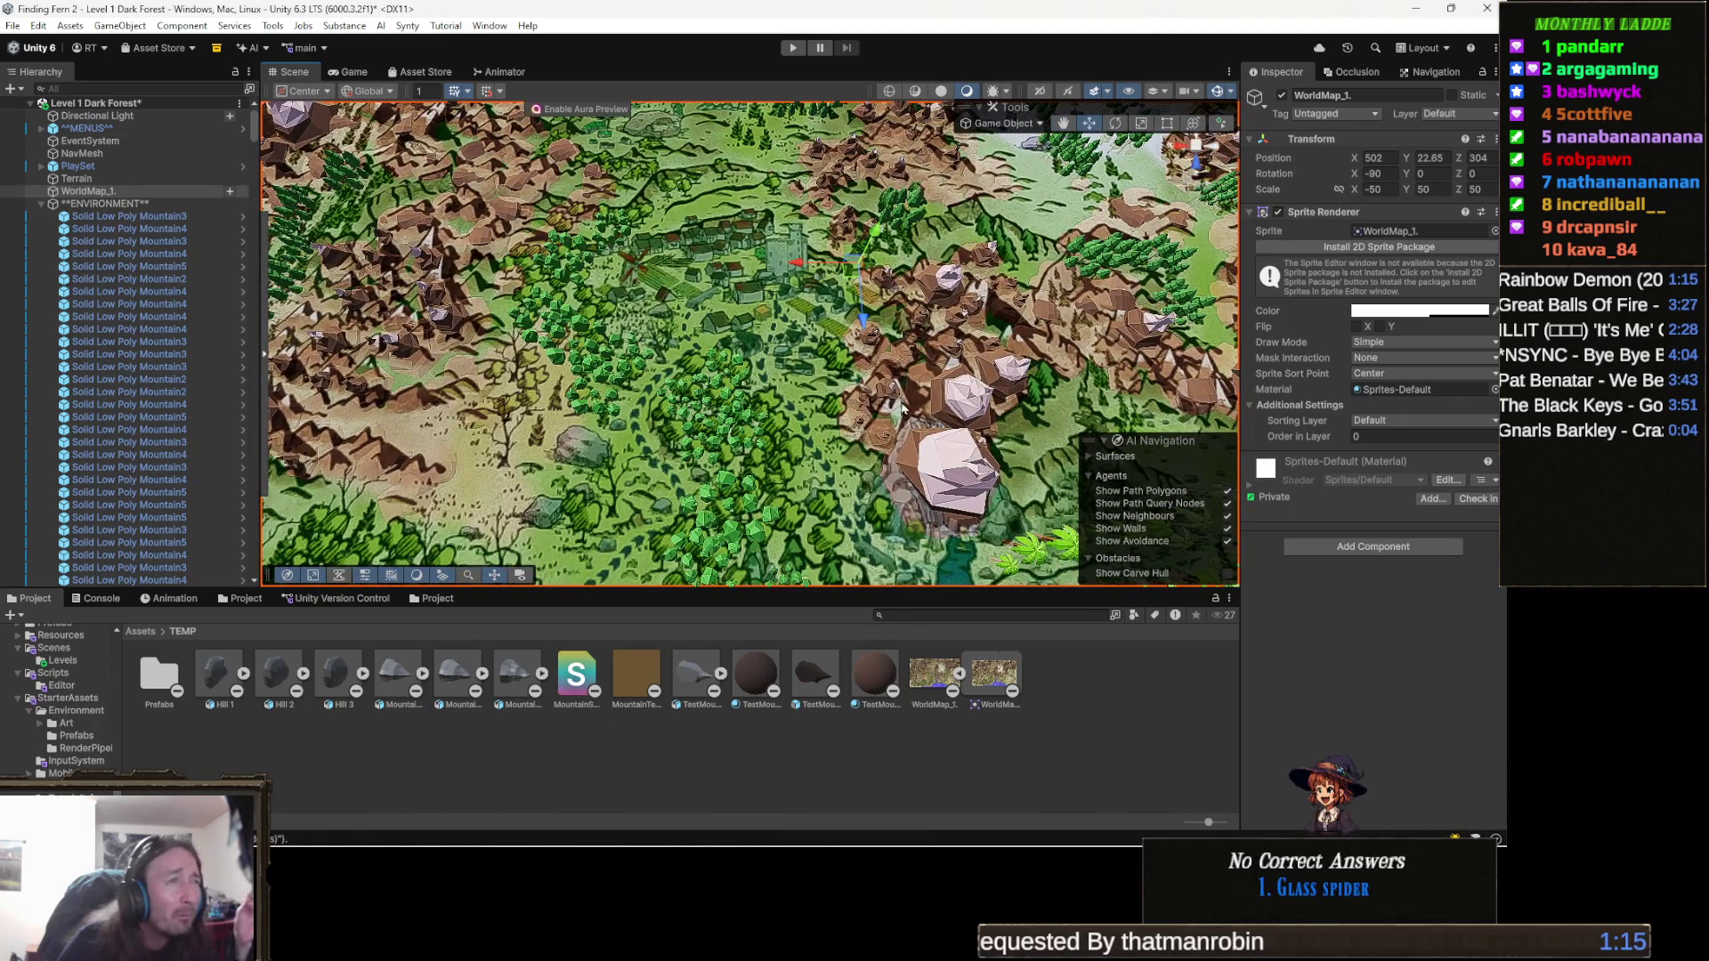
{"action": "scroll", "coordinate": [901, 406], "scroll_direction": "up", "scroll_amount": 8}
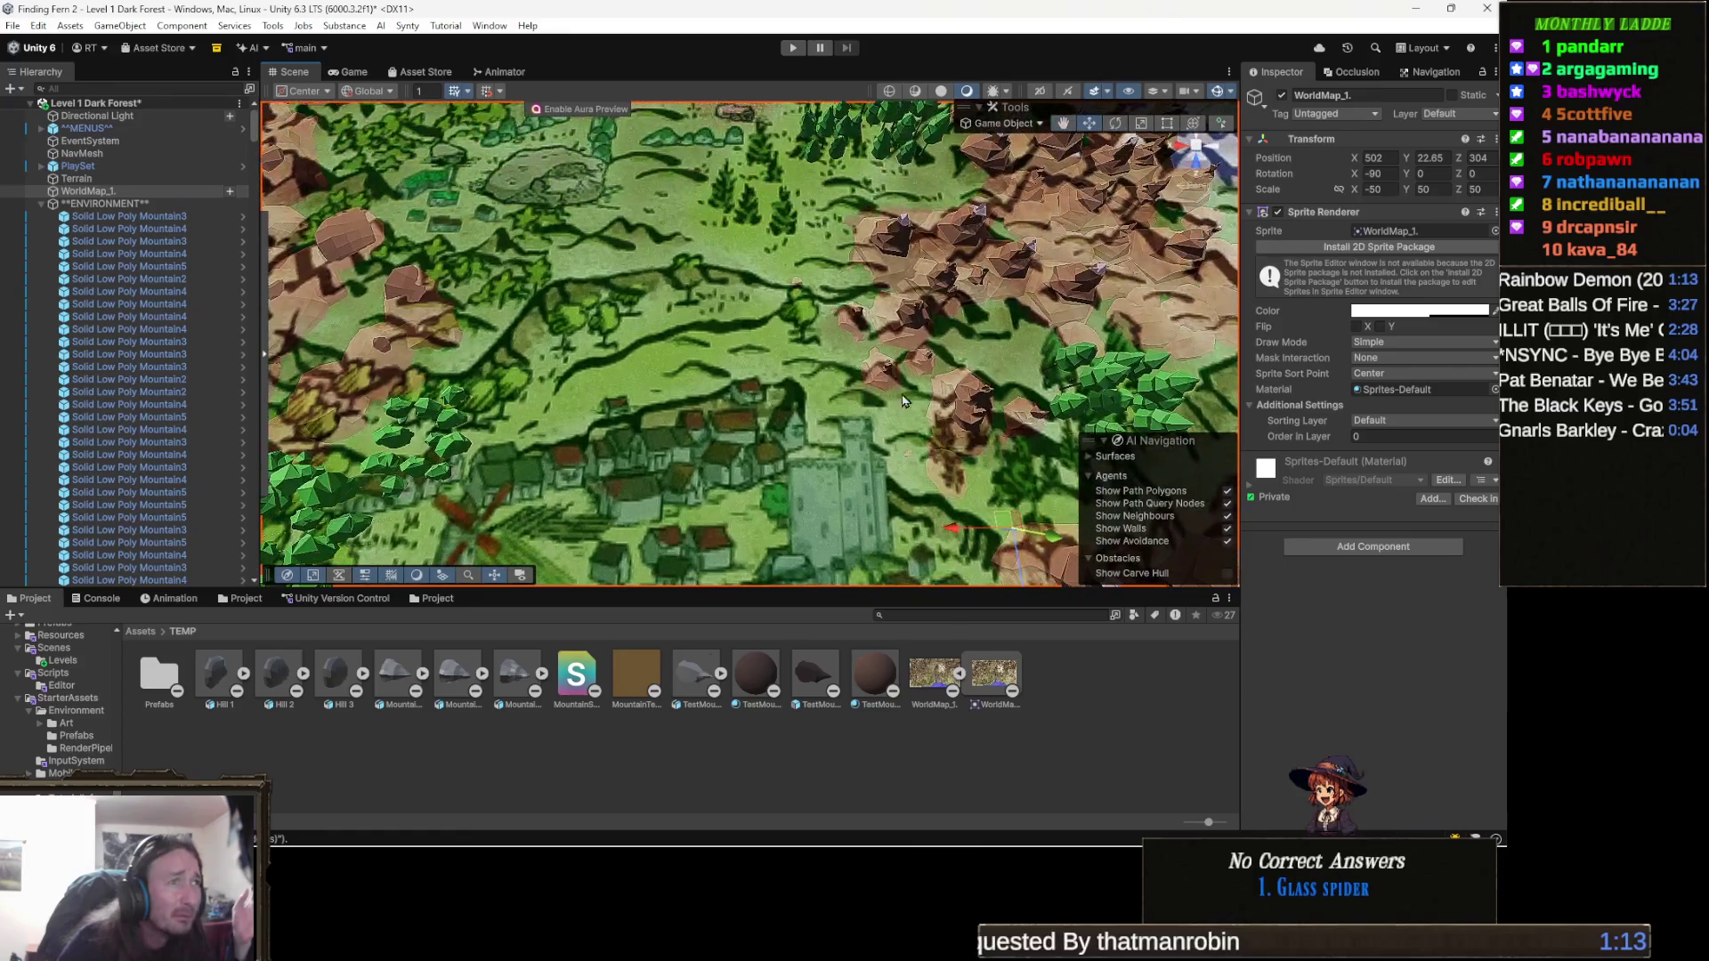
{"action": "scroll", "coordinate": [899, 359], "scroll_direction": "up", "scroll_amount": 3}
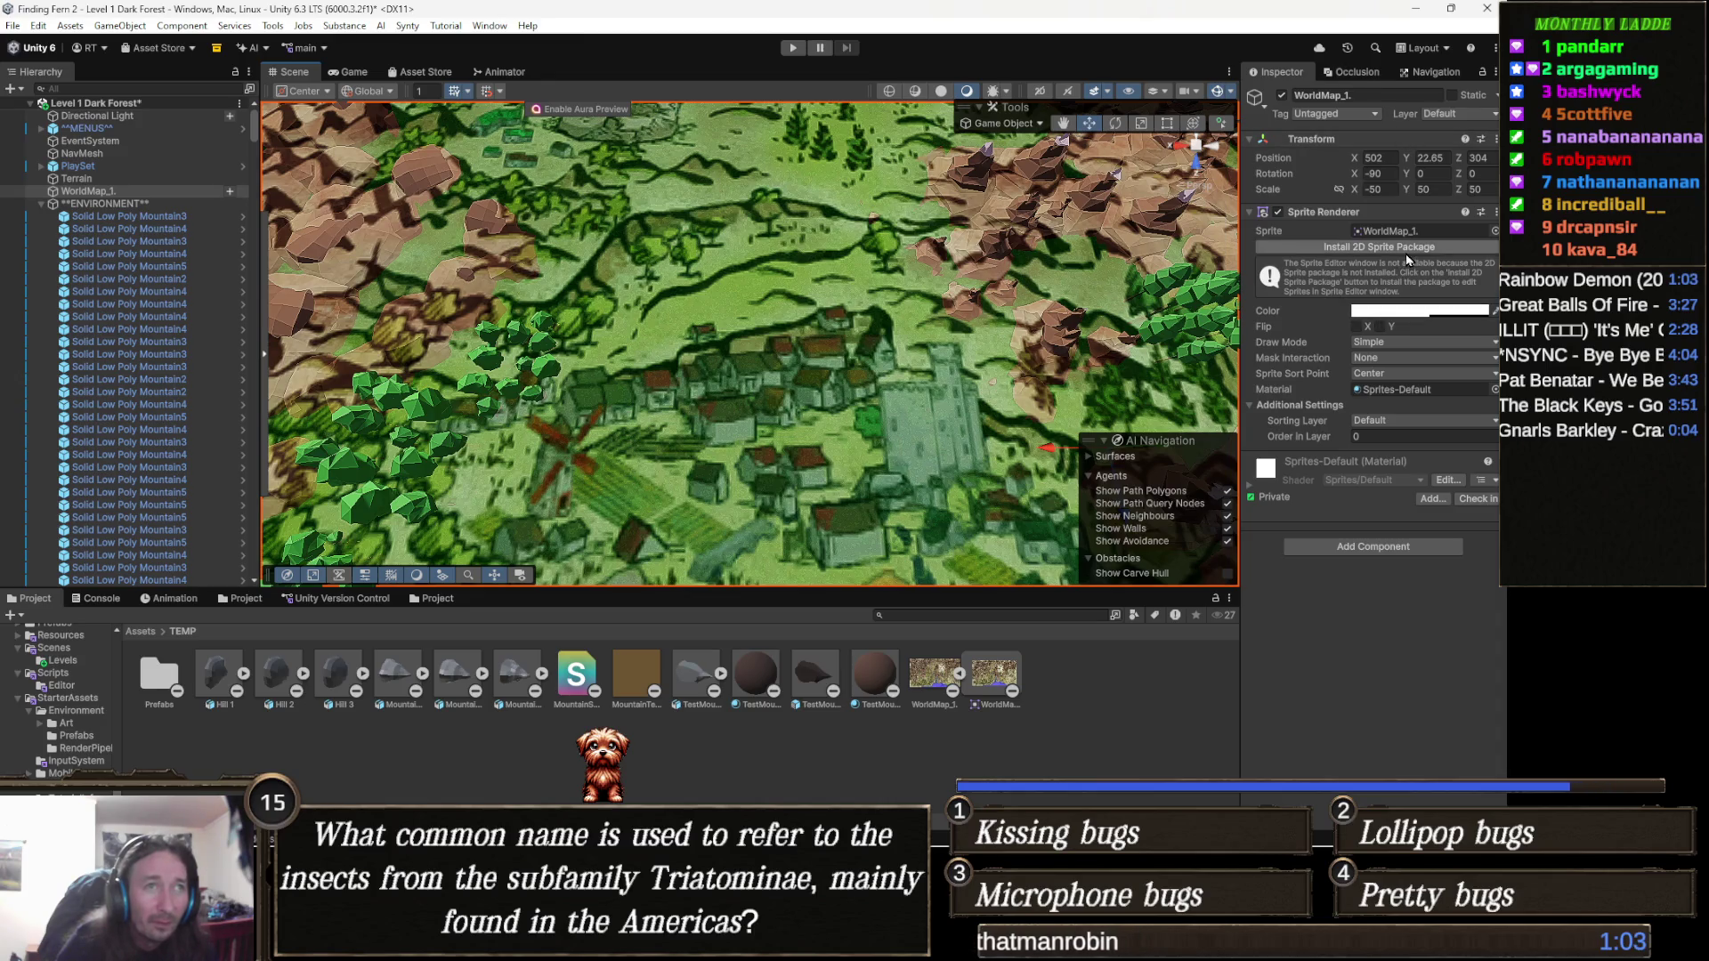
Put the Terrain into Paint Texture mode with the Rocks layer selected and layer options shown.
{"action": "left_click", "coordinate": [890, 285]}
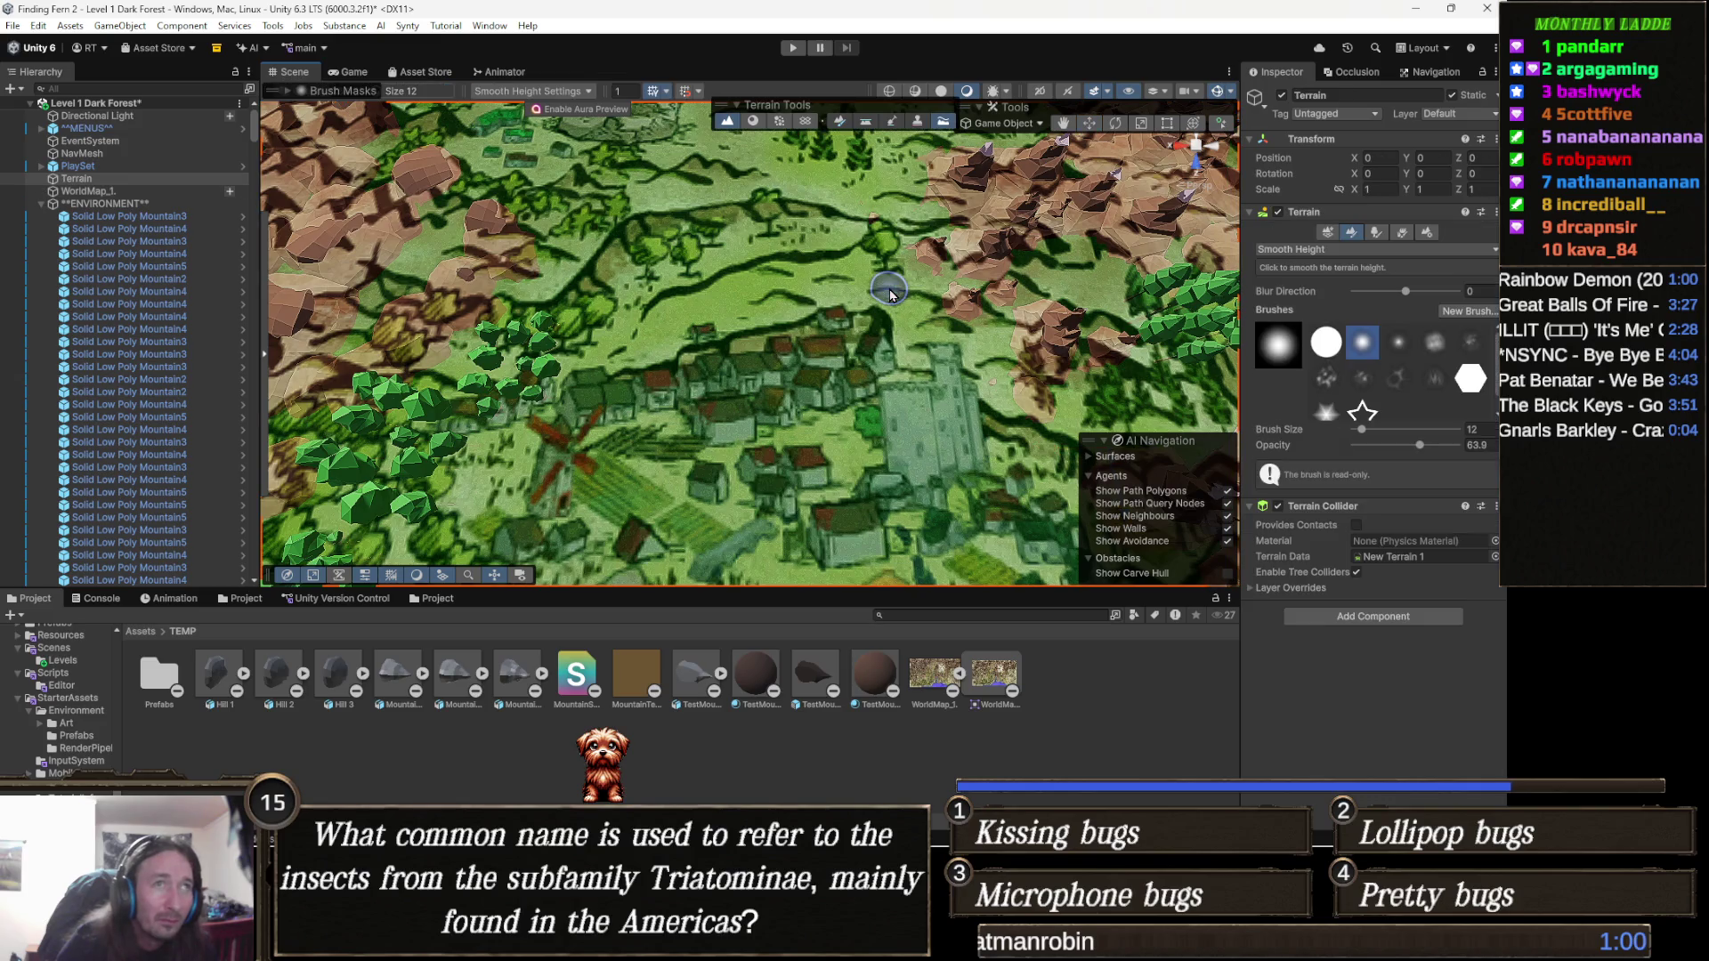
{"action": "left_click", "coordinate": [1334, 250]}
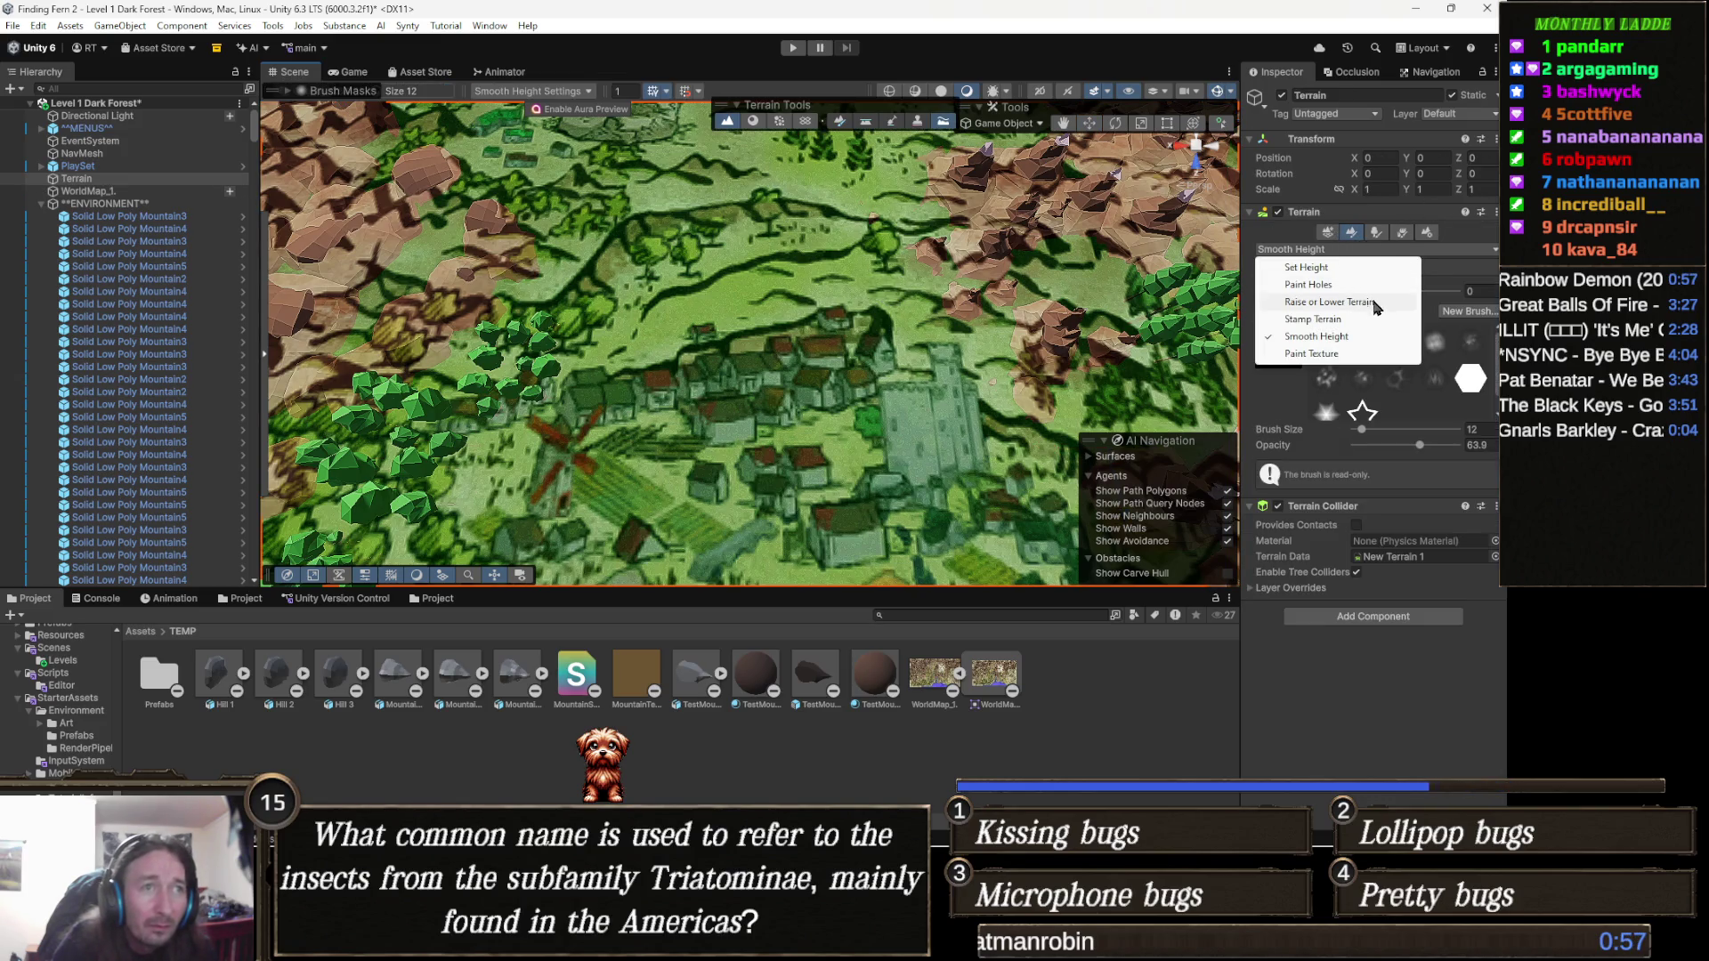
{"action": "left_click", "coordinate": [1337, 353]}
{"action": "left_click", "coordinate": [1326, 401]}
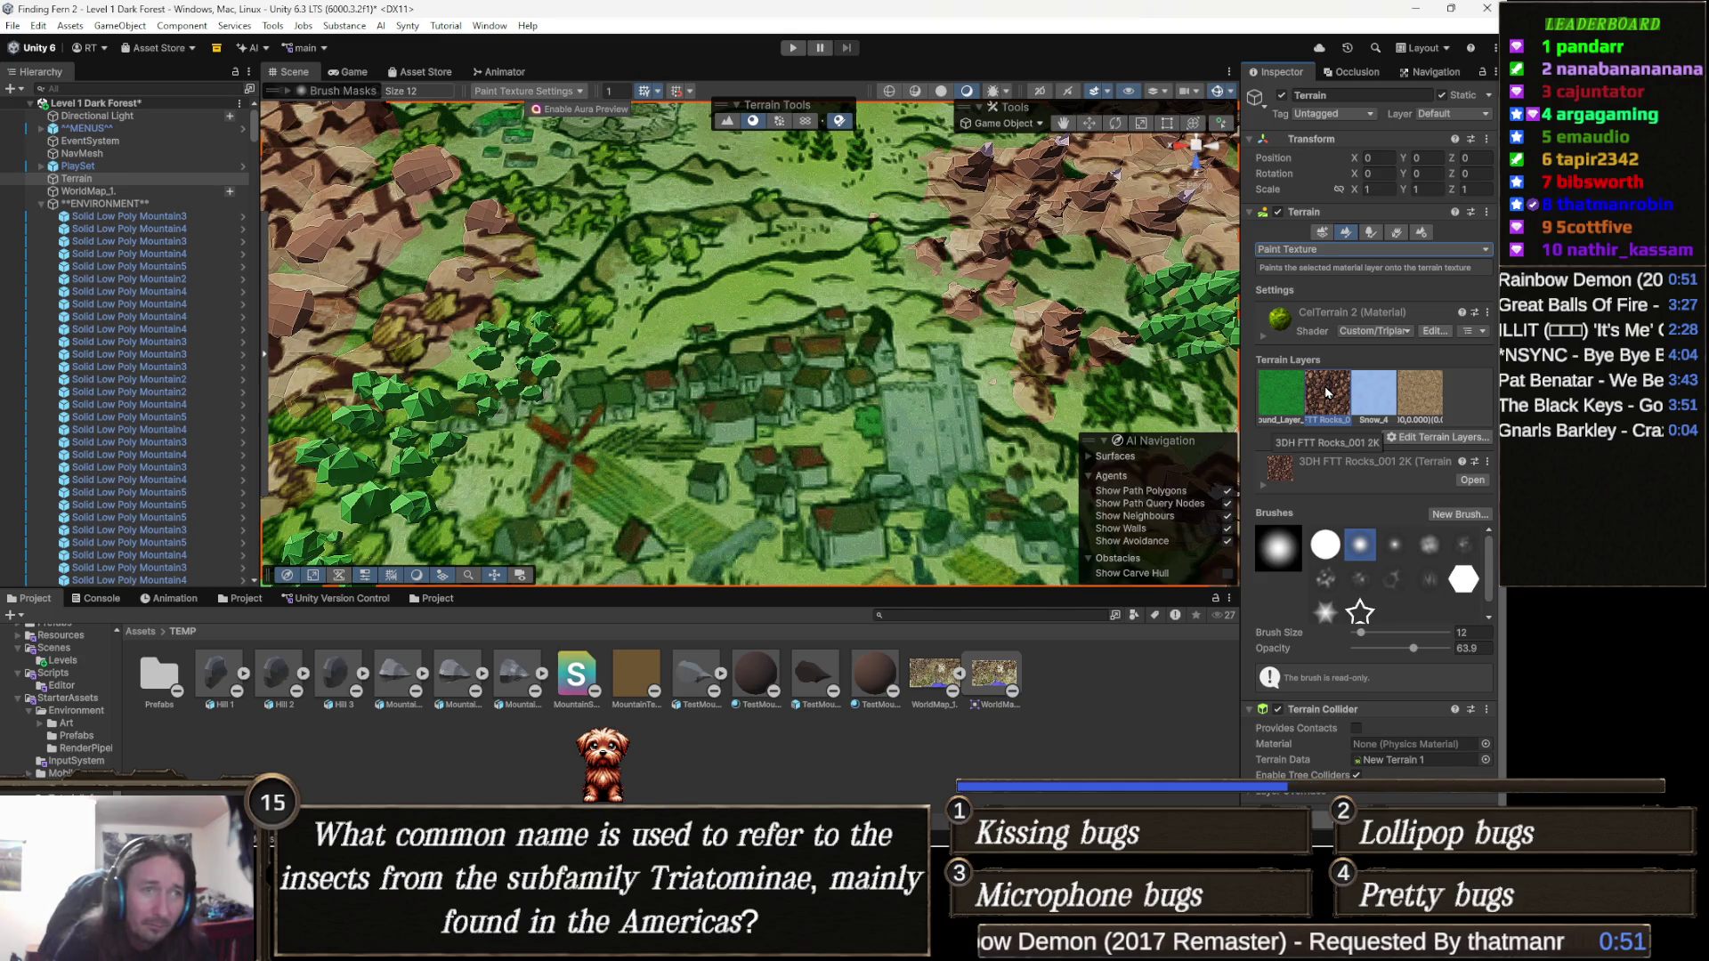
{"action": "left_click", "coordinate": [1441, 438]}
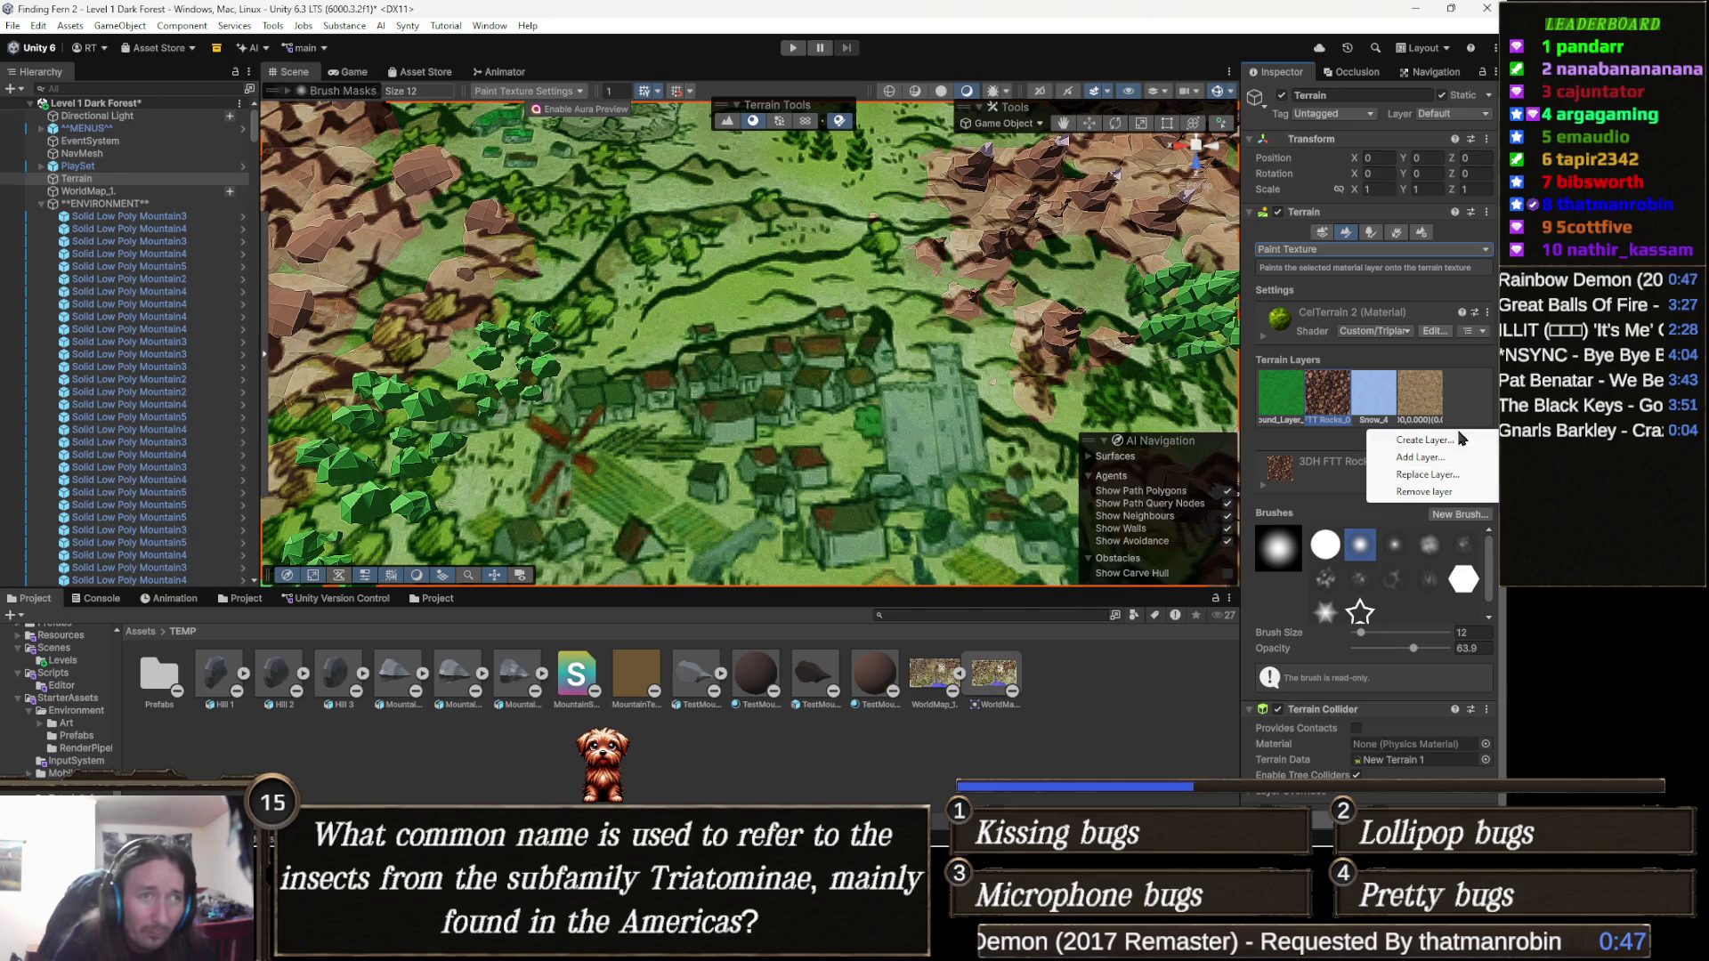
Replace the rocks layer with the 3DH FTT Rocks_001 2K terrain layer.
{"action": "left_click", "coordinate": [1452, 475]}
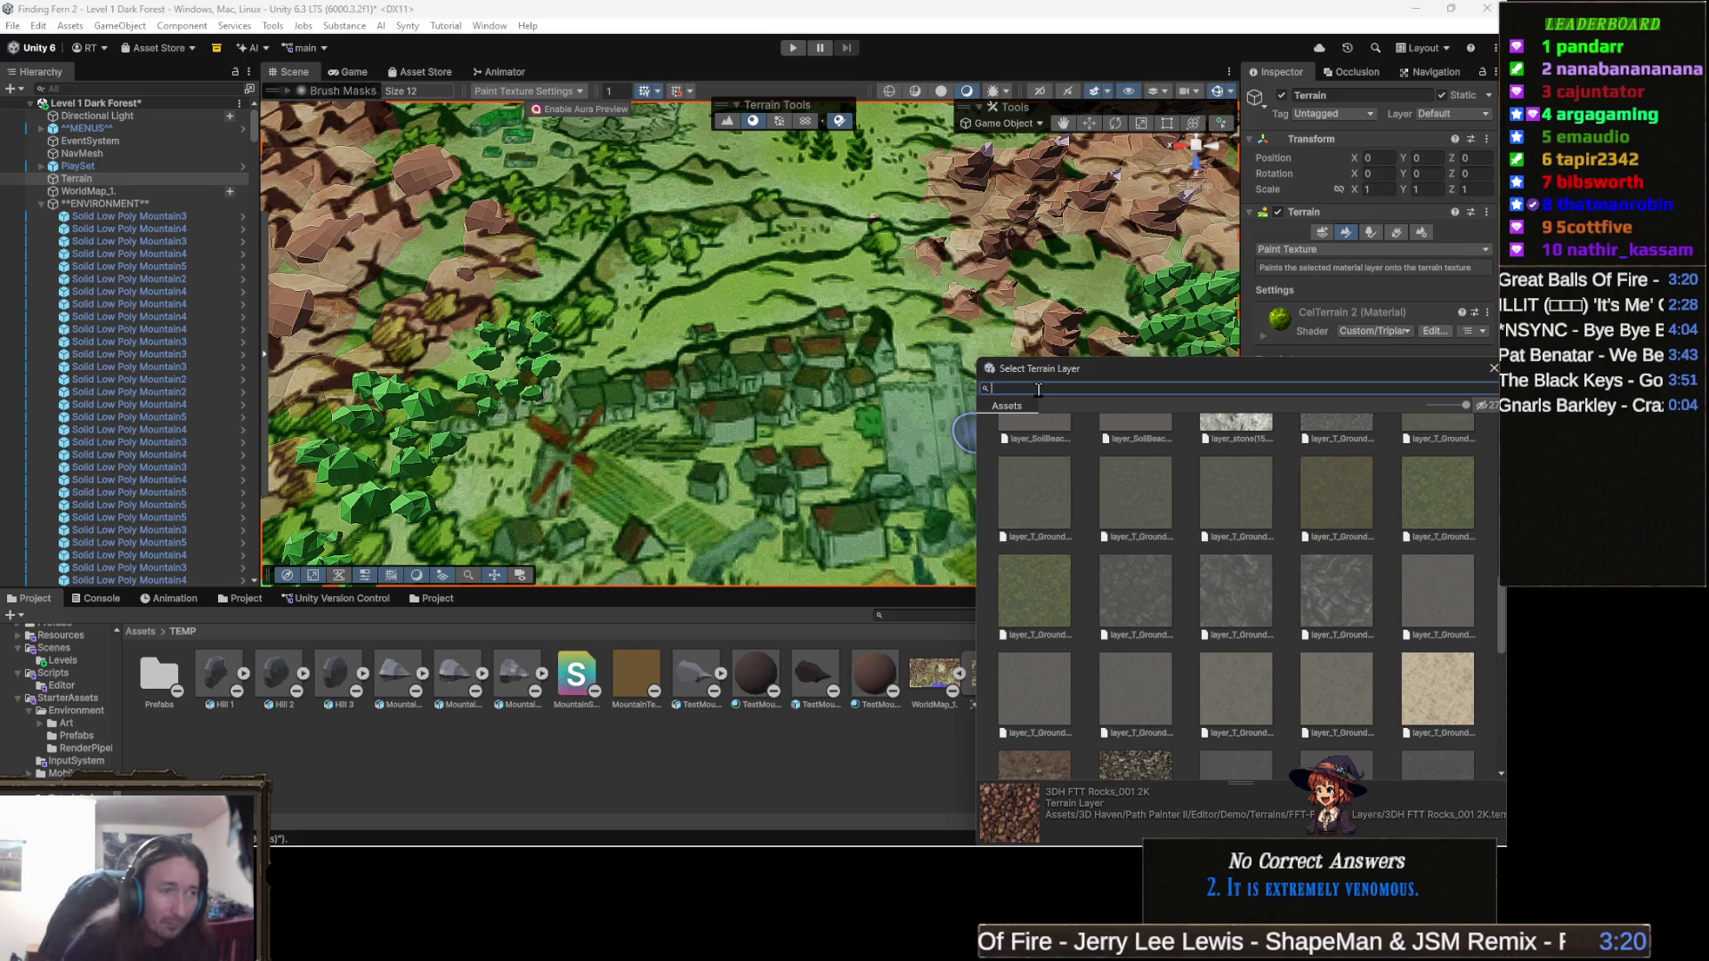
{"action": "type", "text": "rock"}
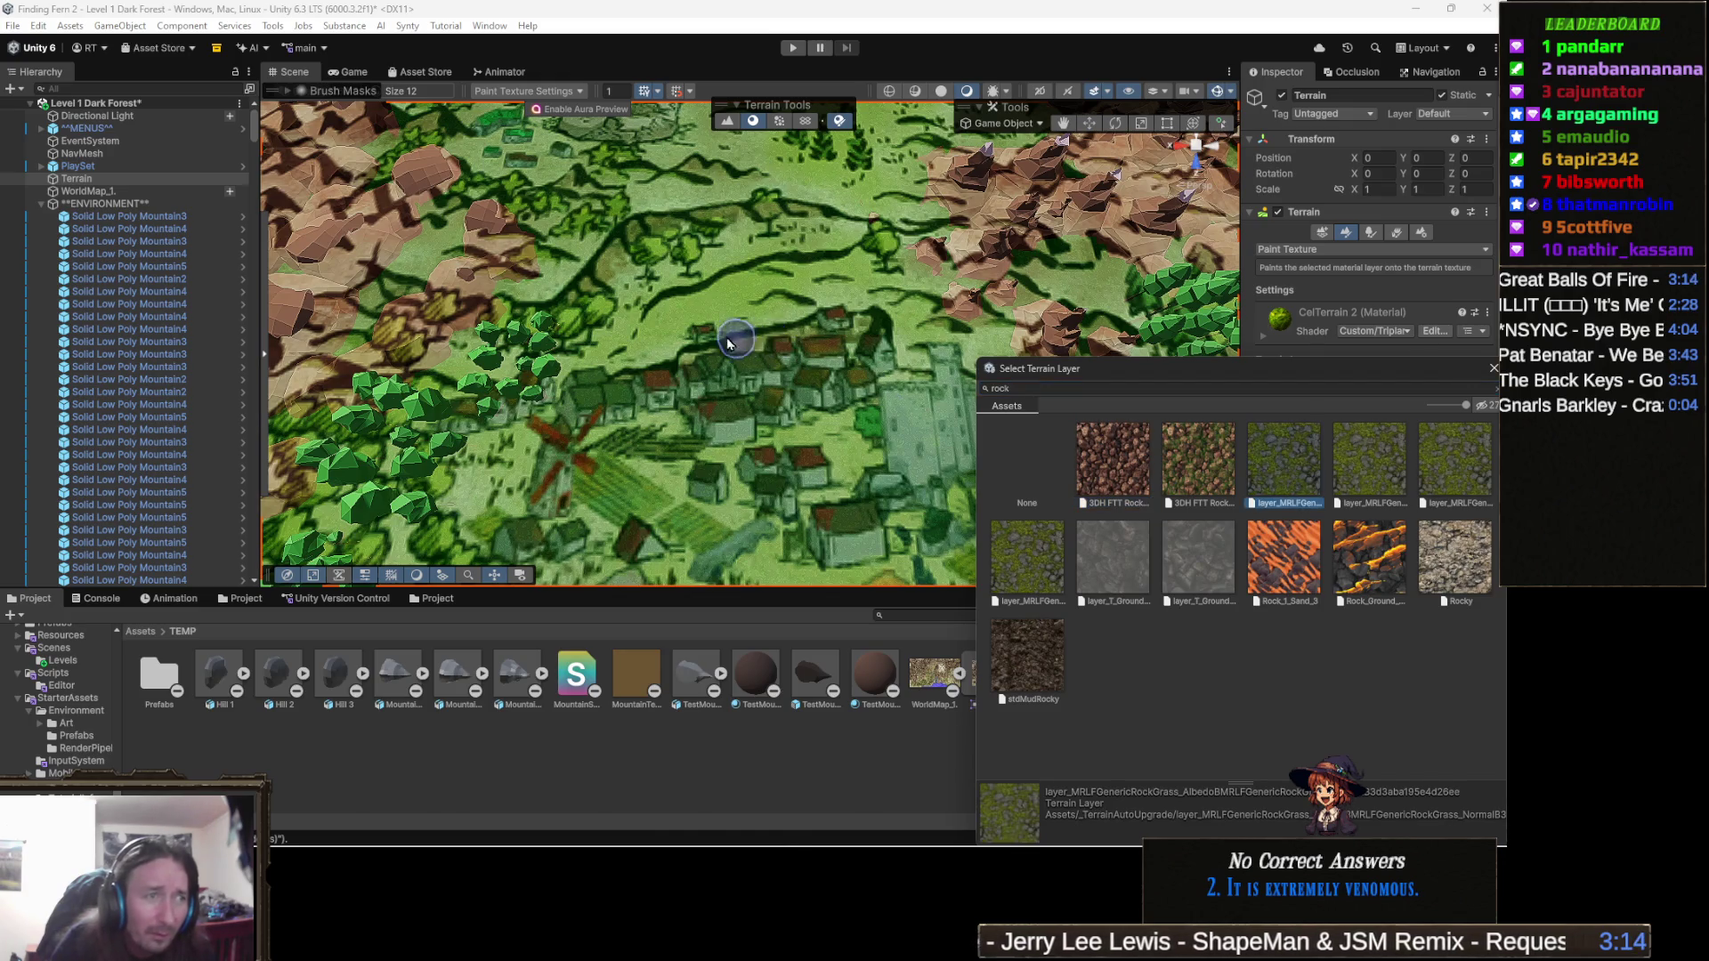
{"action": "key", "text": "Return"}
Make the dirt layer the active paint layer after briefly checking Ground_Layer_02.
{"action": "scroll", "coordinate": [983, 243], "scroll_direction": "down", "scroll_amount": 5}
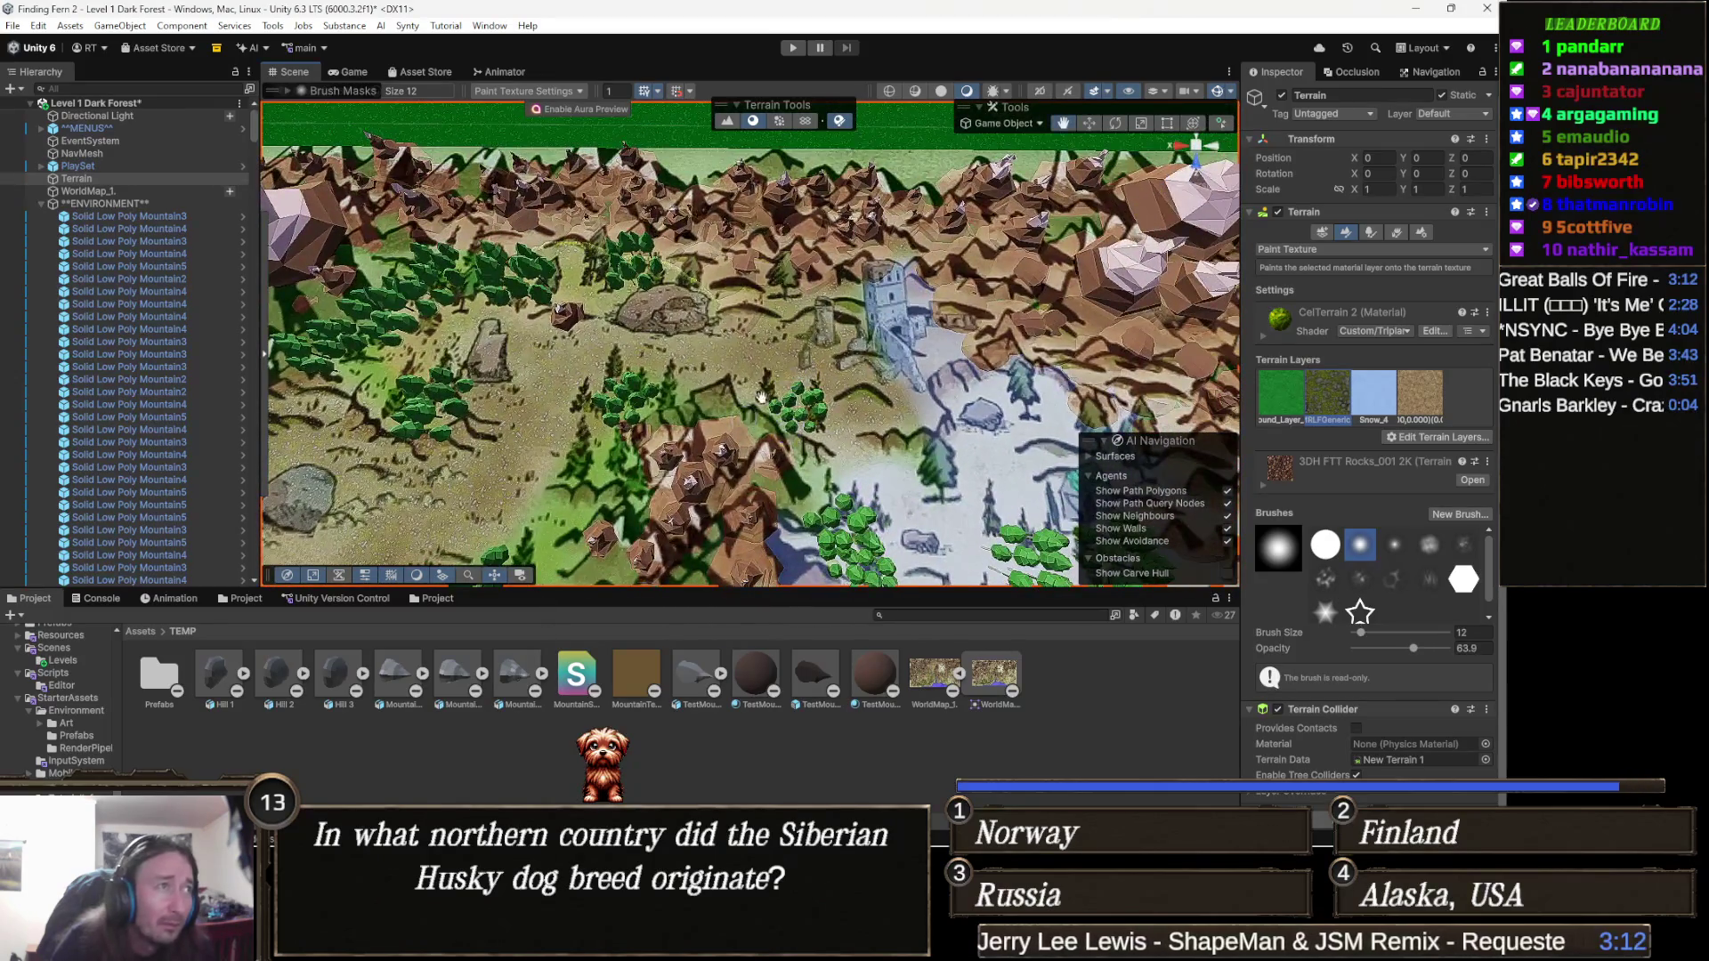
{"action": "scroll", "coordinate": [826, 318], "scroll_direction": "up", "scroll_amount": 5}
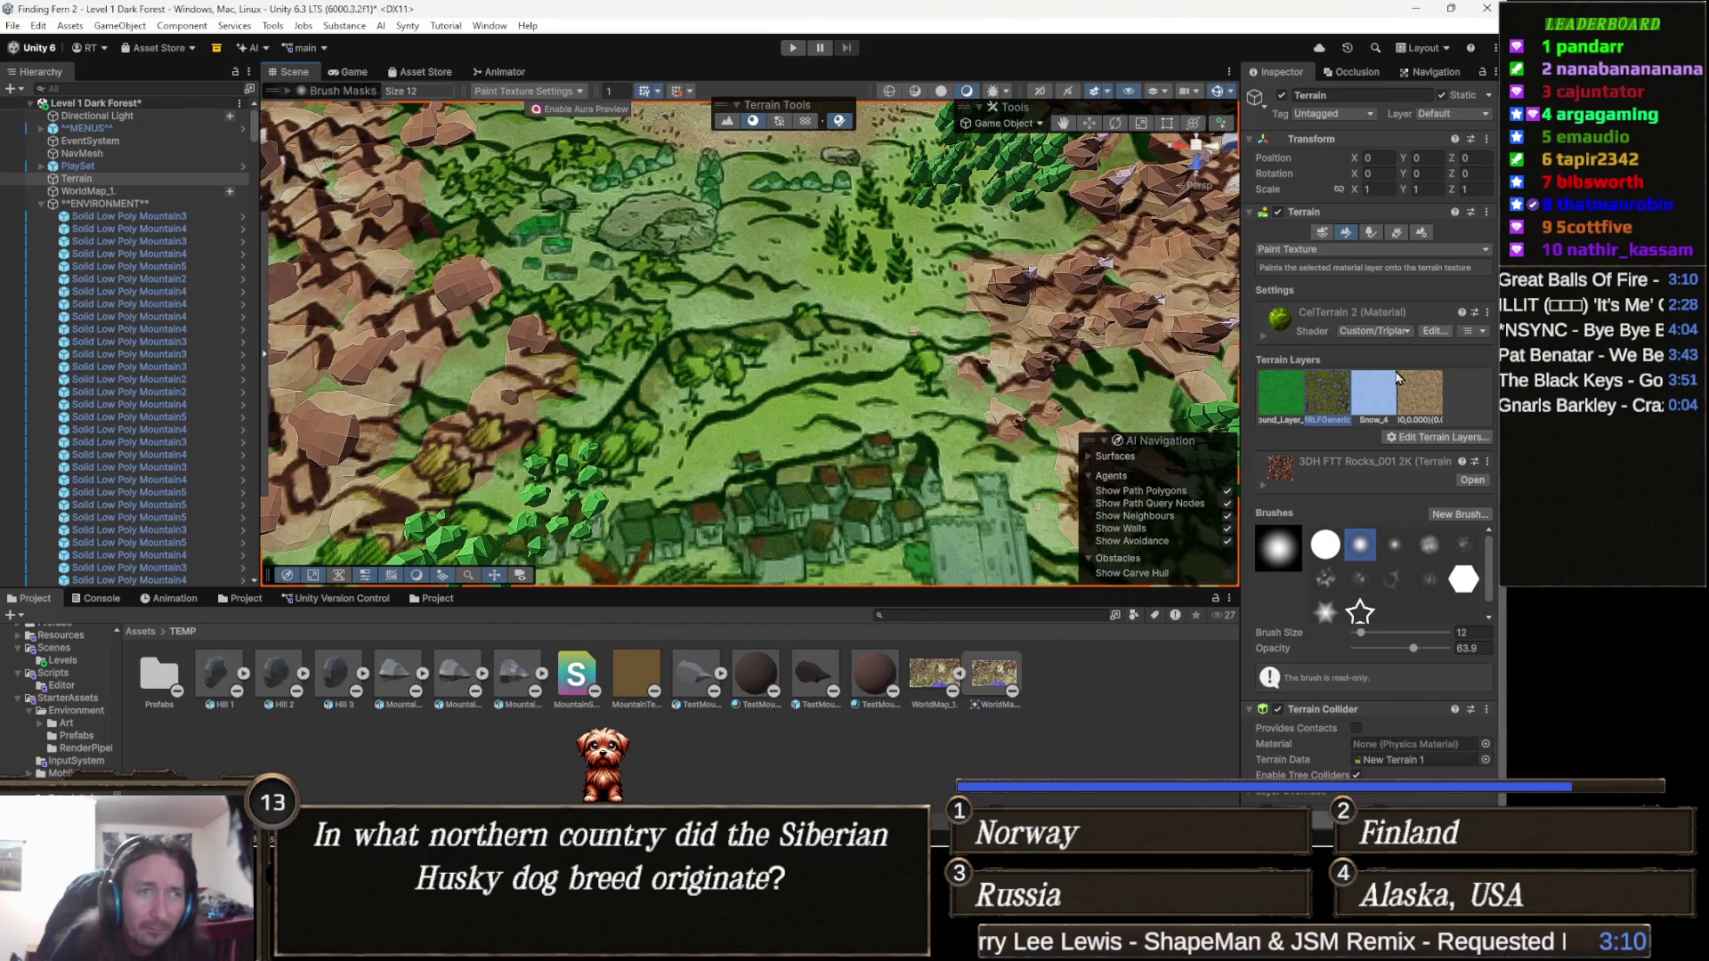
{"action": "left_click", "coordinate": [1433, 418]}
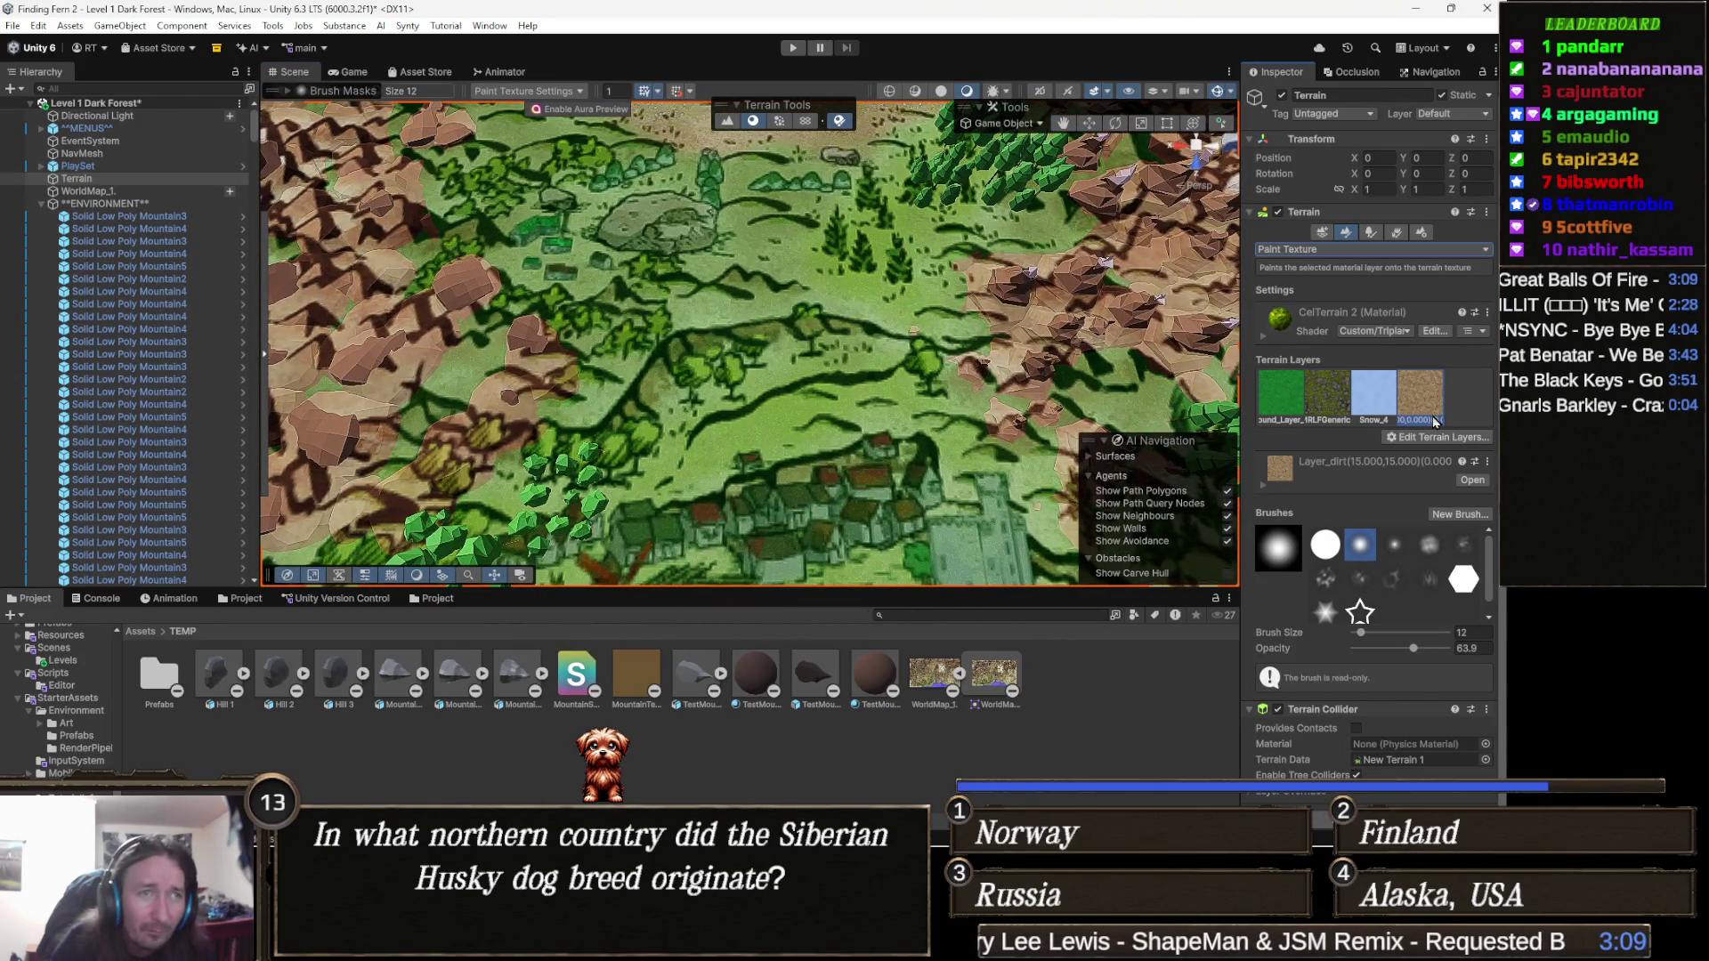
{"action": "left_click", "coordinate": [1286, 397]}
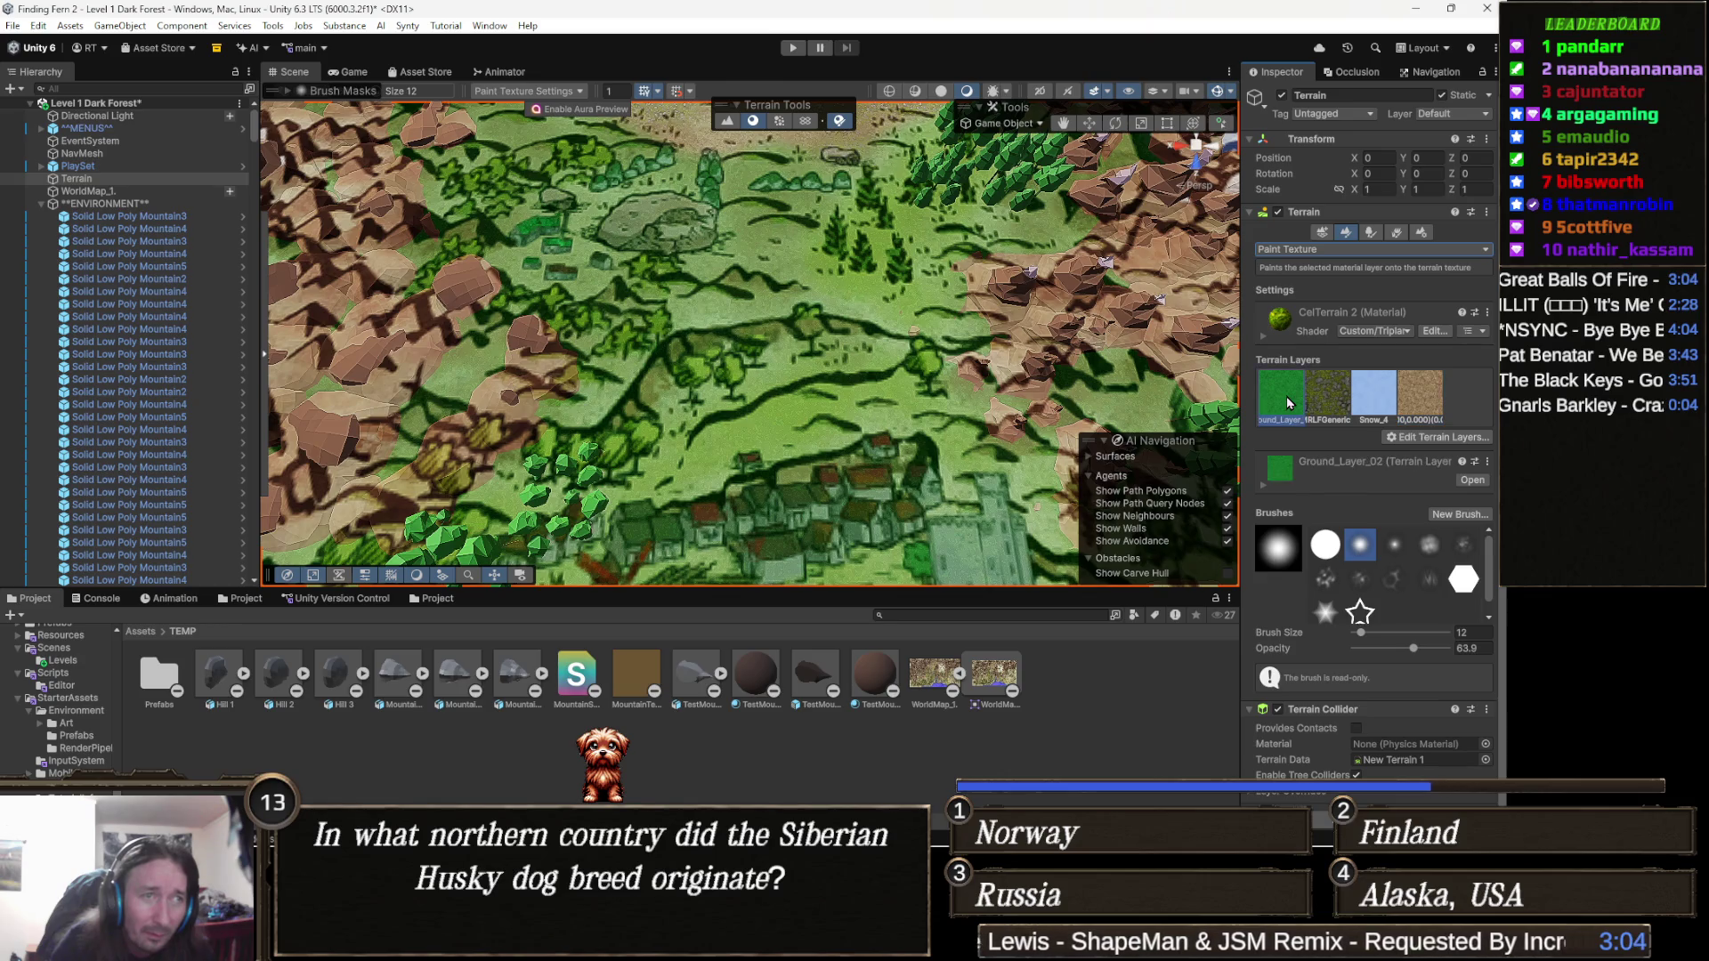
{"action": "left_click", "coordinate": [1420, 402]}
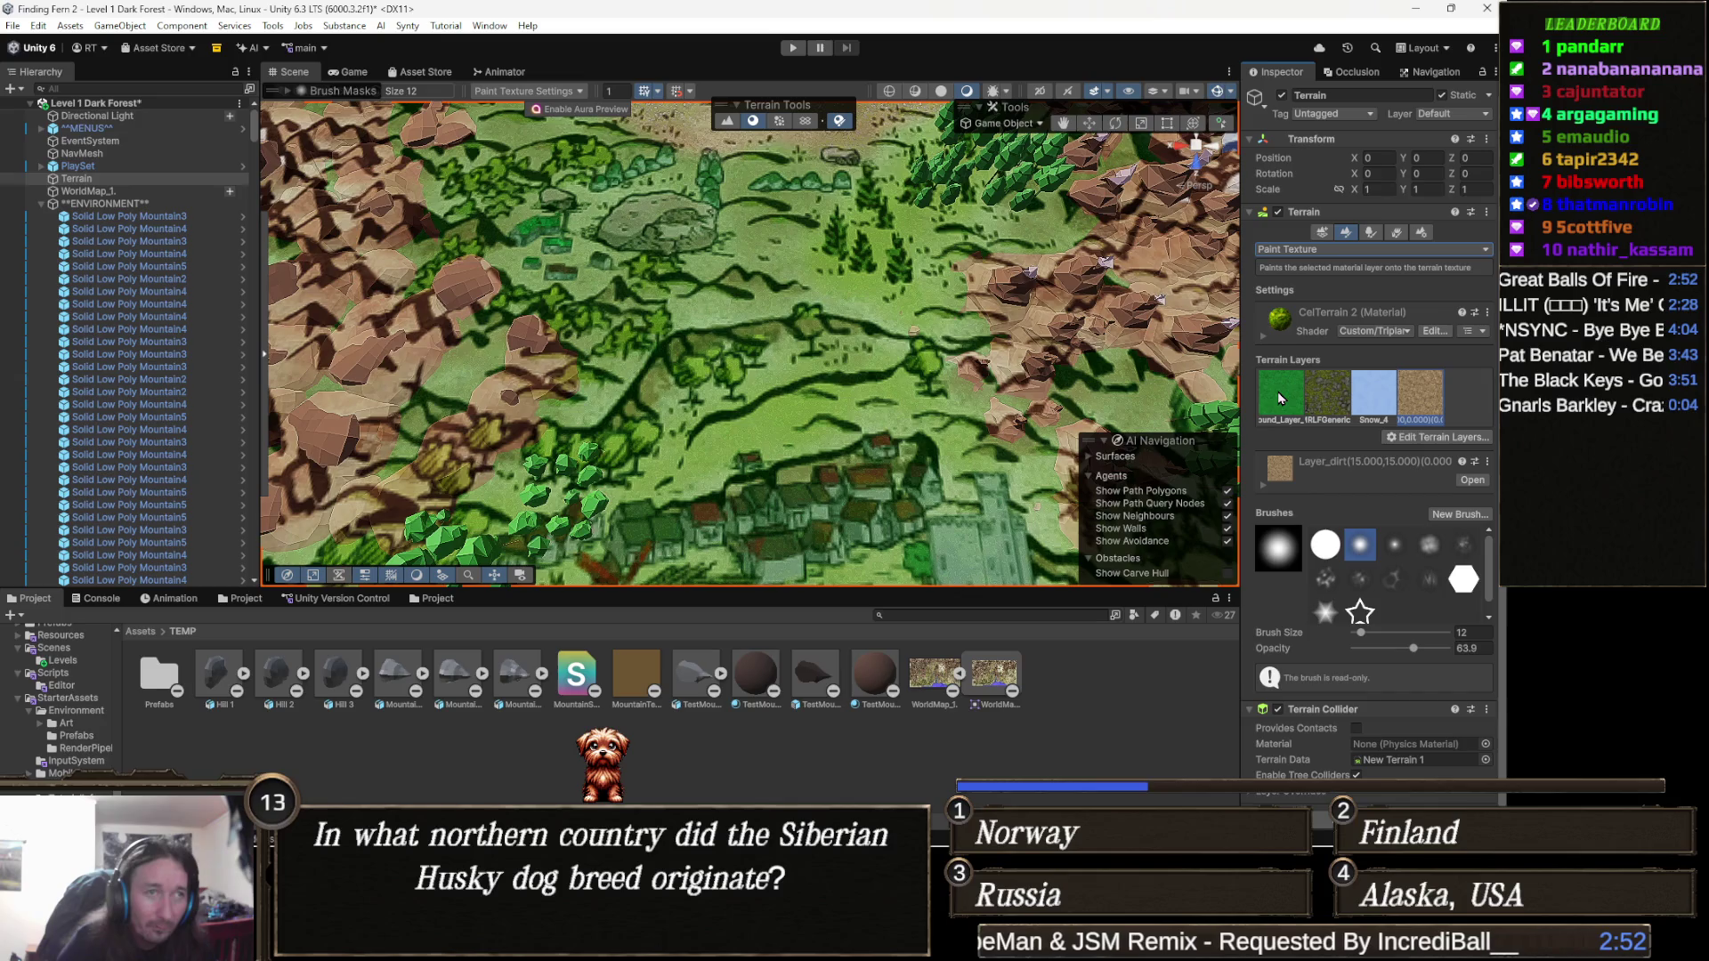
Add Cliff_3 as a new terrain layer and select it for painting.
{"action": "left_click", "coordinate": [1469, 438]}
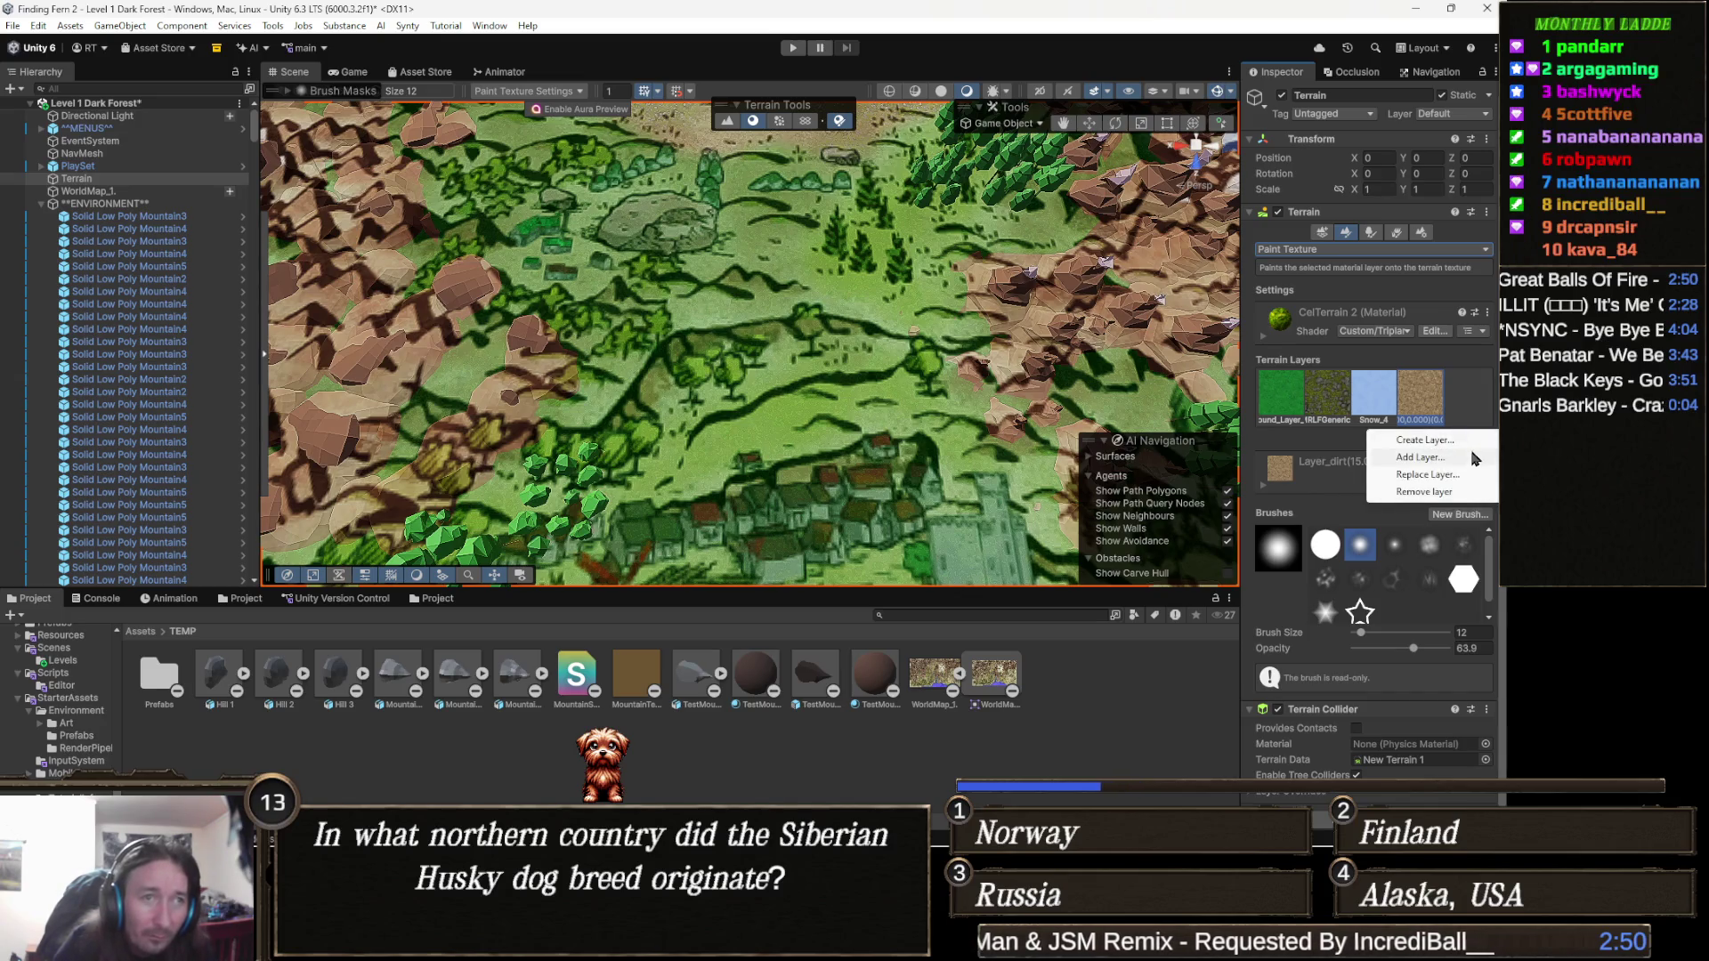
{"action": "left_click", "coordinate": [1472, 457]}
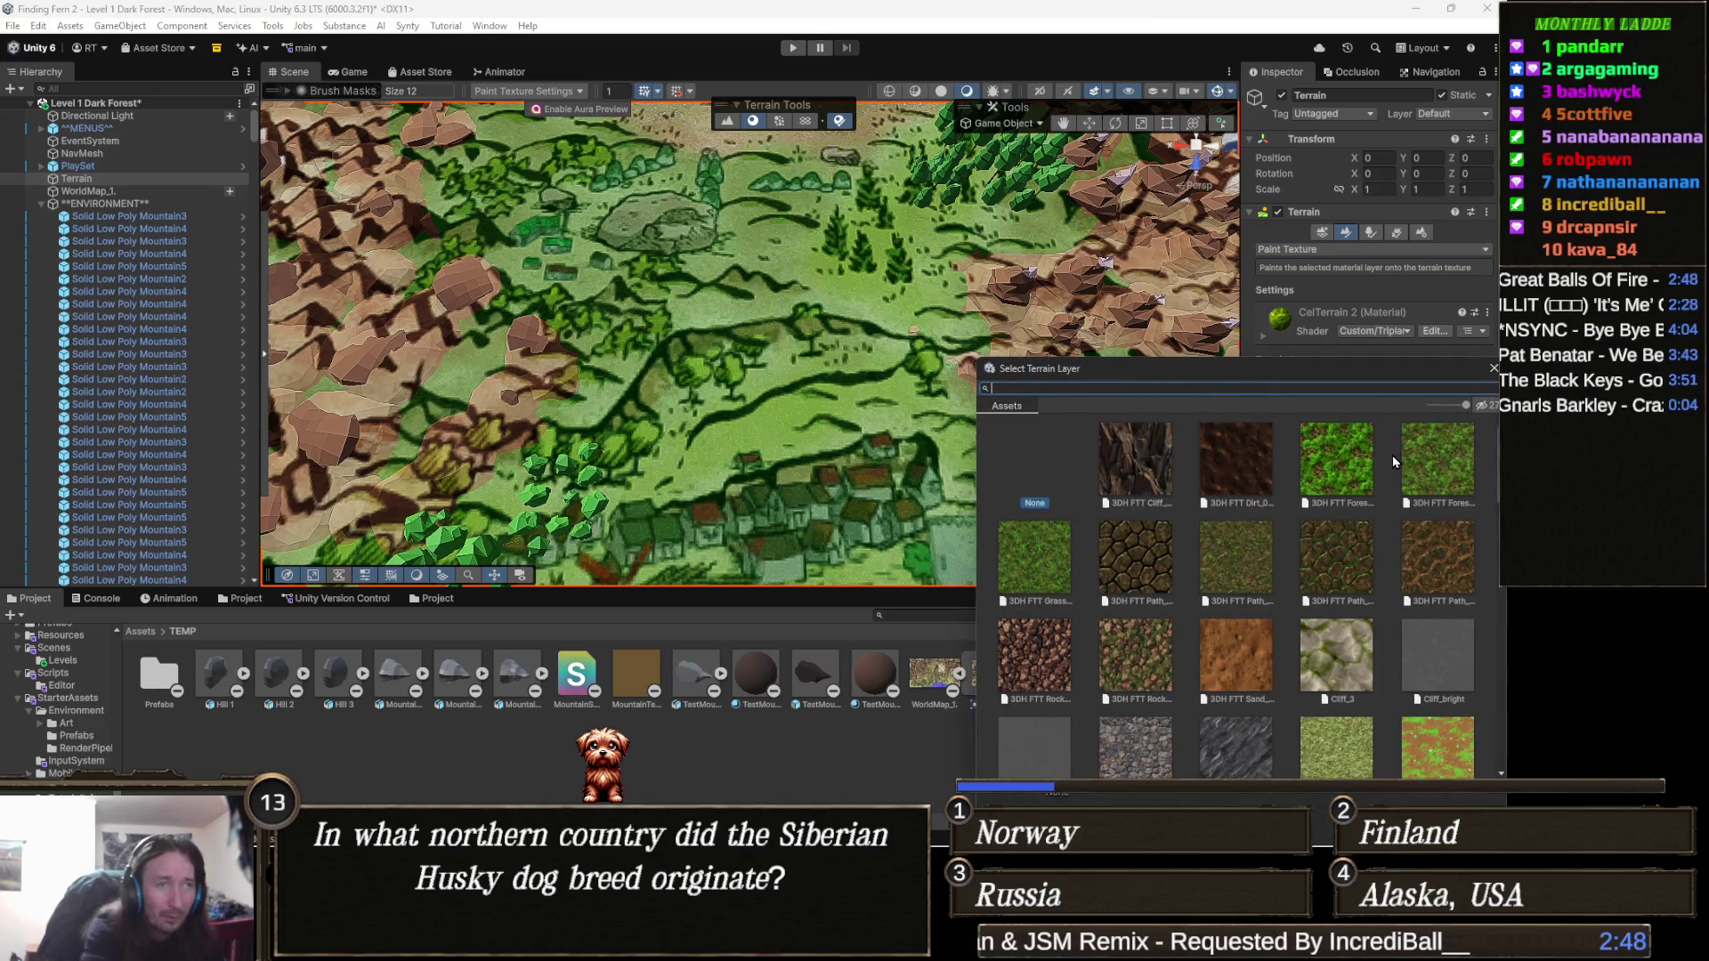
{"action": "type", "text": "cliff"}
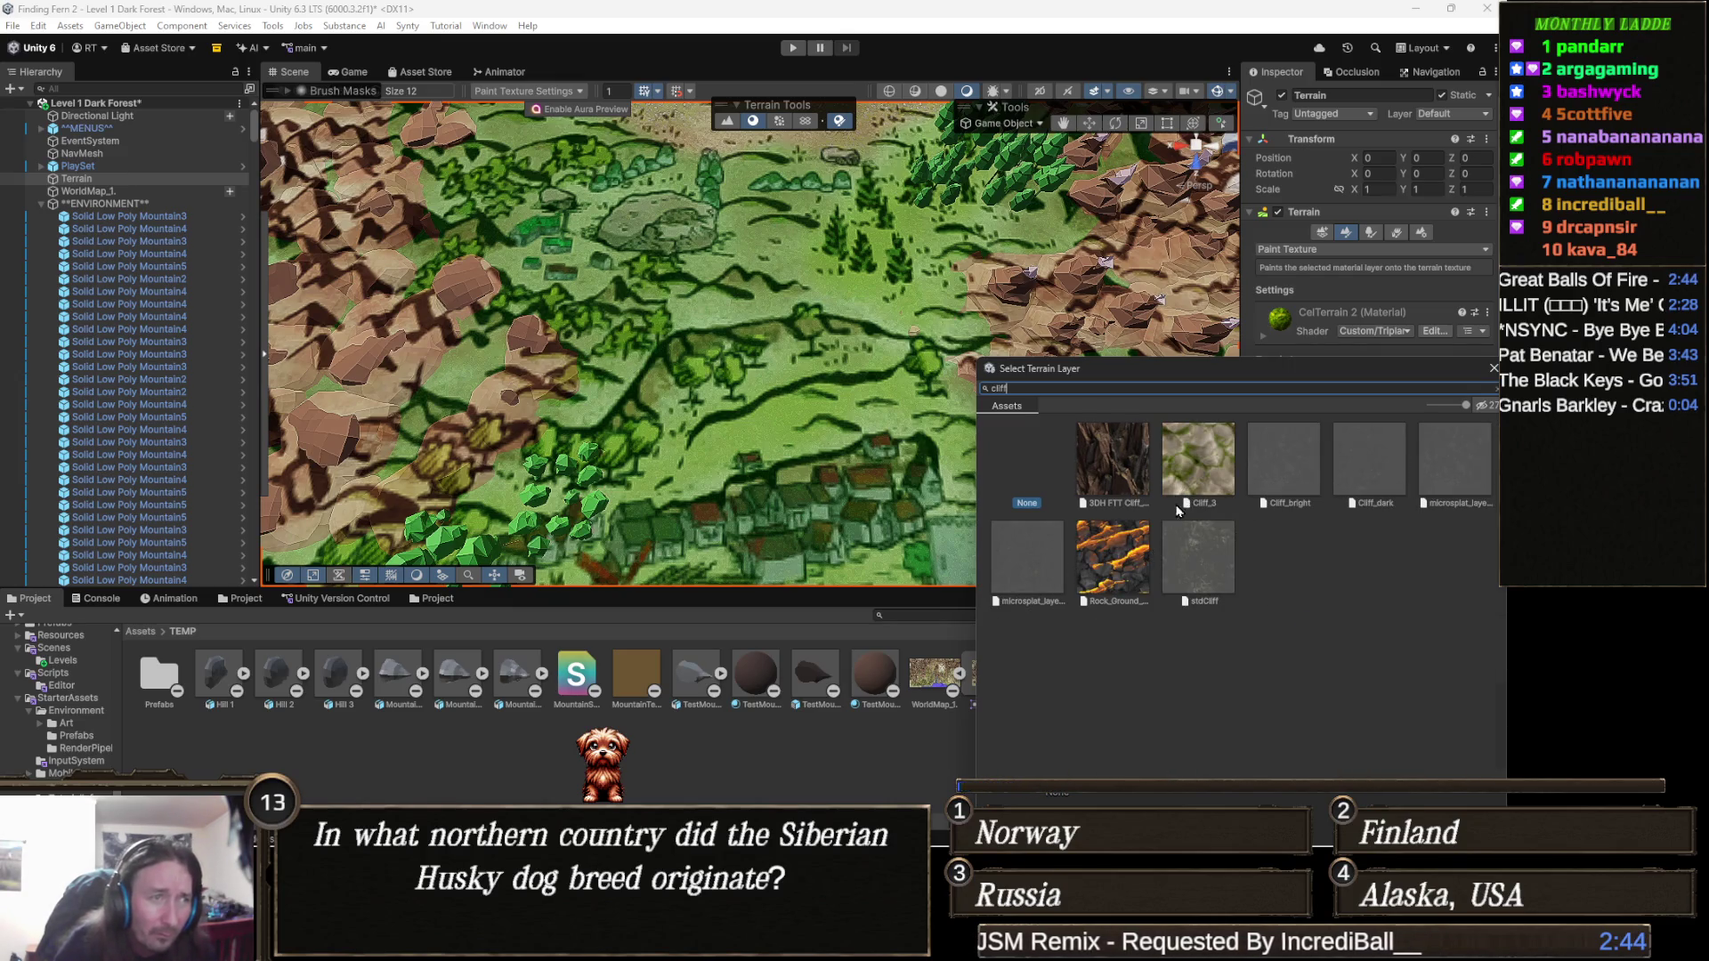
{"action": "double_click", "coordinate": [1211, 467]}
{"action": "left_click", "coordinate": [1467, 400]}
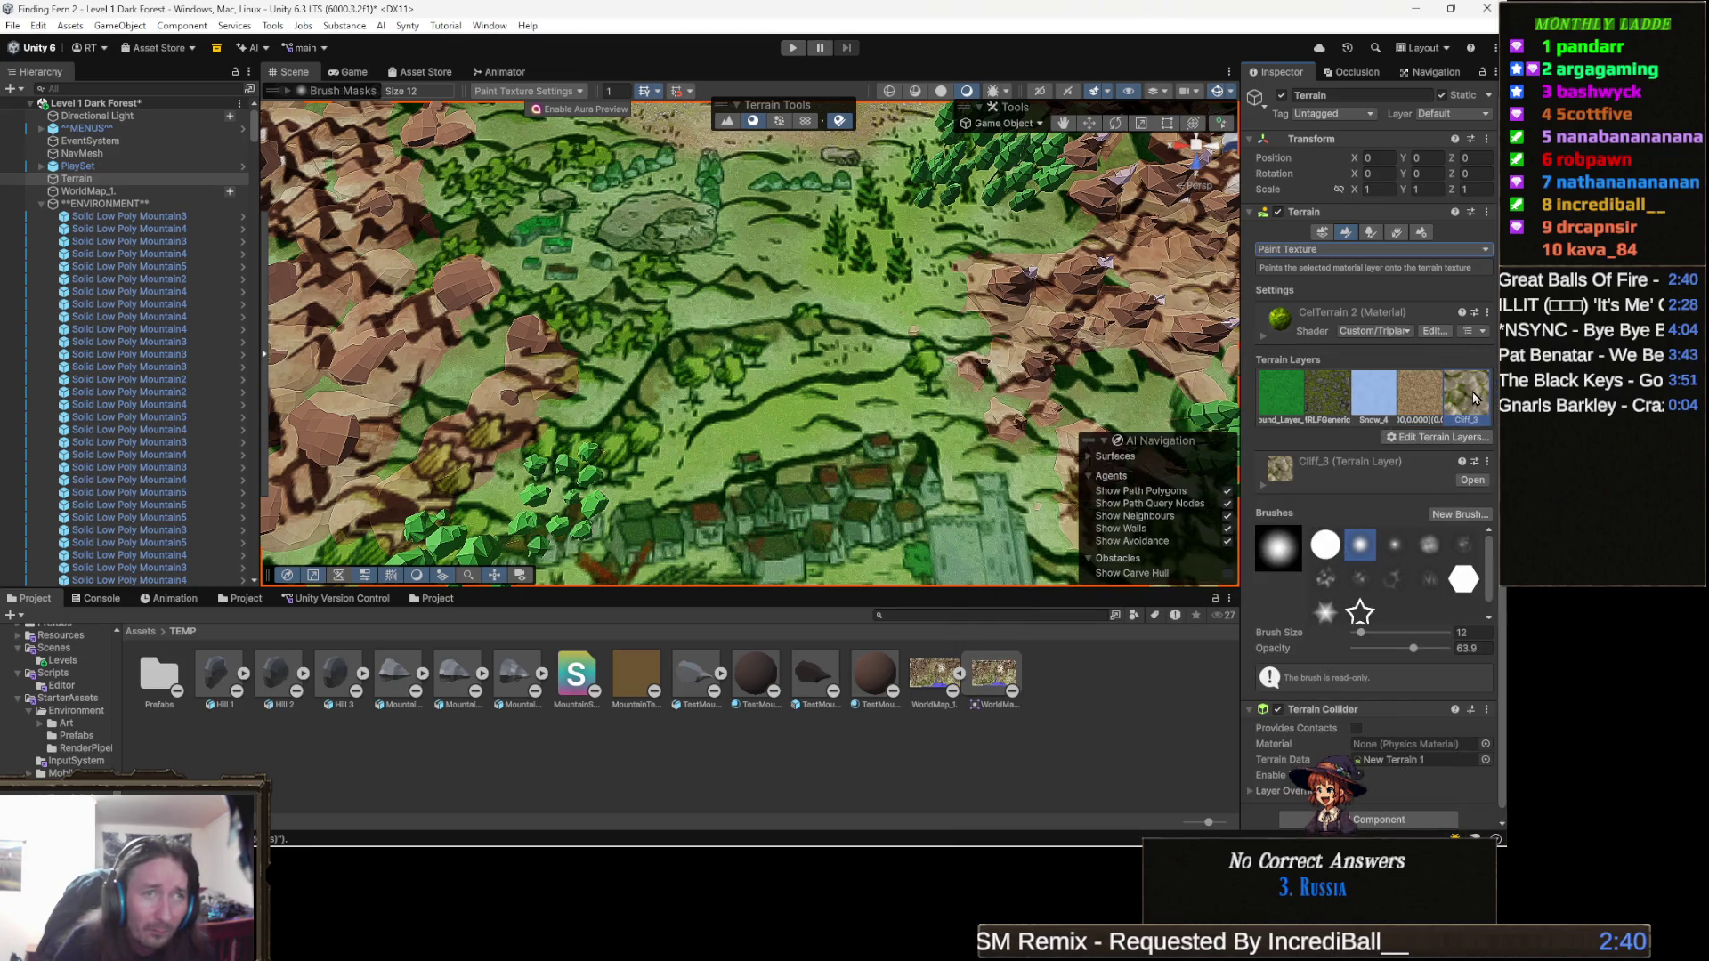
Paint Cliff_3 strokes along the ridge edges above the village, then hide the WorldMap_1 overlay.
{"action": "mouse_move", "coordinate": [810, 427]}
{"action": "left_mouse_down"}
{"action": "mouse_move", "coordinate": [862, 389]}
{"action": "mouse_move", "coordinate": [842, 322]}
{"action": "left_mouse_up"}
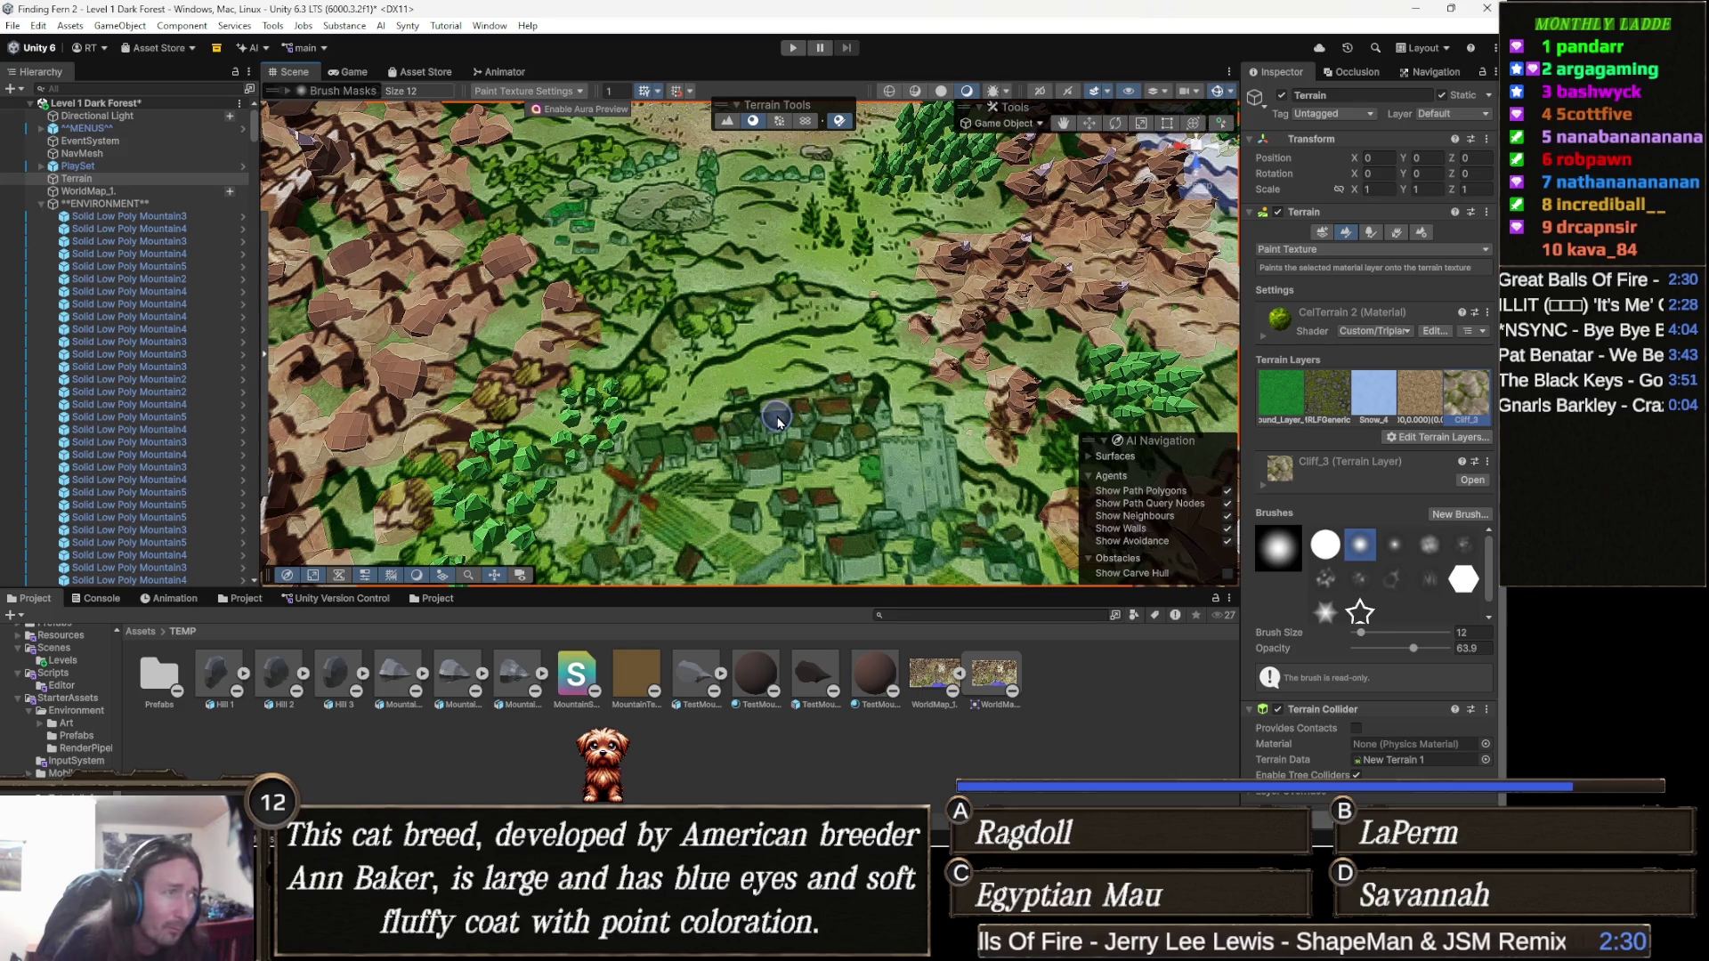
{"action": "mouse_move", "coordinate": [715, 419]}
{"action": "left_mouse_down"}
{"action": "mouse_move", "coordinate": [677, 433]}
{"action": "mouse_move", "coordinate": [823, 381]}
{"action": "mouse_move", "coordinate": [913, 414]}
{"action": "left_mouse_up"}
{"action": "scroll", "coordinate": [881, 400], "scroll_direction": "up", "scroll_amount": 3}
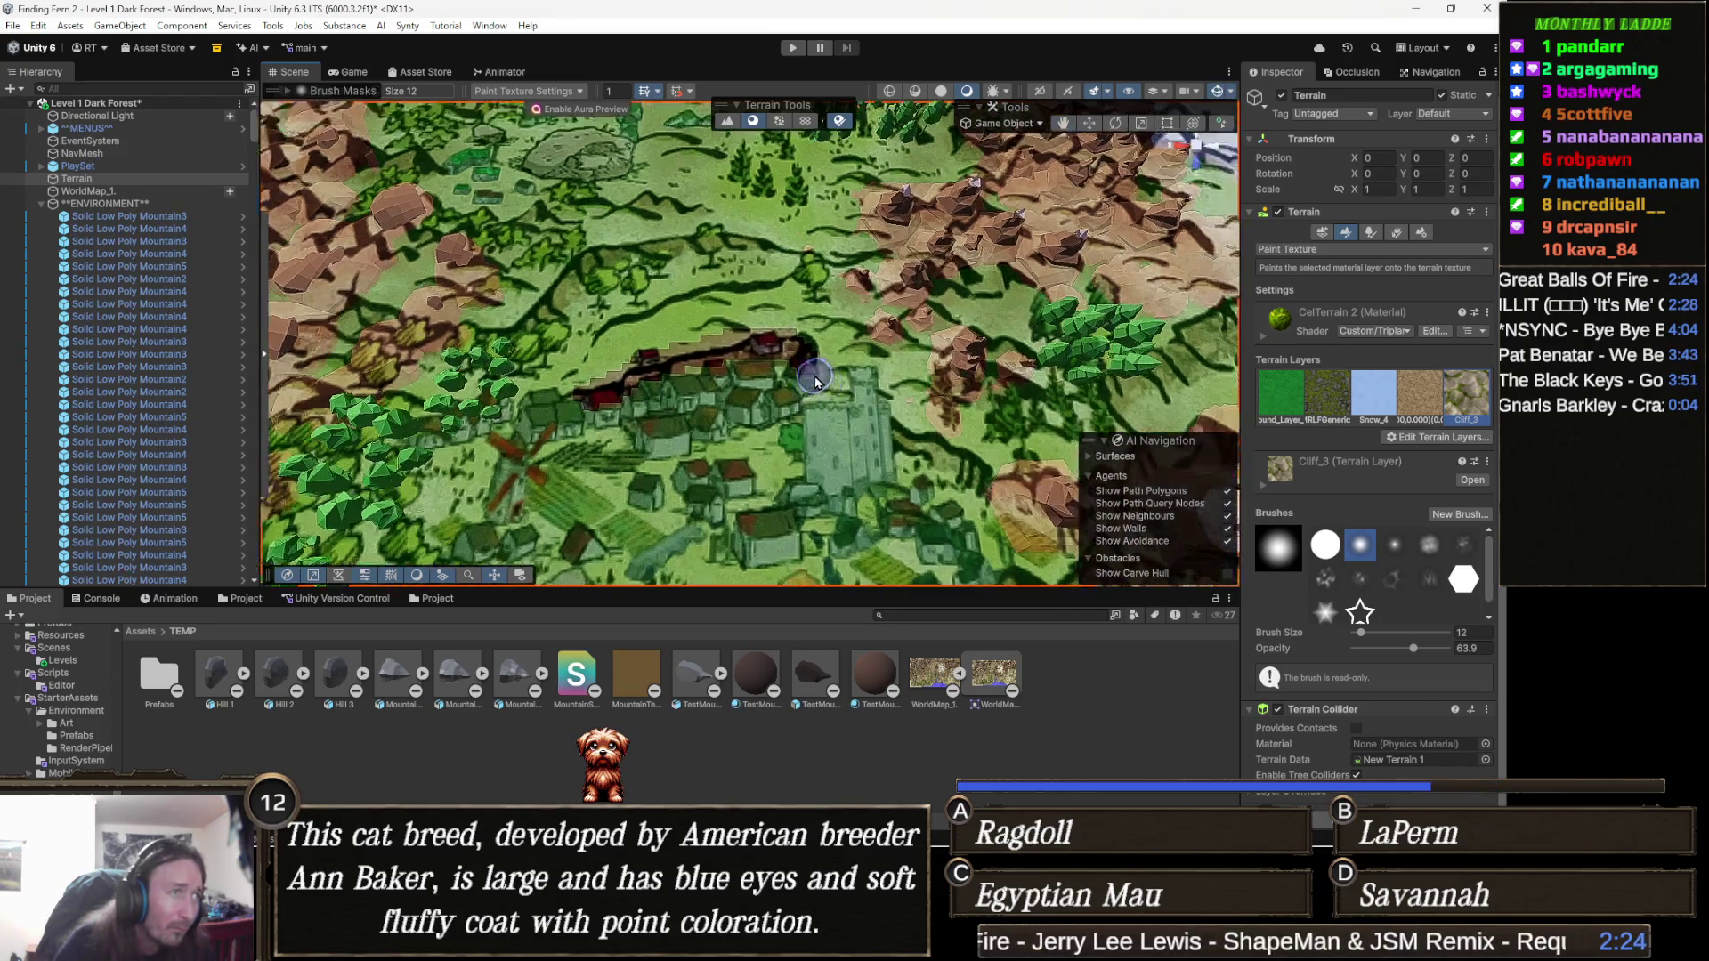
{"action": "scroll", "coordinate": [847, 389], "scroll_direction": "up", "scroll_amount": 2}
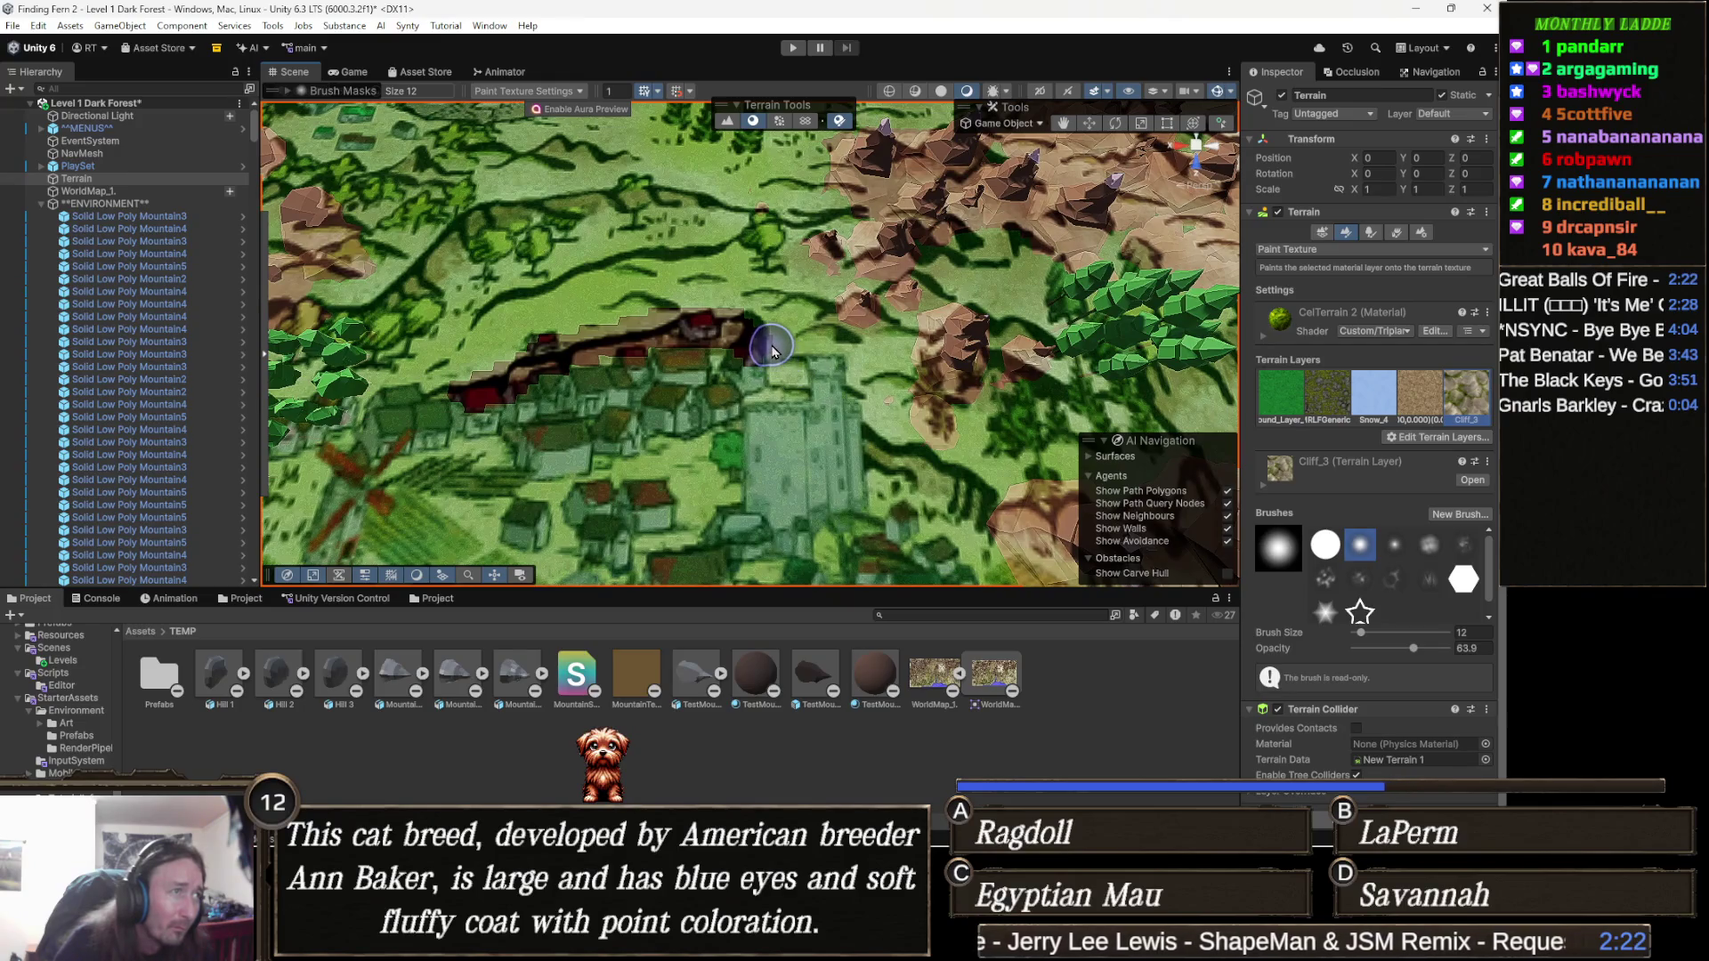
{"action": "mouse_move", "coordinate": [771, 351]}
{"action": "left_mouse_down"}
{"action": "mouse_move", "coordinate": [917, 453]}
{"action": "mouse_move", "coordinate": [1039, 491]}
{"action": "mouse_move", "coordinate": [898, 471]}
{"action": "left_mouse_up"}
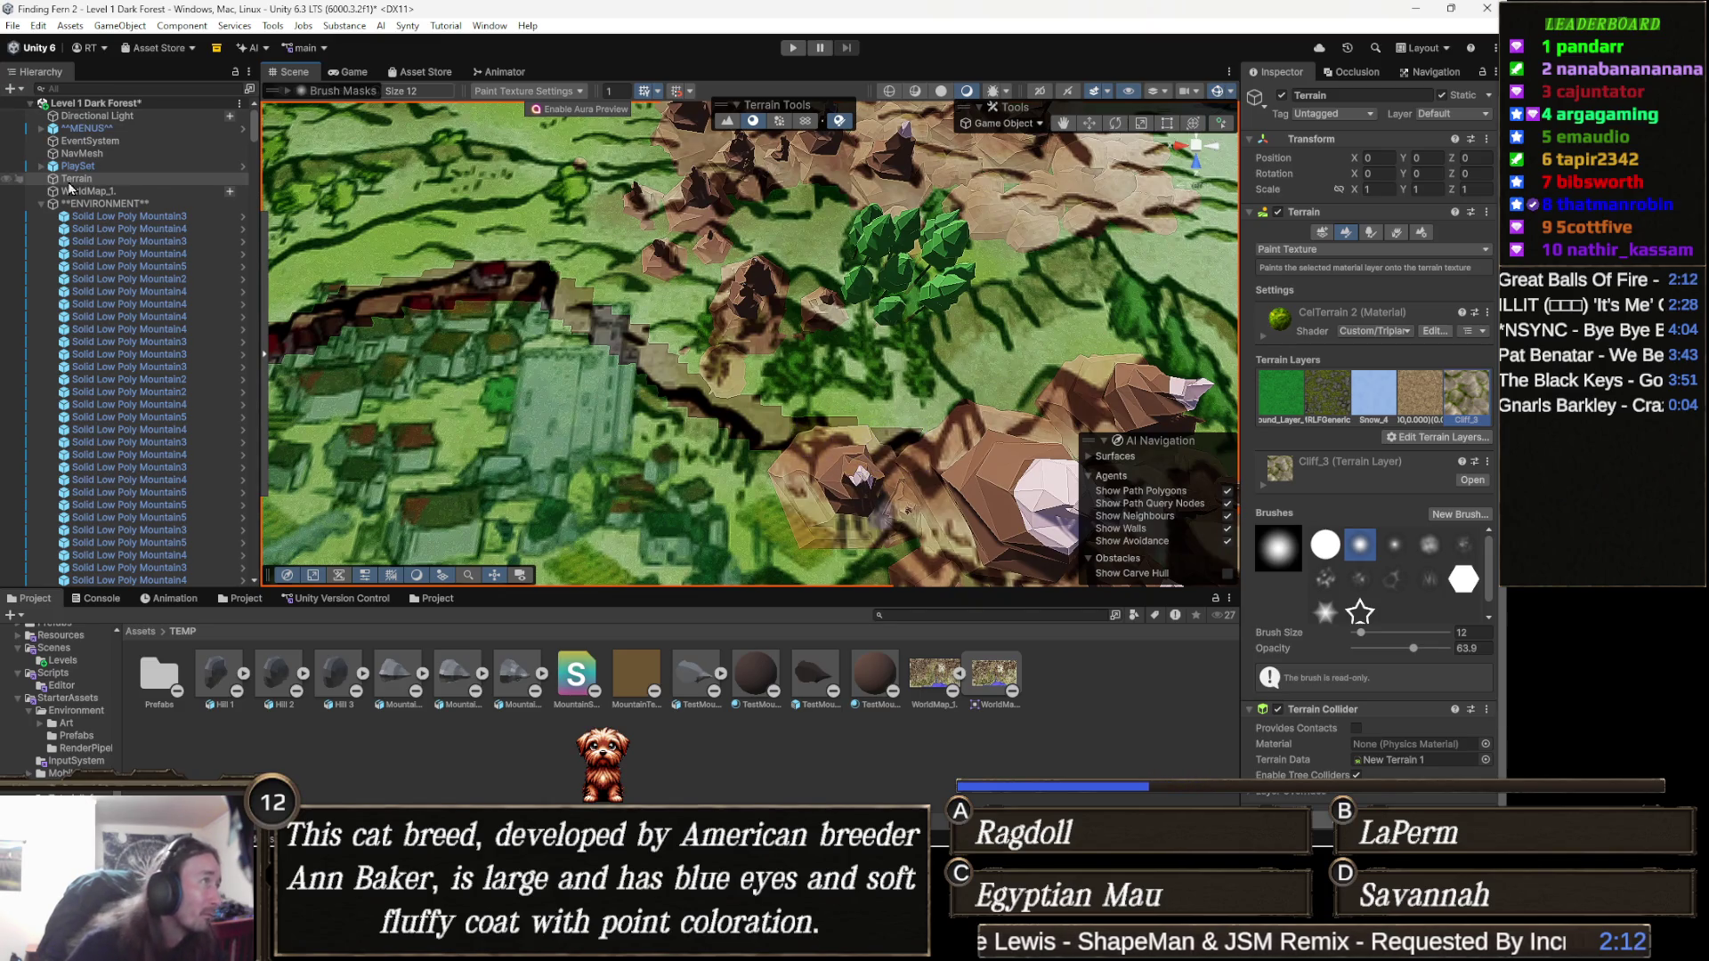
{"action": "left_click", "coordinate": [5, 191]}
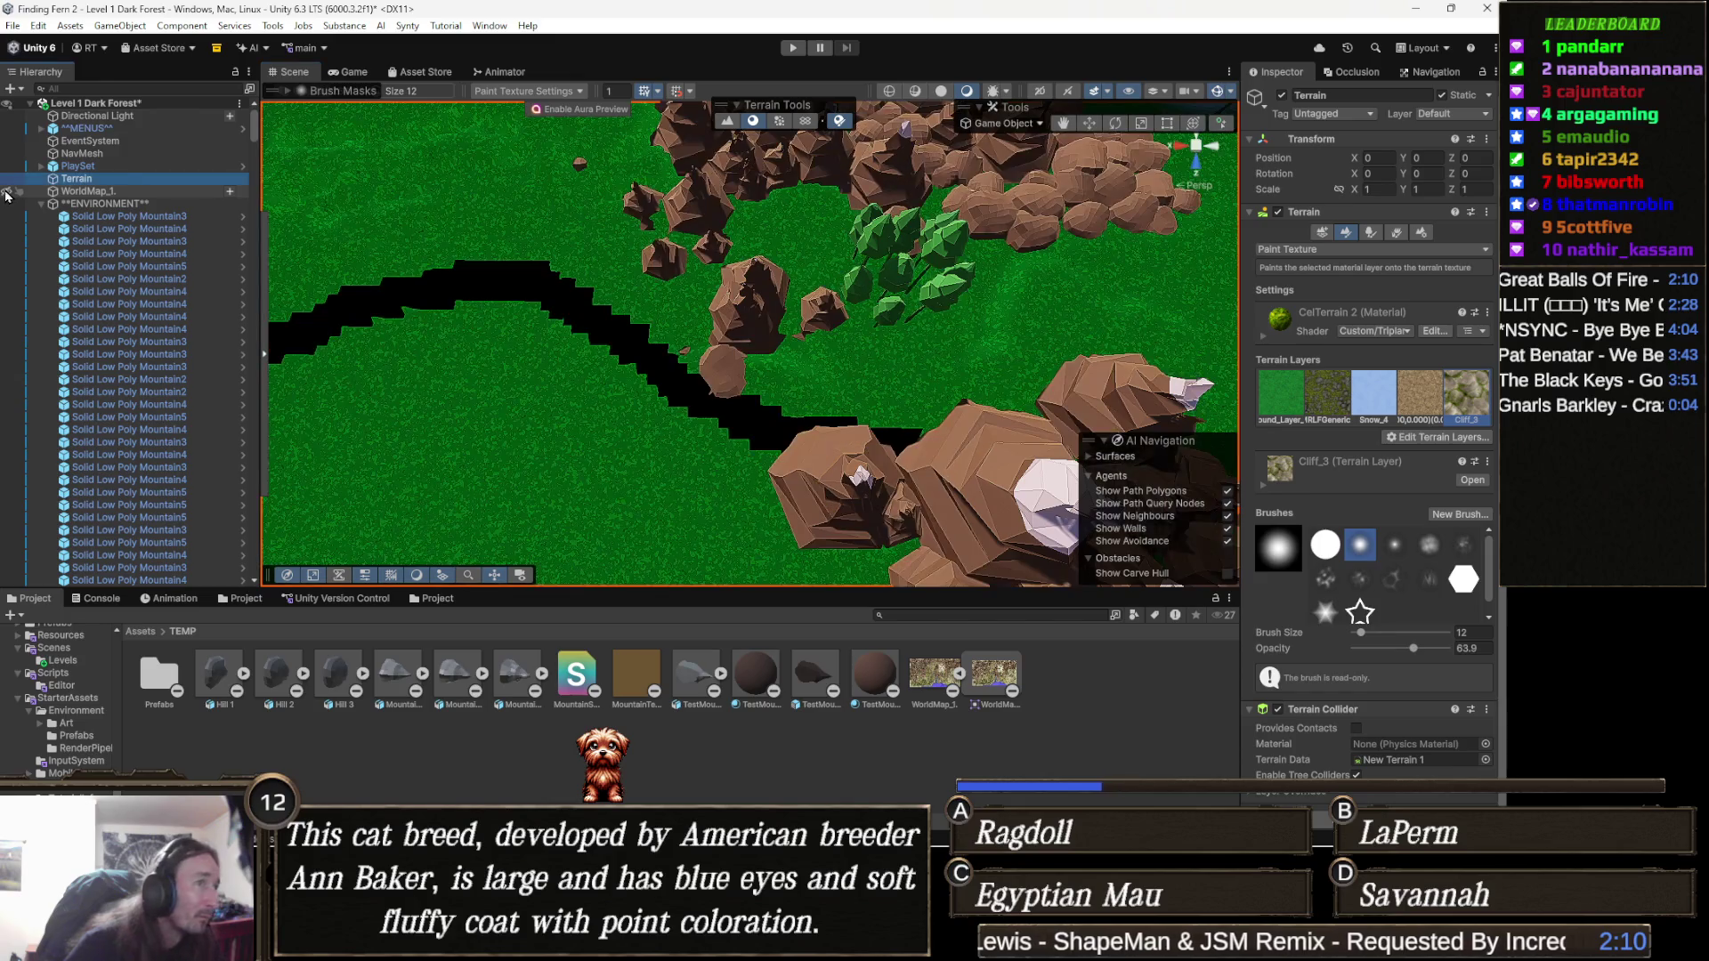
Show the Terrain Settings with the CelTerrain 2 material and base map distance 1000.
{"action": "left_click_drag", "start_coordinate": [704, 378], "coordinate": [913, 369]}
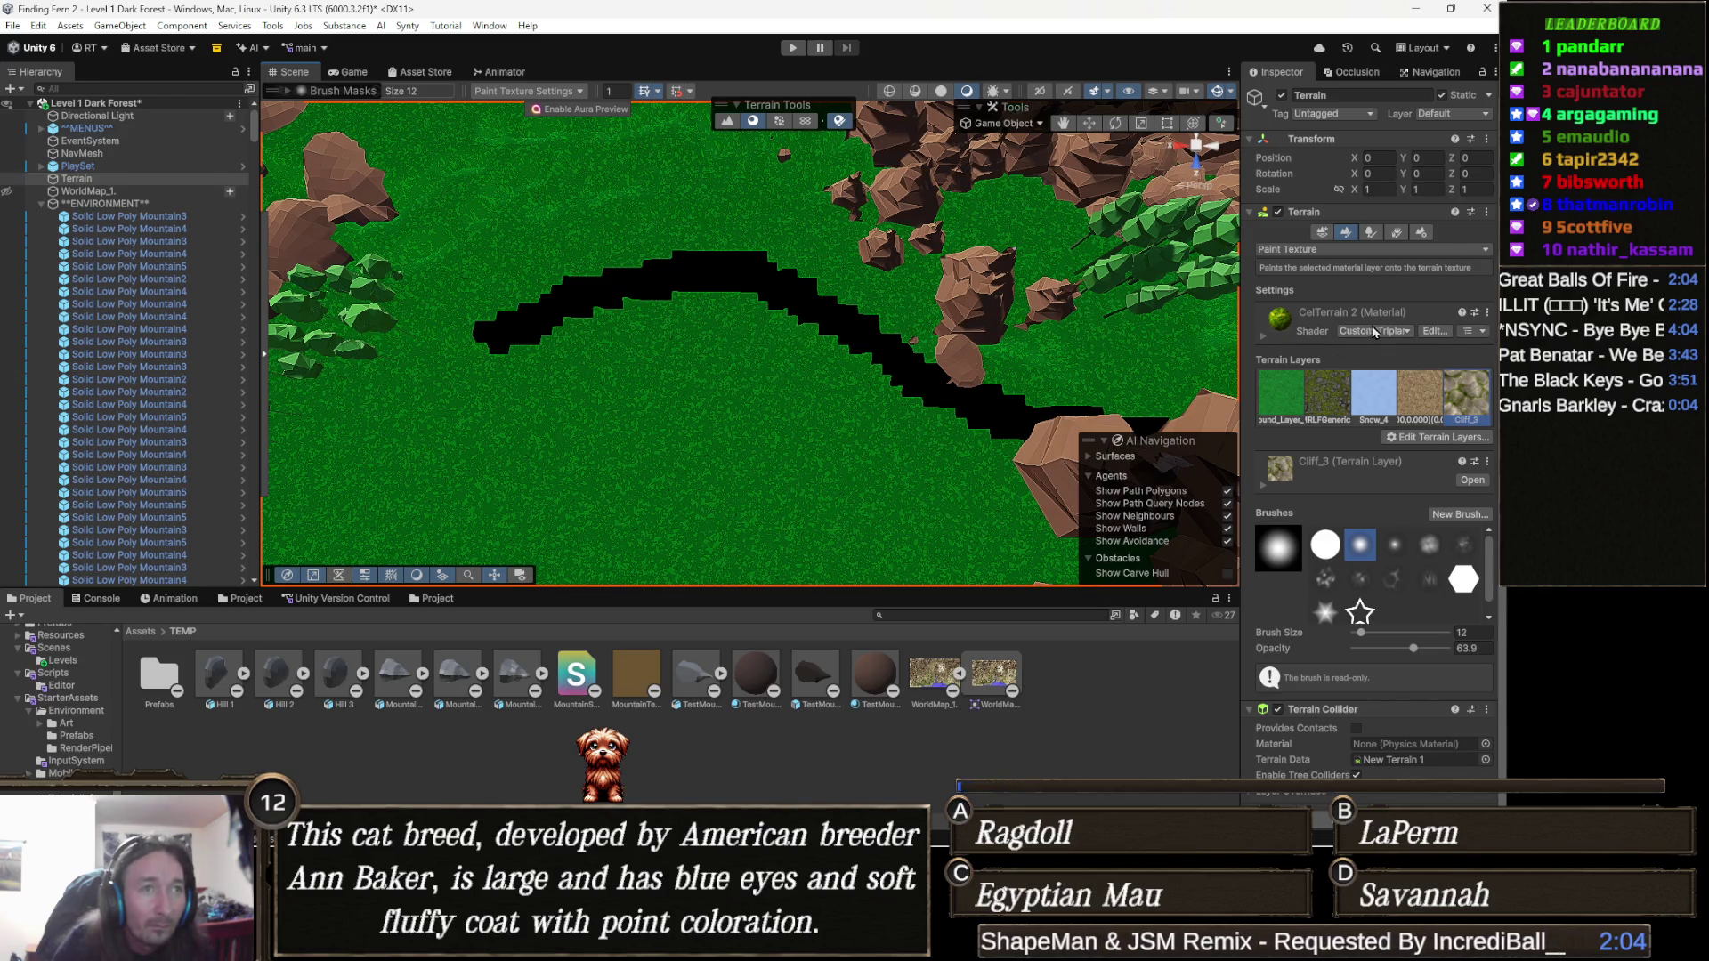
{"action": "scroll", "coordinate": [1417, 398], "scroll_direction": "down", "scroll_amount": 1}
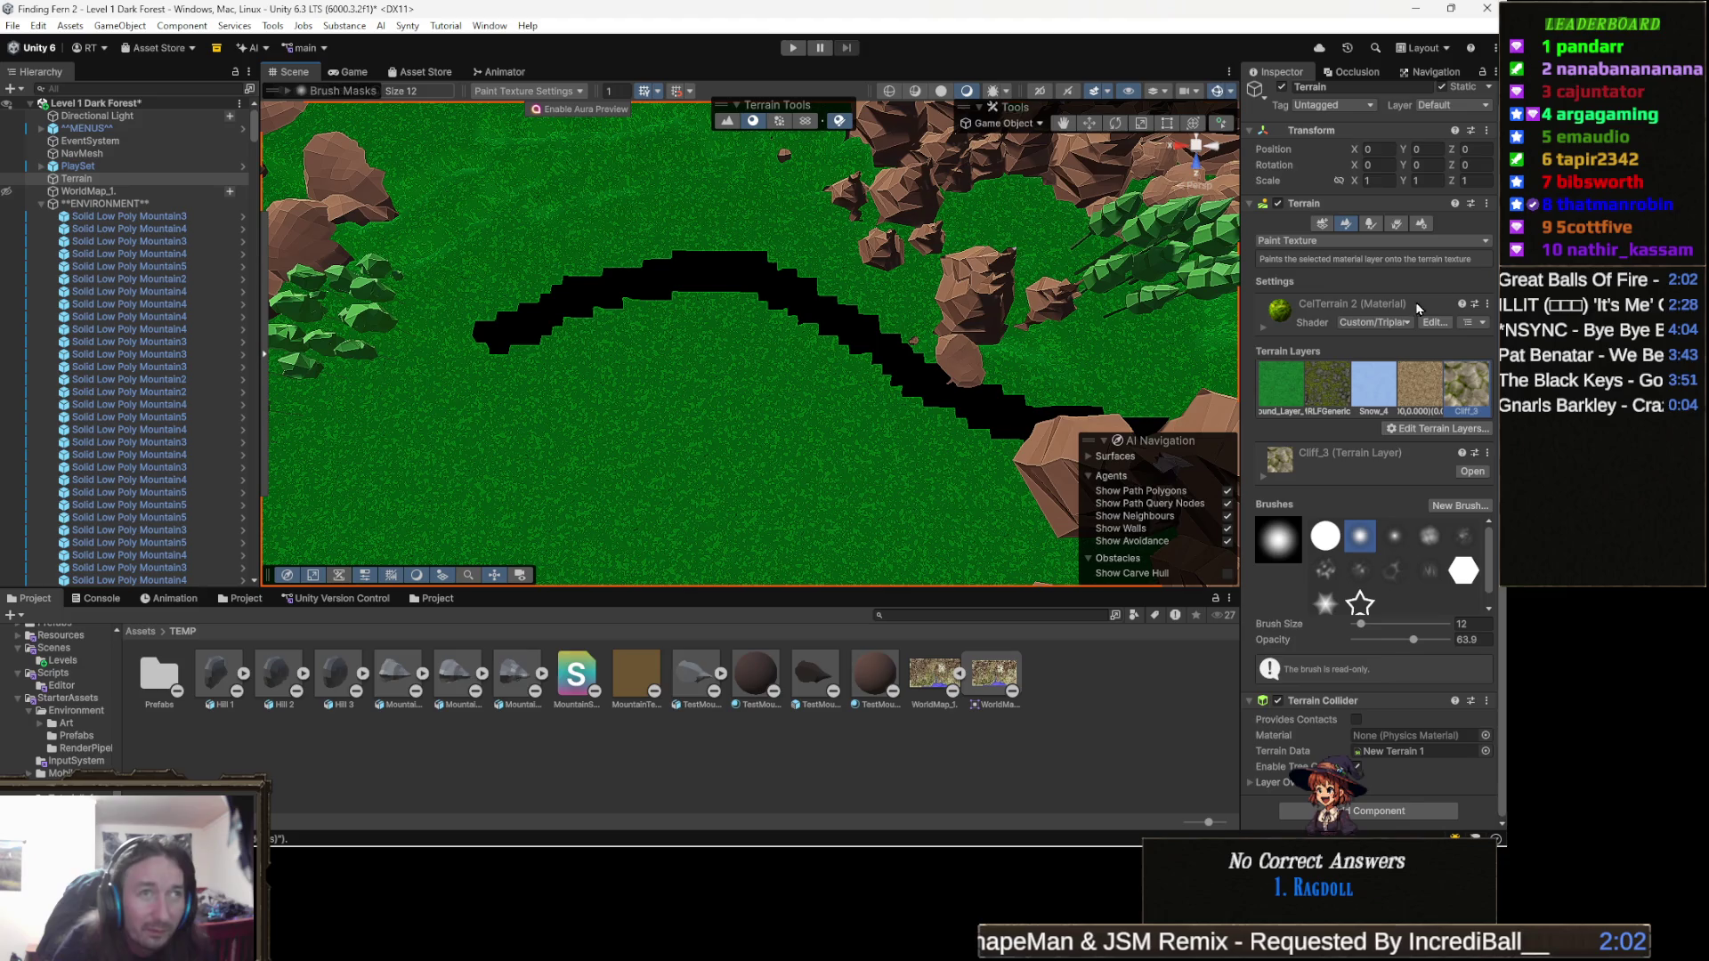
{"action": "left_click", "coordinate": [1424, 224]}
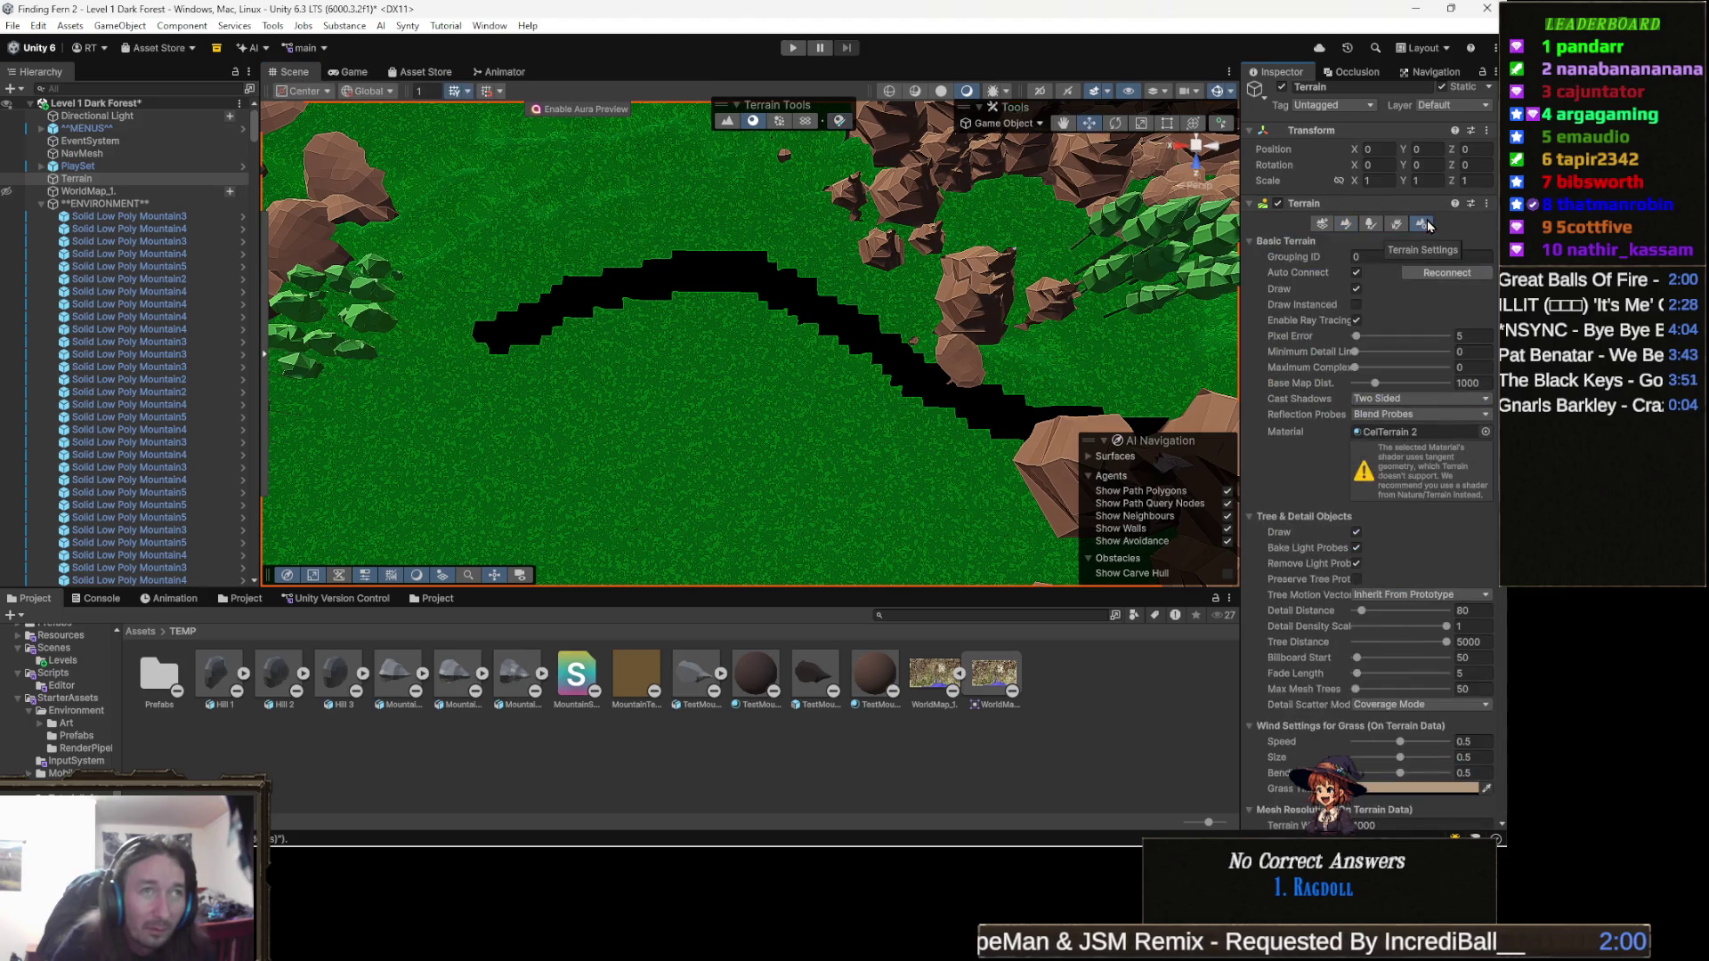
Replace the terrain's CelTerrain 2 material with PlayGround Terrain, found by searching 'terrain'.
{"action": "left_click", "coordinate": [1486, 432]}
{"action": "type", "text": "er"}
{"action": "scroll", "coordinate": [1355, 473], "scroll_direction": "down", "scroll_amount": 10}
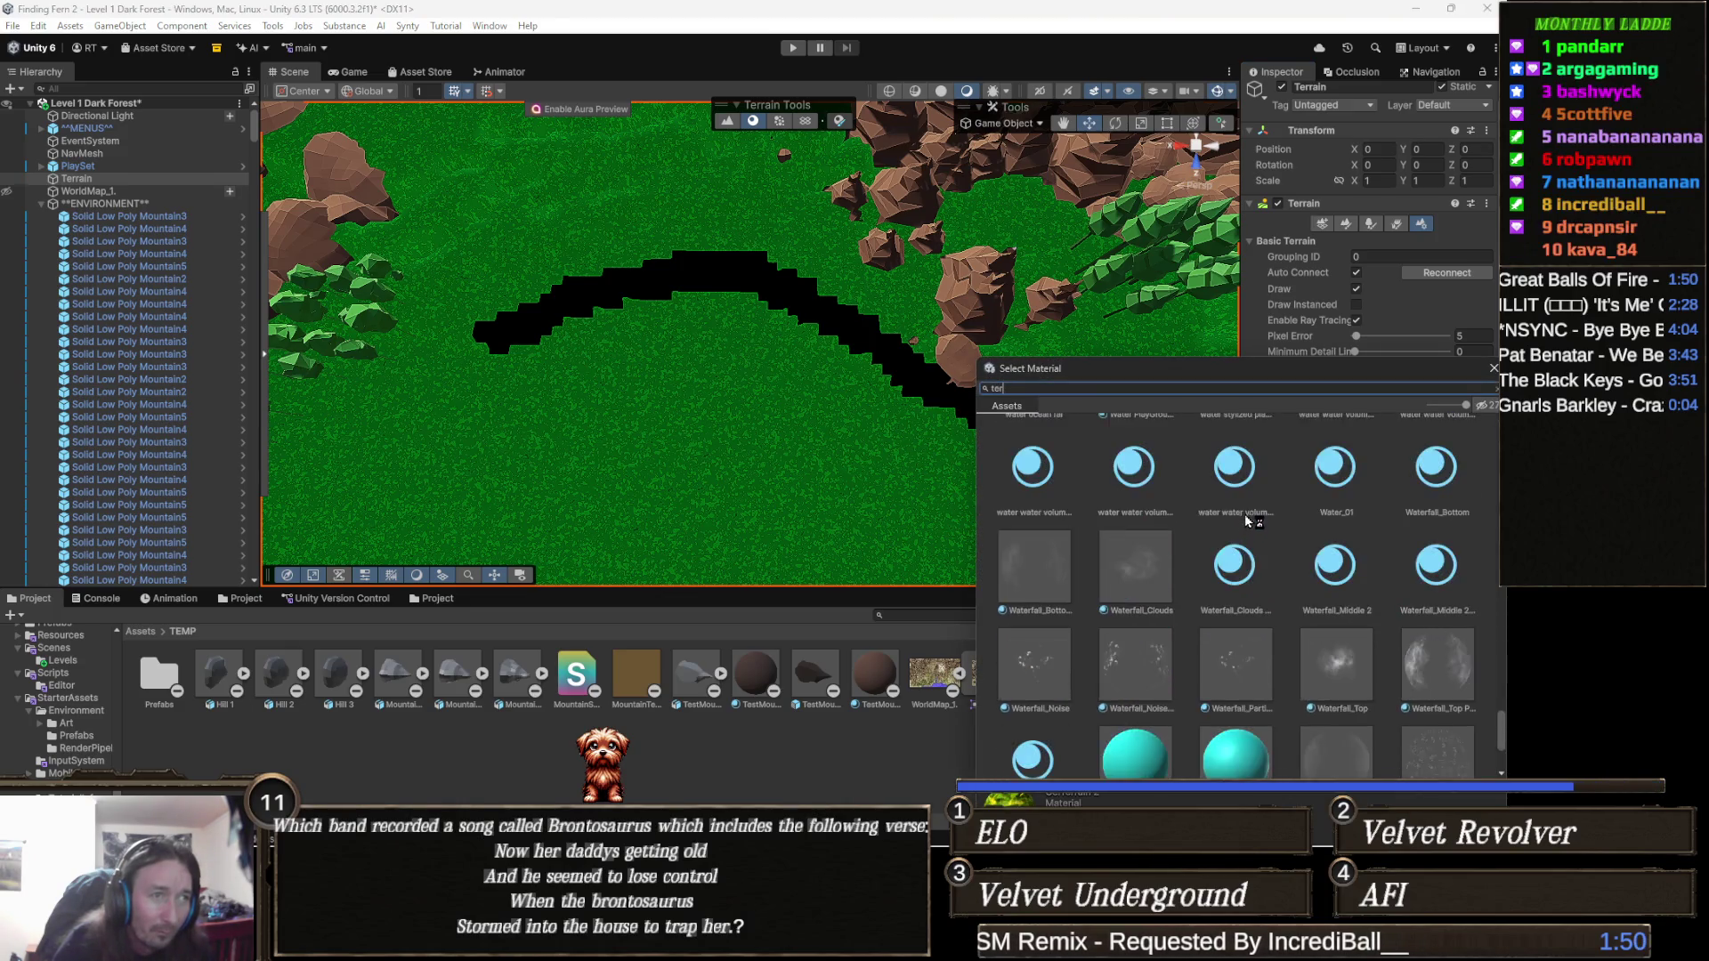
{"action": "scroll", "coordinate": [1244, 516], "scroll_direction": "up", "scroll_amount": 5}
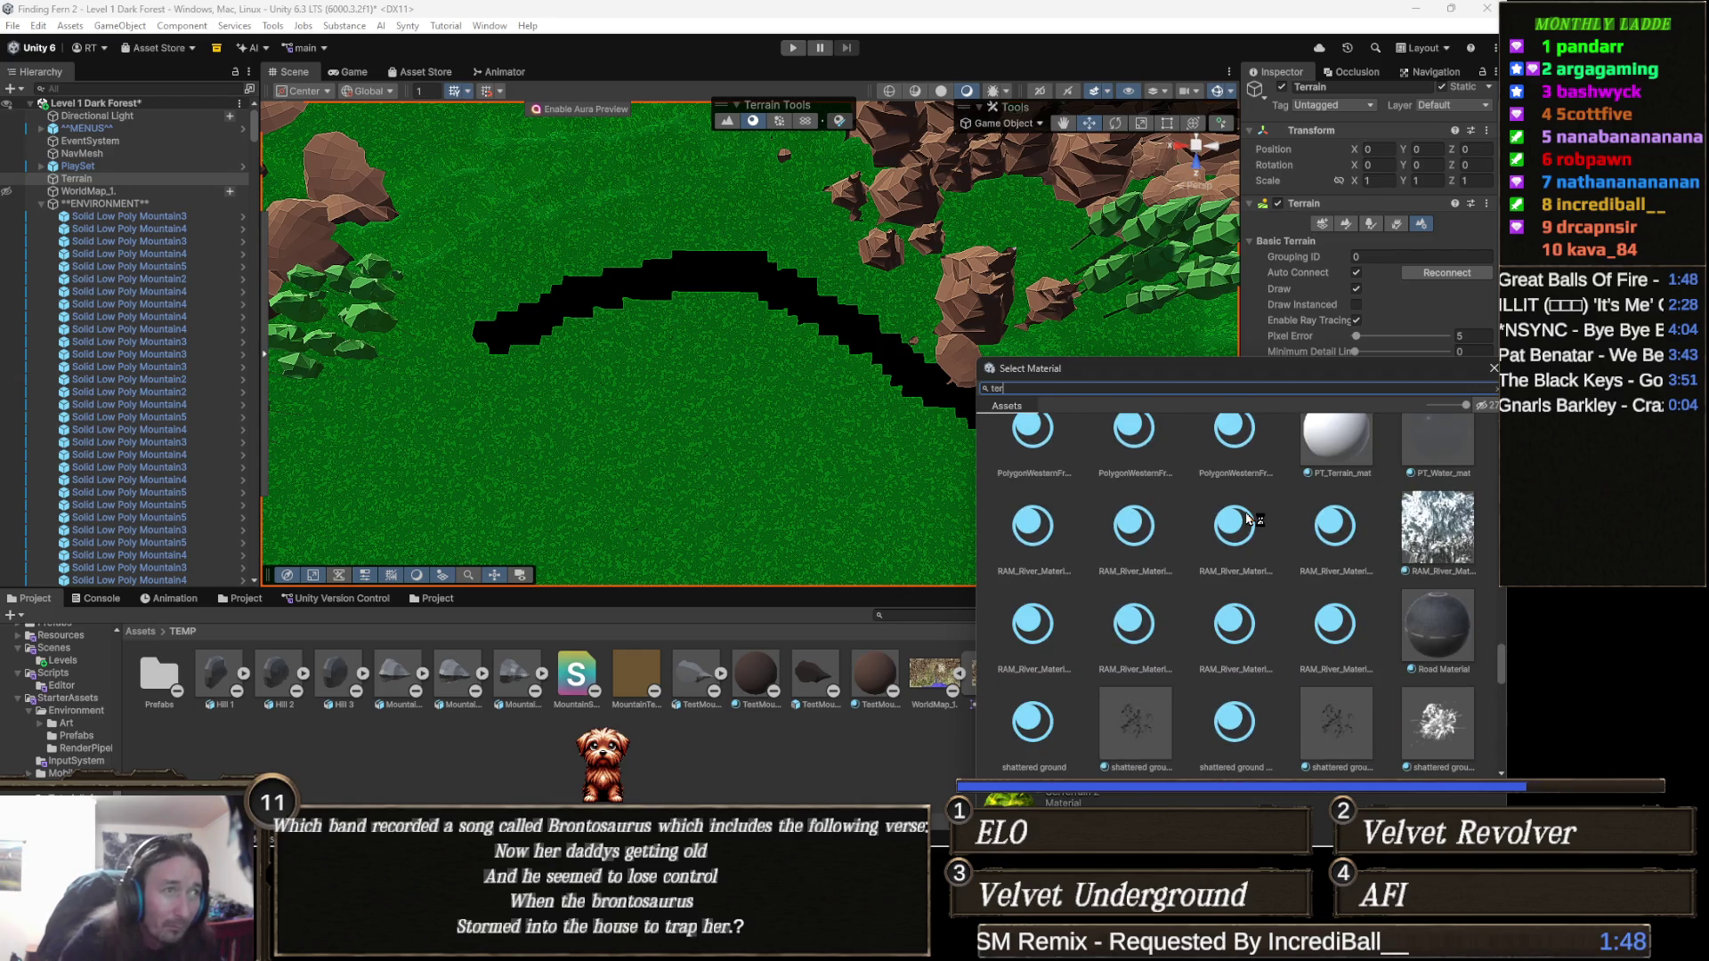
{"action": "key", "text": "BackSpace"}
{"action": "key", "text": "BackSpace"}
{"action": "key", "text": "BackSpace"}
{"action": "type", "text": "c"}
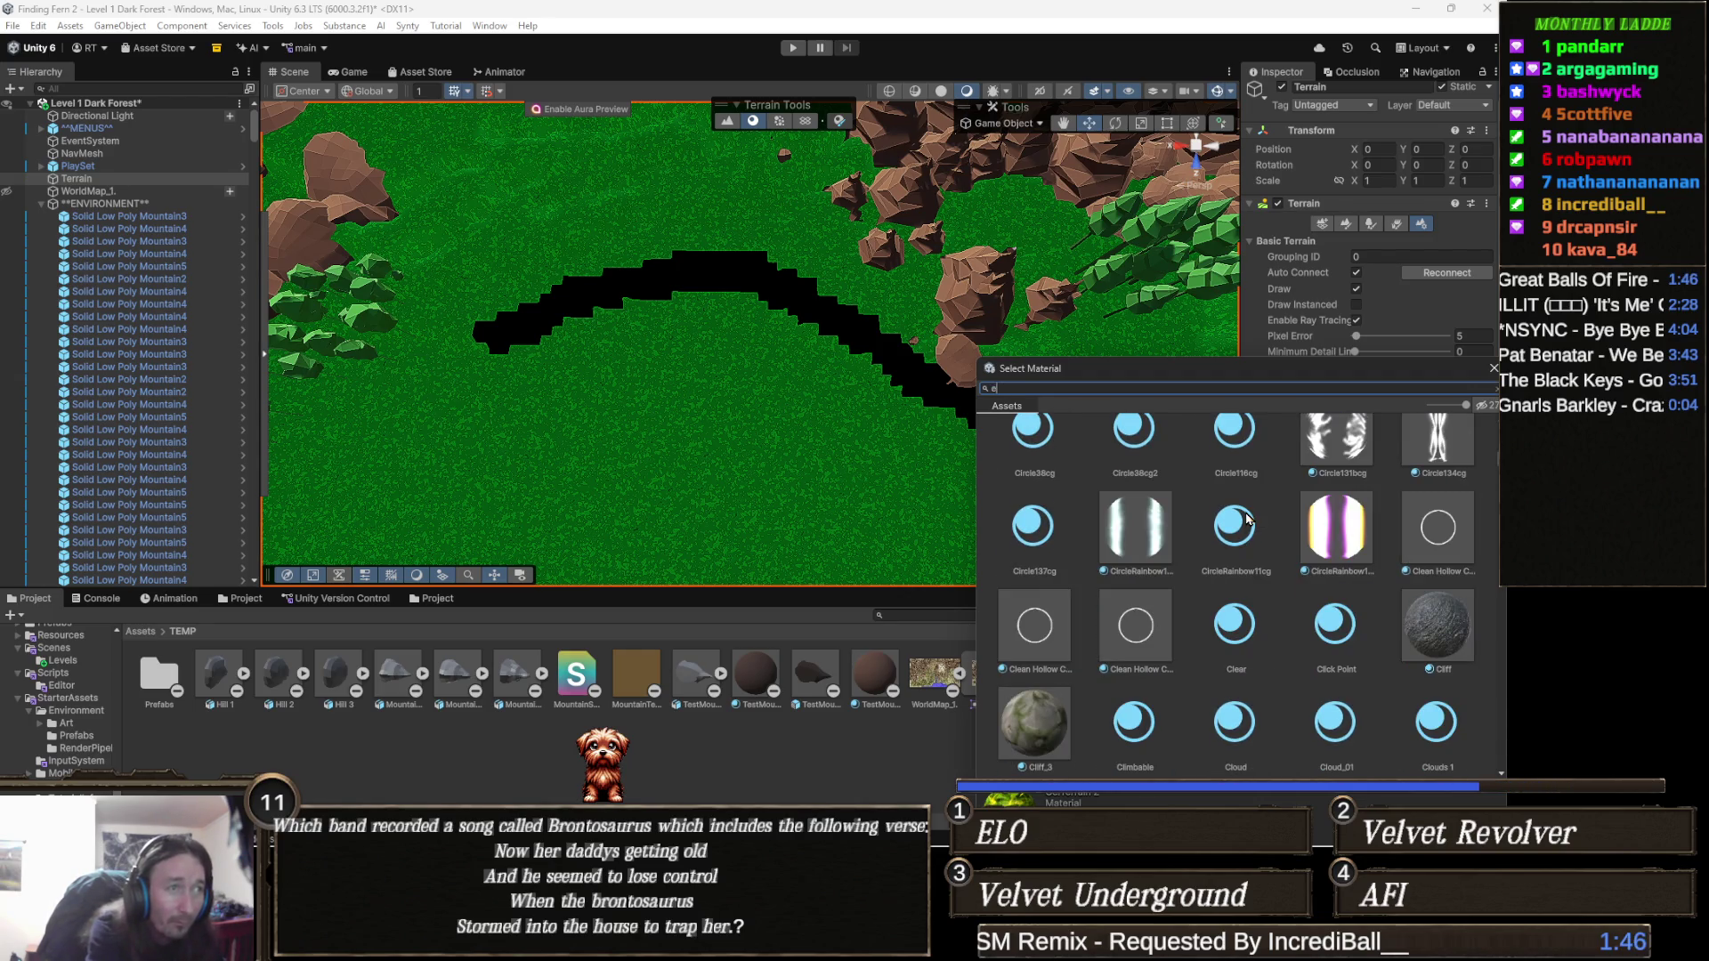
{"action": "key", "text": "BackSpace"}
{"action": "type", "text": "errain"}
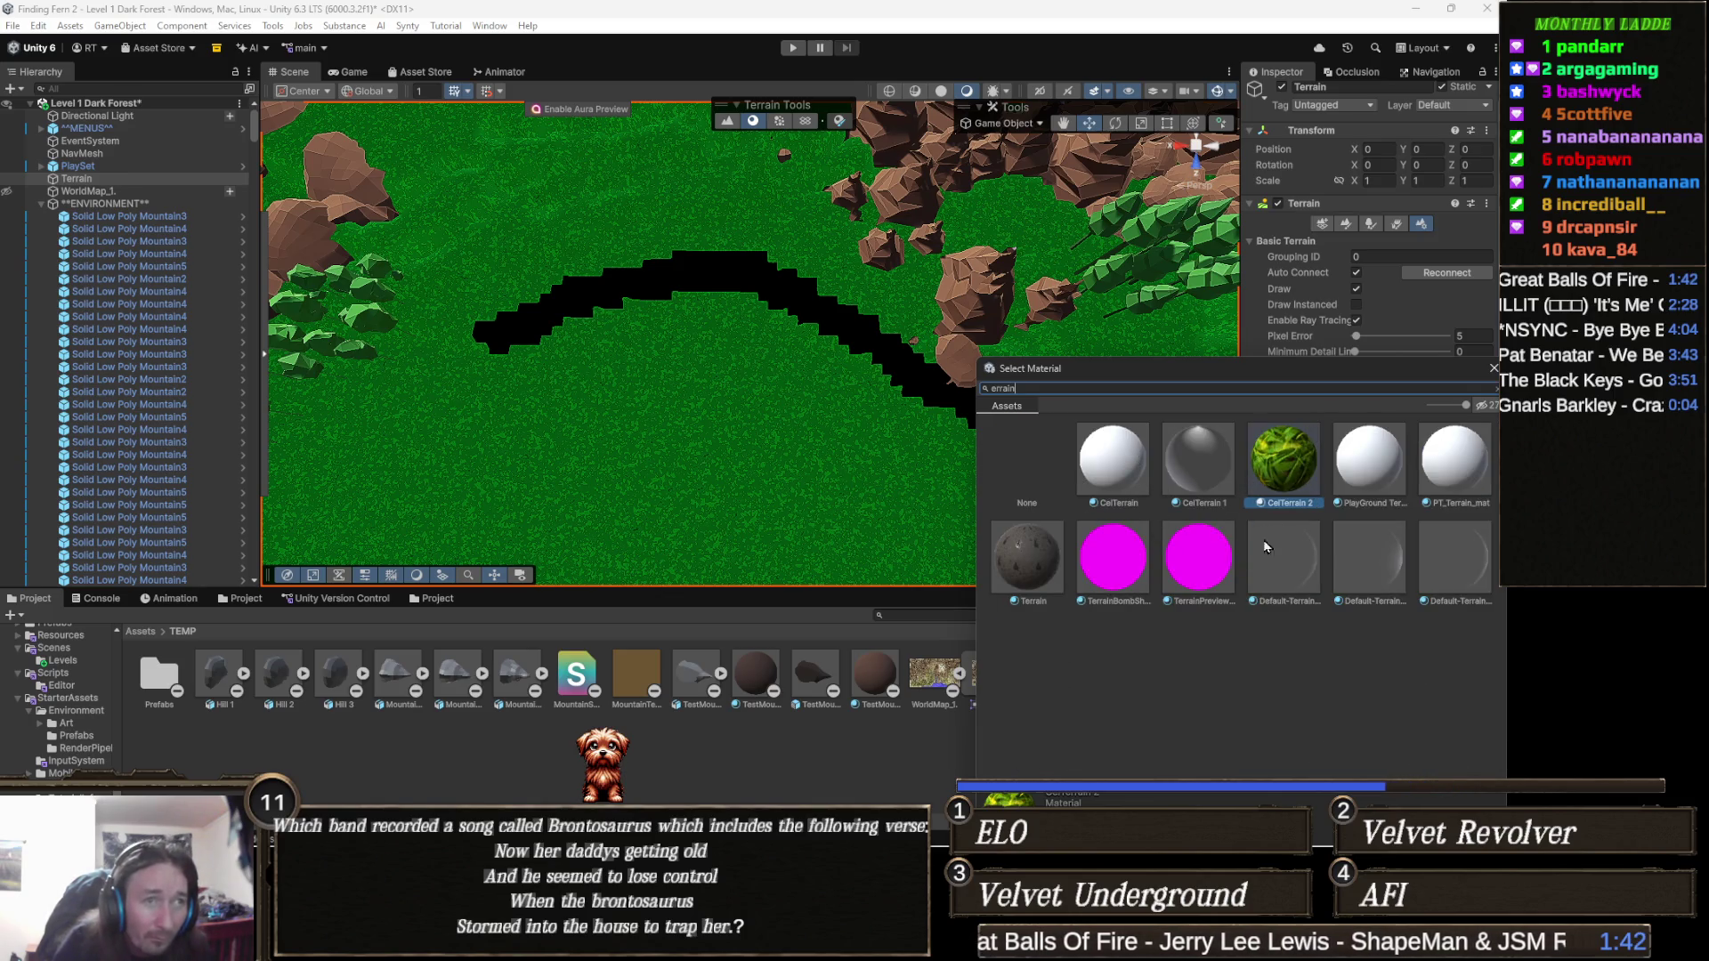
{"action": "left_click", "coordinate": [1373, 464]}
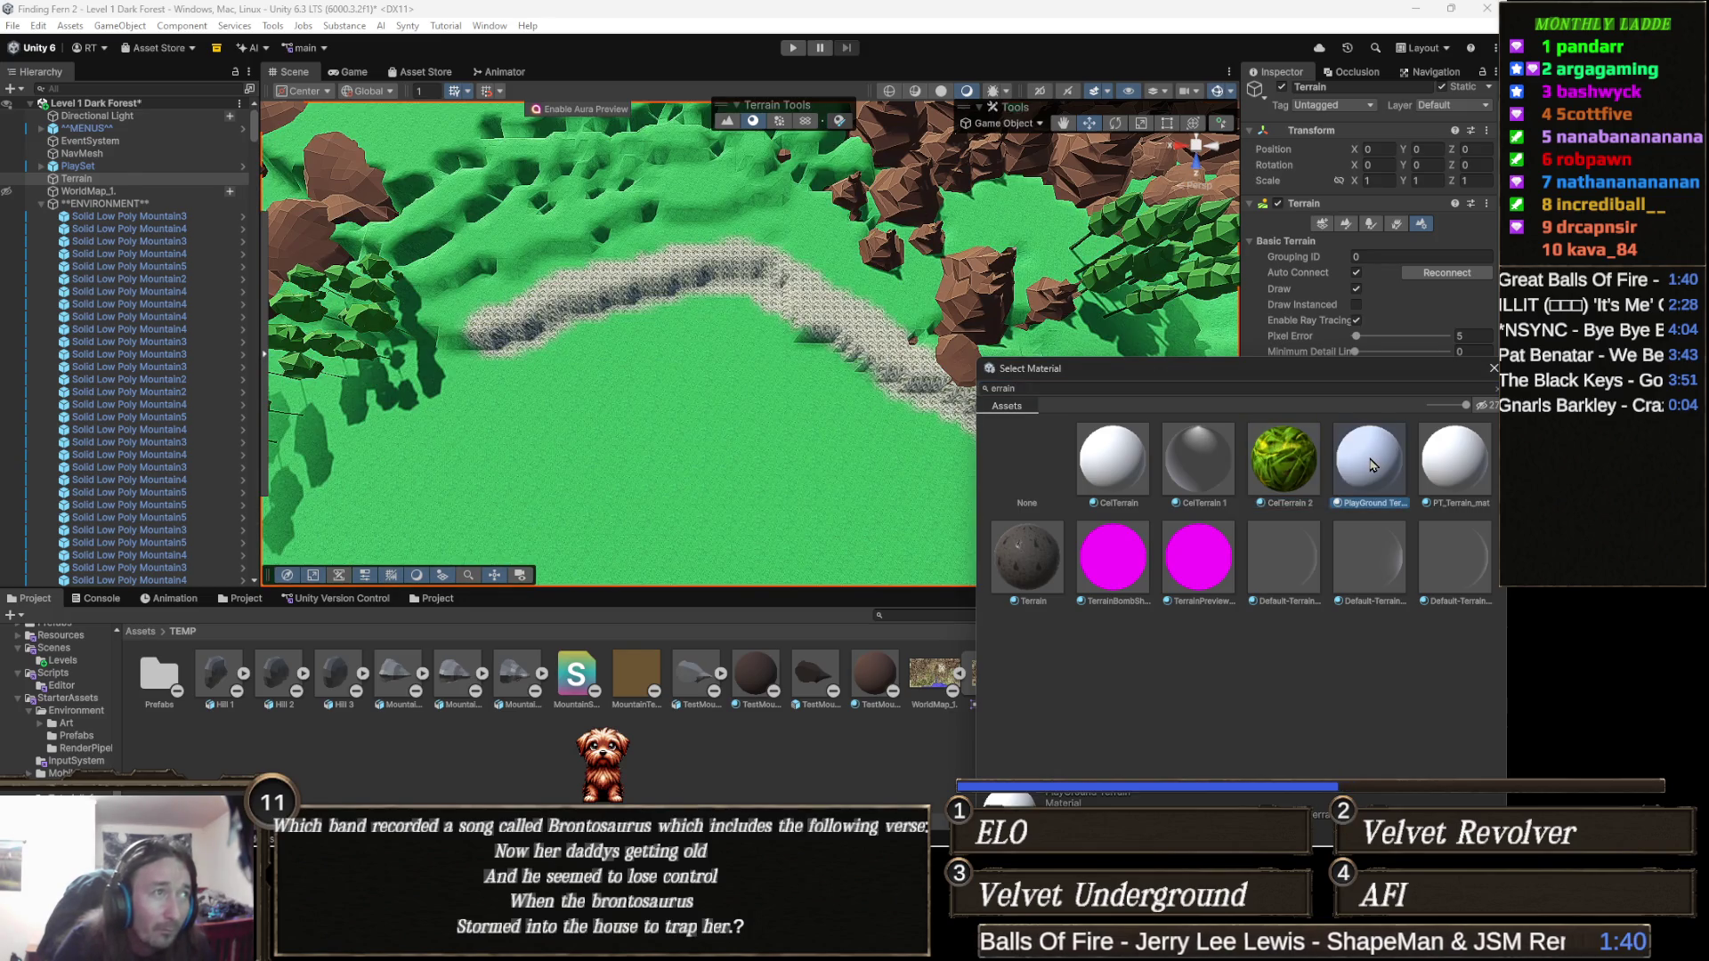
{"action": "left_click", "coordinate": [721, 359]}
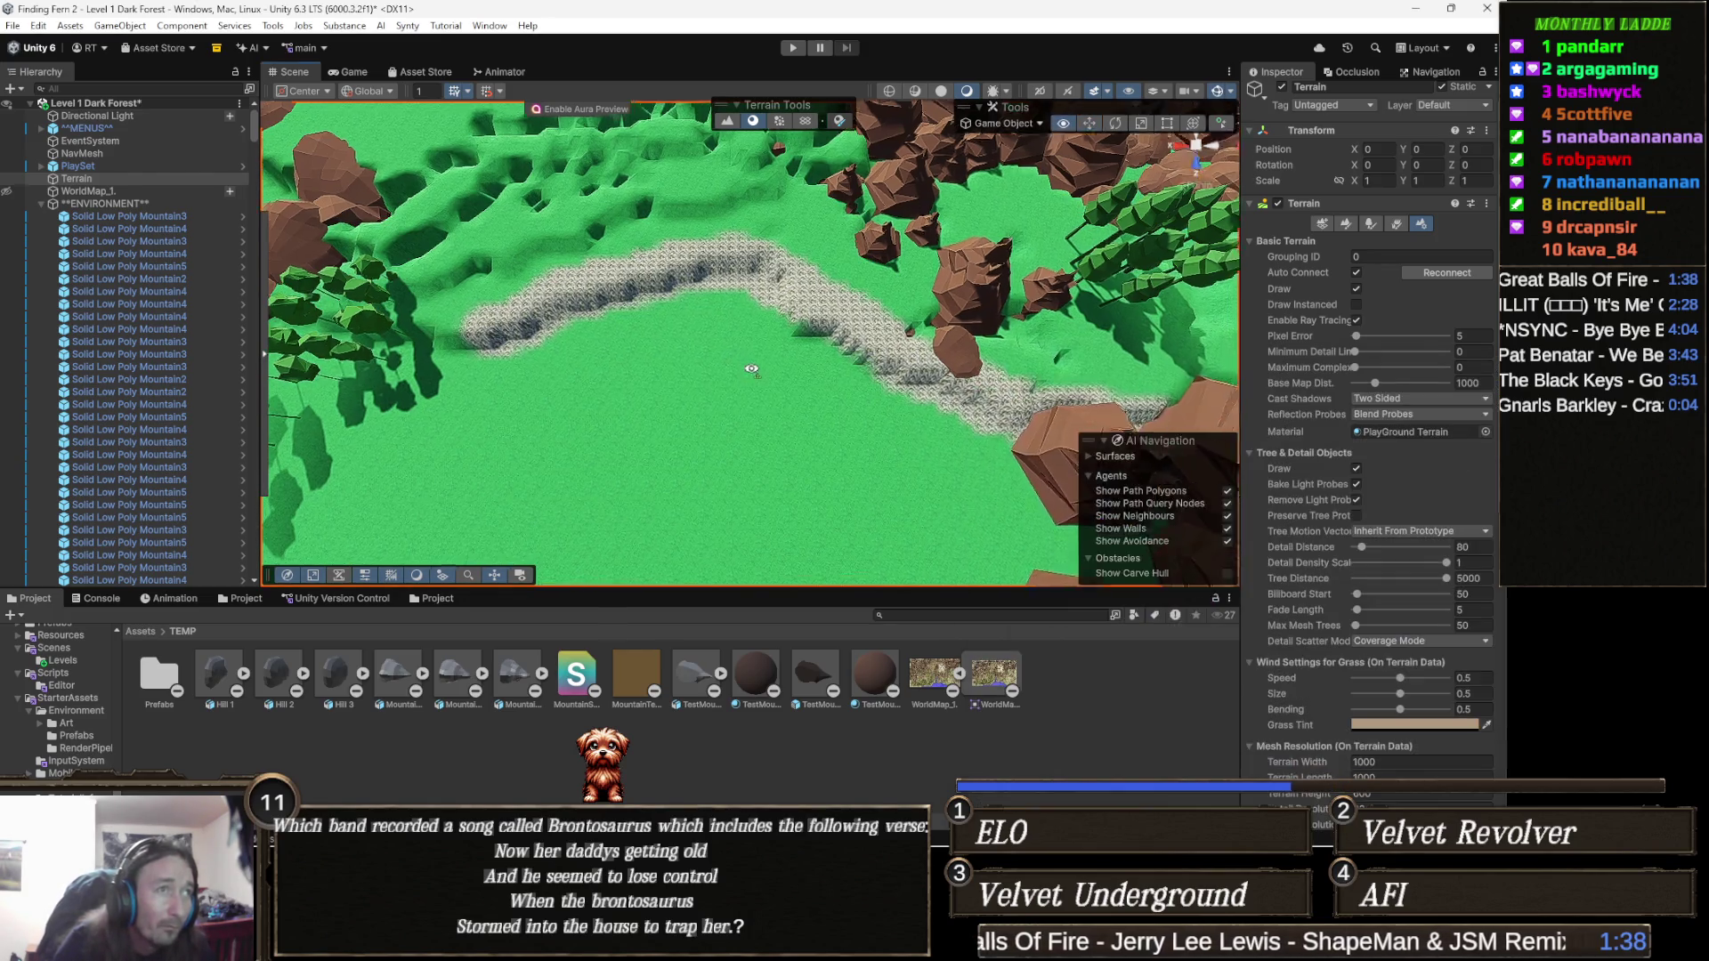
Zoom around the terrain to inspect the sand area and rocks with PlayGround Terrain.
{"action": "scroll", "coordinate": [728, 362], "scroll_direction": "down", "scroll_amount": 10}
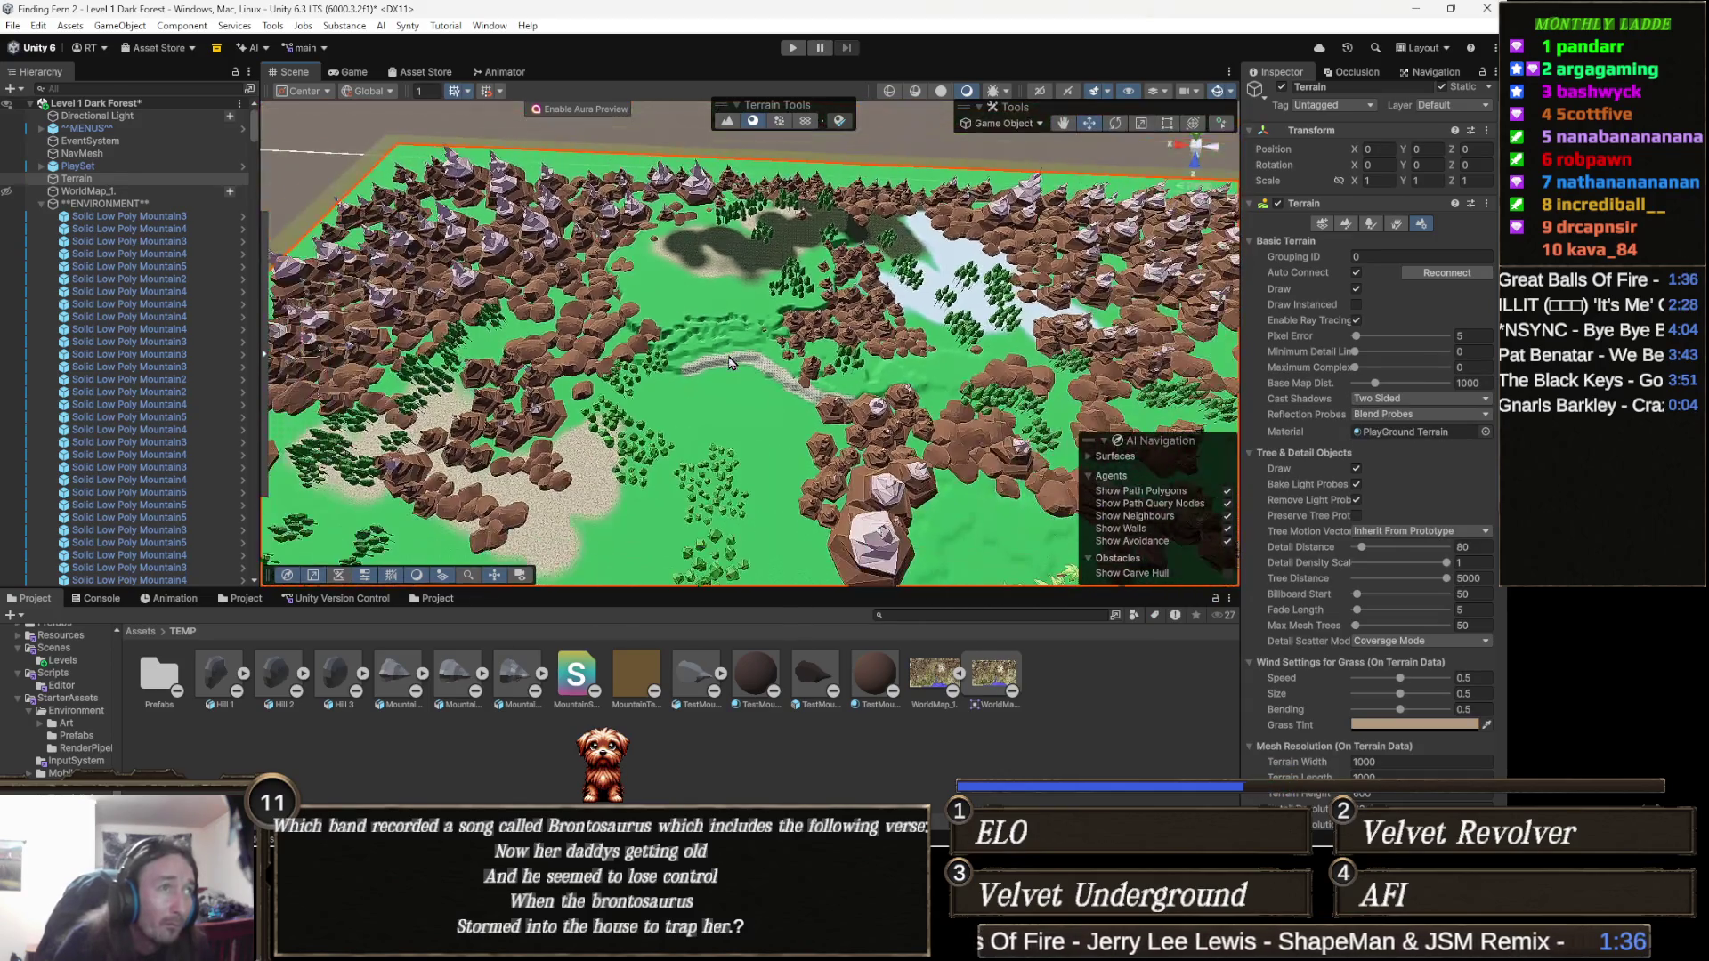
{"action": "scroll", "coordinate": [779, 396], "scroll_direction": "up", "scroll_amount": 3}
{"action": "scroll", "coordinate": [780, 394], "scroll_direction": "down", "scroll_amount": 4}
{"action": "scroll", "coordinate": [780, 392], "scroll_direction": "up", "scroll_amount": 2}
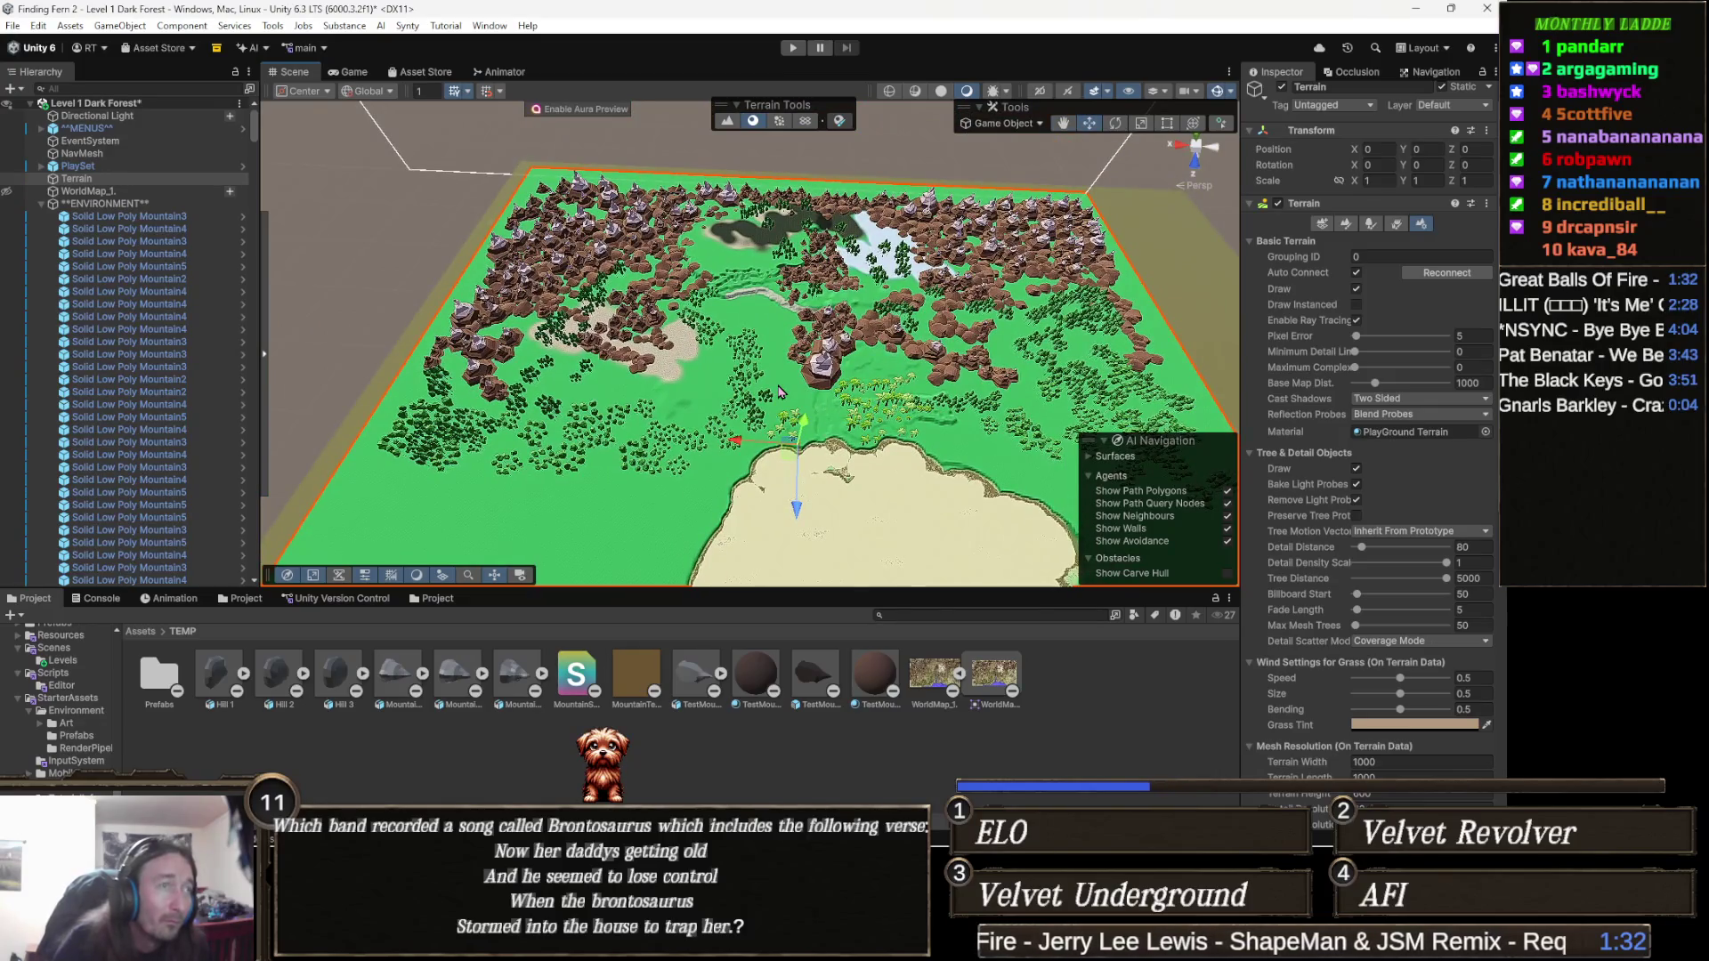
{"action": "scroll", "coordinate": [780, 392], "scroll_direction": "up", "scroll_amount": 8}
{"action": "mouse_move", "coordinate": [758, 374]}
{"action": "left_mouse_down"}
{"action": "mouse_move", "coordinate": [717, 333]}
{"action": "mouse_move", "coordinate": [787, 378]}
{"action": "mouse_move", "coordinate": [709, 397]}
{"action": "left_mouse_up"}
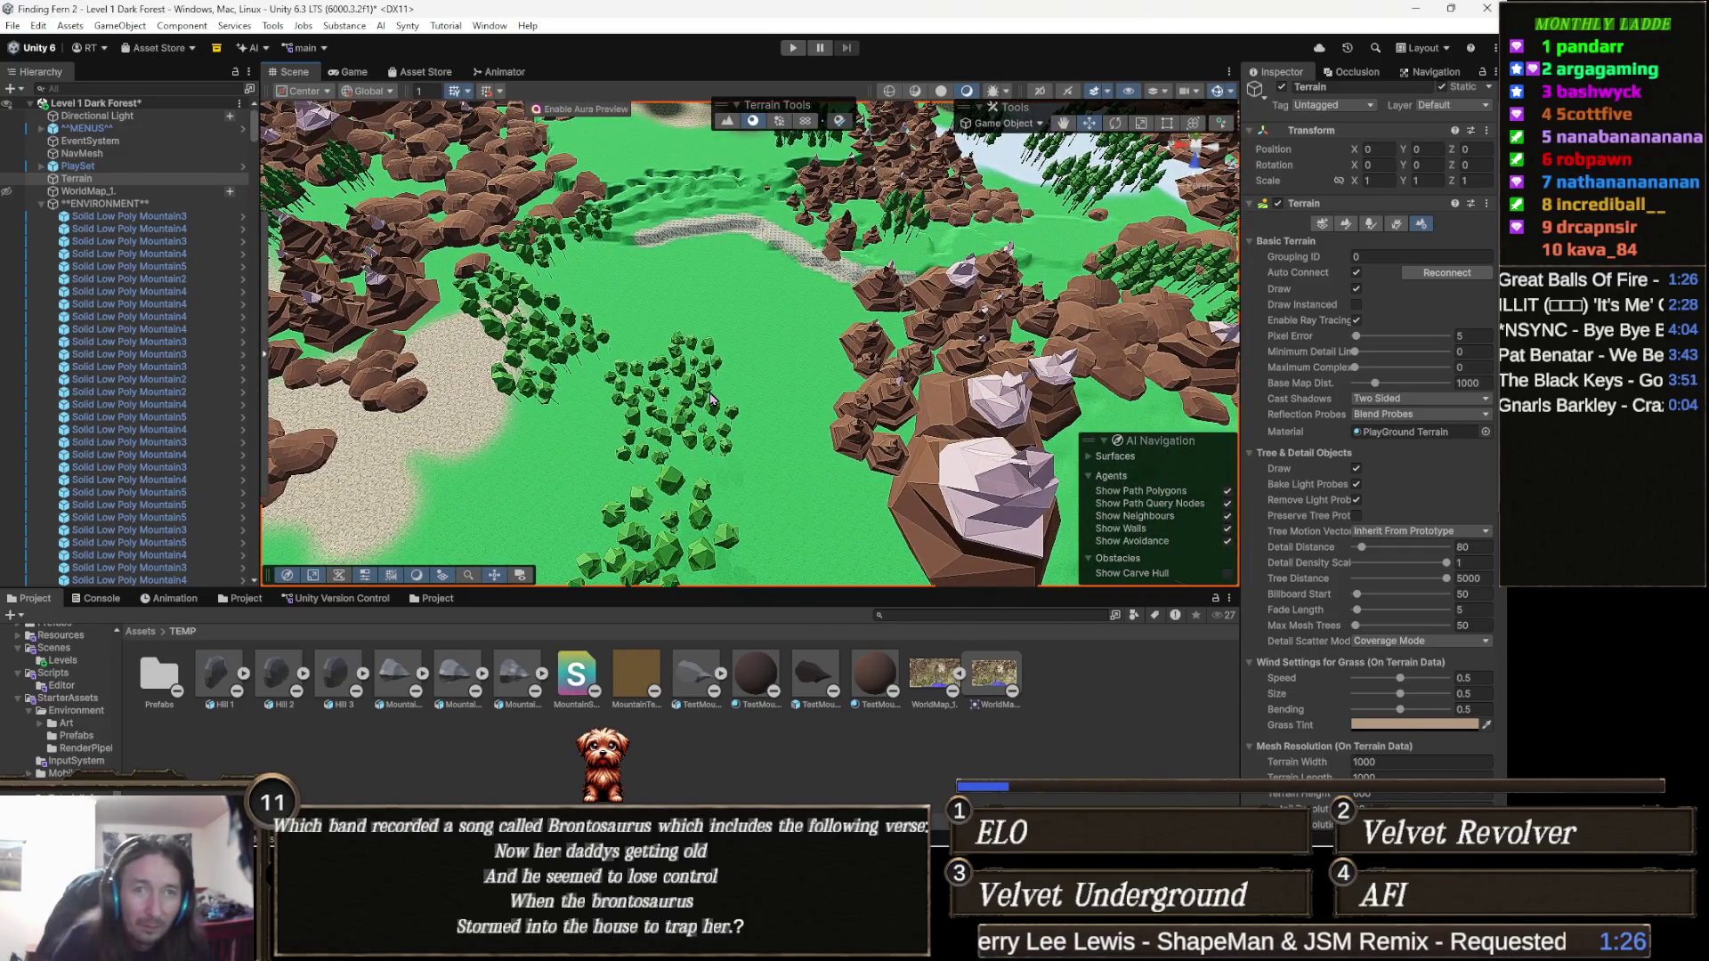
Undo the material change so the terrain uses CelTerrain 2 again.
{"action": "key", "text": "ctrl+z"}
{"action": "mouse_move", "coordinate": [824, 389]}
{"action": "left_mouse_down"}
{"action": "mouse_move", "coordinate": [636, 469]}
{"action": "mouse_move", "coordinate": [588, 459]}
{"action": "mouse_move", "coordinate": [725, 370]}
{"action": "mouse_move", "coordinate": [841, 369]}
{"action": "left_mouse_up"}
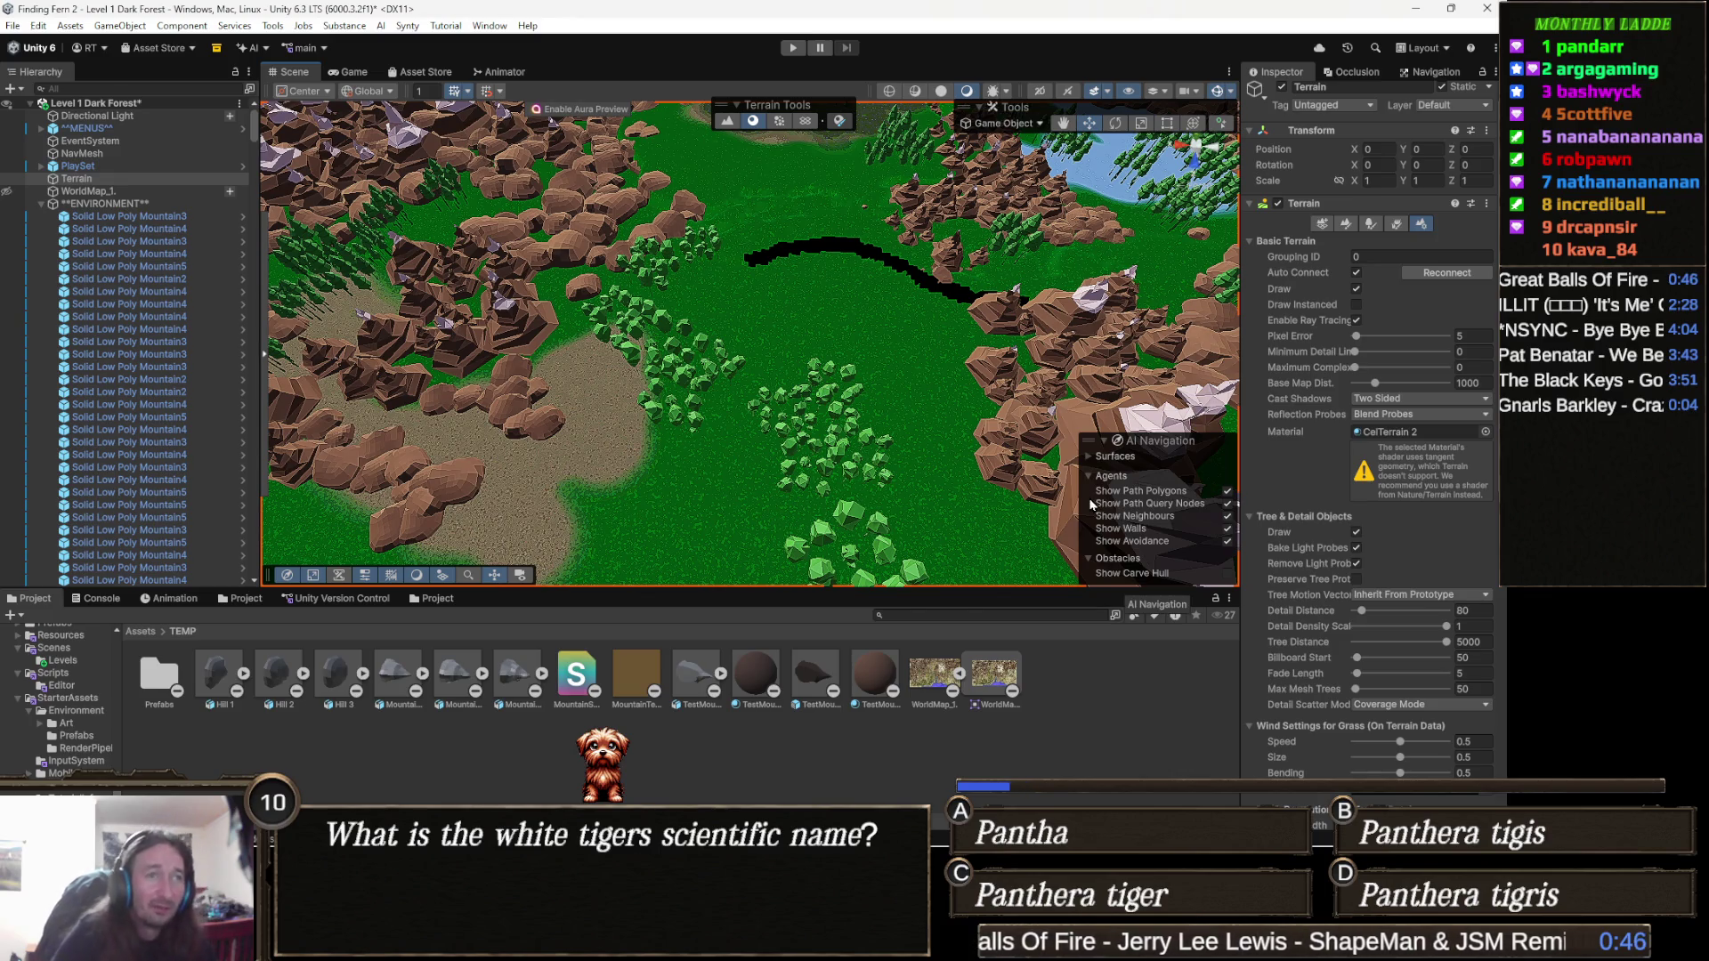
{"action": "left_click", "coordinate": [1486, 432]}
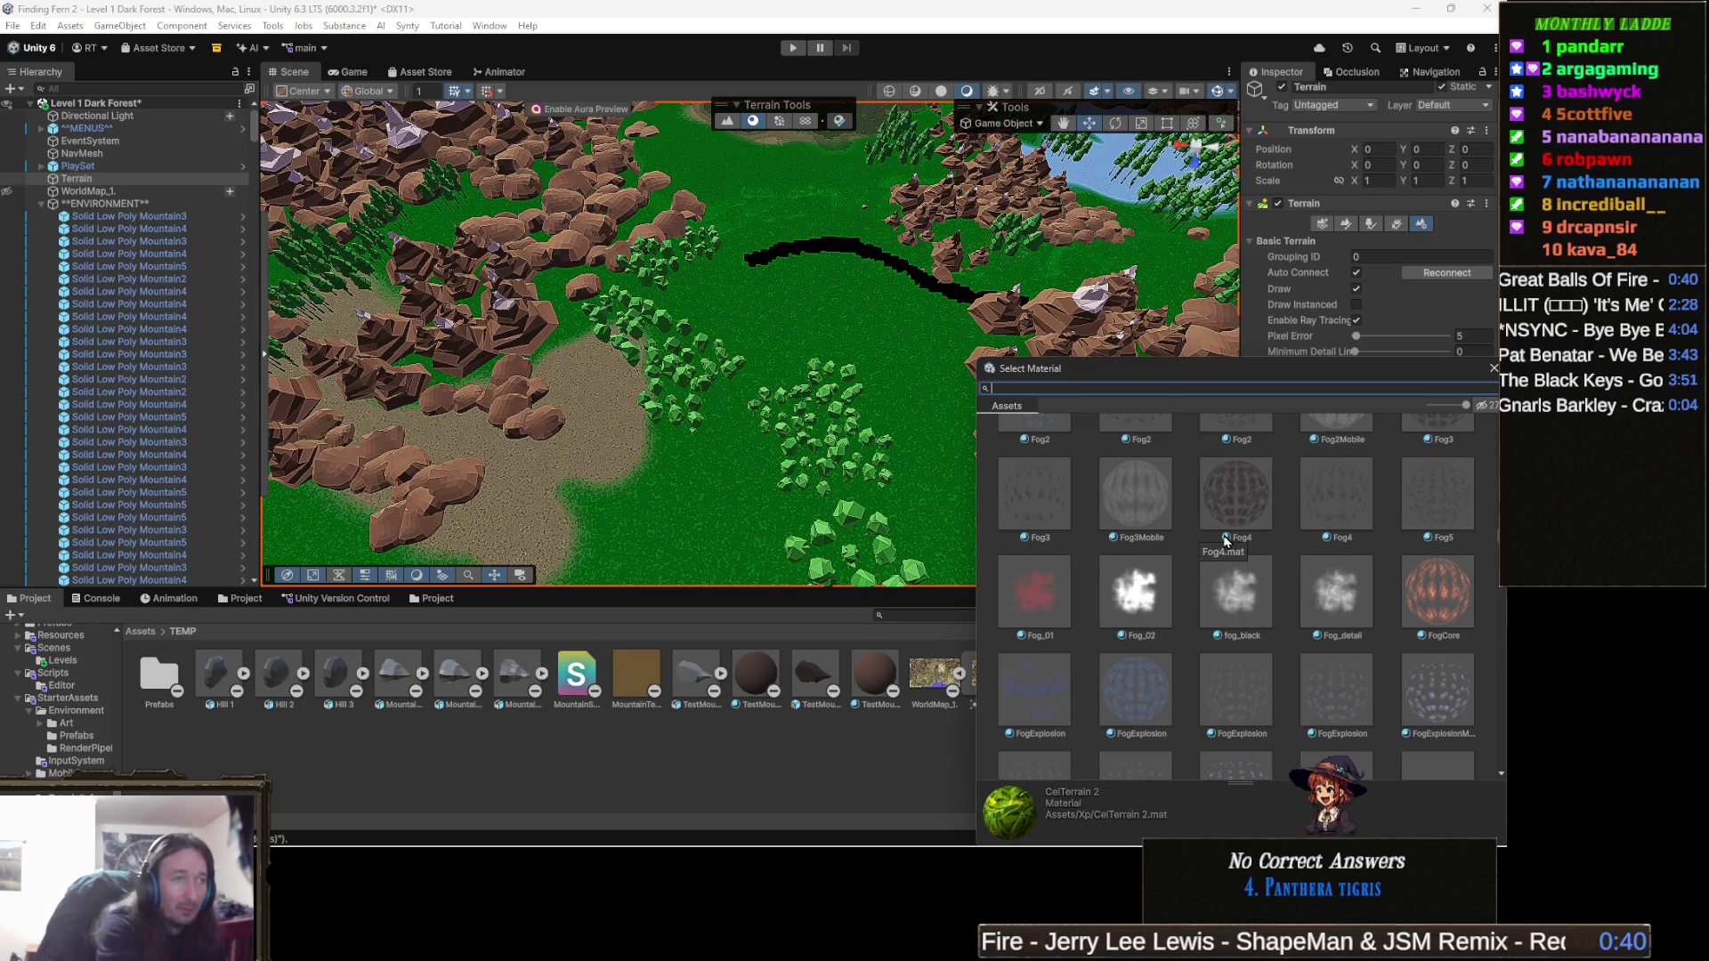
Apply the PT_Terrain_mat material to the terrain from the 'terrain' search results.
{"action": "type", "text": "terra"}
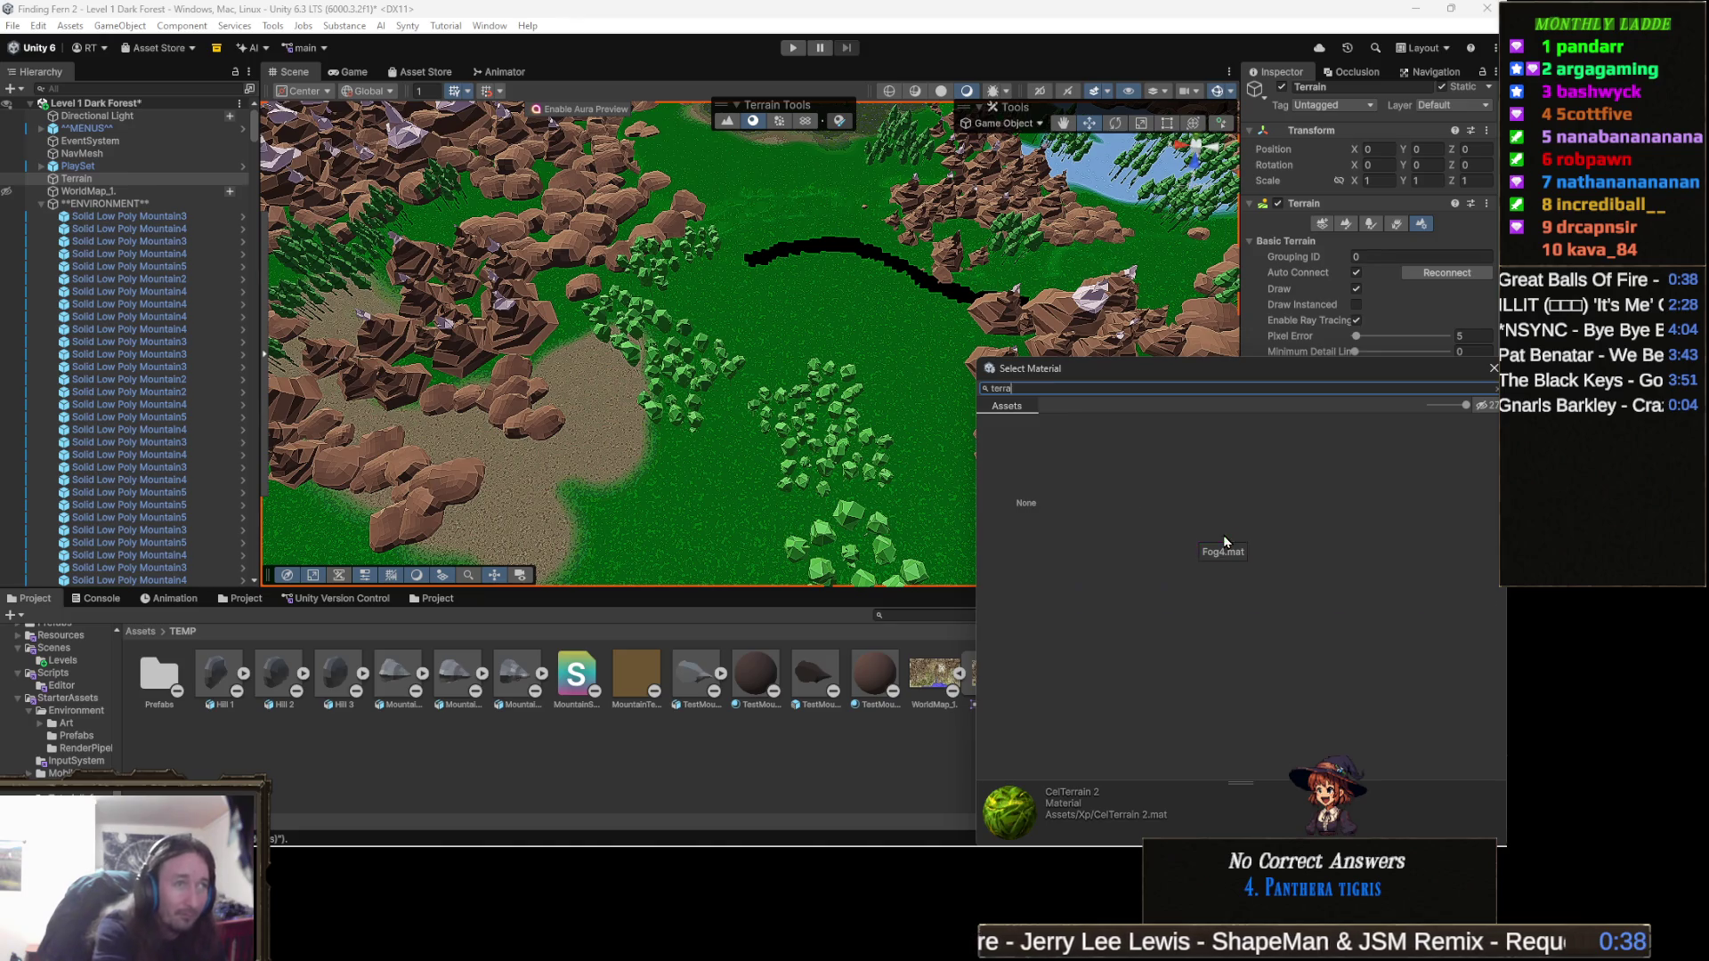
{"action": "type", "text": "in"}
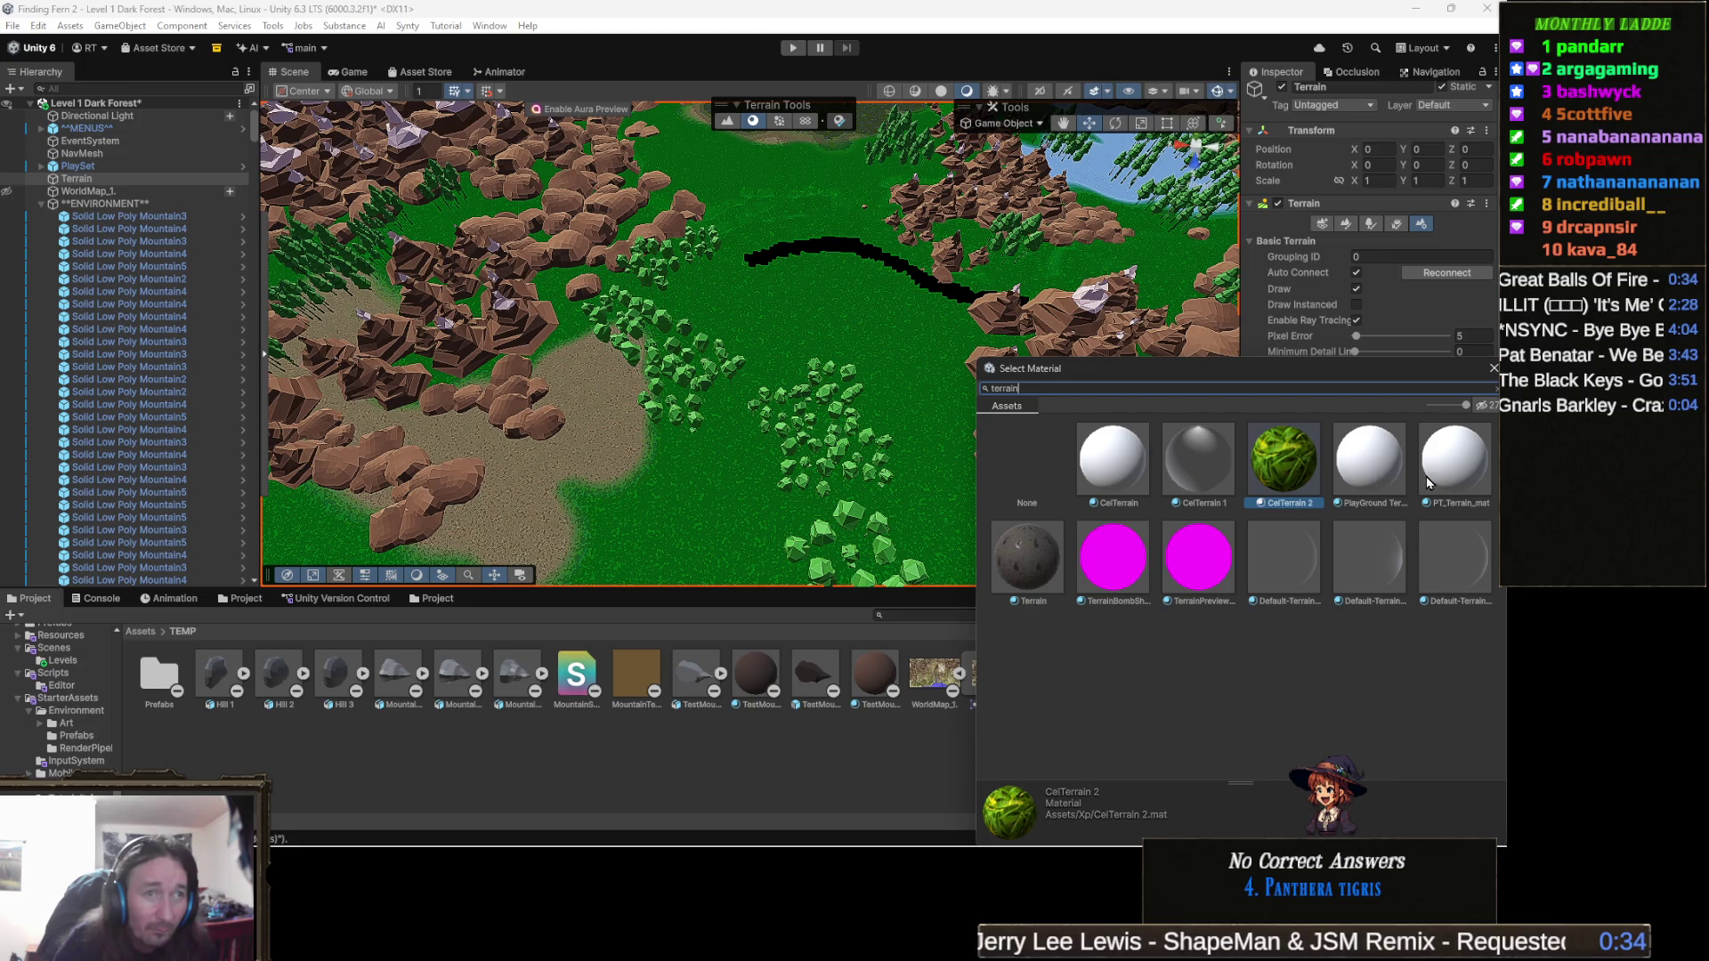
{"action": "left_click", "coordinate": [1458, 475]}
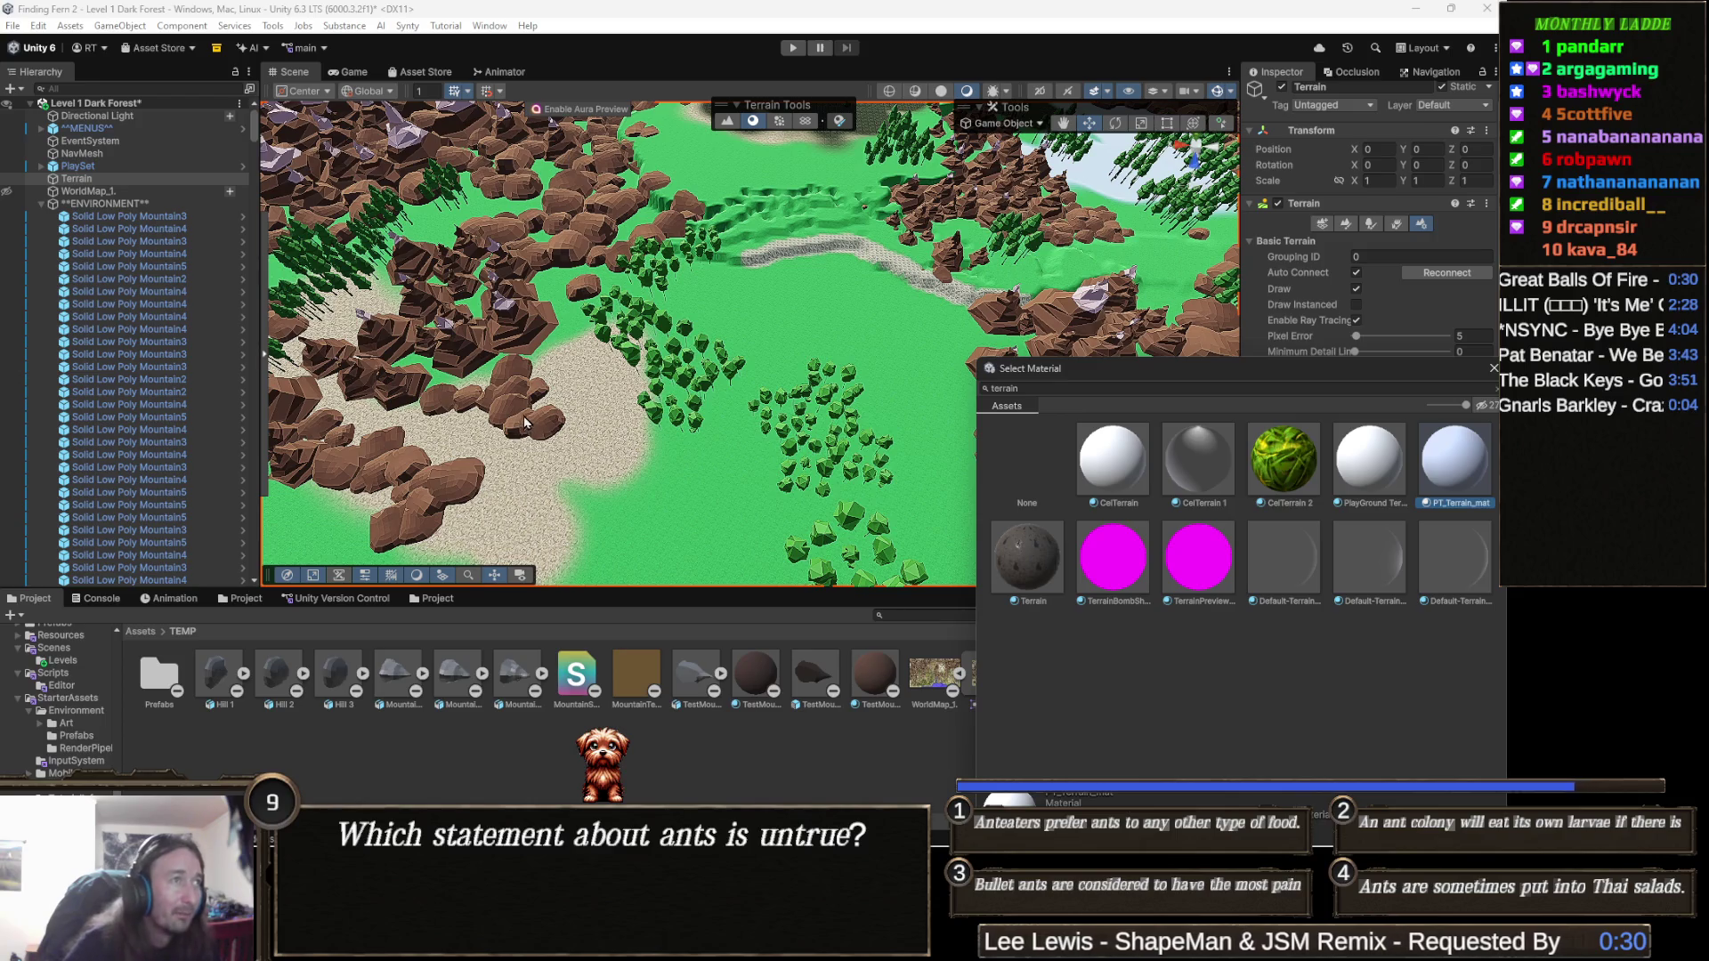
{"action": "left_click_drag", "start_coordinate": [753, 413], "coordinate": [746, 372]}
{"action": "key", "text": "Up"}
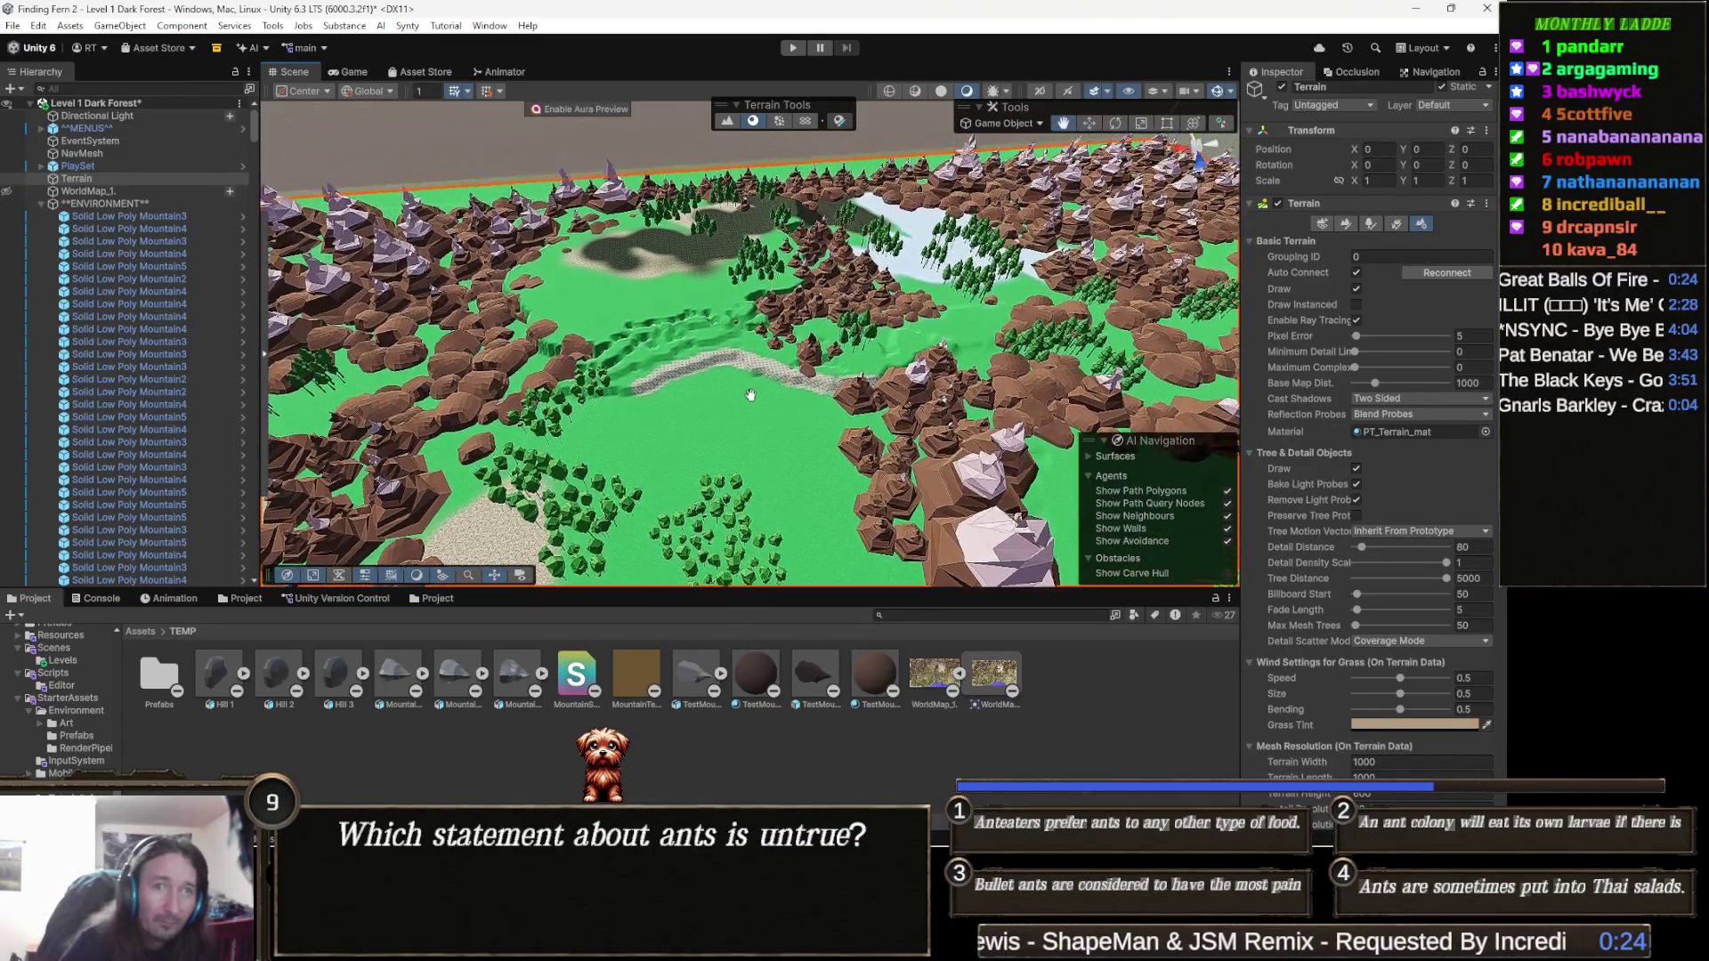
{"action": "key", "text": "Up"}
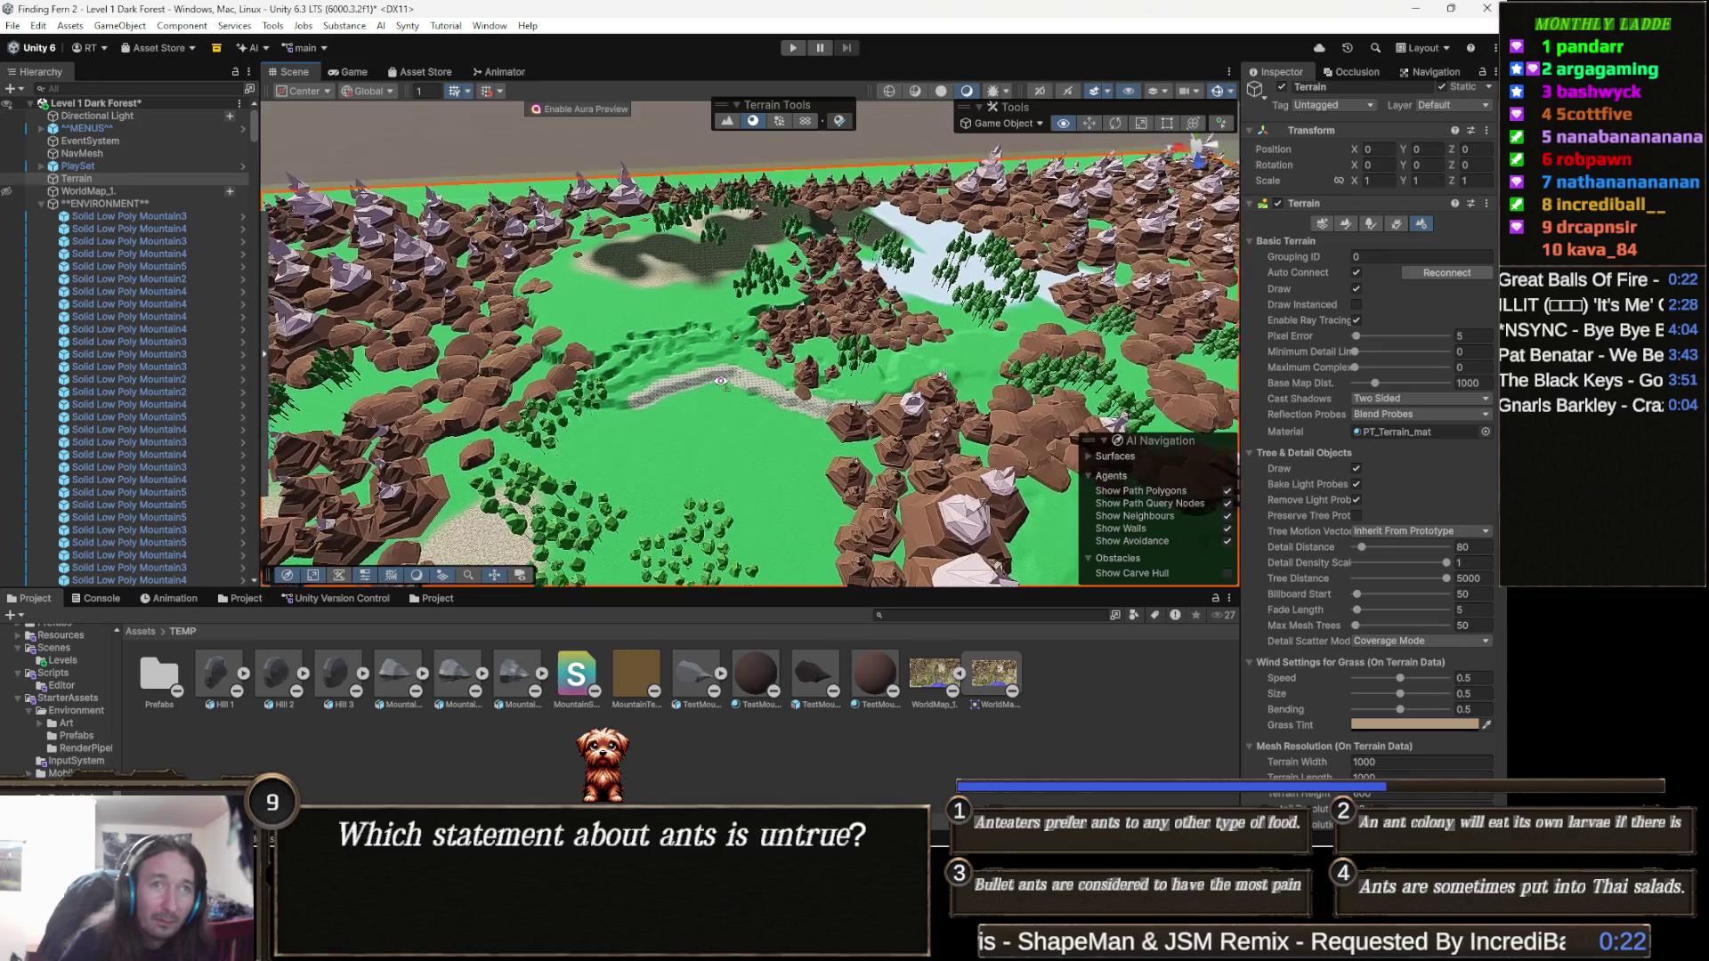
{"action": "key", "text": "Up"}
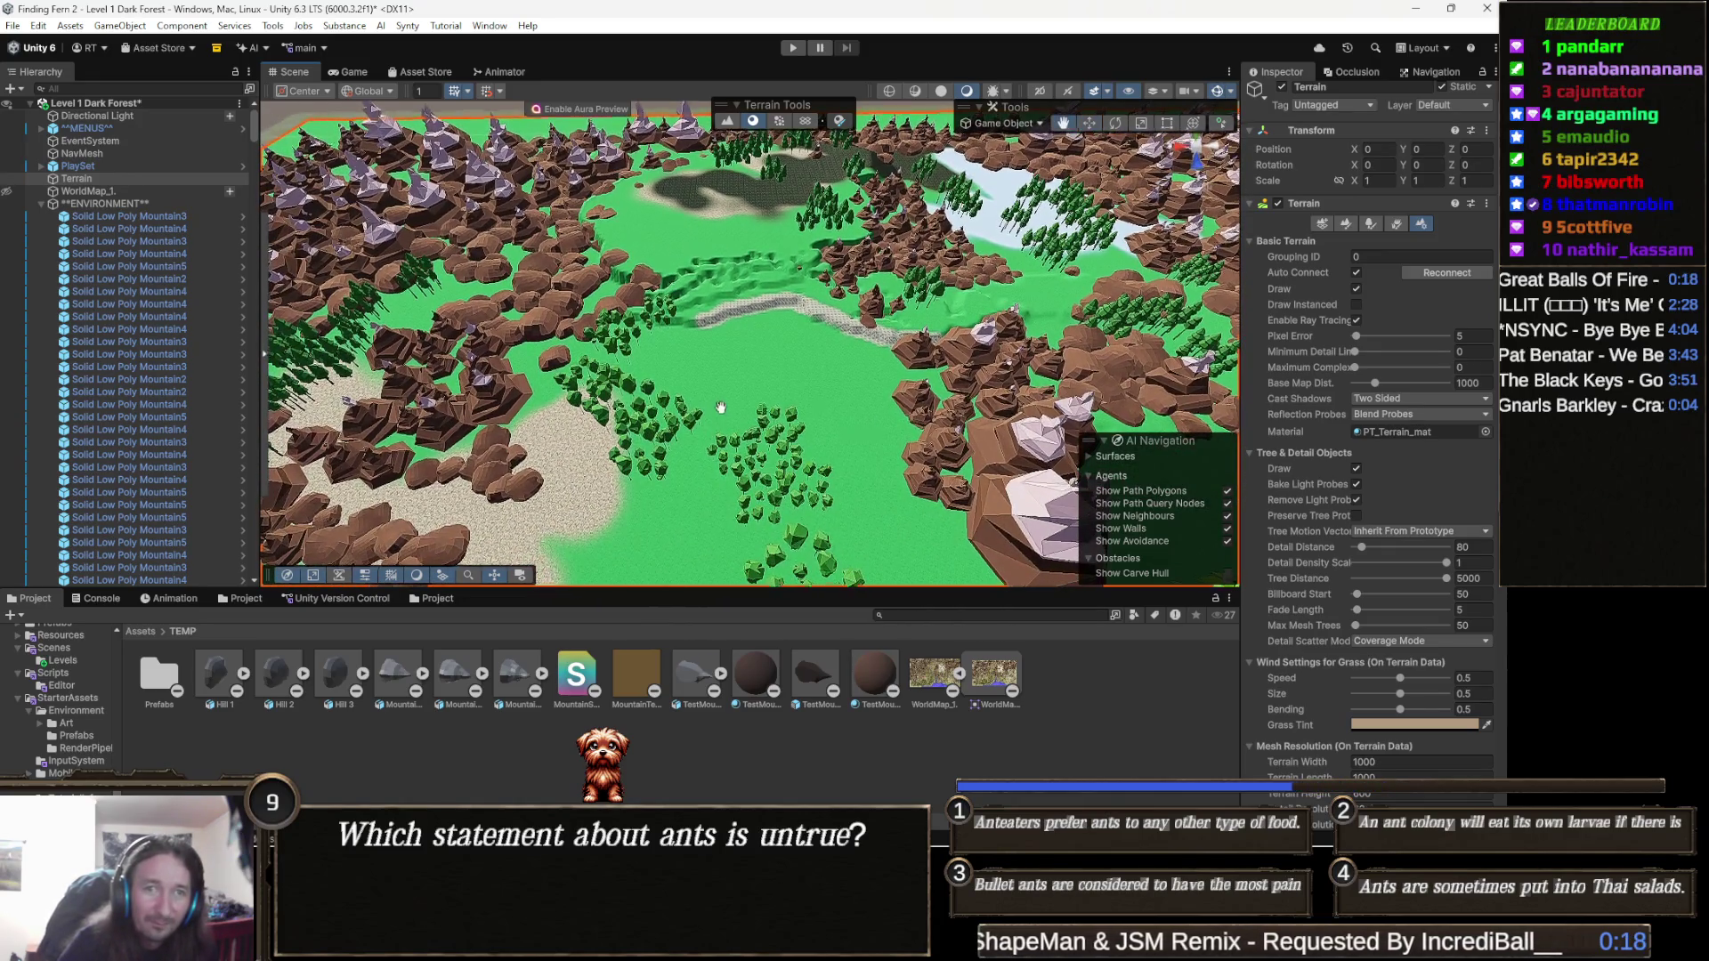
{"action": "key", "text": "Up"}
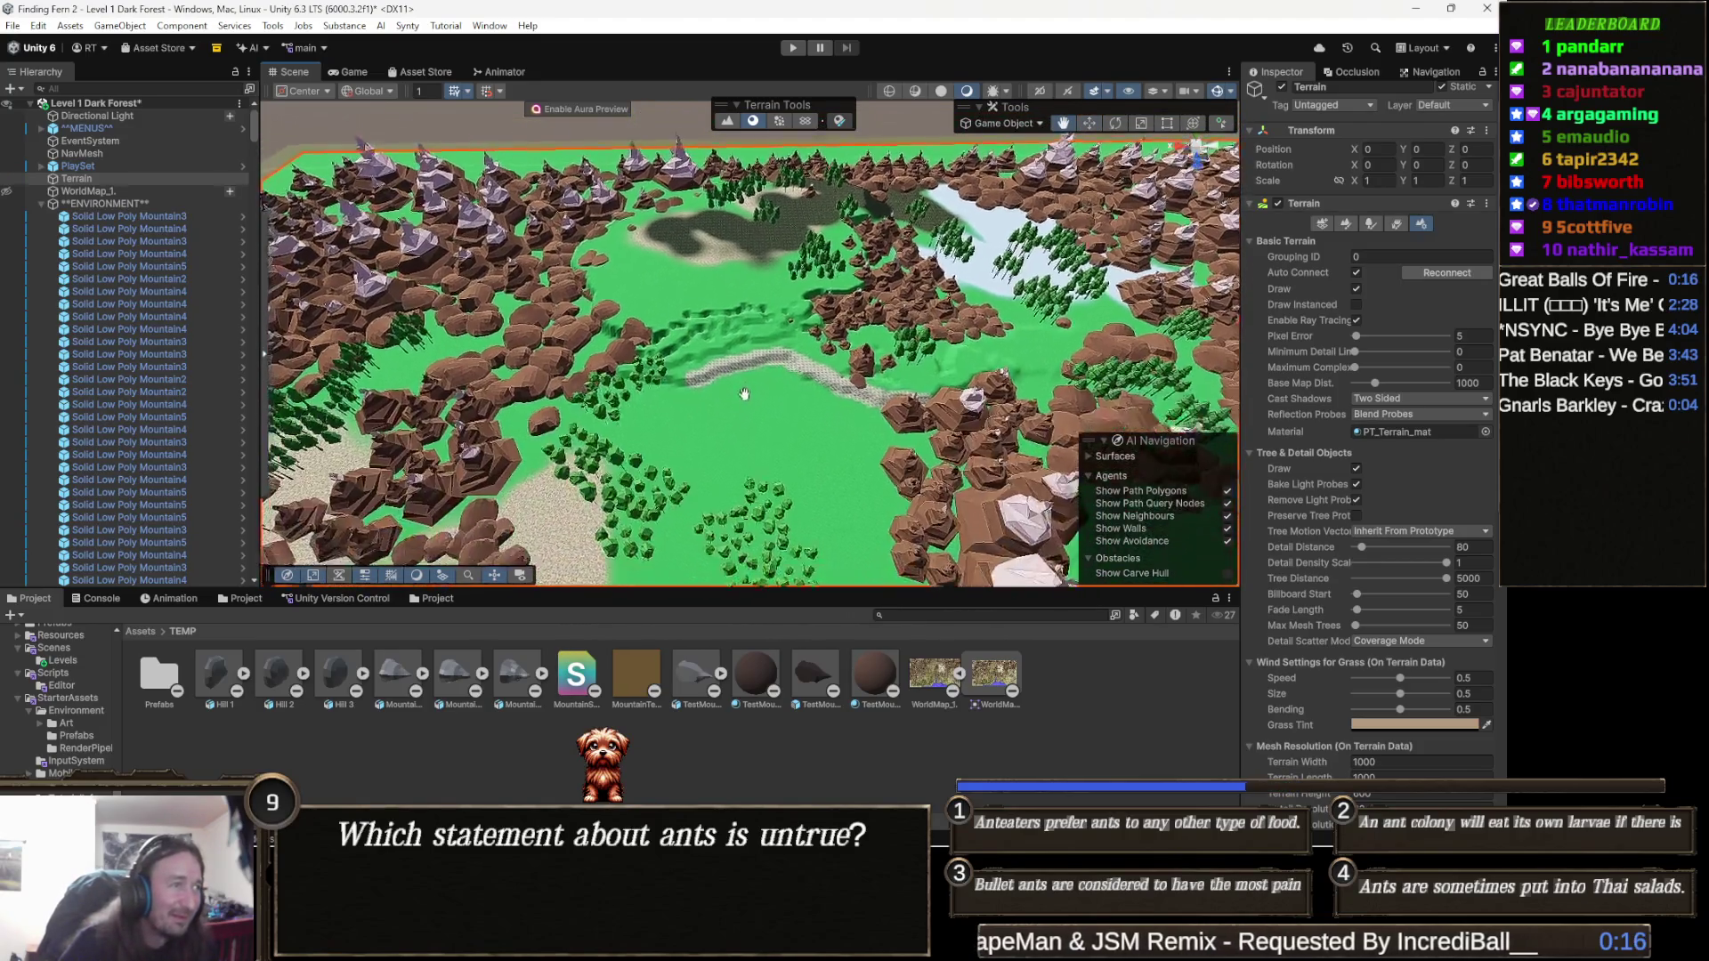
{"action": "key", "text": "Up"}
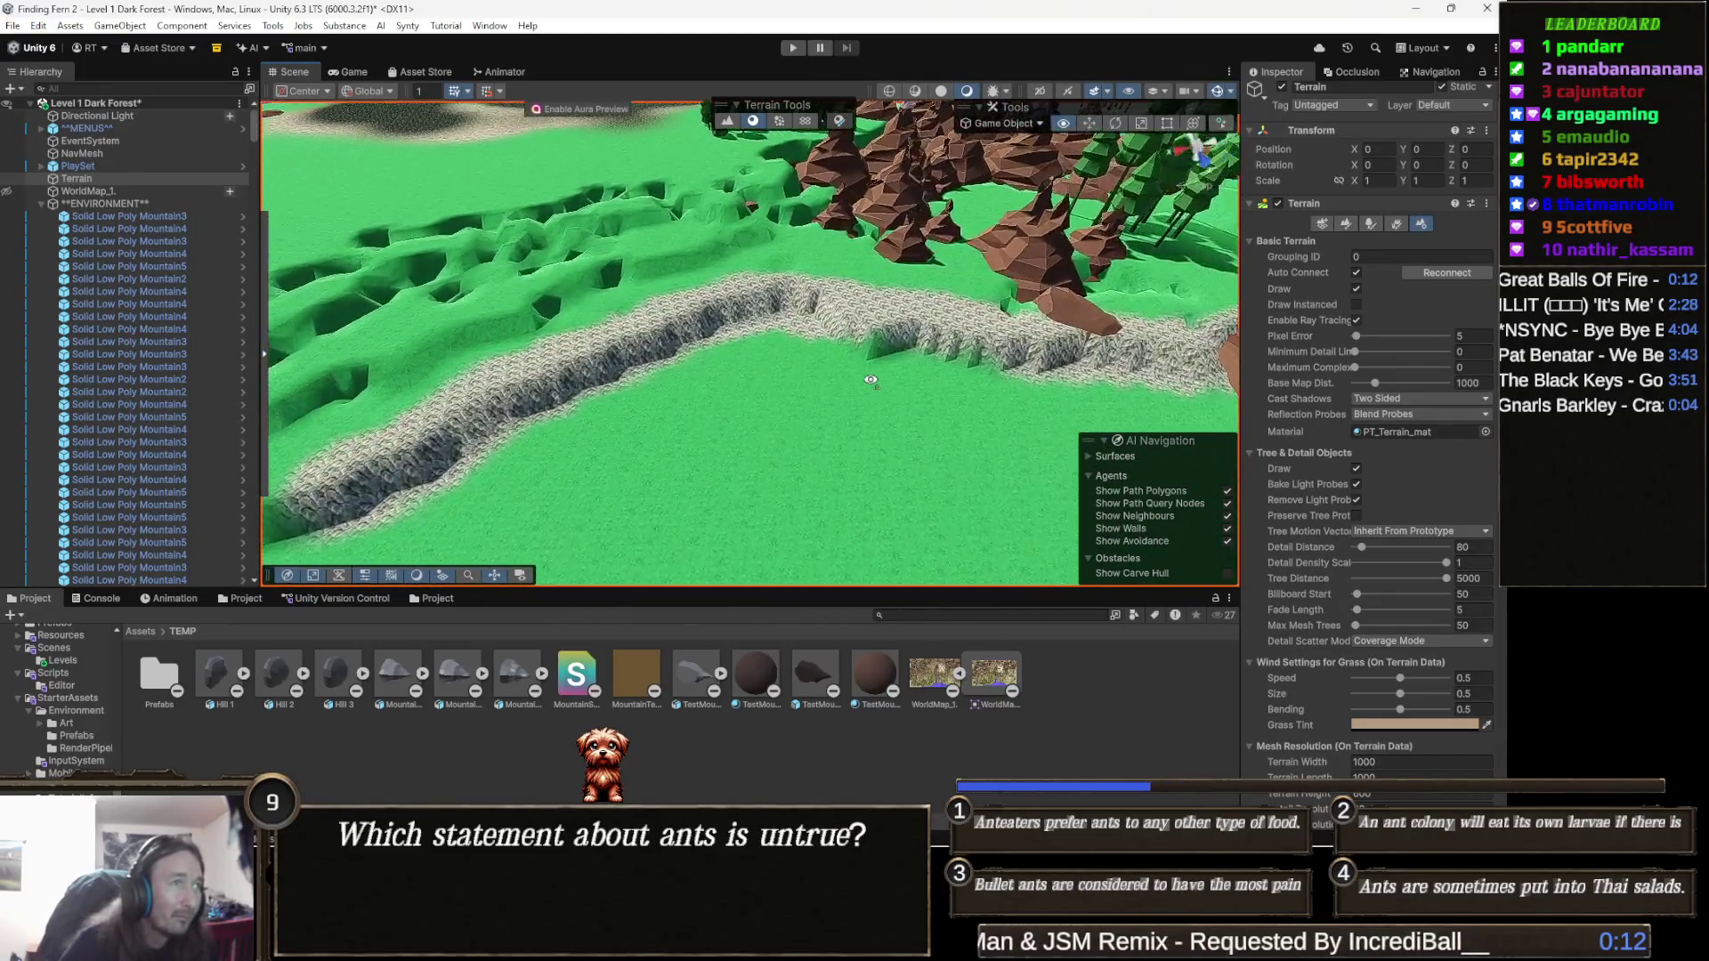
{"action": "key", "text": "Up"}
{"action": "key", "text": "Up"}
{"action": "key", "text": "Down"}
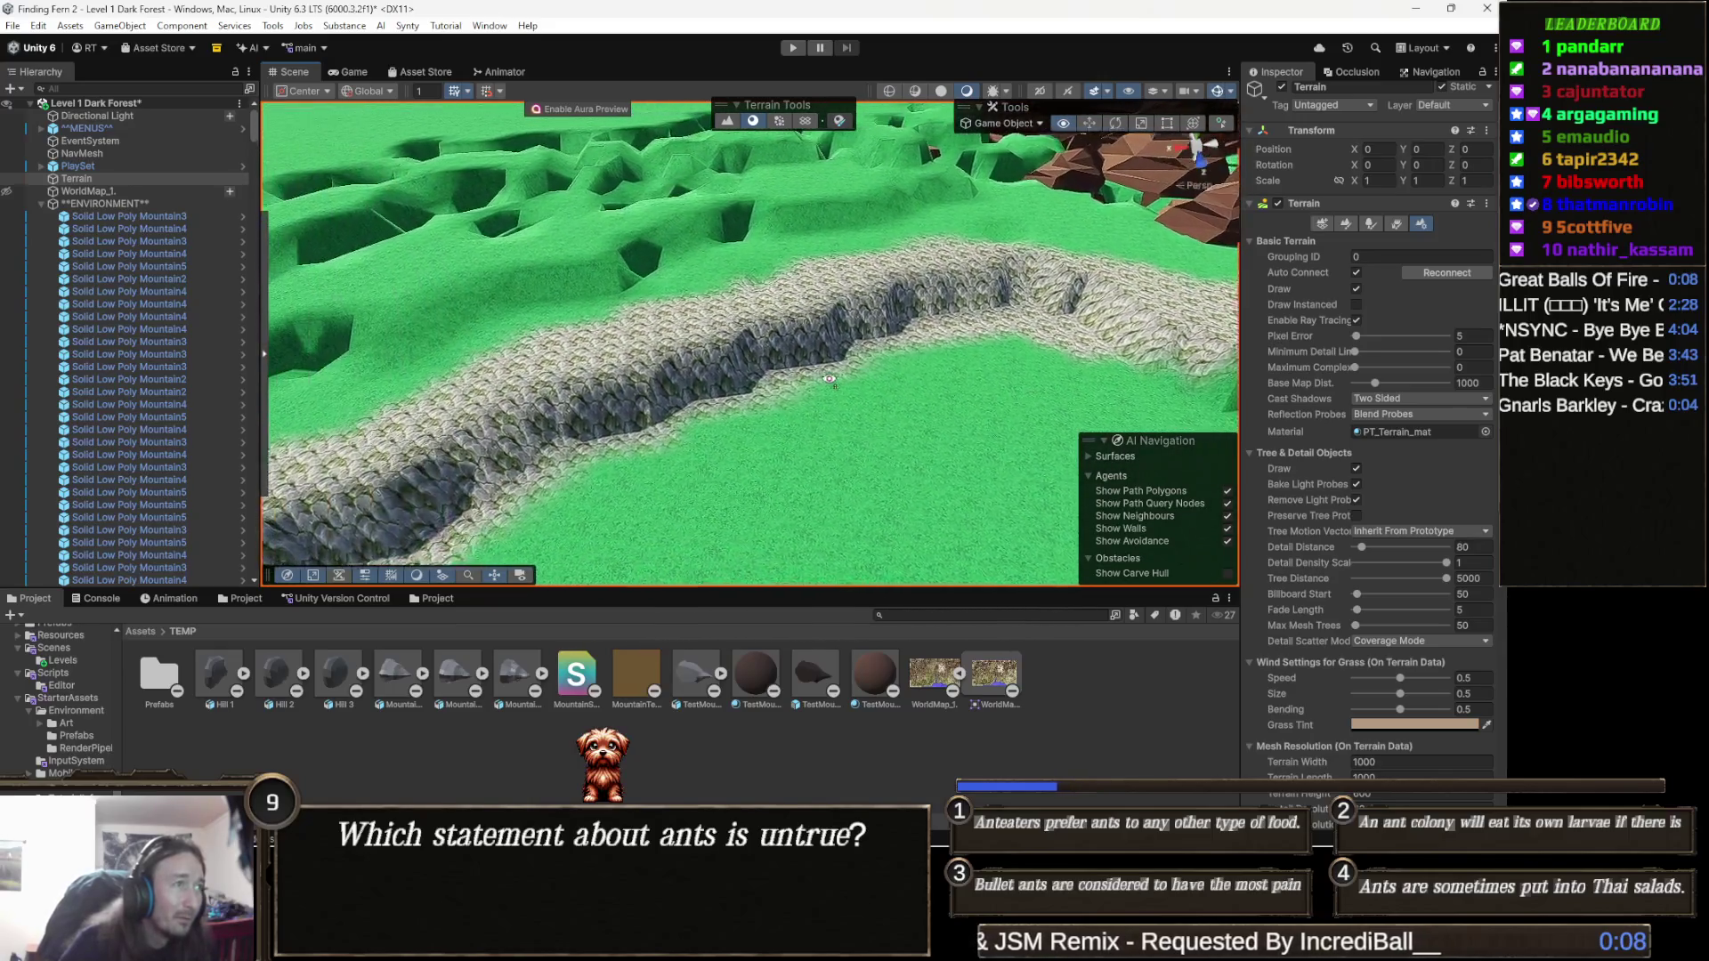
{"action": "left_click_drag", "start_coordinate": [829, 379], "coordinate": [758, 405]}
{"action": "key", "text": "Up"}
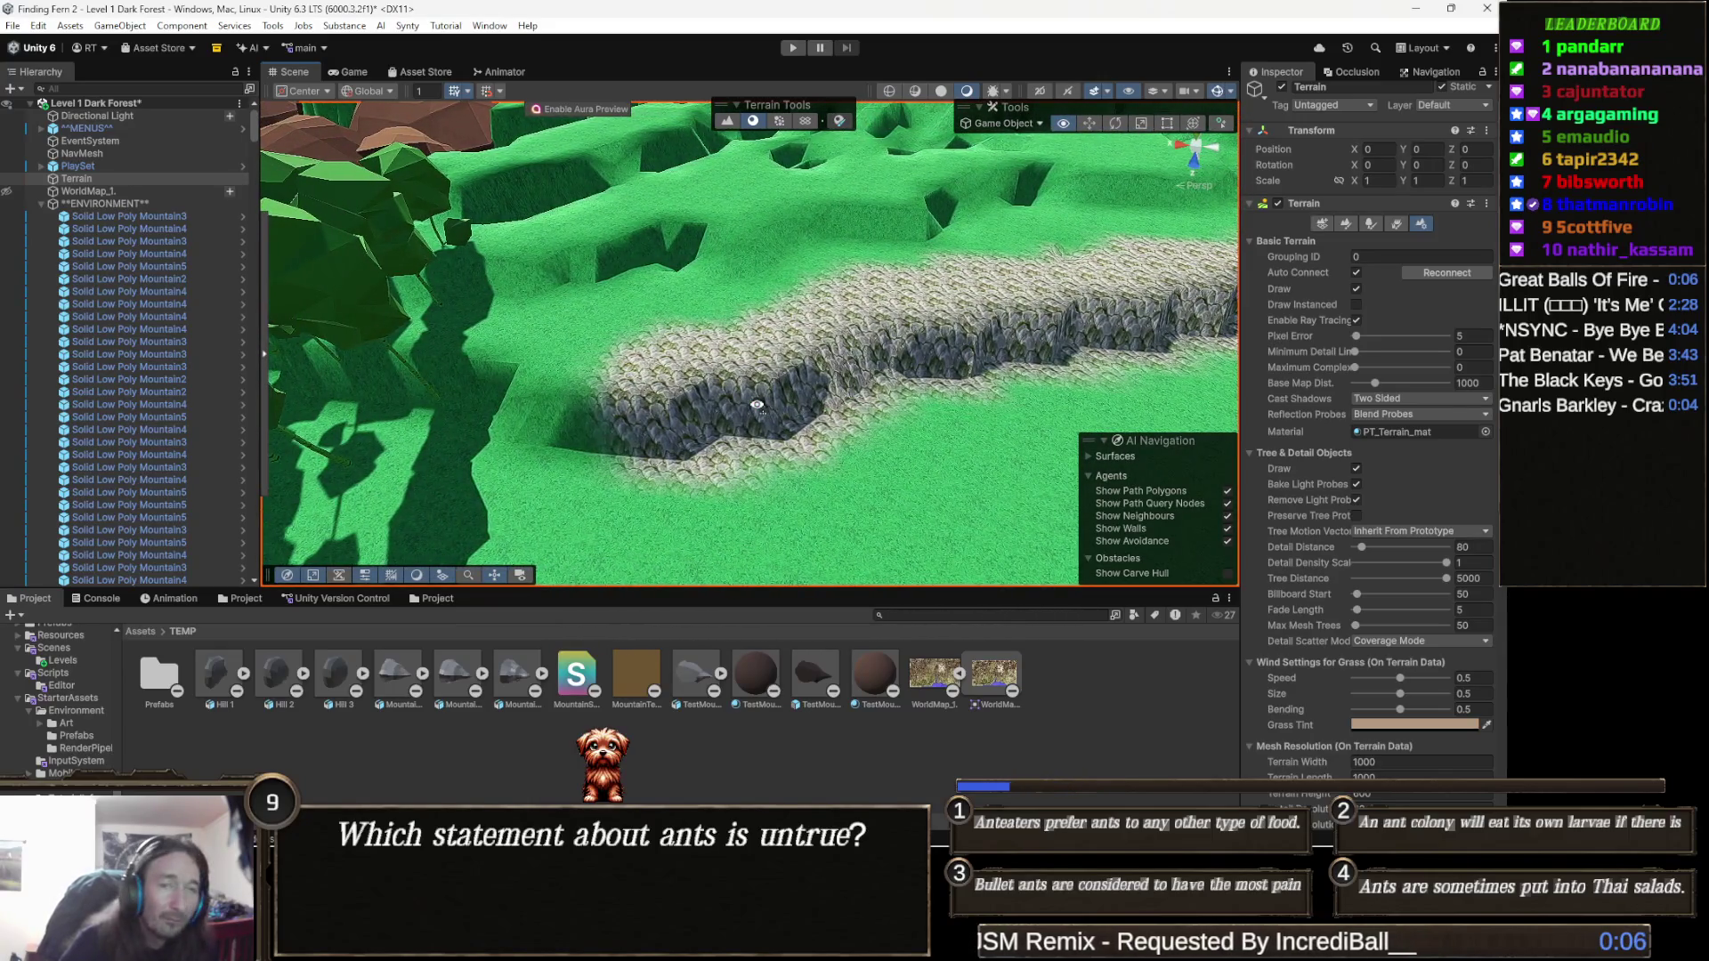
{"action": "key", "text": "Left"}
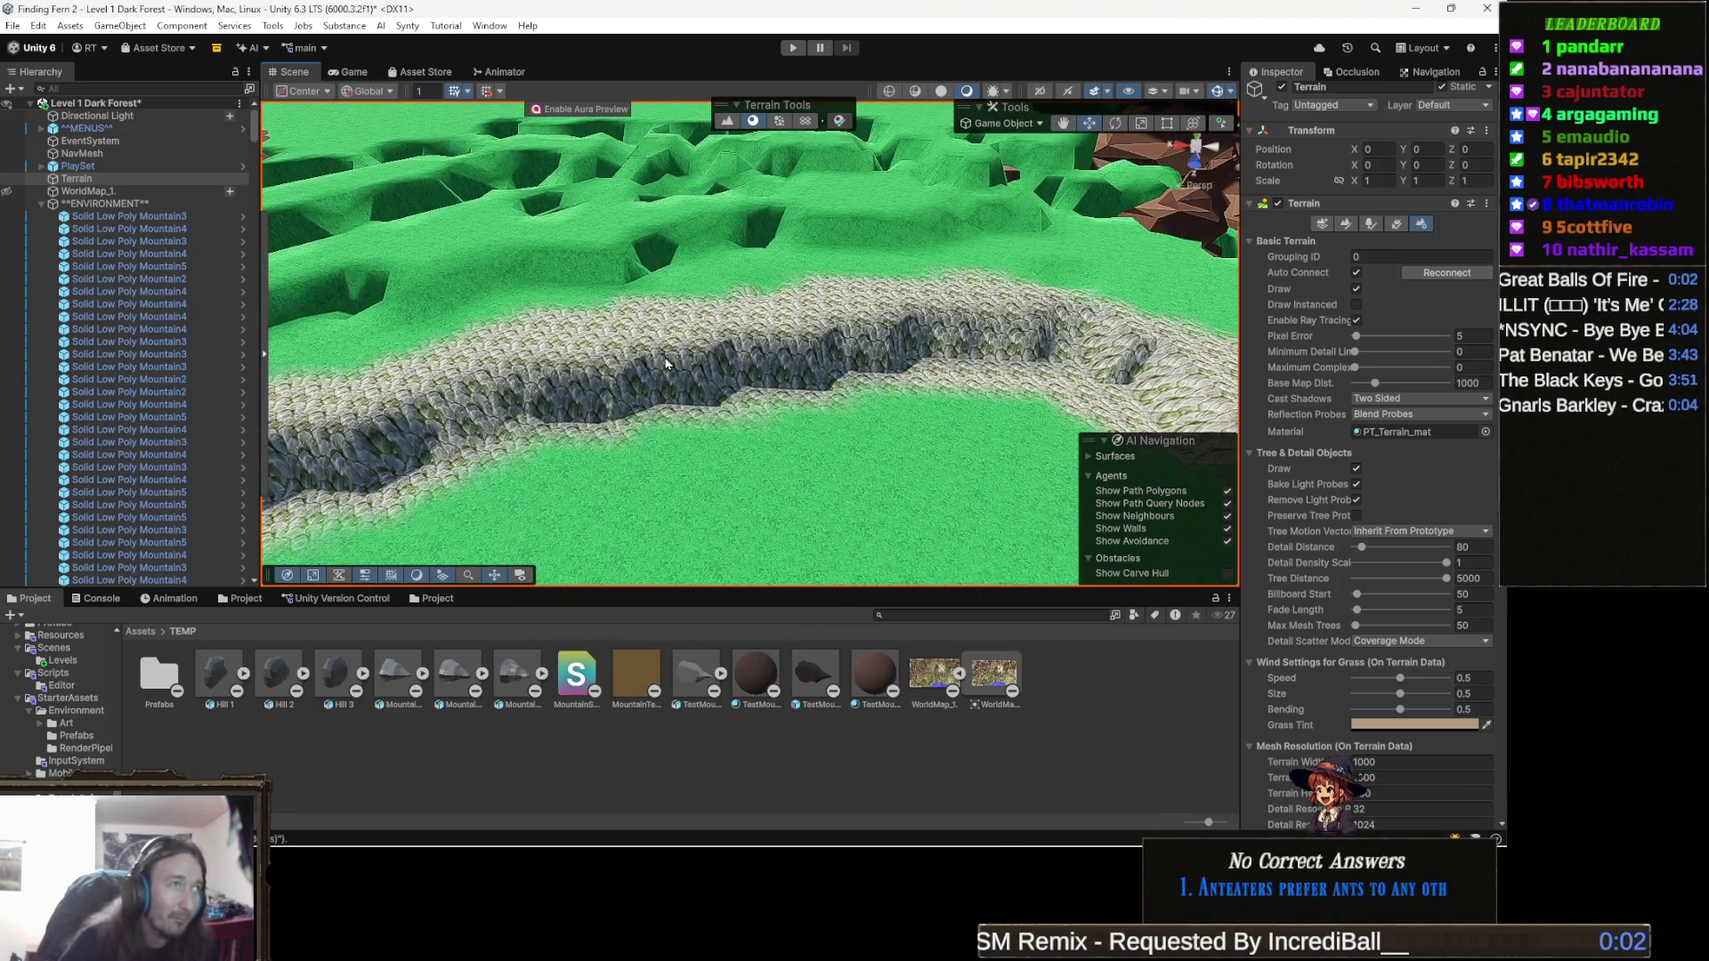
{"action": "left_click_drag", "start_coordinate": [666, 364], "coordinate": [678, 434]}
{"action": "left_click_drag", "start_coordinate": [666, 501], "coordinate": [703, 449]}
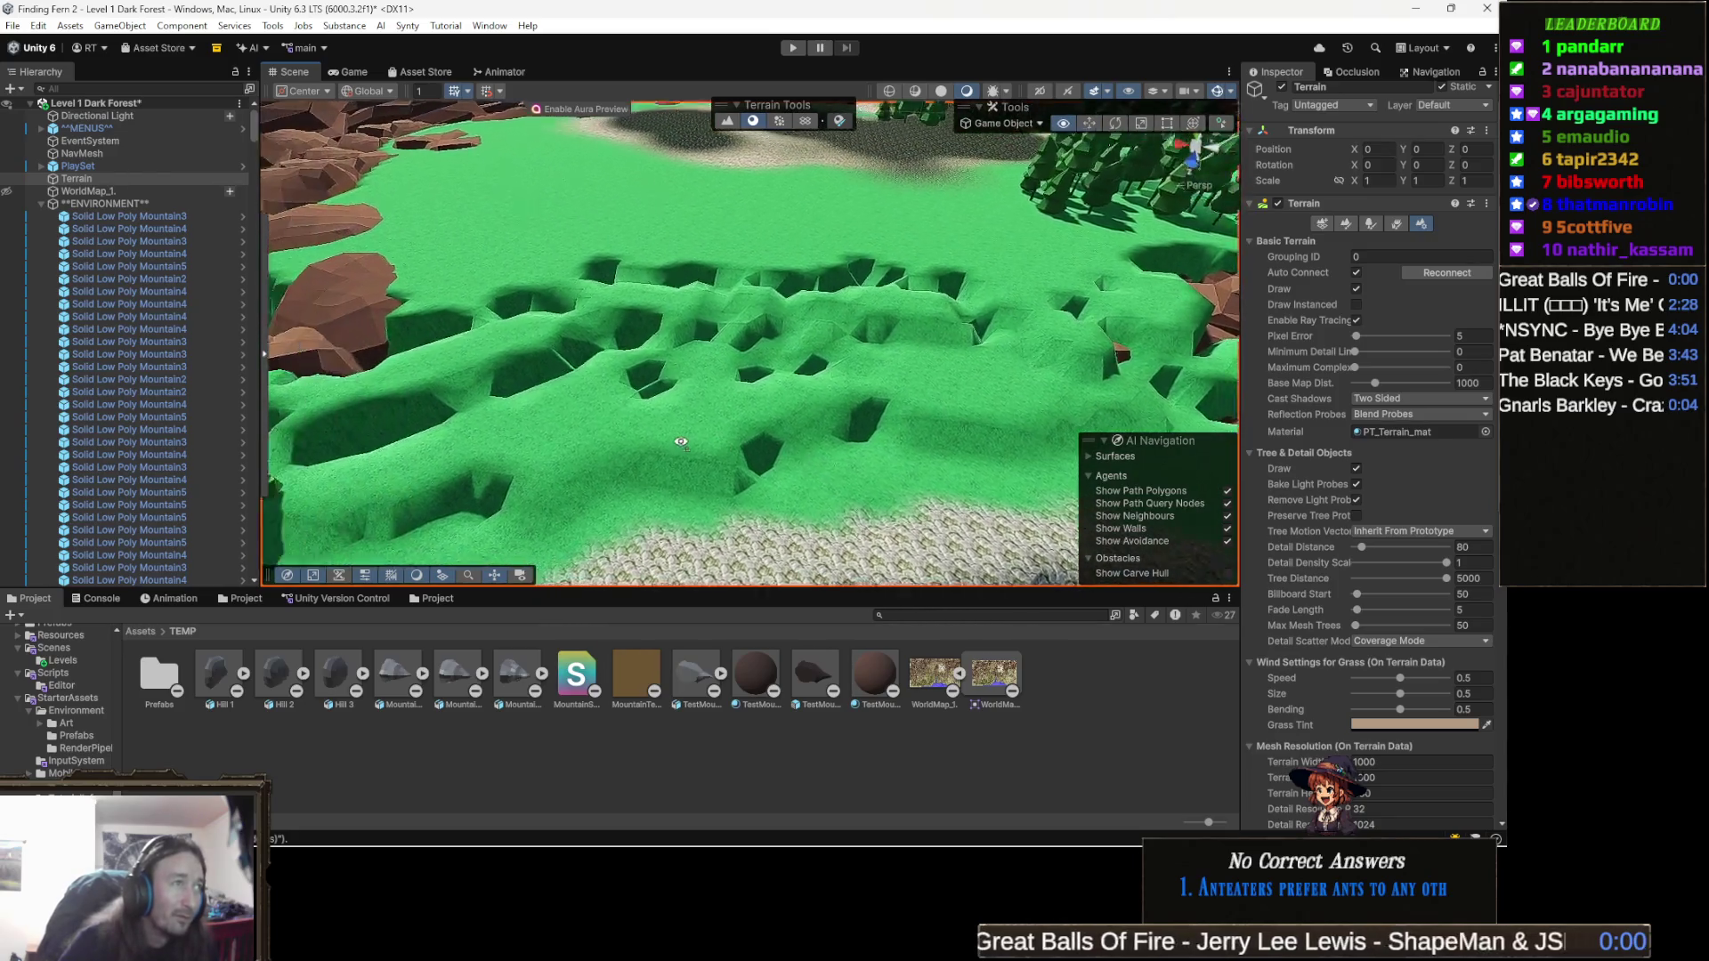
{"action": "key", "text": "Up"}
{"action": "key", "text": "Up"}
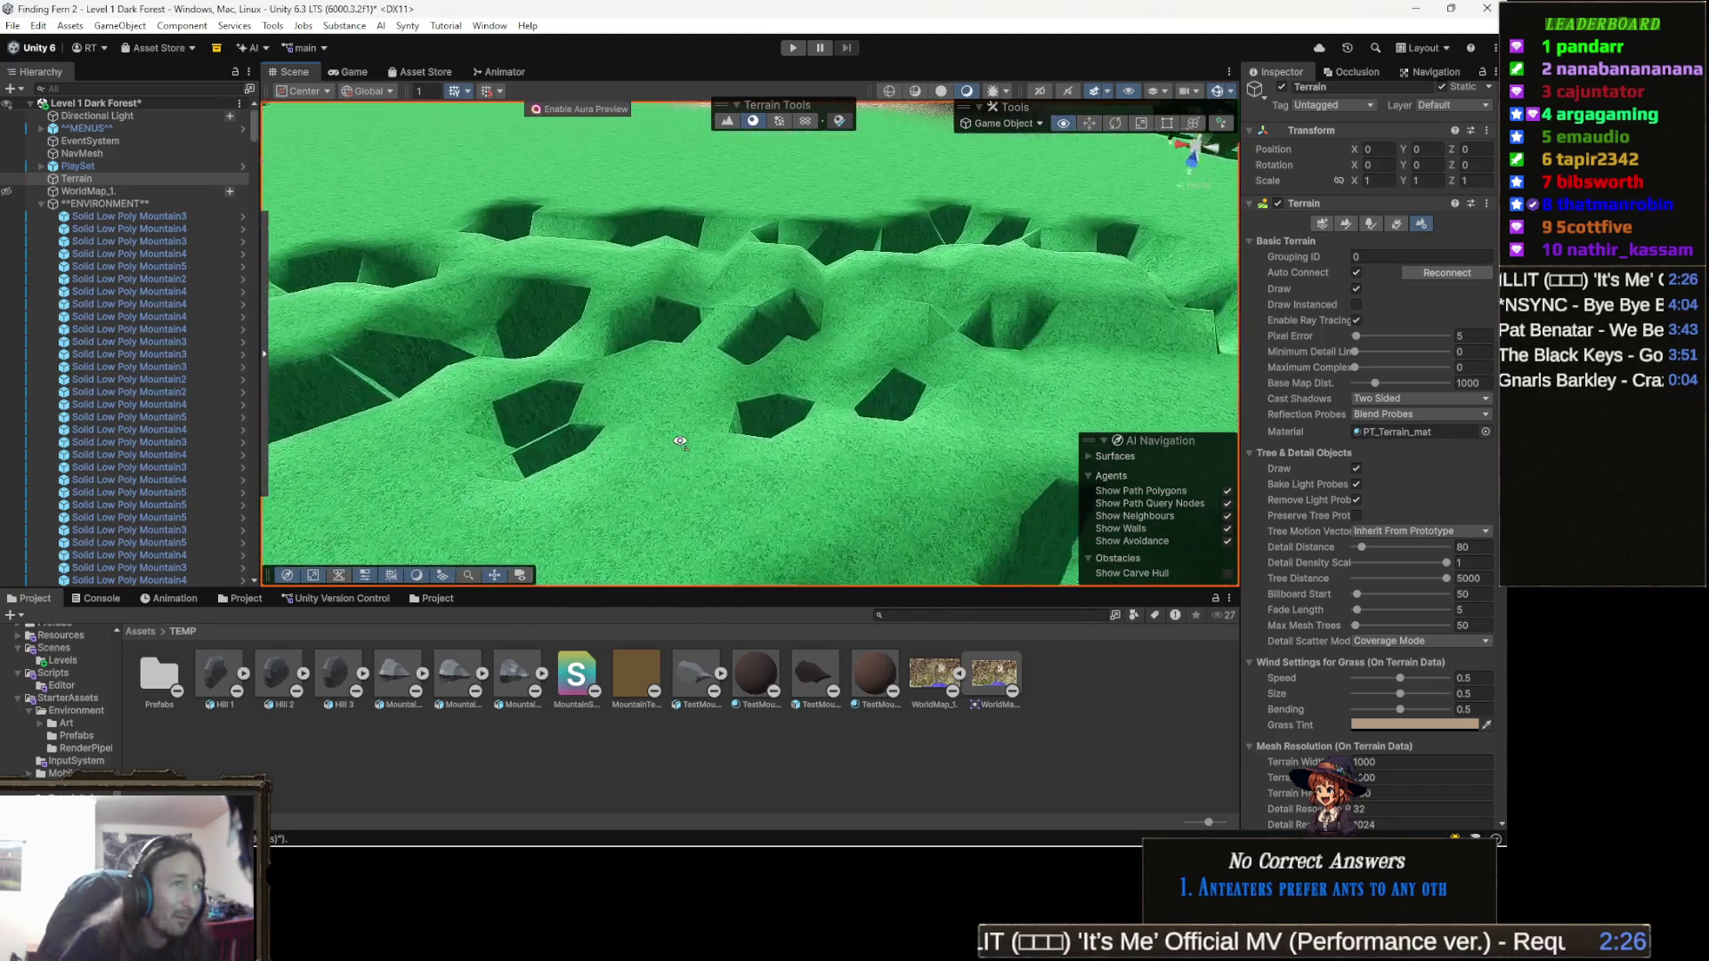
{"action": "key", "text": "Down"}
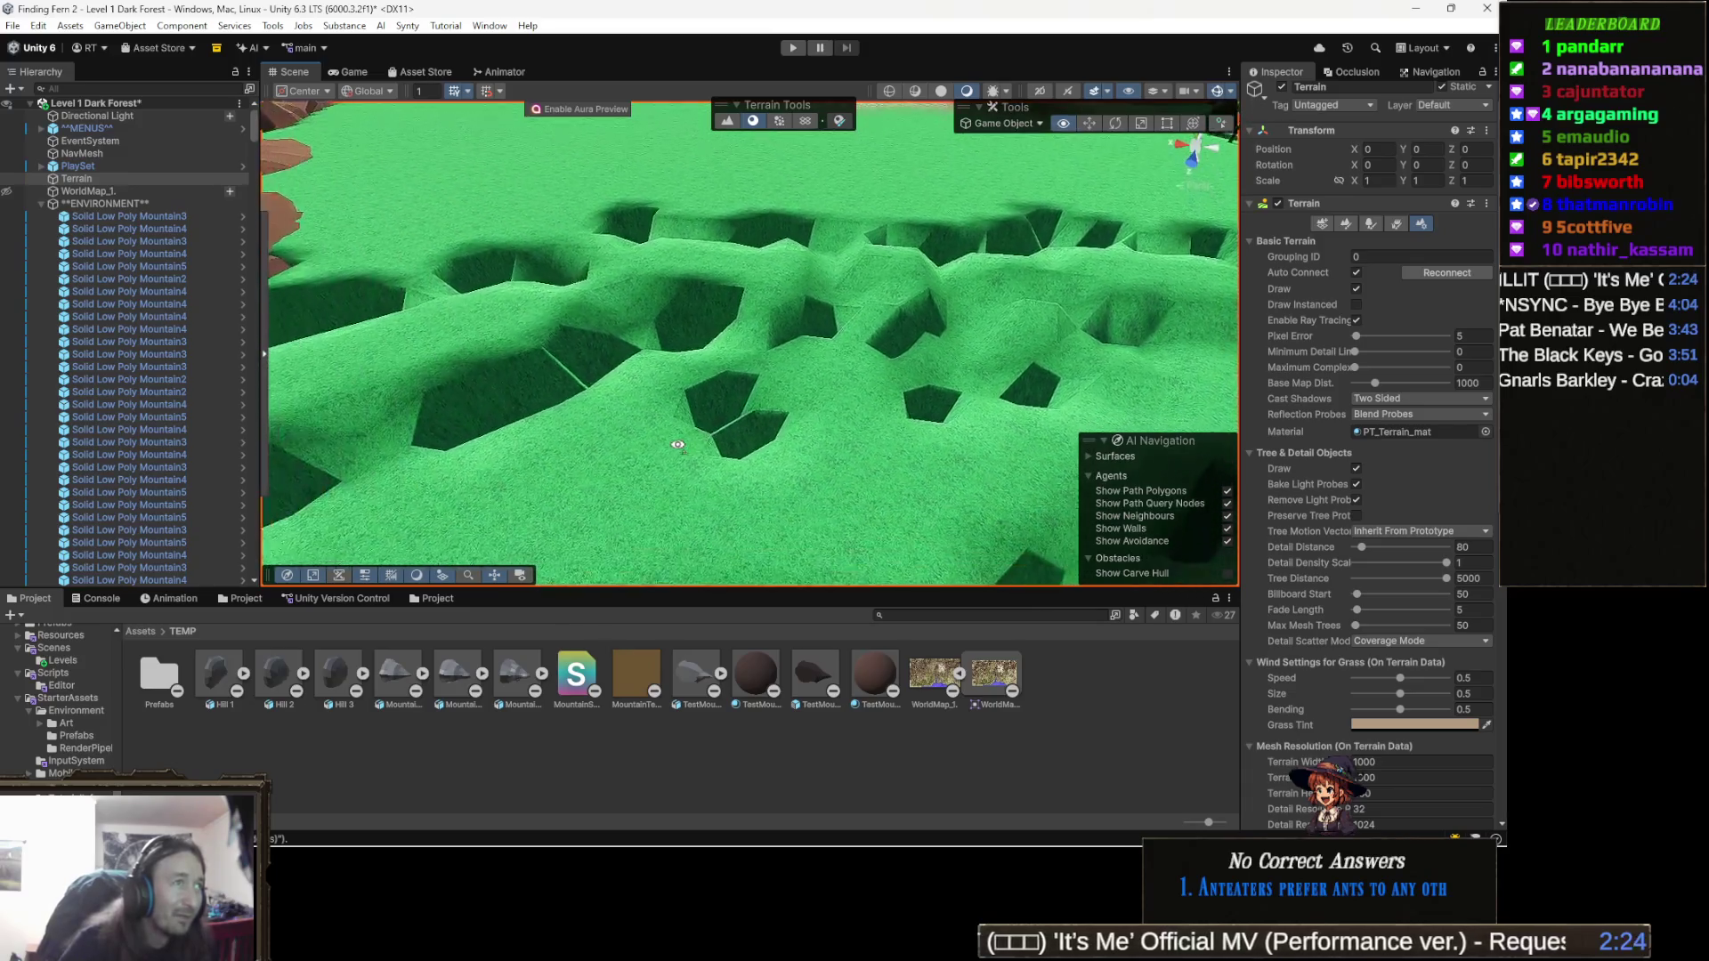
{"action": "key", "text": "Up"}
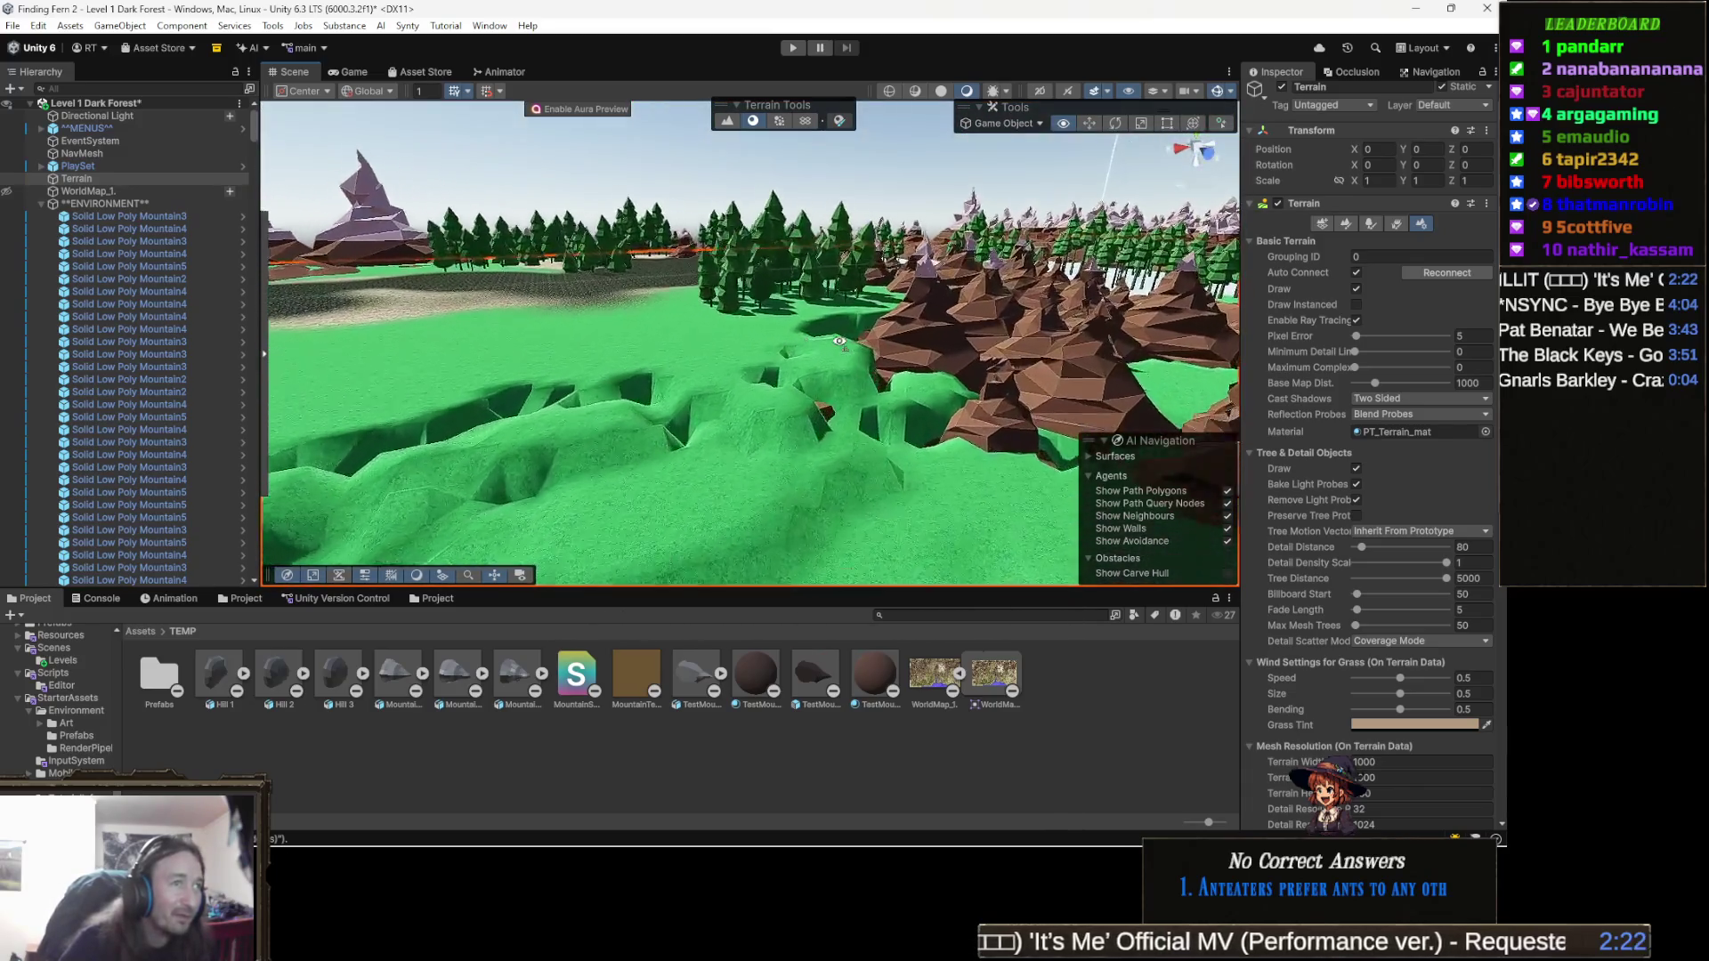
{"action": "key", "text": "Up"}
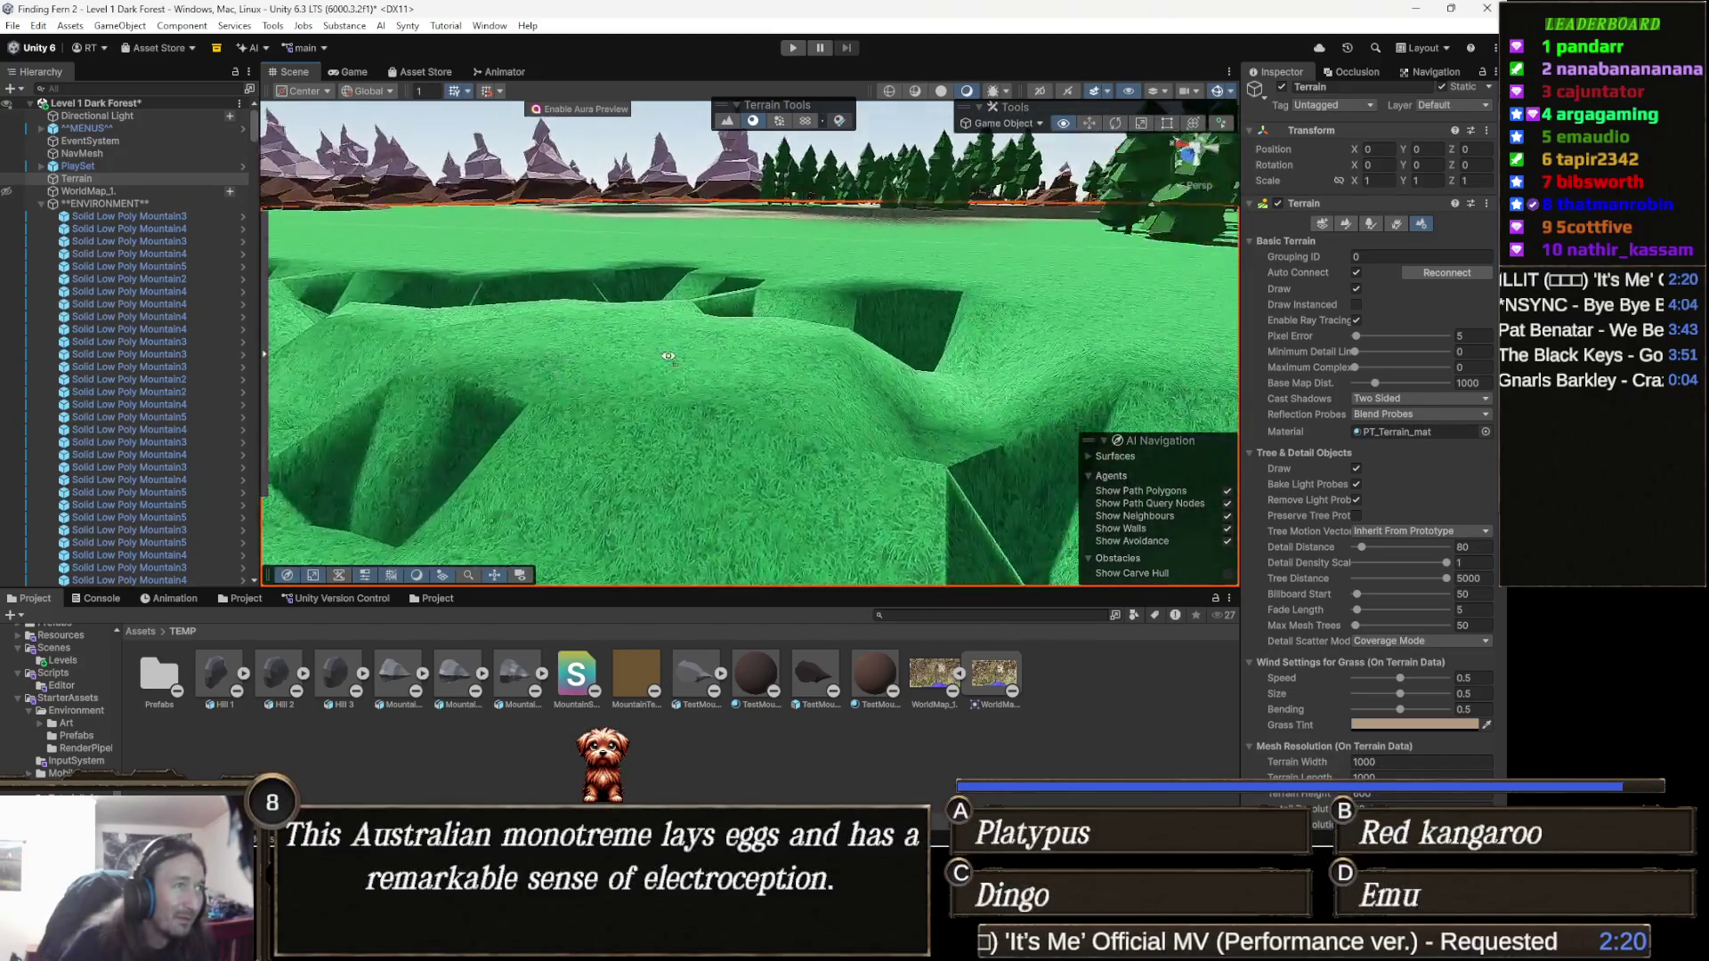
{"action": "key", "text": "Down"}
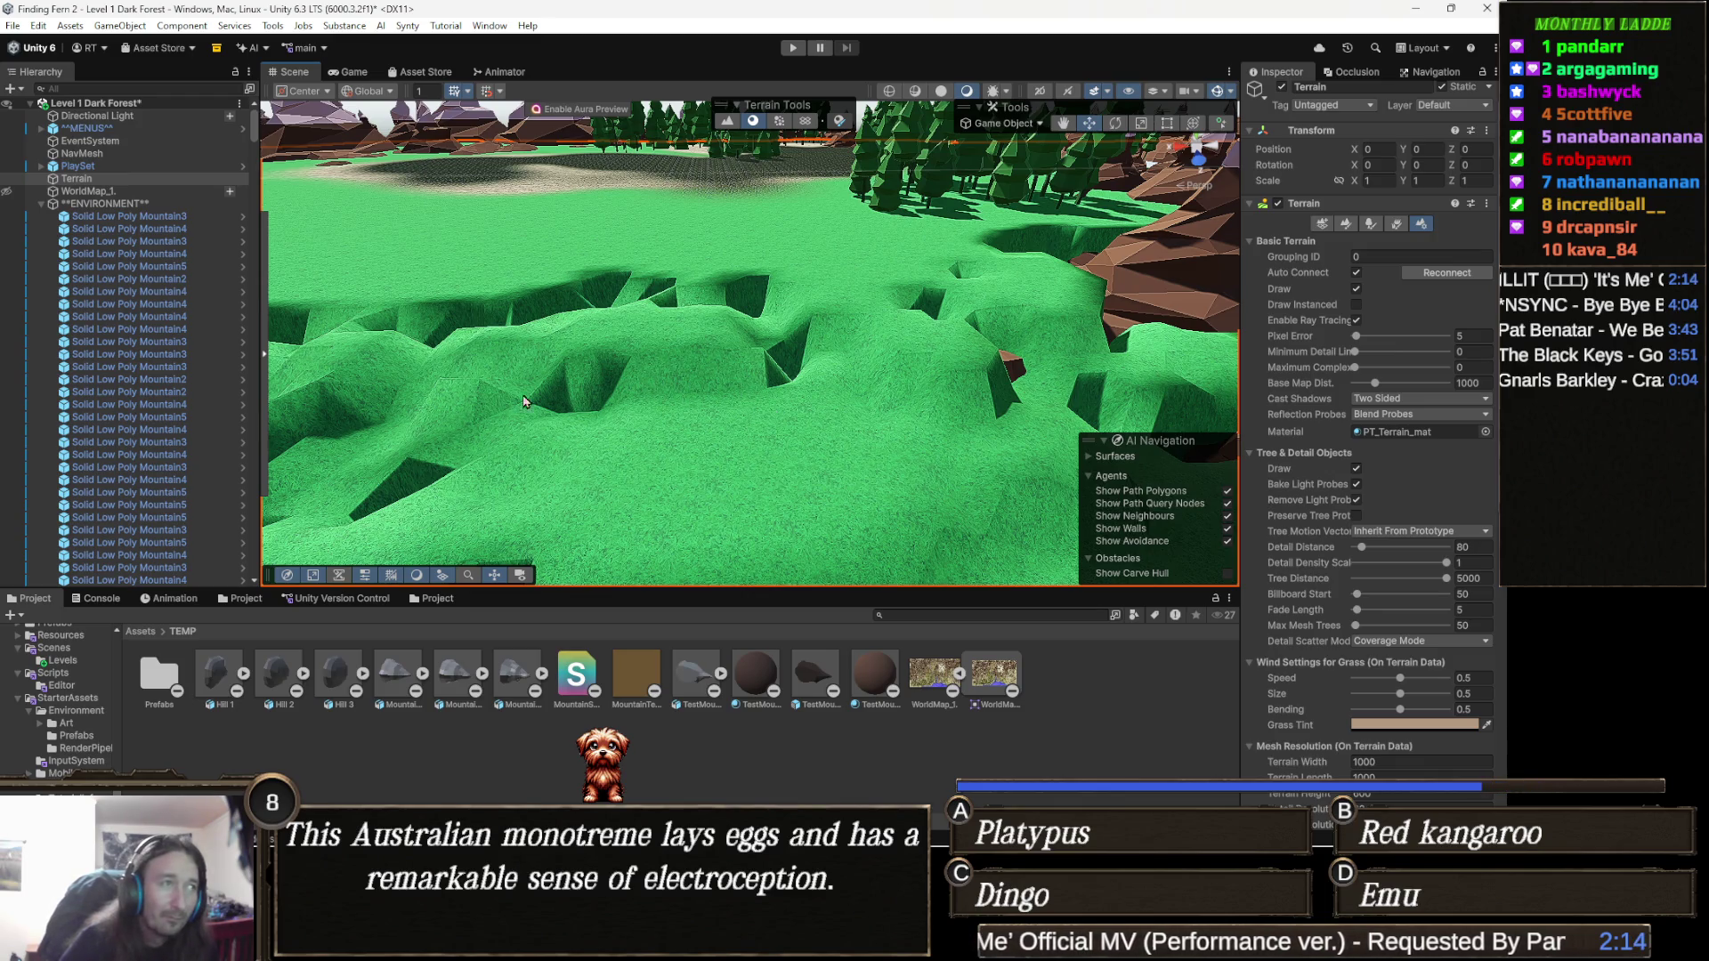
{"action": "left_click_drag", "start_coordinate": [786, 367], "coordinate": [668, 363]}
{"action": "left_click_drag", "start_coordinate": [567, 346], "coordinate": [617, 328]}
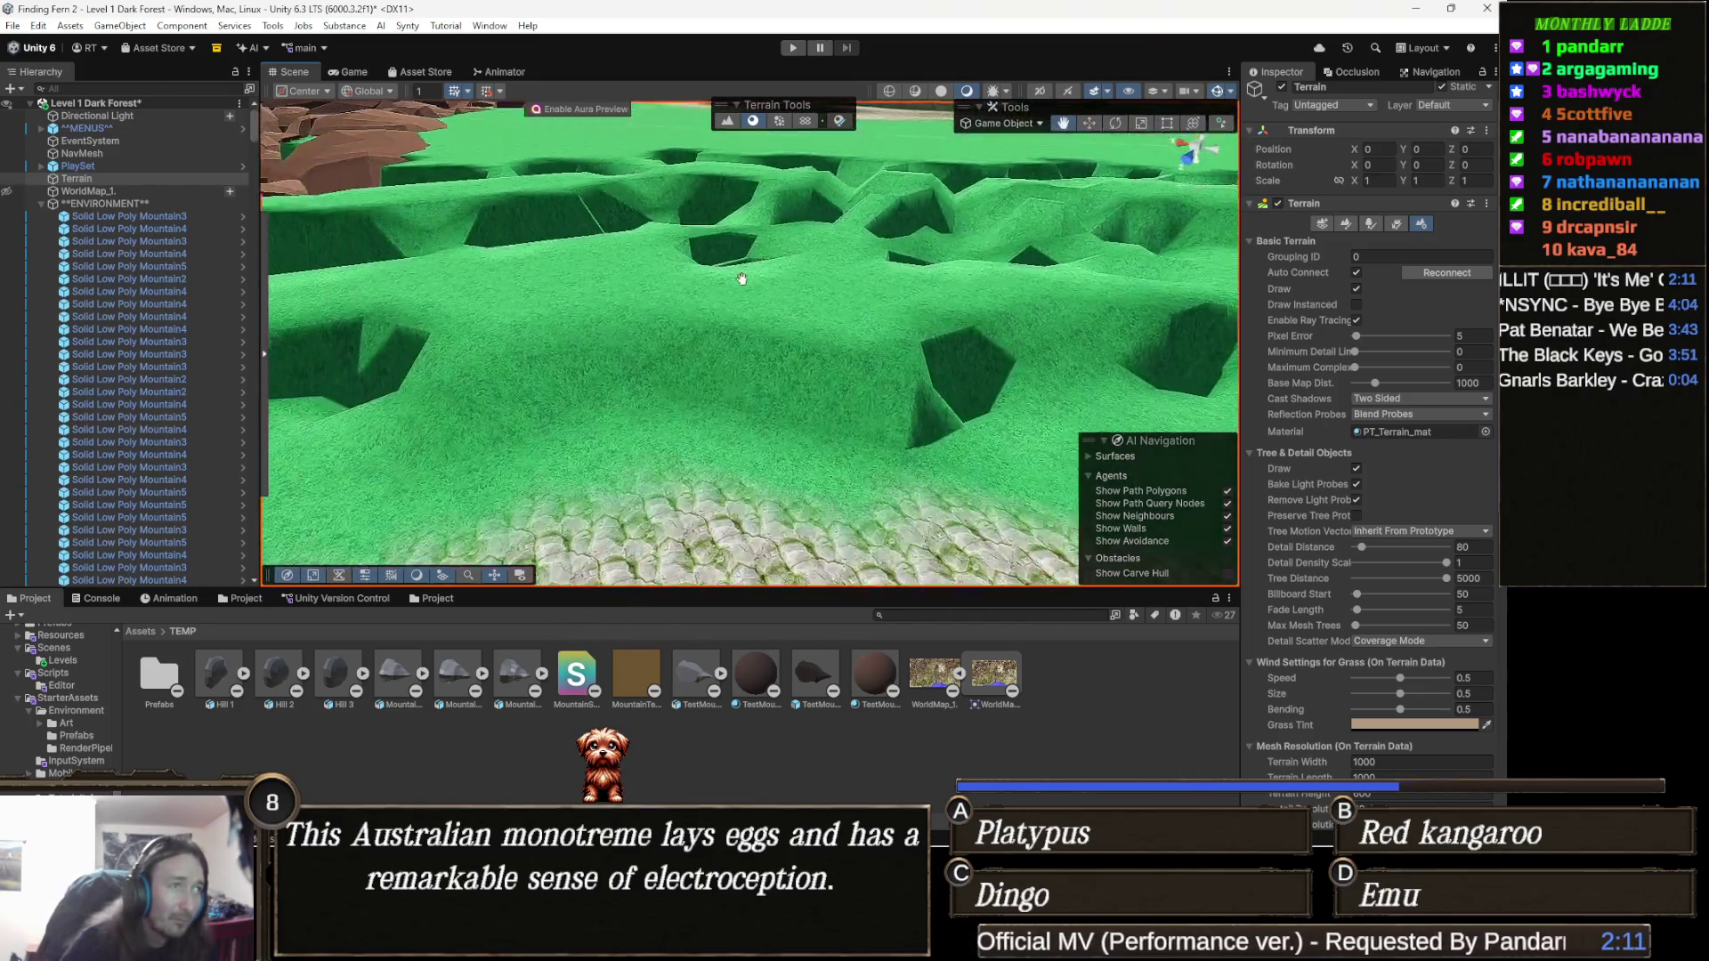
{"action": "mouse_move", "coordinate": [741, 279]}
{"action": "left_mouse_down"}
{"action": "mouse_move", "coordinate": [730, 227]}
{"action": "mouse_move", "coordinate": [688, 281]}
{"action": "left_mouse_up"}
{"action": "mouse_move", "coordinate": [799, 360]}
{"action": "left_mouse_down"}
{"action": "mouse_move", "coordinate": [442, 341]}
{"action": "mouse_move", "coordinate": [569, 311]}
{"action": "mouse_move", "coordinate": [749, 319]}
{"action": "left_mouse_up"}
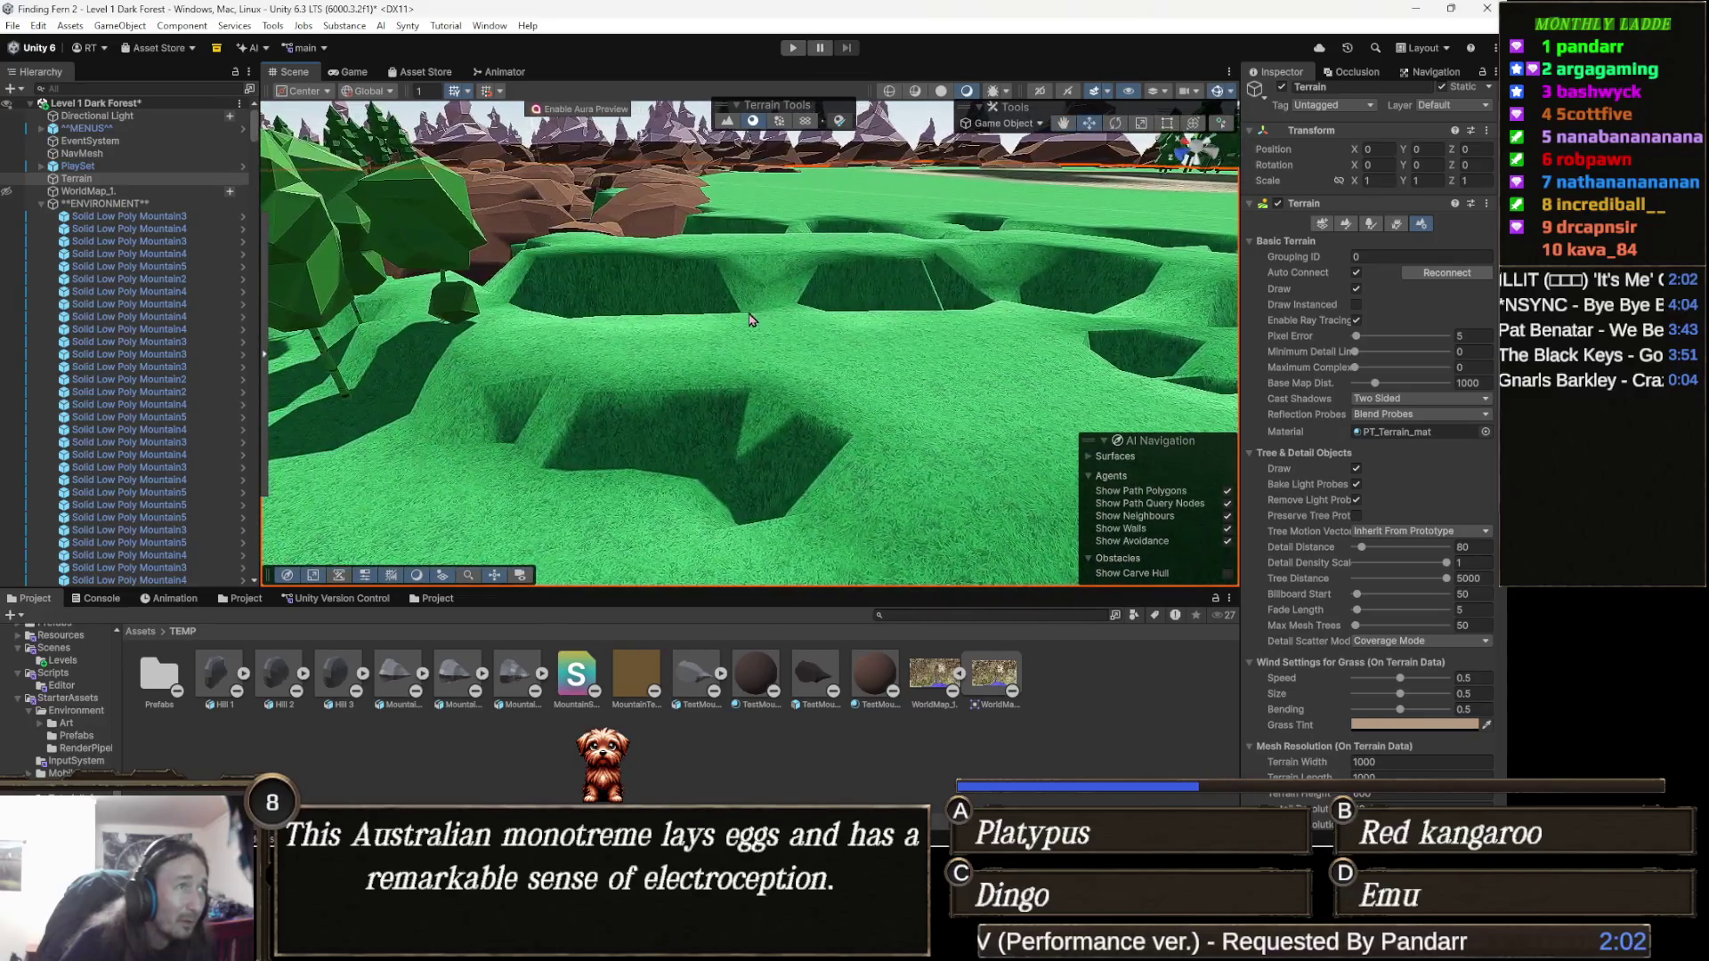
{"action": "scroll", "coordinate": [750, 320], "scroll_direction": "down", "scroll_amount": 5}
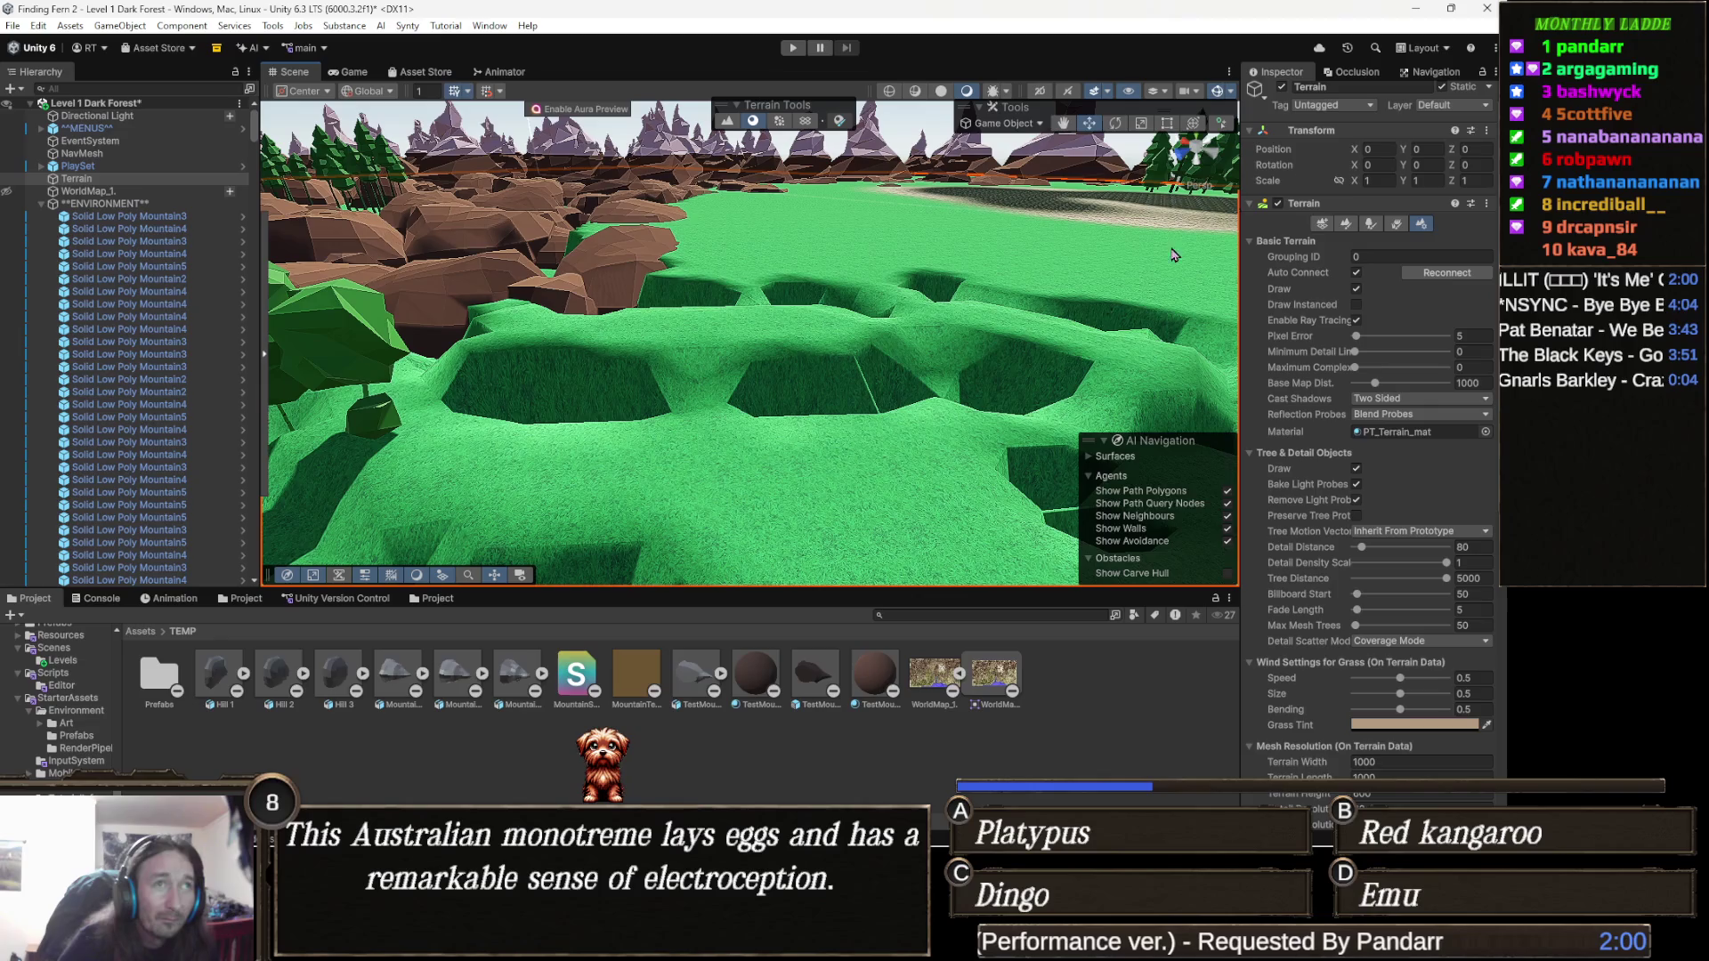
{"action": "scroll", "coordinate": [1334, 277], "scroll_direction": "up", "scroll_amount": 1}
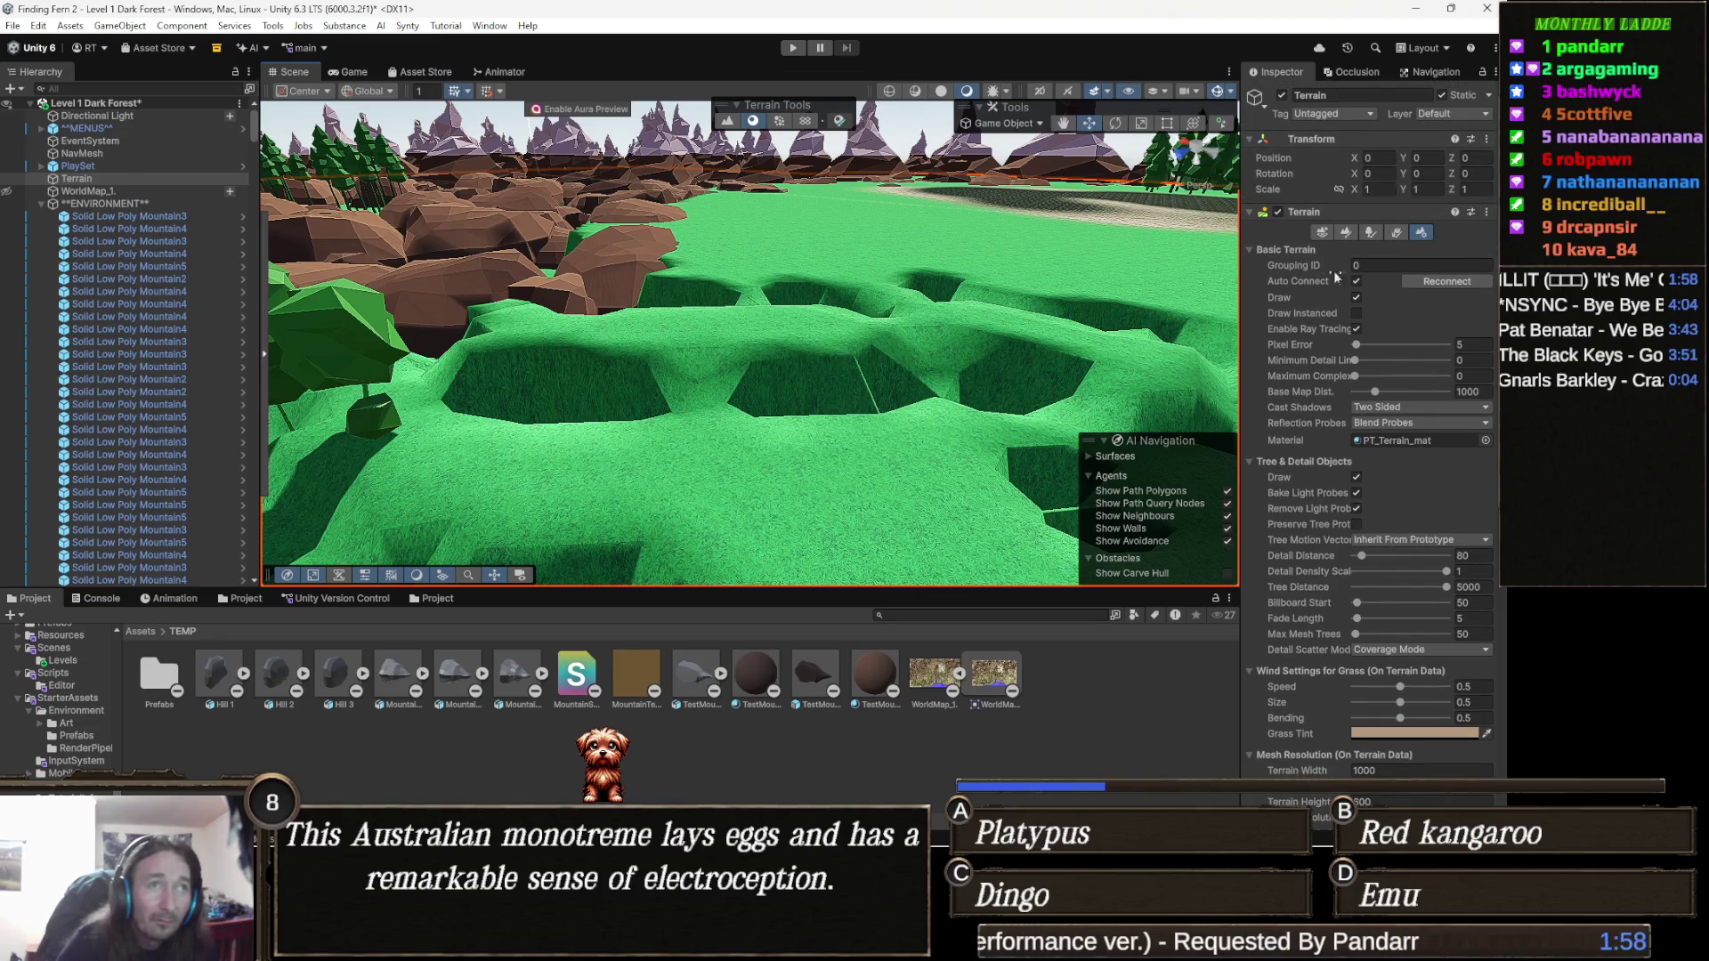
{"action": "left_click", "coordinate": [1345, 232]}
Switch the terrain tool to Set Height with a hard round brush of size 5.
{"action": "left_click", "coordinate": [1334, 250]}
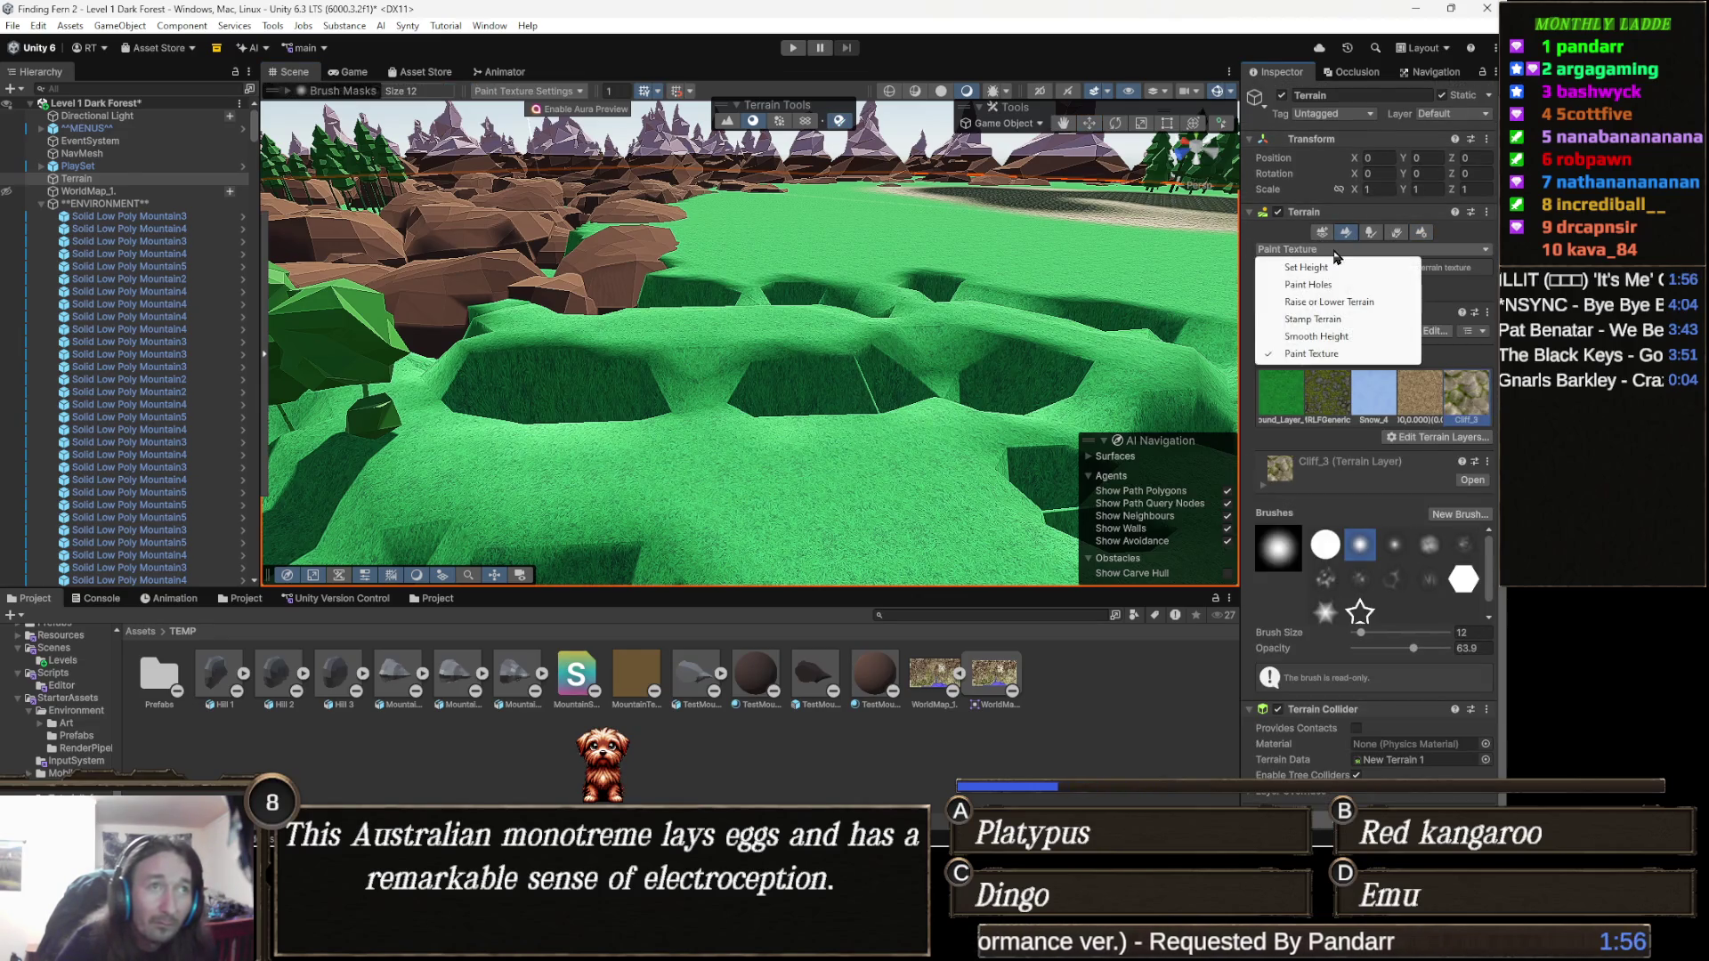
{"action": "left_click", "coordinate": [1317, 267]}
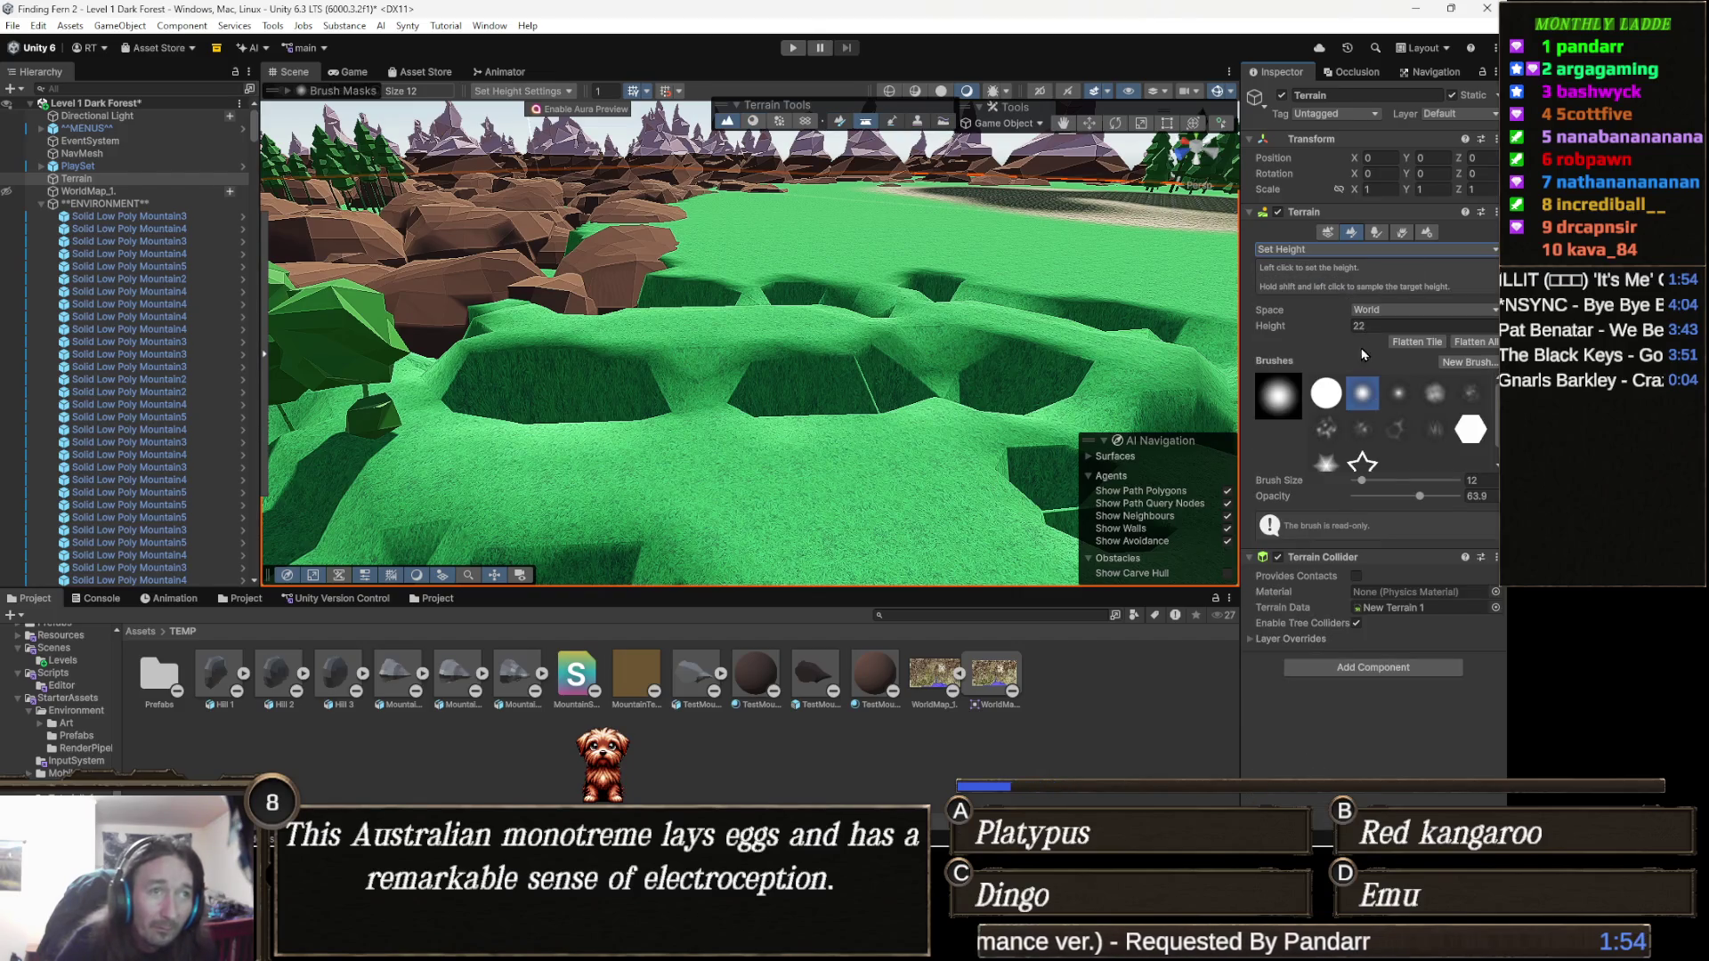
{"action": "left_click", "coordinate": [1339, 392]}
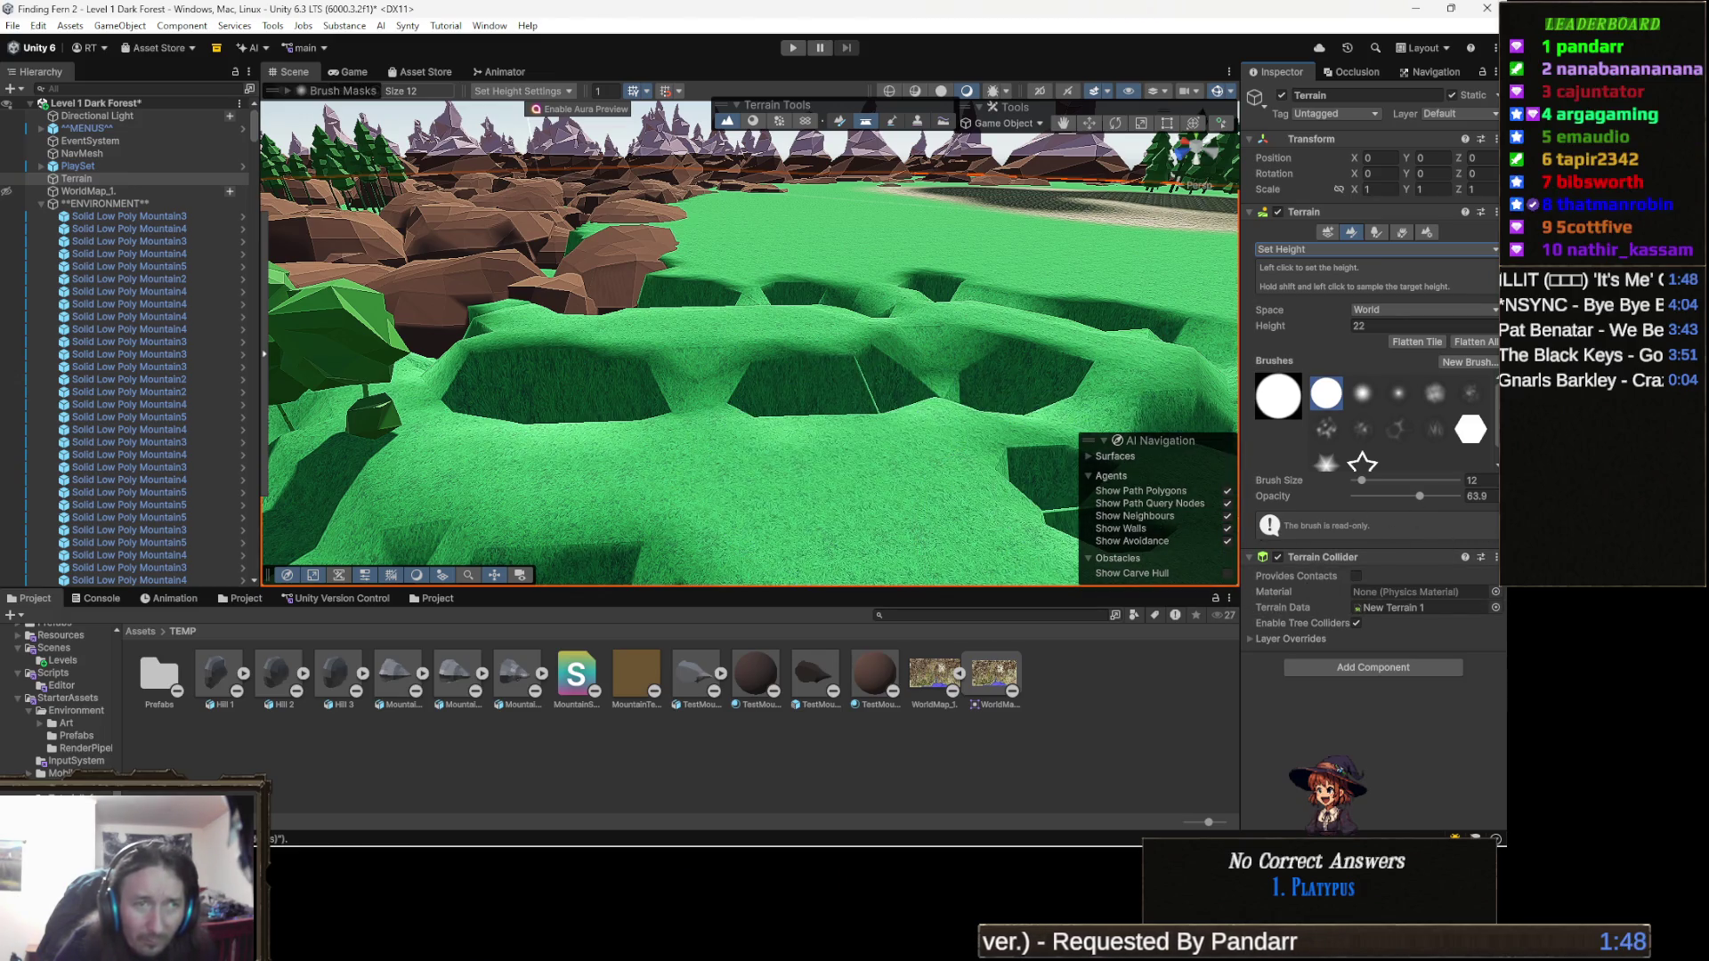
{"action": "left_click", "coordinate": [1470, 480]}
{"action": "type", "text": "5"}
Sample the terrace height in the pits, setting the target height to 21.99231.
{"action": "scroll", "coordinate": [792, 383], "scroll_direction": "up", "scroll_amount": 3}
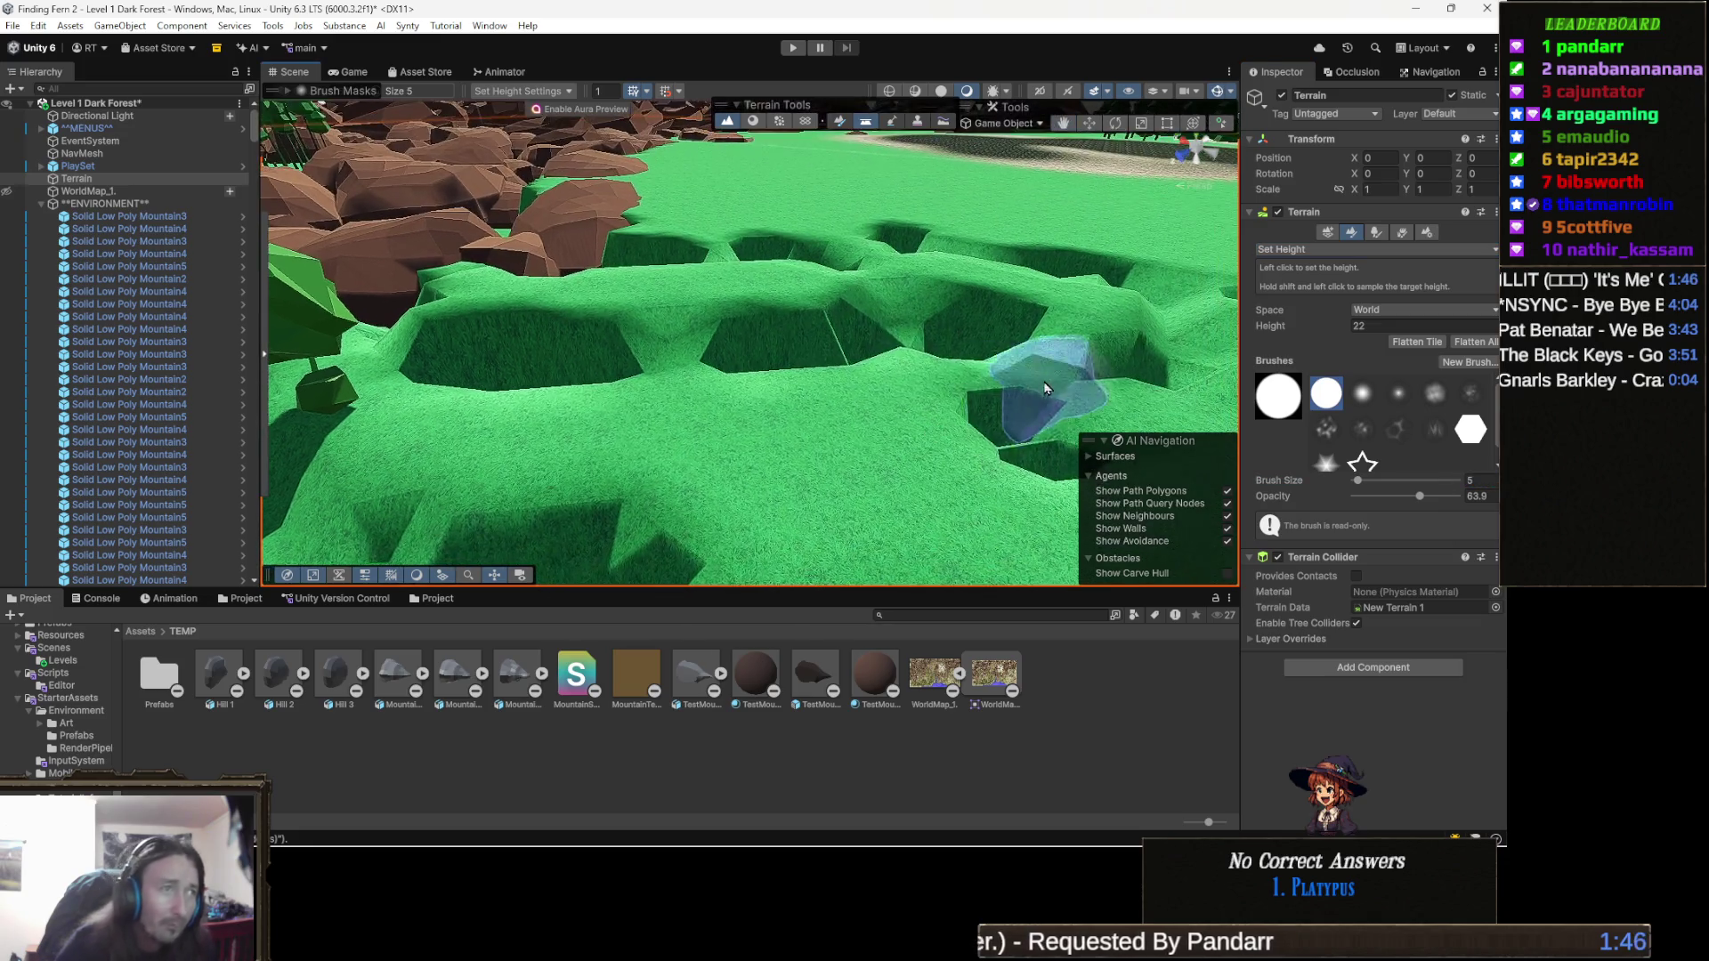
{"action": "left_click_drag", "start_coordinate": [895, 418], "coordinate": [926, 460]}
{"action": "scroll", "coordinate": [850, 448], "scroll_direction": "up", "scroll_amount": 6}
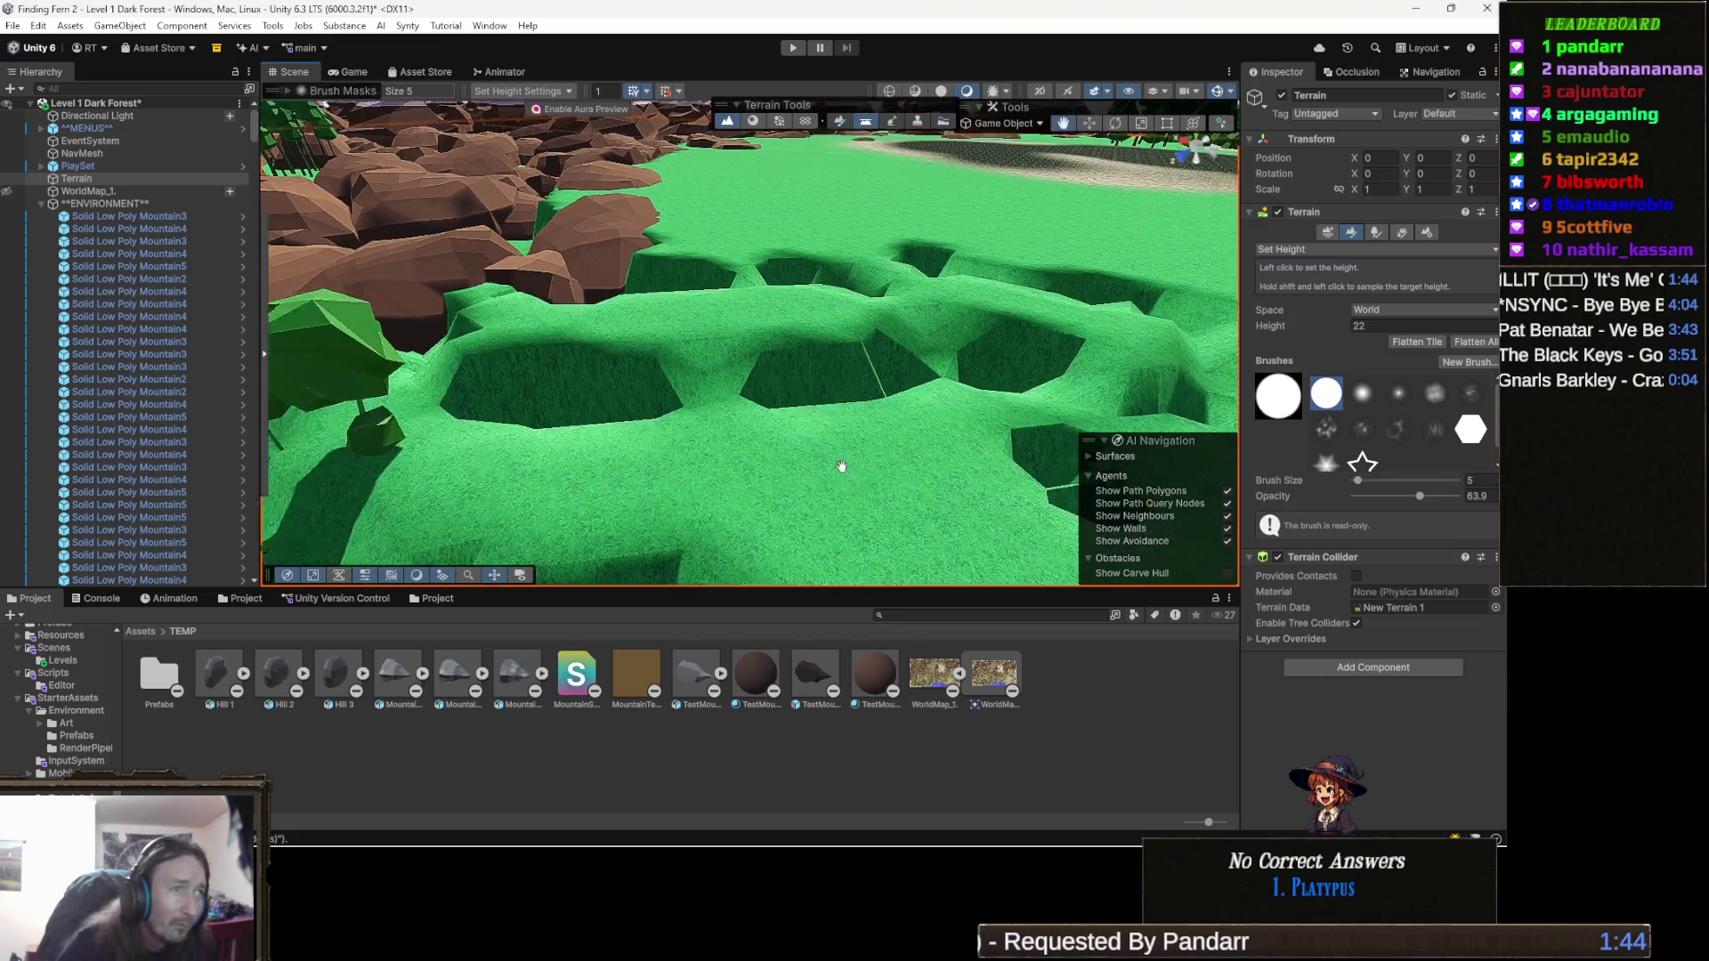
{"action": "scroll", "coordinate": [773, 474], "scroll_direction": "up", "scroll_amount": 4}
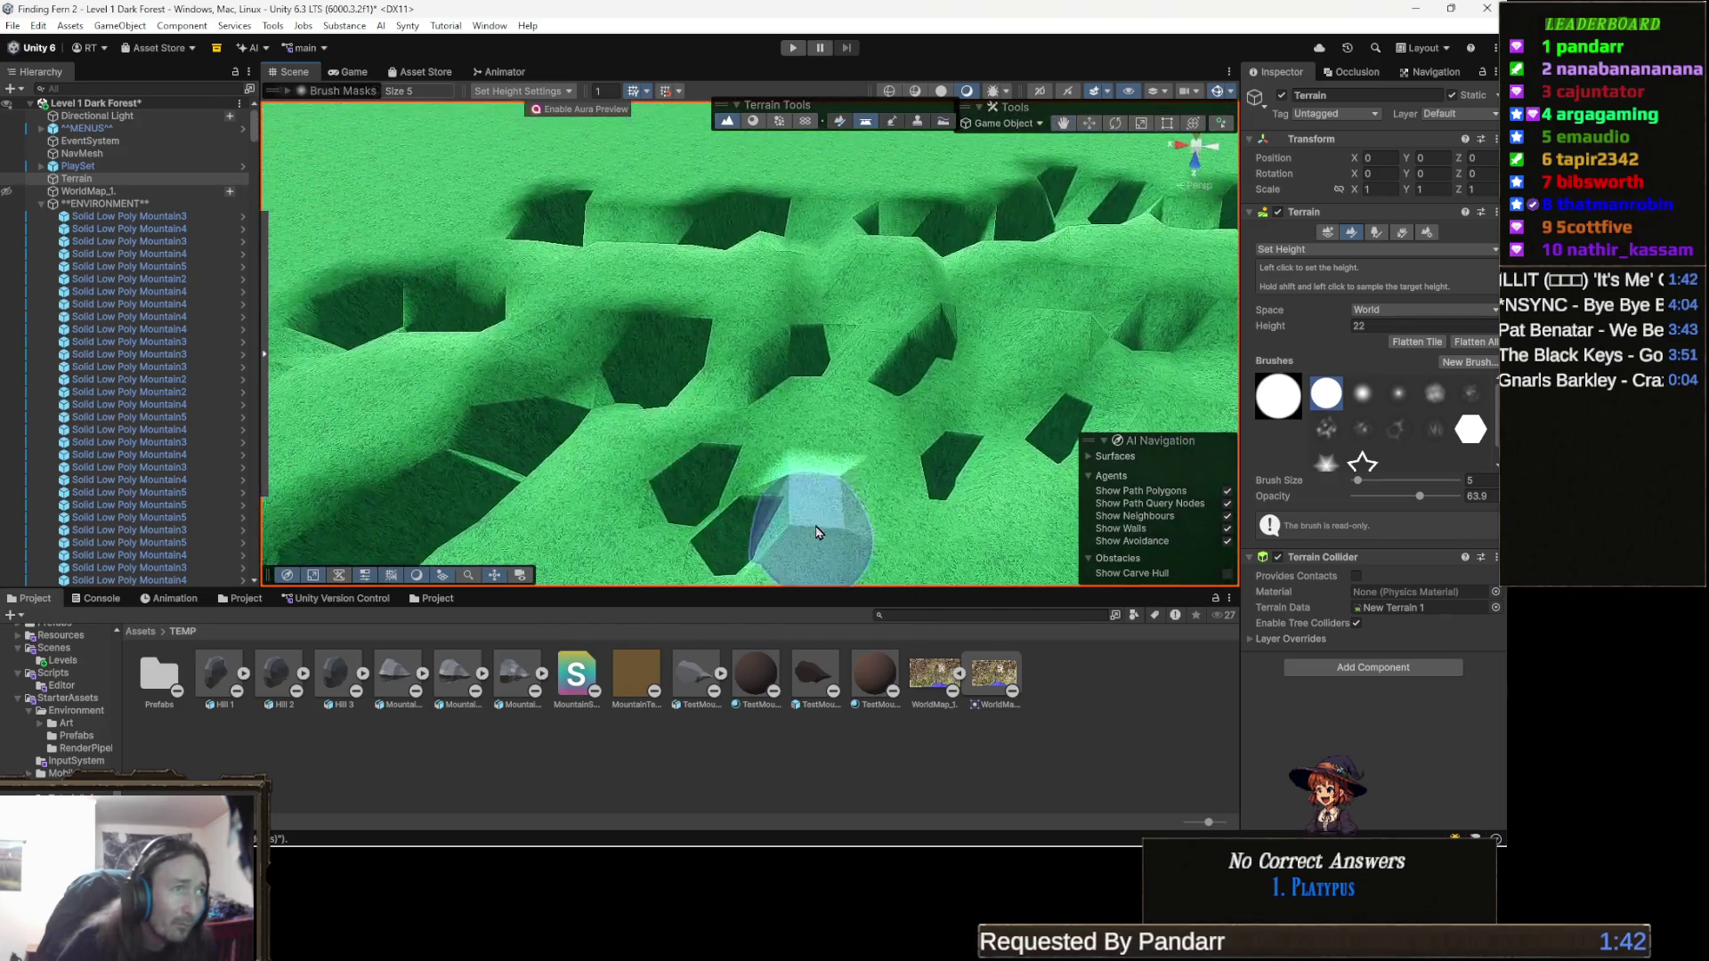
{"action": "mouse_move", "coordinate": [801, 514]}
{"action": "left_mouse_down"}
{"action": "mouse_move", "coordinate": [984, 476]}
{"action": "mouse_move", "coordinate": [979, 449]}
{"action": "mouse_move", "coordinate": [738, 256]}
{"action": "mouse_move", "coordinate": [871, 421]}
{"action": "left_mouse_up"}
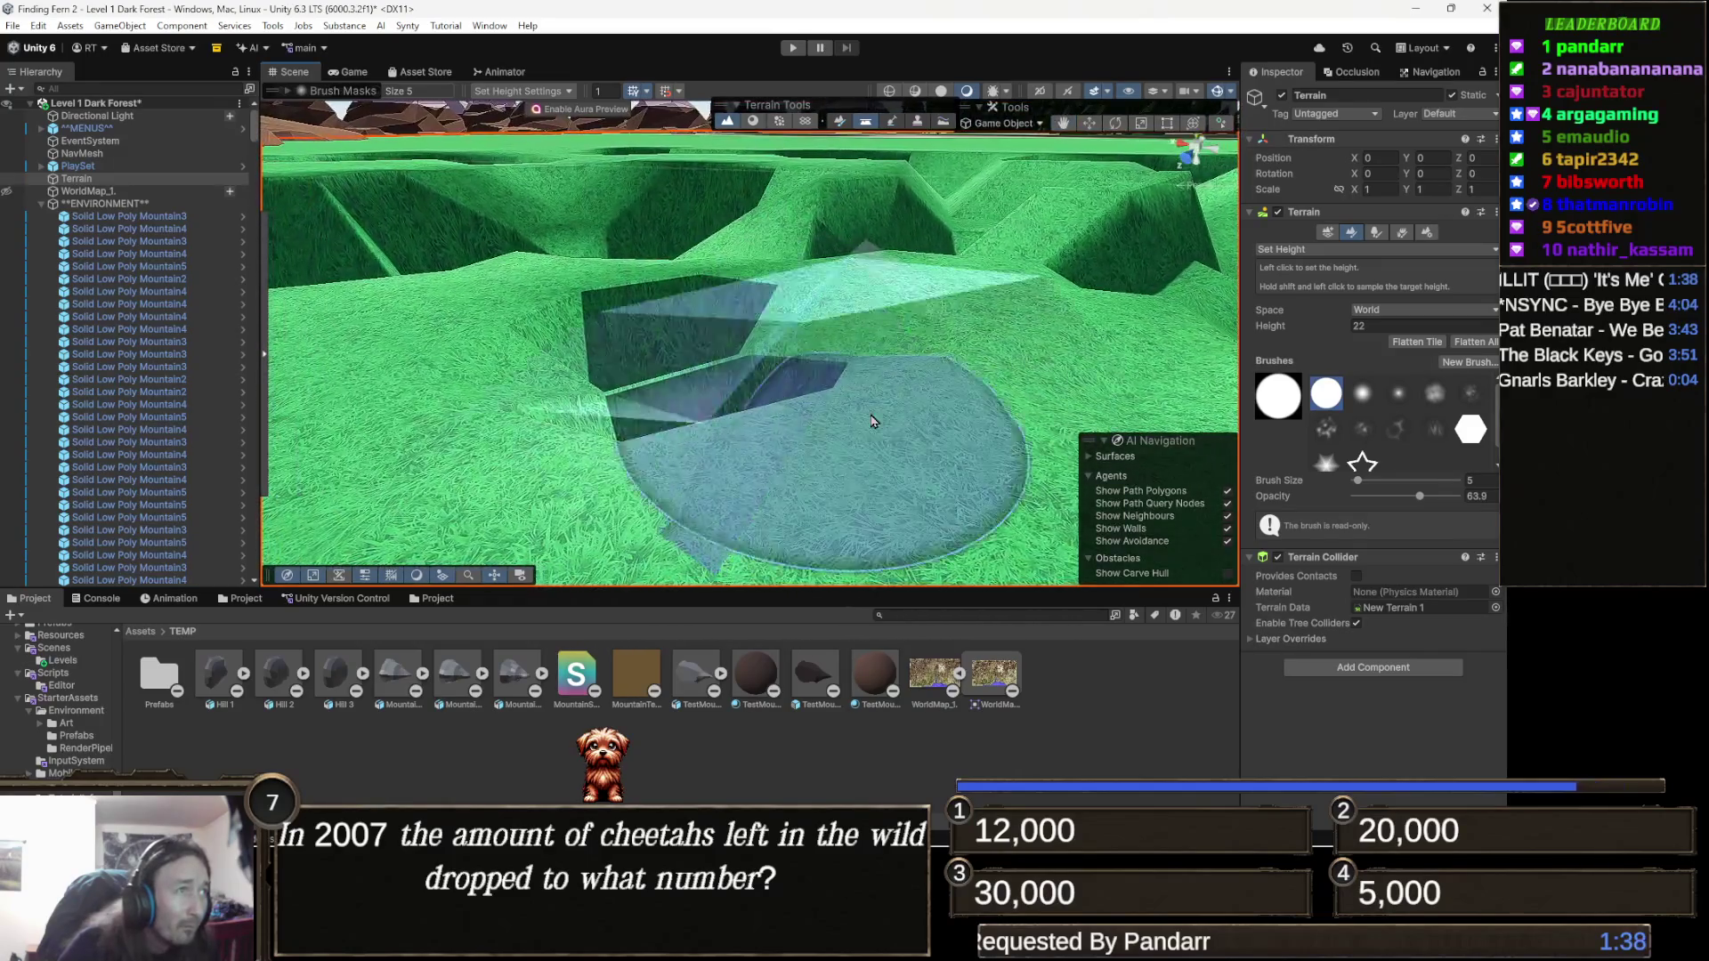
{"action": "left_click", "coordinate": [922, 473], "text": "shift"}
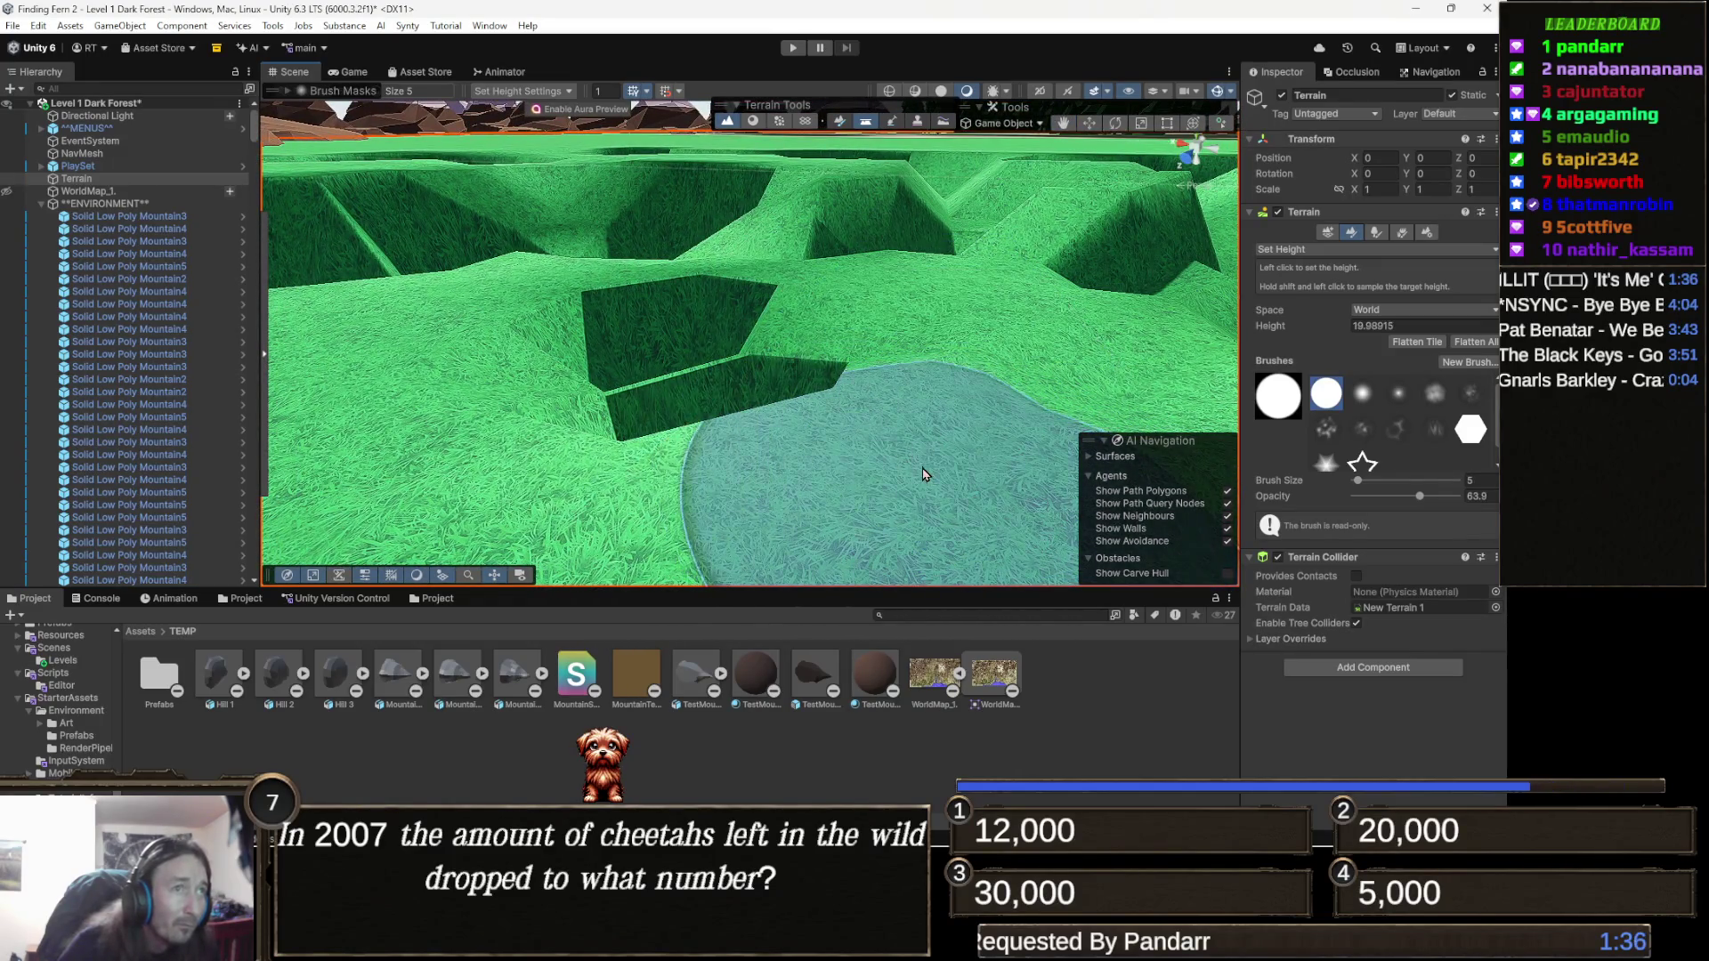
Orbit and zoom around the terraced pits to inspect them from several angles.
{"action": "mouse_move", "coordinate": [770, 416]}
{"action": "left_mouse_down"}
{"action": "mouse_move", "coordinate": [712, 431]}
{"action": "mouse_move", "coordinate": [908, 412]}
{"action": "left_mouse_up"}
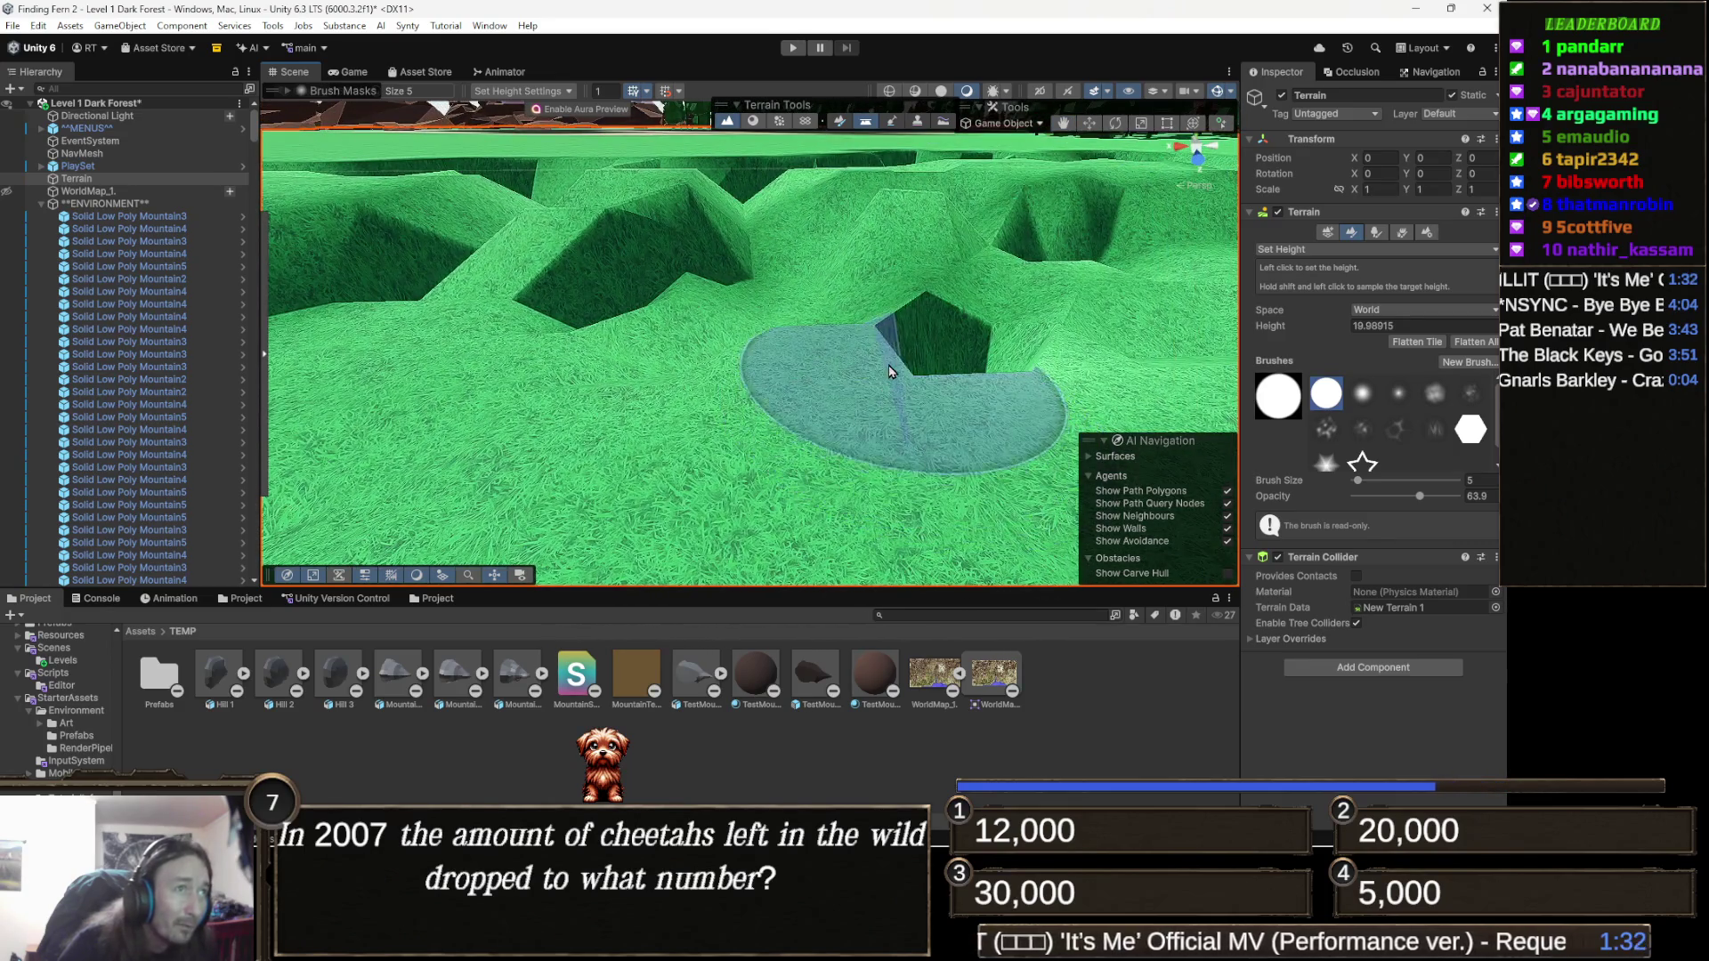
{"action": "mouse_move", "coordinate": [910, 349]}
{"action": "left_mouse_down"}
{"action": "mouse_move", "coordinate": [843, 392]}
{"action": "mouse_move", "coordinate": [774, 477]}
{"action": "mouse_move", "coordinate": [1020, 369]}
{"action": "mouse_move", "coordinate": [979, 376]}
{"action": "left_mouse_up"}
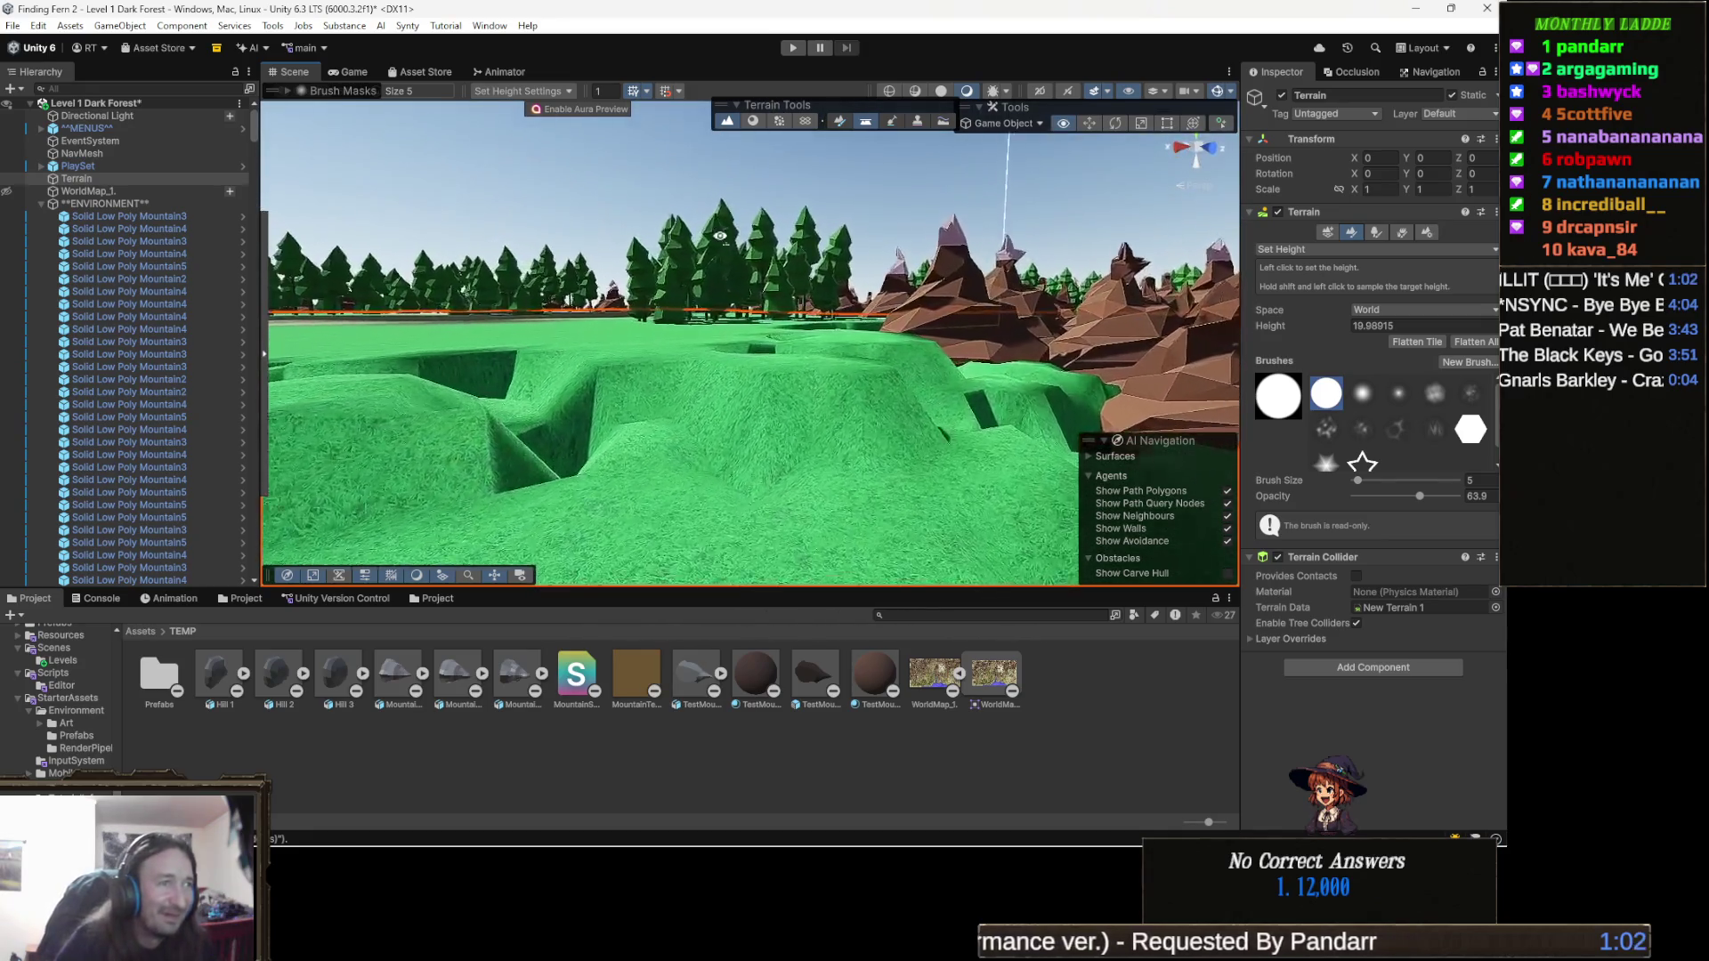
{"action": "left_click_drag", "start_coordinate": [720, 236], "coordinate": [609, 318]}
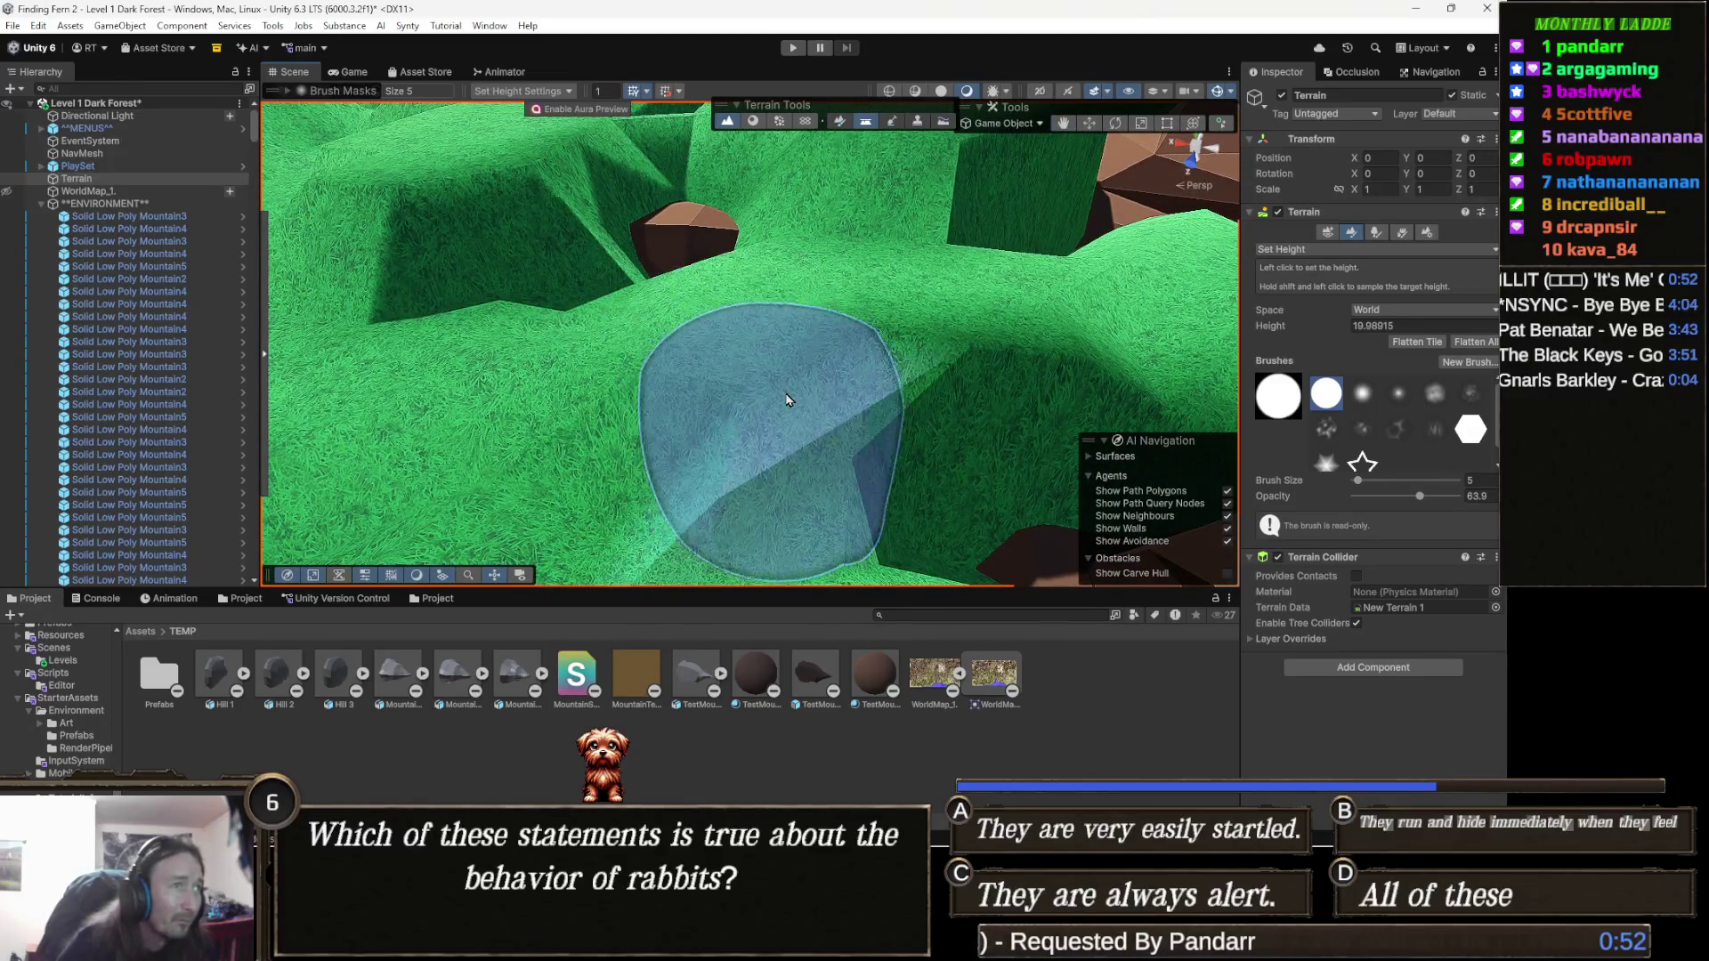
{"action": "left_click_drag", "start_coordinate": [663, 389], "coordinate": [787, 425]}
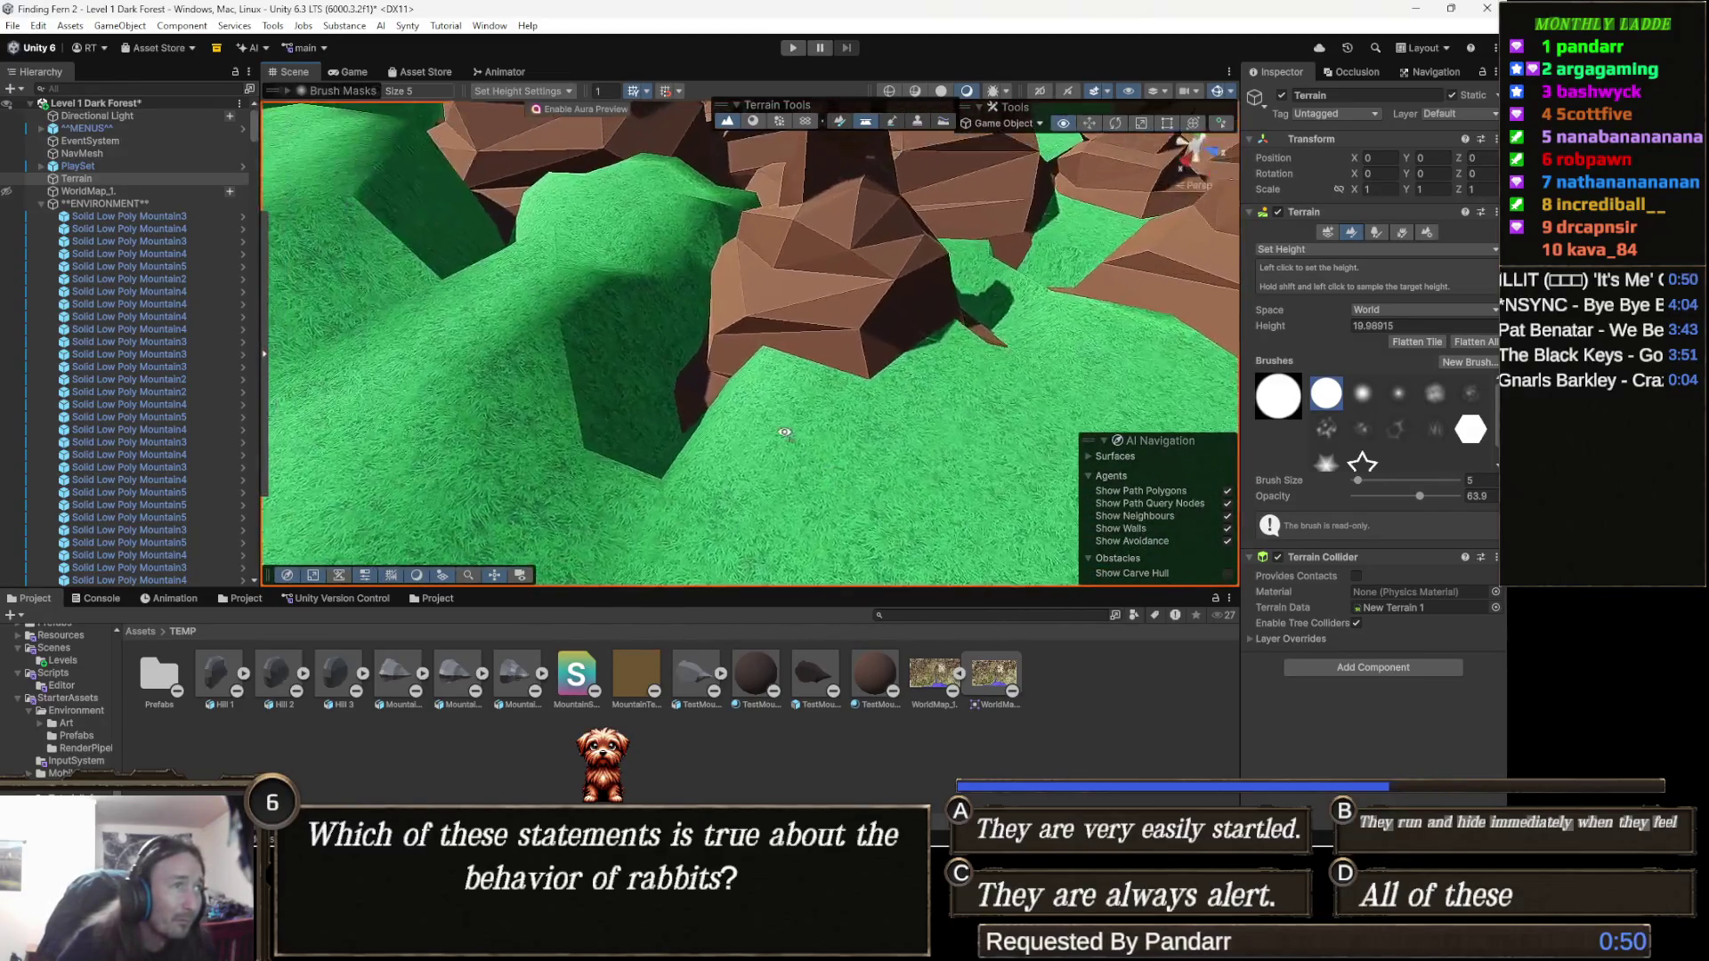
{"action": "left_click_drag", "start_coordinate": [670, 408], "coordinate": [771, 432]}
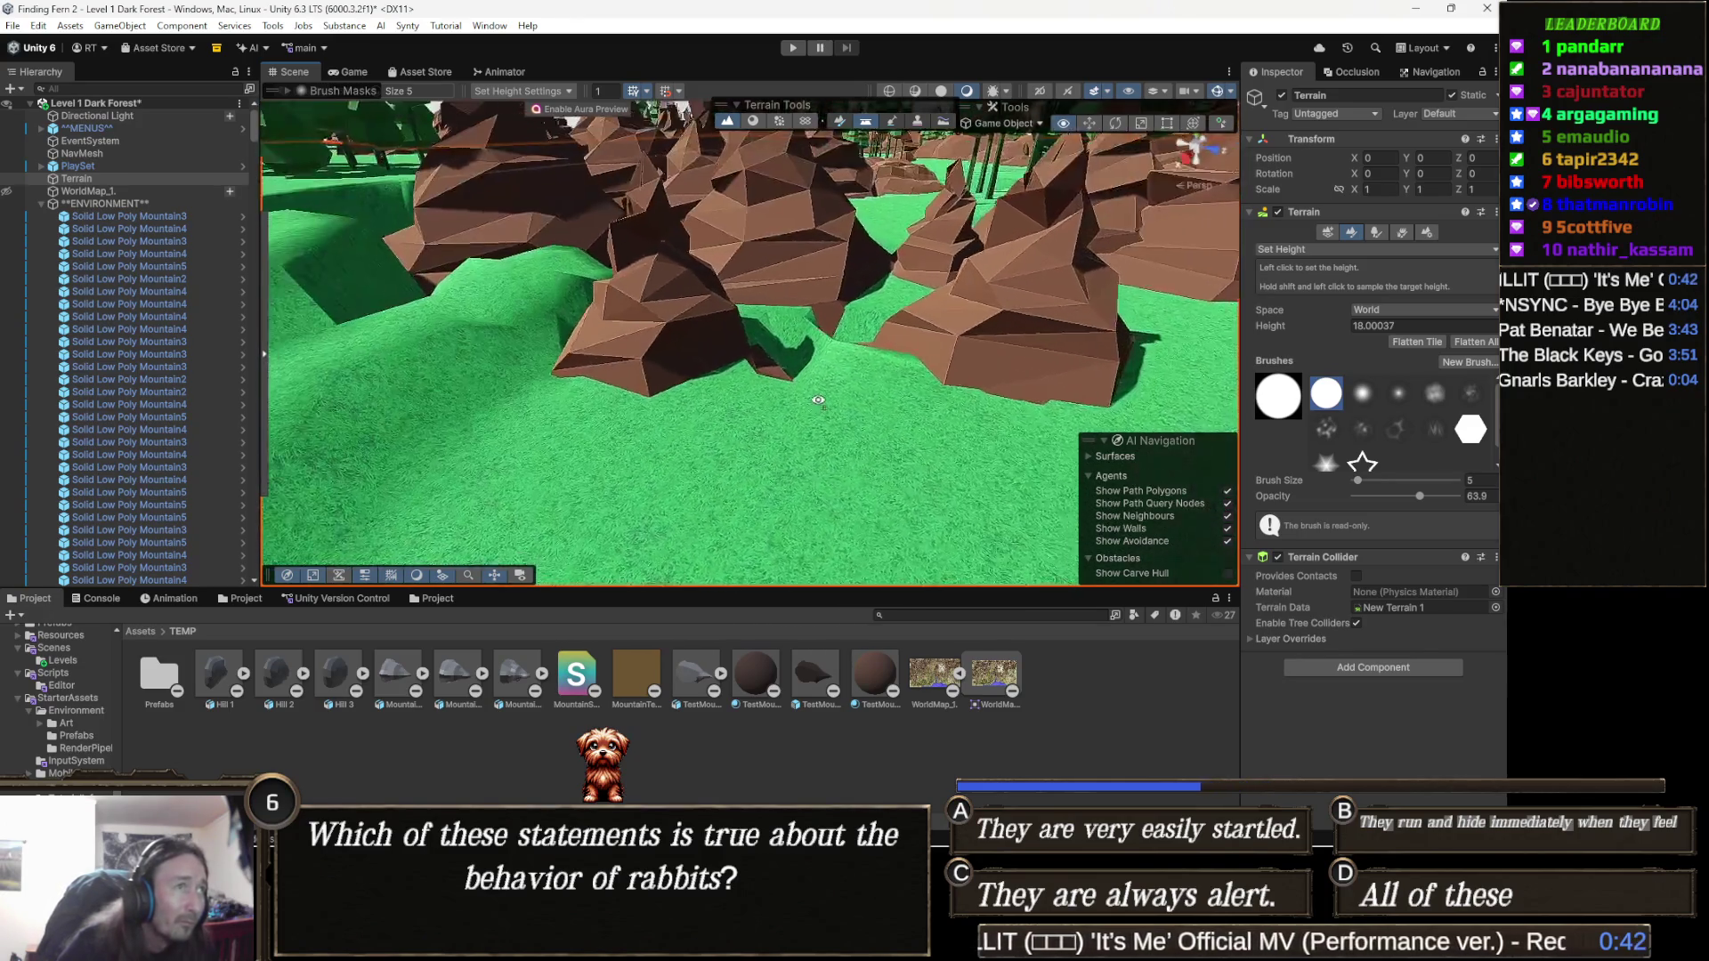
{"action": "left_click_drag", "start_coordinate": [818, 400], "coordinate": [710, 395]}
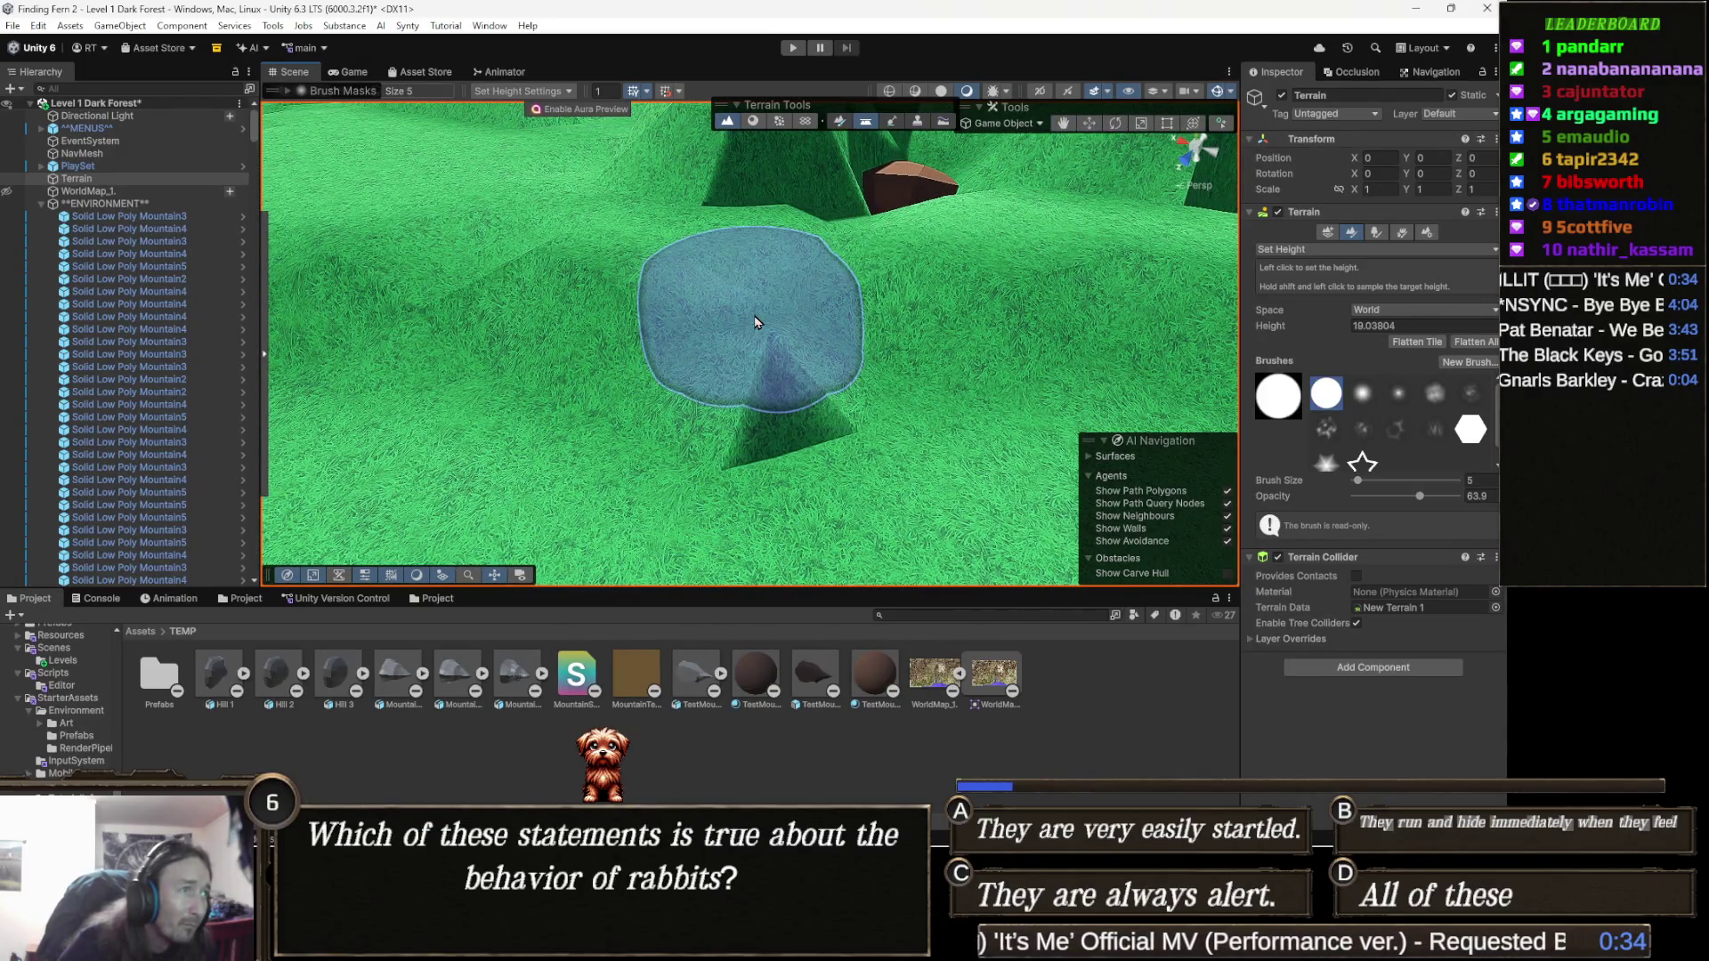
{"action": "scroll", "coordinate": [1003, 304], "scroll_direction": "up", "scroll_amount": 3}
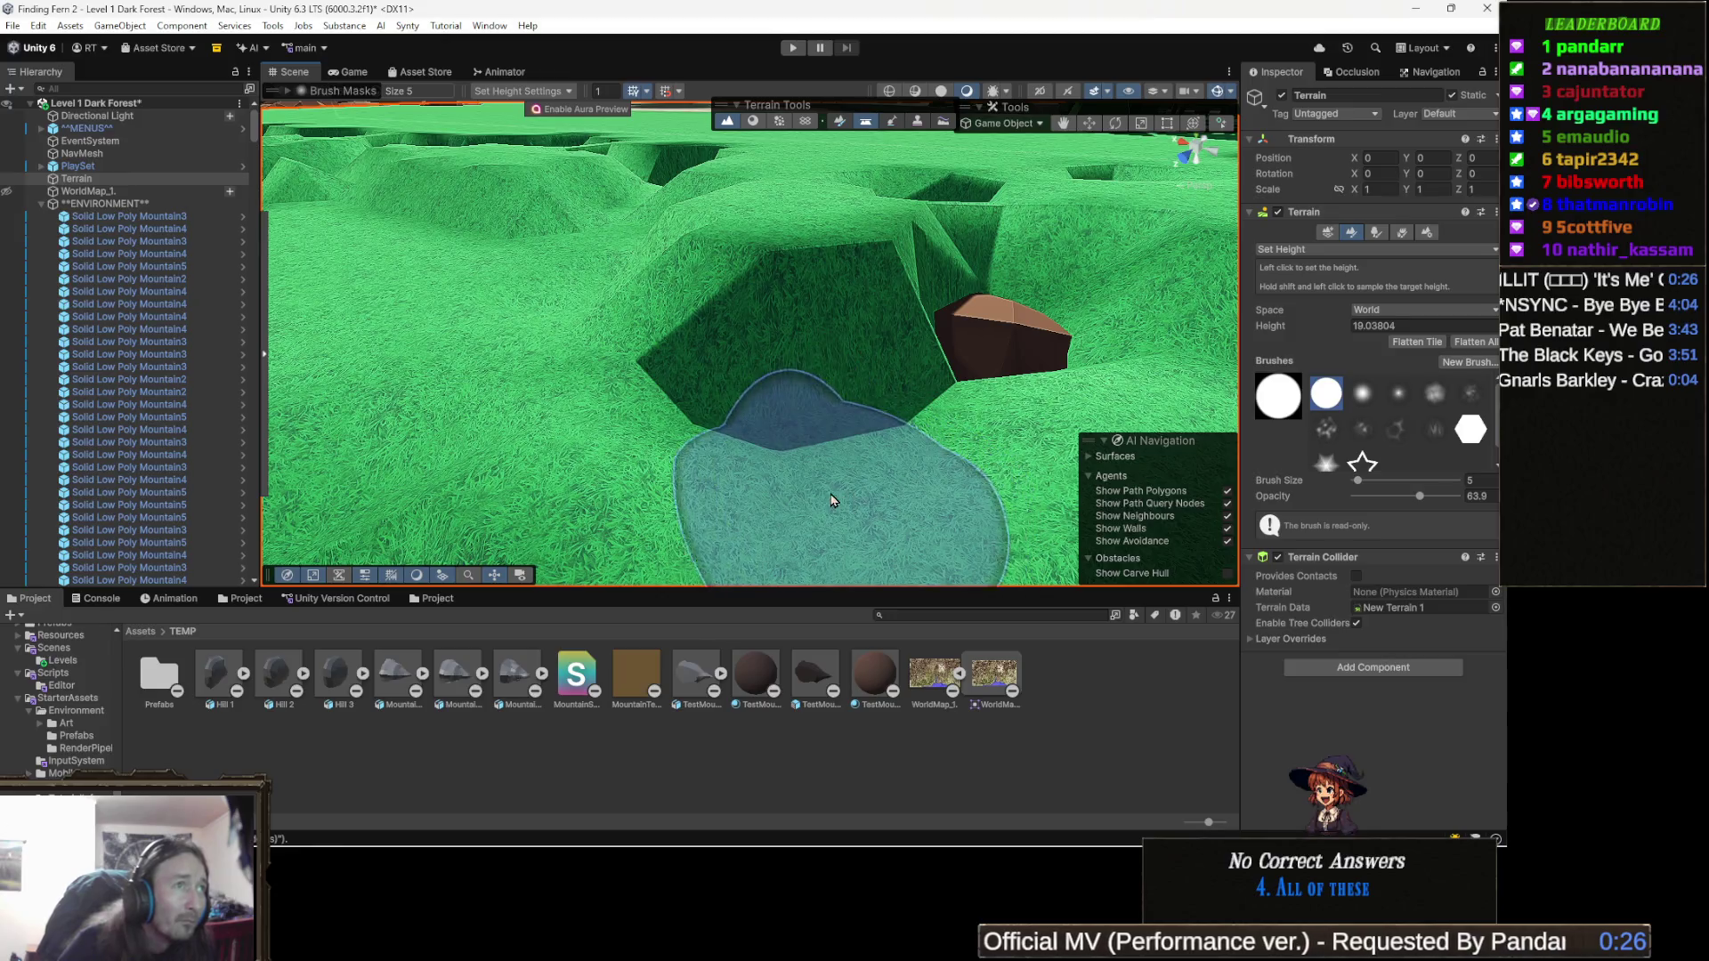
{"action": "scroll", "coordinate": [872, 392], "scroll_direction": "up", "scroll_amount": 5}
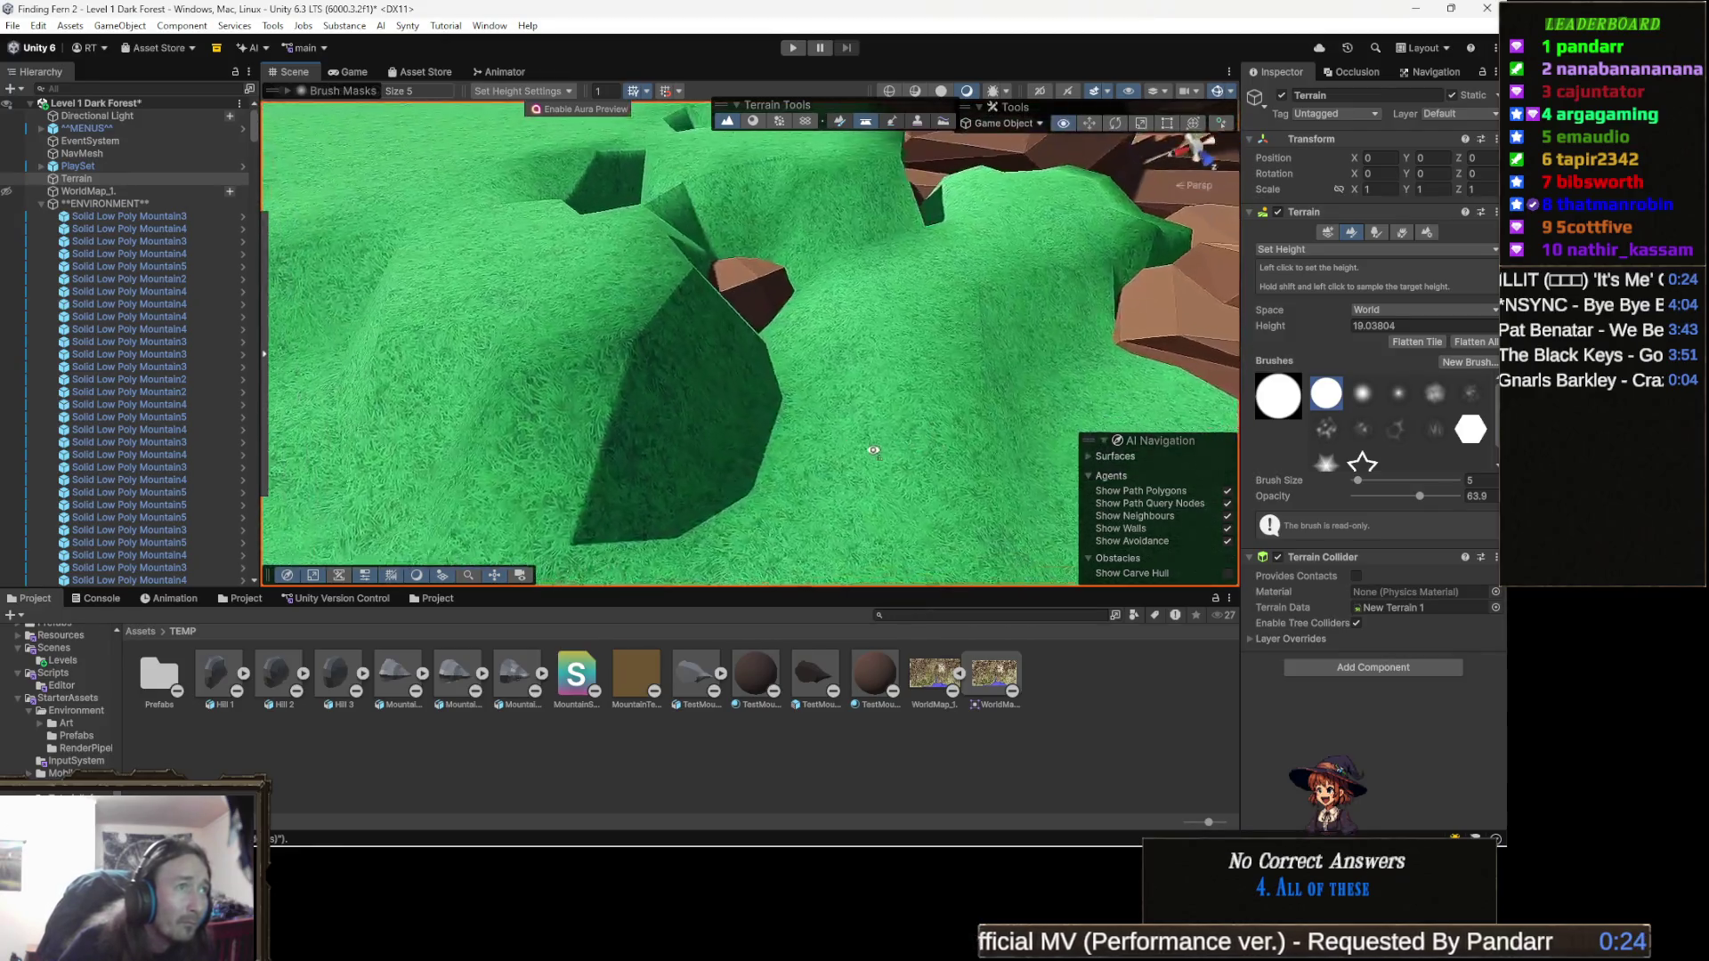
{"action": "mouse_move", "coordinate": [874, 447]}
{"action": "left_mouse_down"}
{"action": "mouse_move", "coordinate": [789, 397]}
{"action": "mouse_move", "coordinate": [749, 420]}
{"action": "mouse_move", "coordinate": [640, 396]}
{"action": "left_mouse_up"}
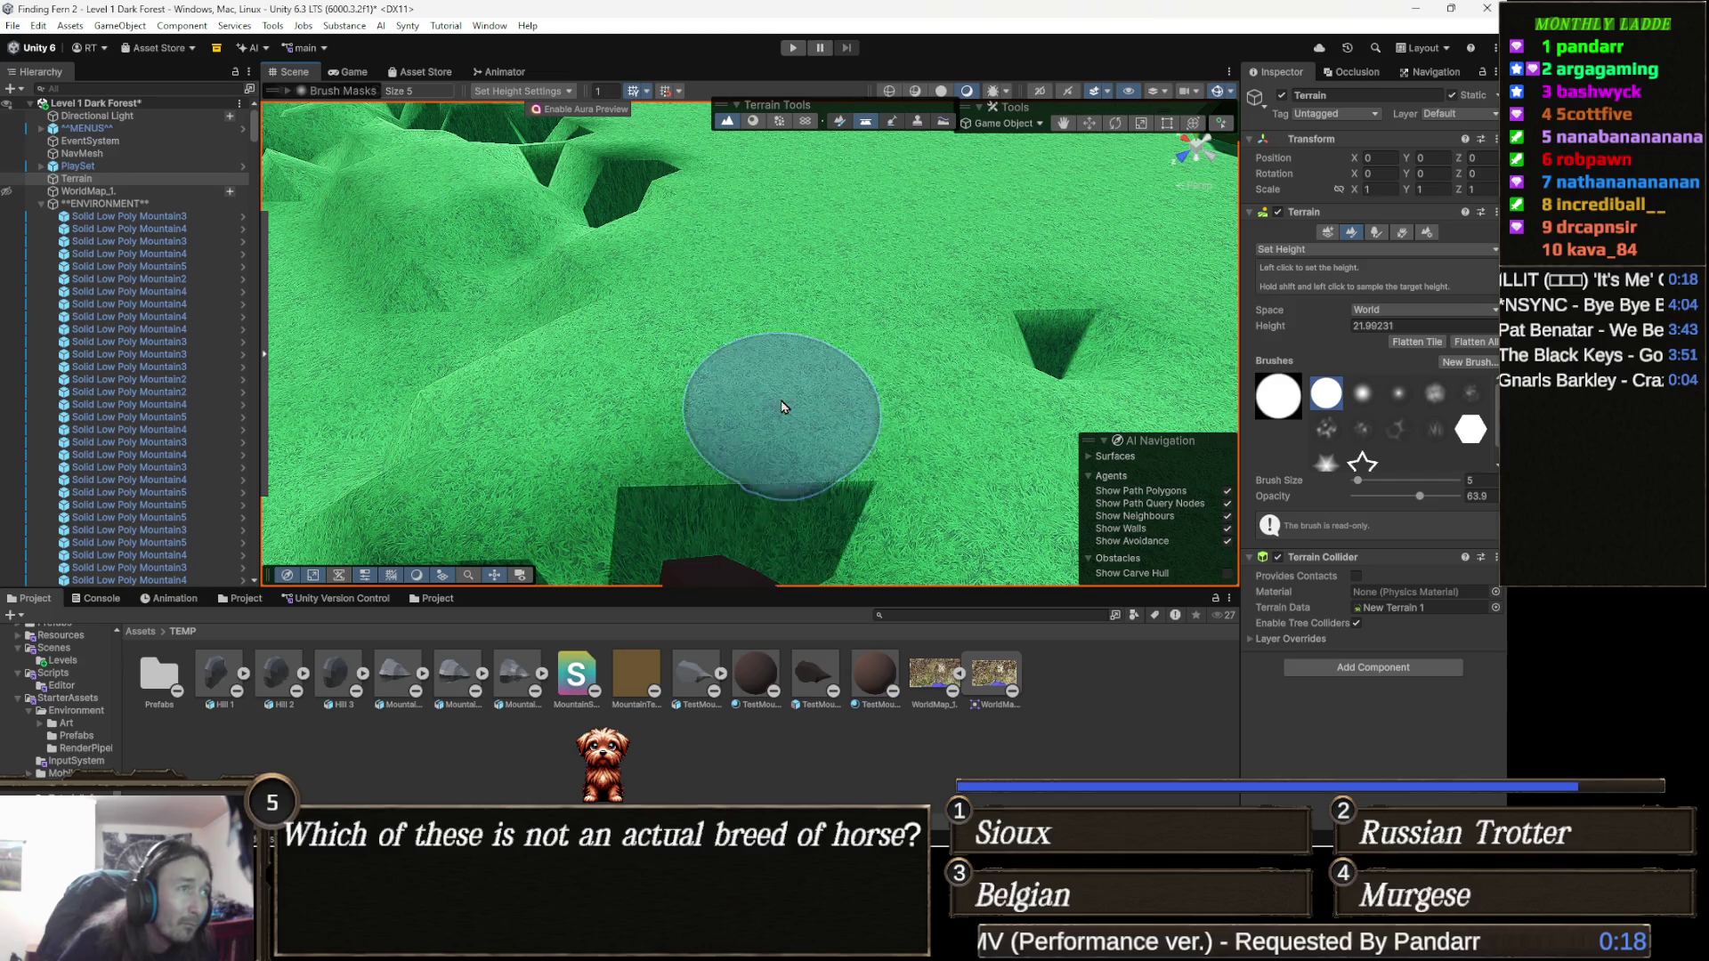
{"action": "scroll", "coordinate": [782, 407], "scroll_direction": "up", "scroll_amount": 5}
{"action": "mouse_move", "coordinate": [883, 408]}
{"action": "left_mouse_down"}
{"action": "mouse_move", "coordinate": [895, 392]}
{"action": "mouse_move", "coordinate": [686, 305]}
{"action": "mouse_move", "coordinate": [687, 356]}
{"action": "mouse_move", "coordinate": [767, 369]}
{"action": "left_mouse_up"}
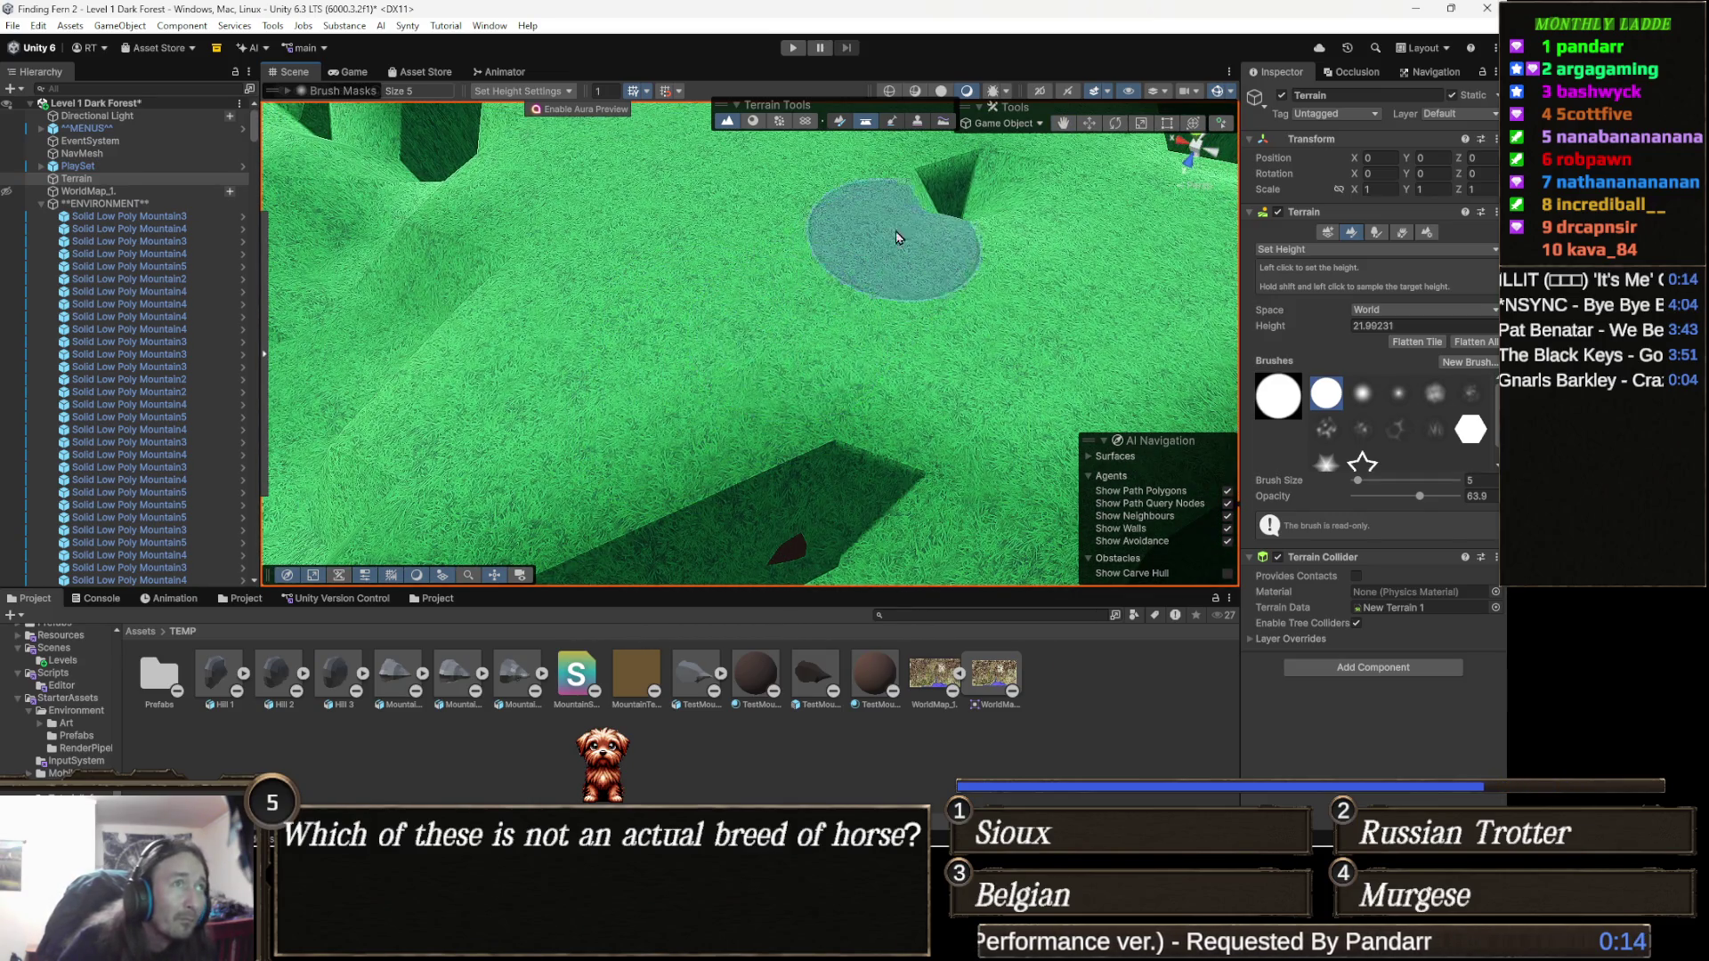
{"action": "mouse_move", "coordinate": [926, 183]}
{"action": "left_mouse_down"}
{"action": "mouse_move", "coordinate": [922, 309]}
{"action": "mouse_move", "coordinate": [632, 321]}
{"action": "mouse_move", "coordinate": [630, 360]}
{"action": "left_mouse_up"}
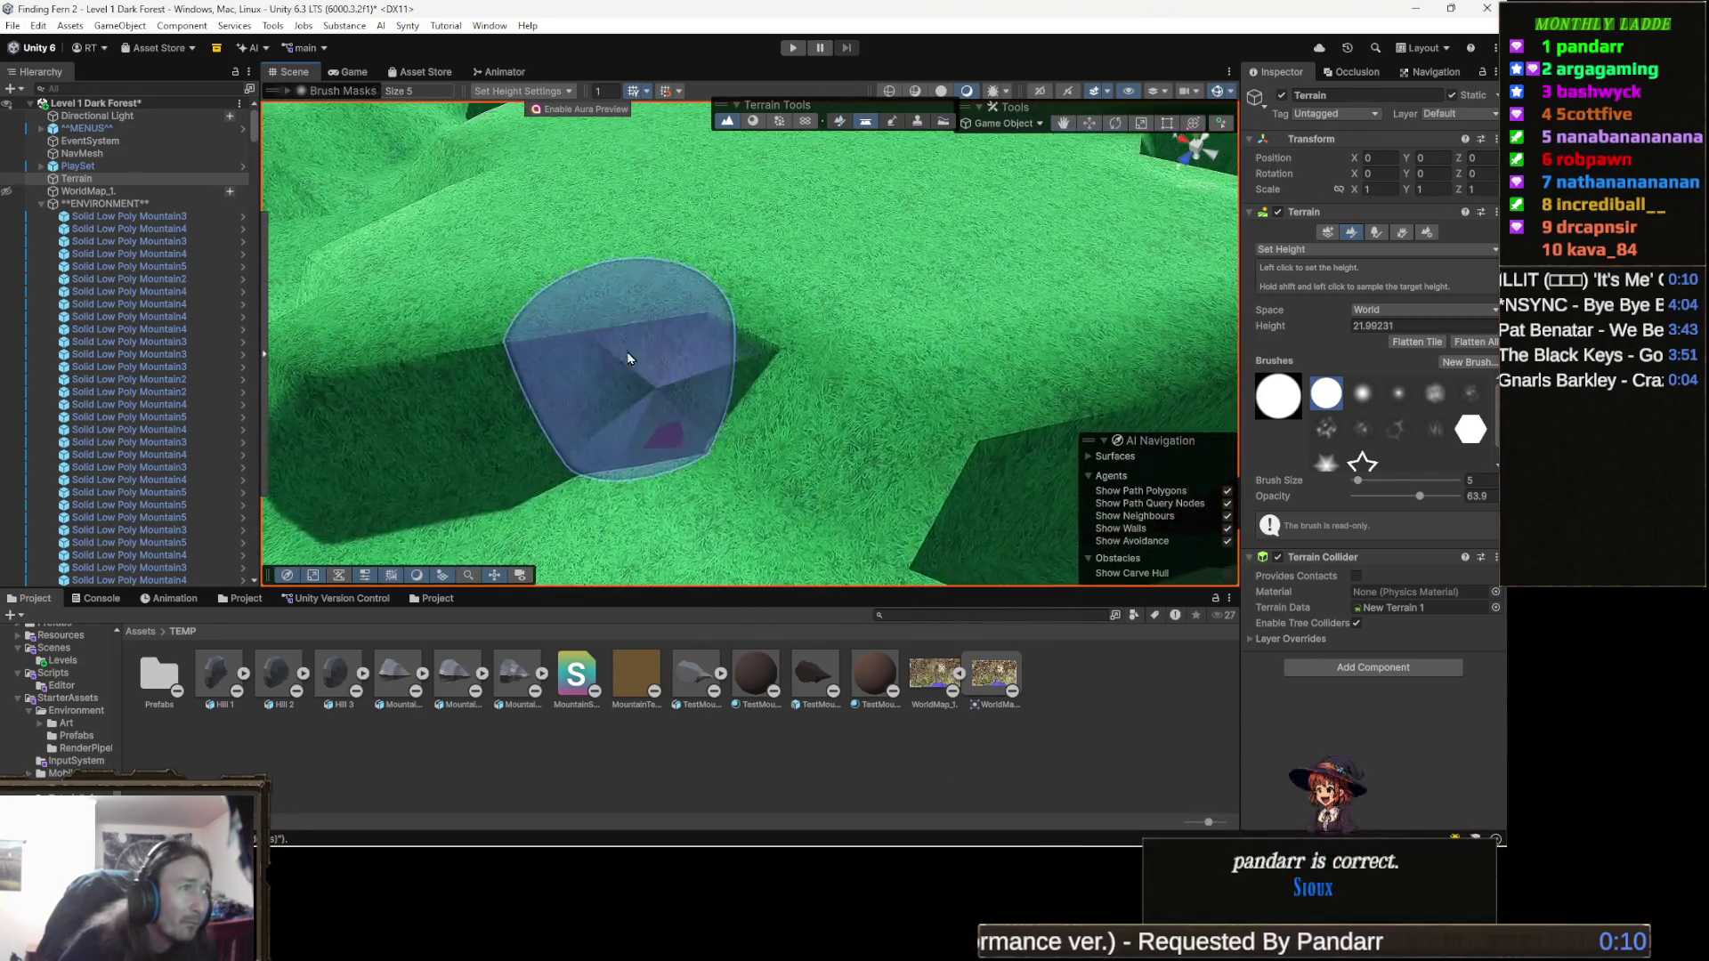
{"action": "mouse_move", "coordinate": [718, 306]}
{"action": "left_mouse_down"}
{"action": "mouse_move", "coordinate": [809, 267]}
{"action": "mouse_move", "coordinate": [924, 257]}
{"action": "mouse_move", "coordinate": [832, 295]}
{"action": "left_mouse_up"}
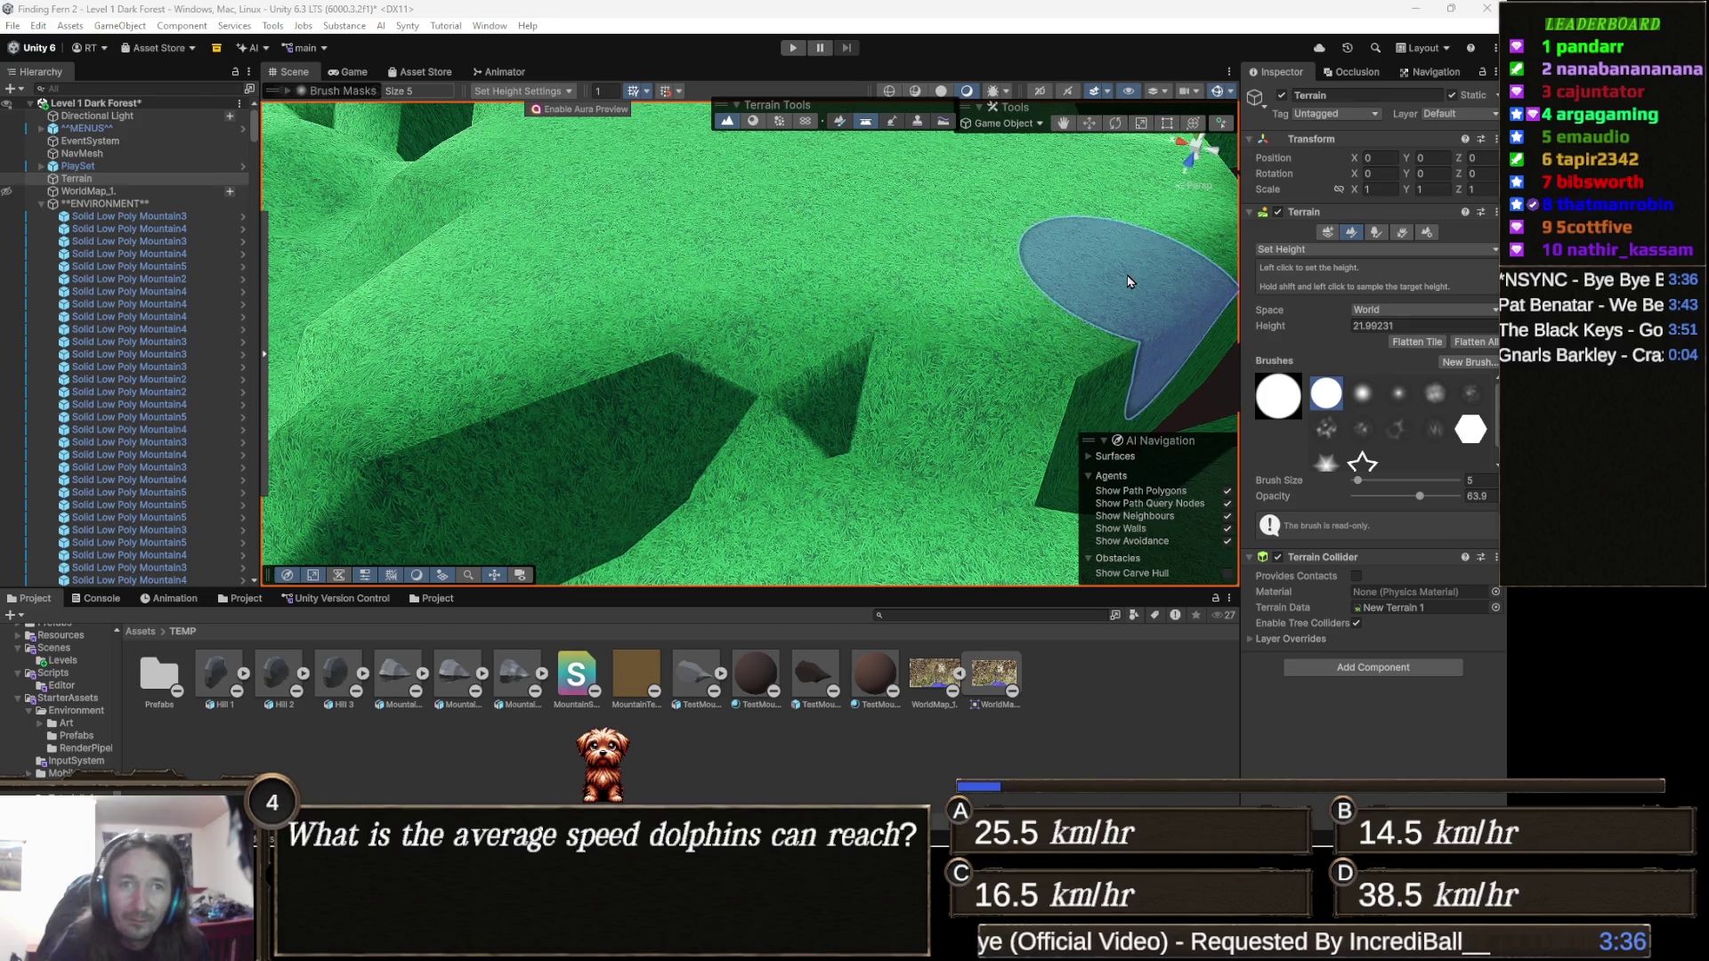
{"action": "mouse_move", "coordinate": [1128, 281]}
{"action": "left_mouse_down"}
{"action": "mouse_move", "coordinate": [1018, 190]}
{"action": "mouse_move", "coordinate": [1157, 175]}
{"action": "left_mouse_up"}
{"action": "mouse_move", "coordinate": [763, 293]}
{"action": "left_mouse_down"}
{"action": "mouse_move", "coordinate": [822, 320]}
{"action": "mouse_move", "coordinate": [468, 288]}
{"action": "mouse_move", "coordinate": [450, 233]}
{"action": "mouse_move", "coordinate": [791, 189]}
{"action": "mouse_move", "coordinate": [783, 233]}
{"action": "mouse_move", "coordinate": [730, 269]}
{"action": "mouse_move", "coordinate": [742, 299]}
{"action": "mouse_move", "coordinate": [704, 498]}
{"action": "mouse_move", "coordinate": [668, 486]}
{"action": "left_mouse_up"}
{"action": "scroll", "coordinate": [737, 477], "scroll_direction": "up", "scroll_amount": 4}
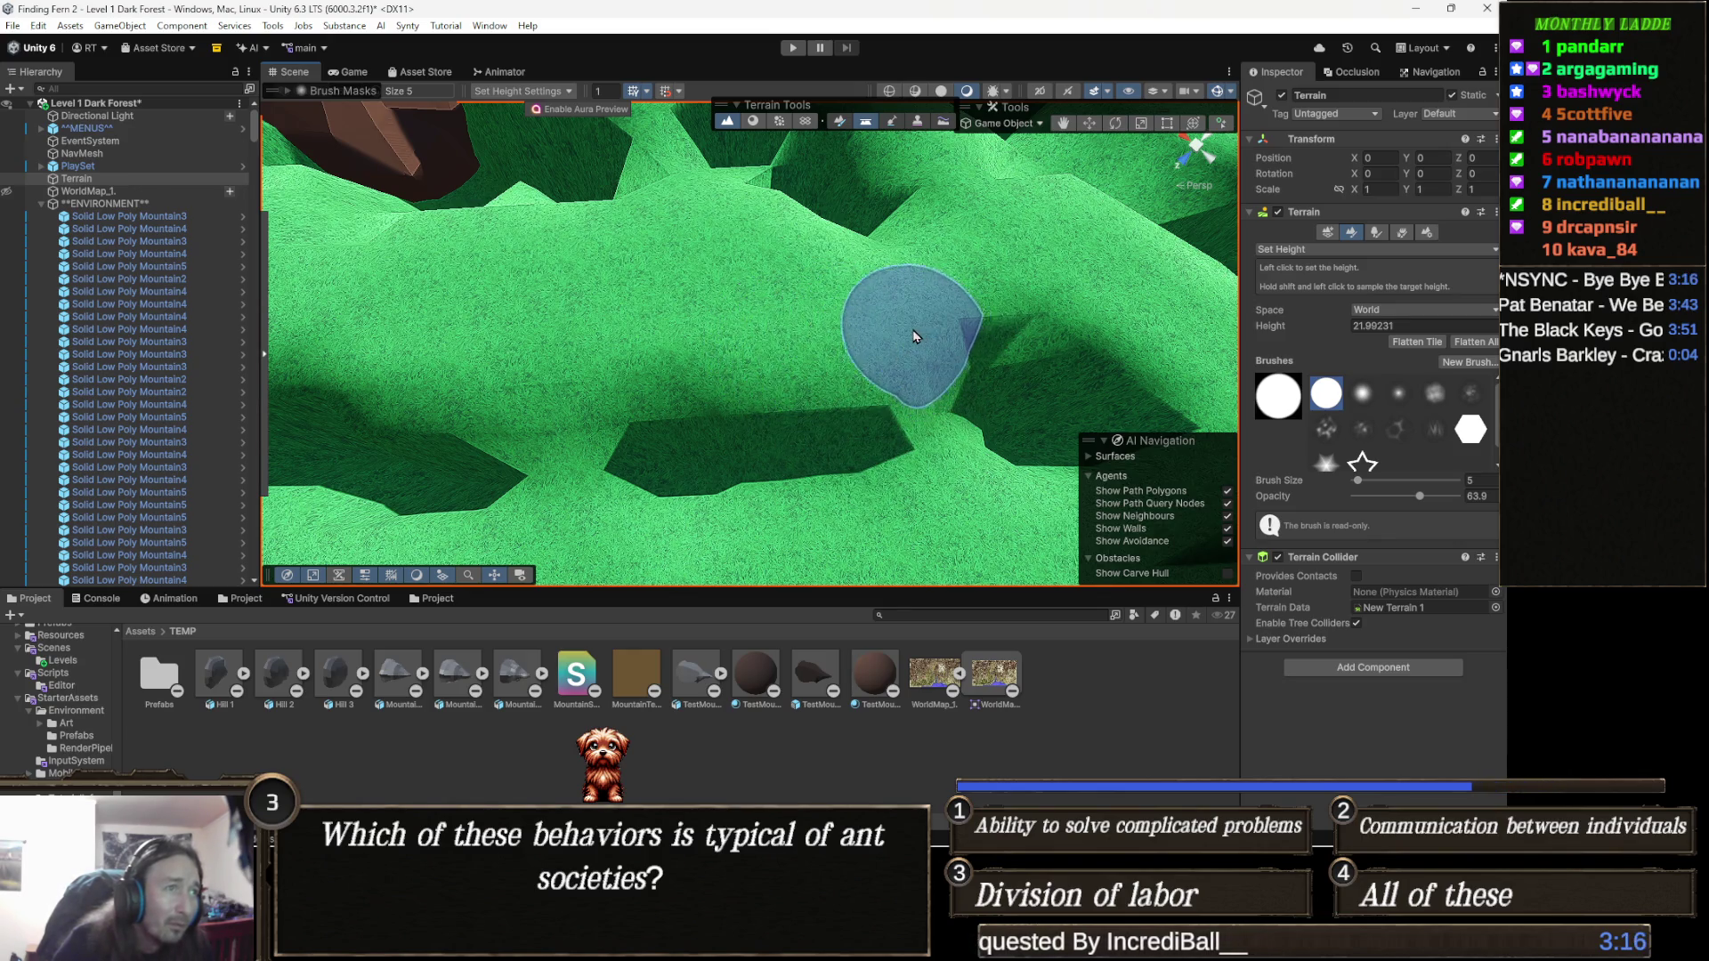
Flatten the dark shadowed pit and the dips near the rocks to the set height.
{"action": "scroll", "coordinate": [668, 332], "scroll_direction": "up", "scroll_amount": 3}
{"action": "mouse_move", "coordinate": [668, 332]}
{"action": "left_mouse_down"}
{"action": "mouse_move", "coordinate": [829, 320]}
{"action": "mouse_move", "coordinate": [603, 341]}
{"action": "mouse_move", "coordinate": [851, 392]}
{"action": "mouse_move", "coordinate": [789, 431]}
{"action": "mouse_move", "coordinate": [663, 413]}
{"action": "mouse_move", "coordinate": [684, 394]}
{"action": "left_mouse_up"}
{"action": "scroll", "coordinate": [829, 320], "scroll_direction": "down", "scroll_amount": 5}
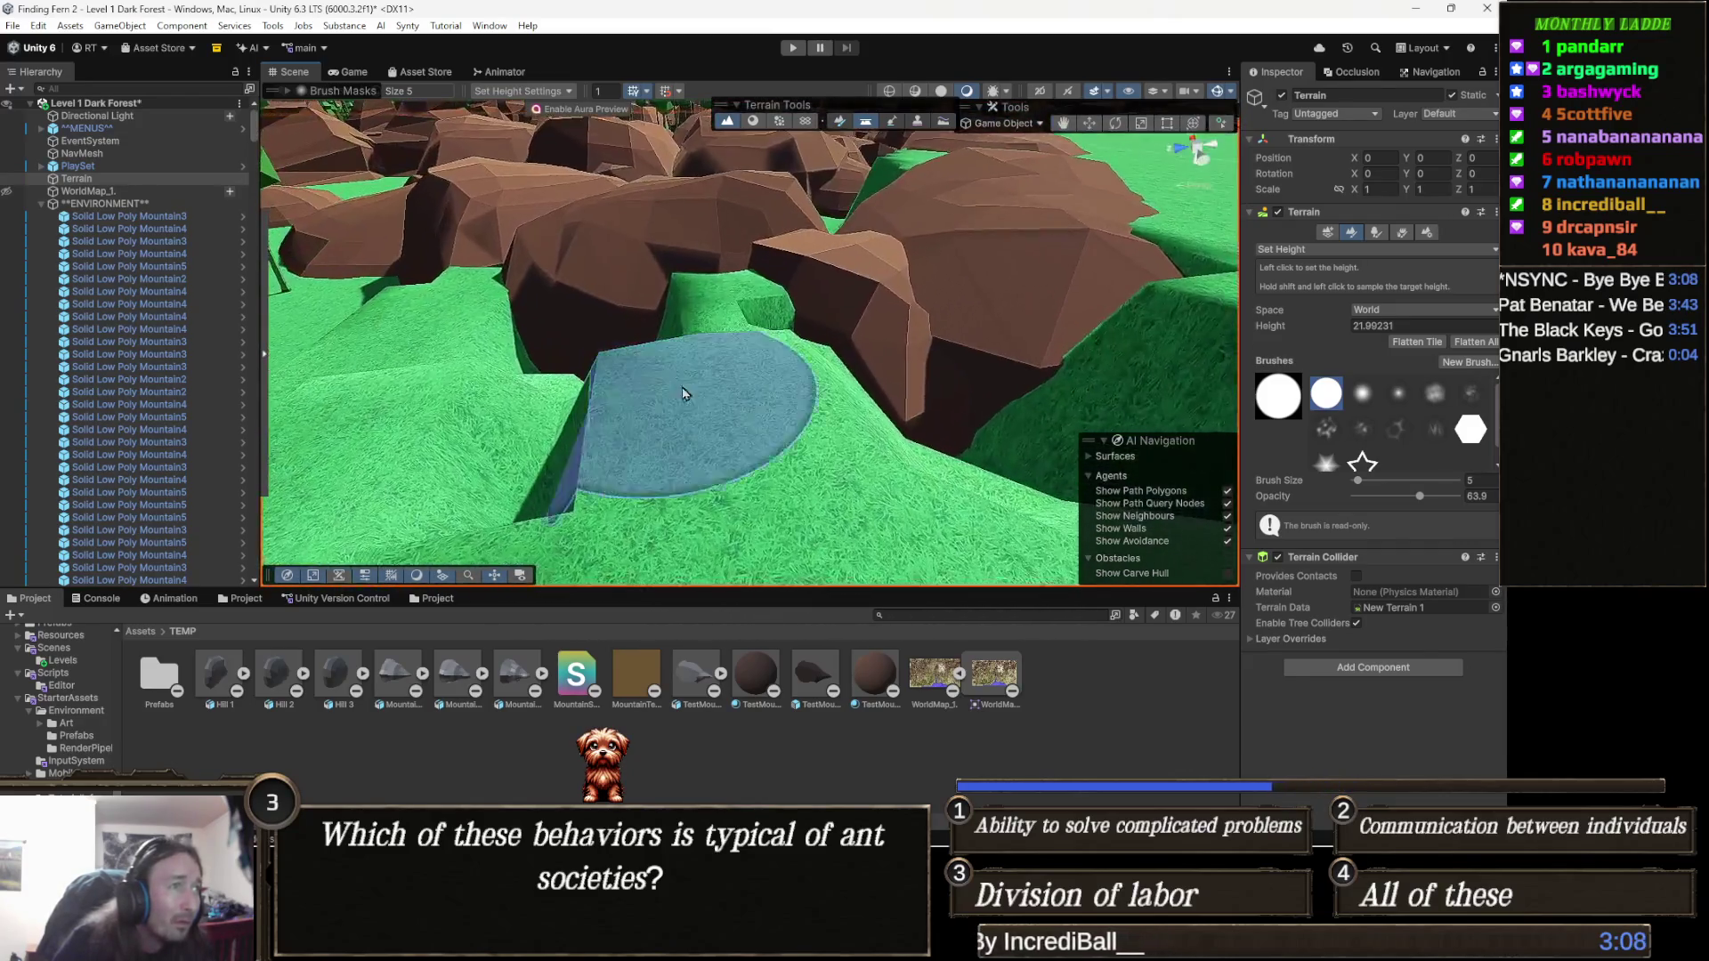
{"action": "scroll", "coordinate": [684, 394], "scroll_direction": "up", "scroll_amount": 8}
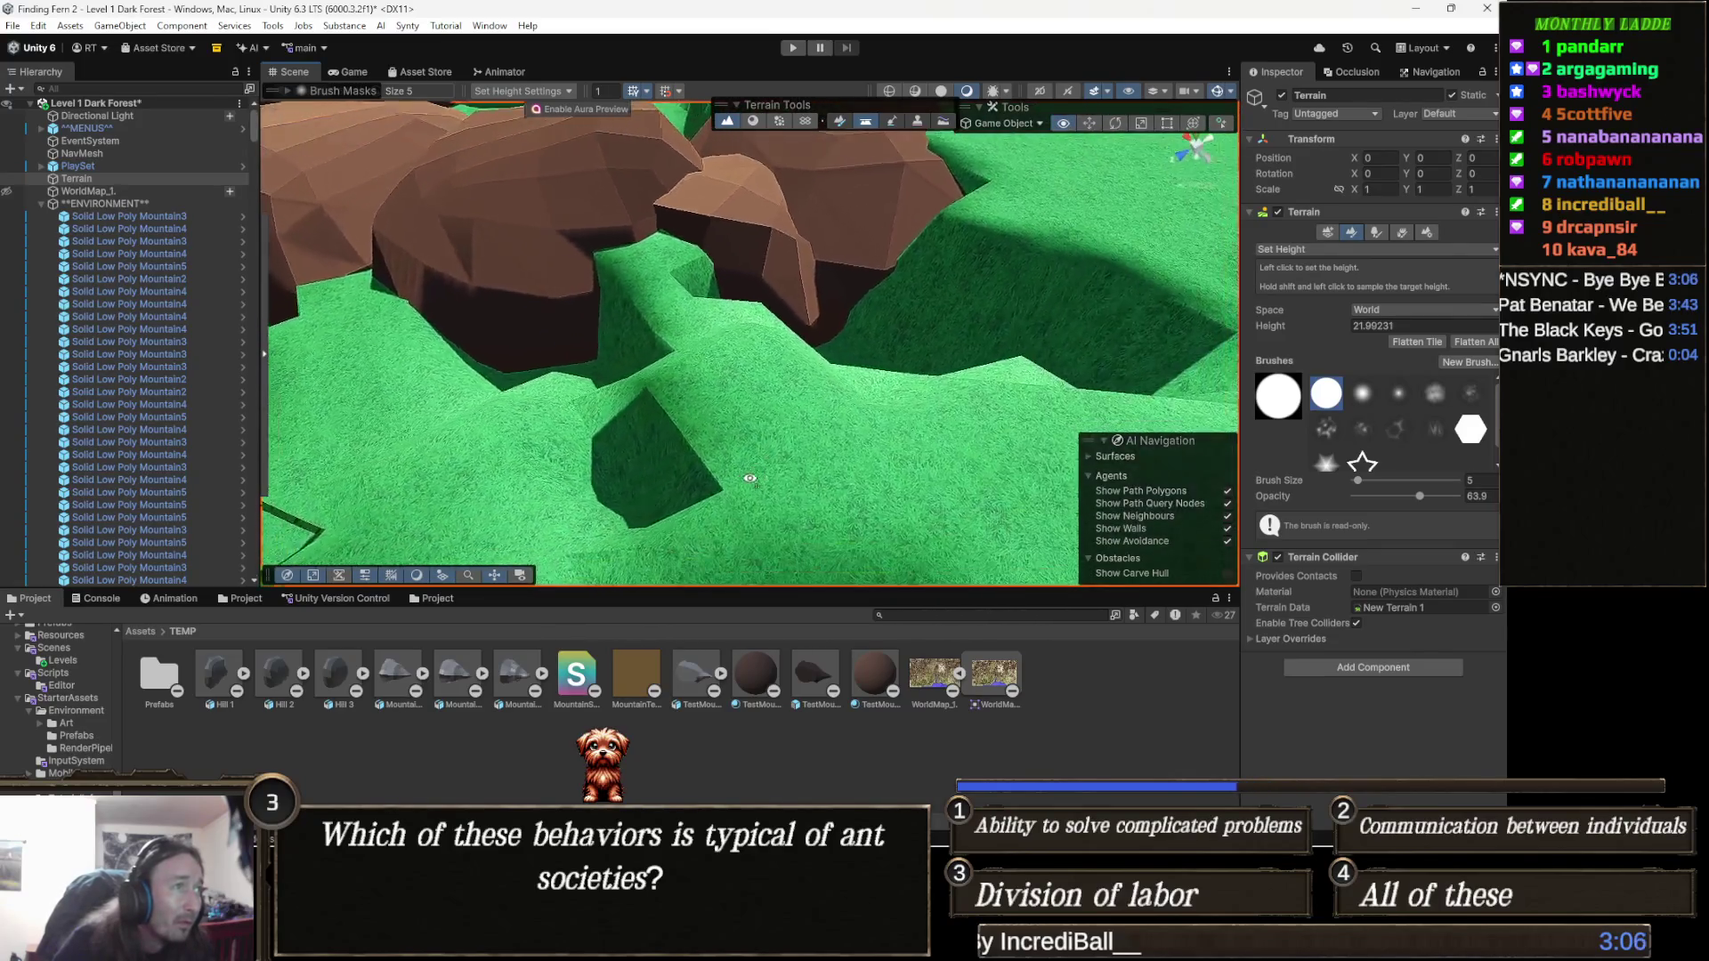
{"action": "mouse_move", "coordinate": [820, 433]}
{"action": "left_mouse_down"}
{"action": "mouse_move", "coordinate": [572, 382]}
{"action": "mouse_move", "coordinate": [477, 451]}
{"action": "mouse_move", "coordinate": [784, 383]}
{"action": "mouse_move", "coordinate": [844, 426]}
{"action": "left_mouse_up"}
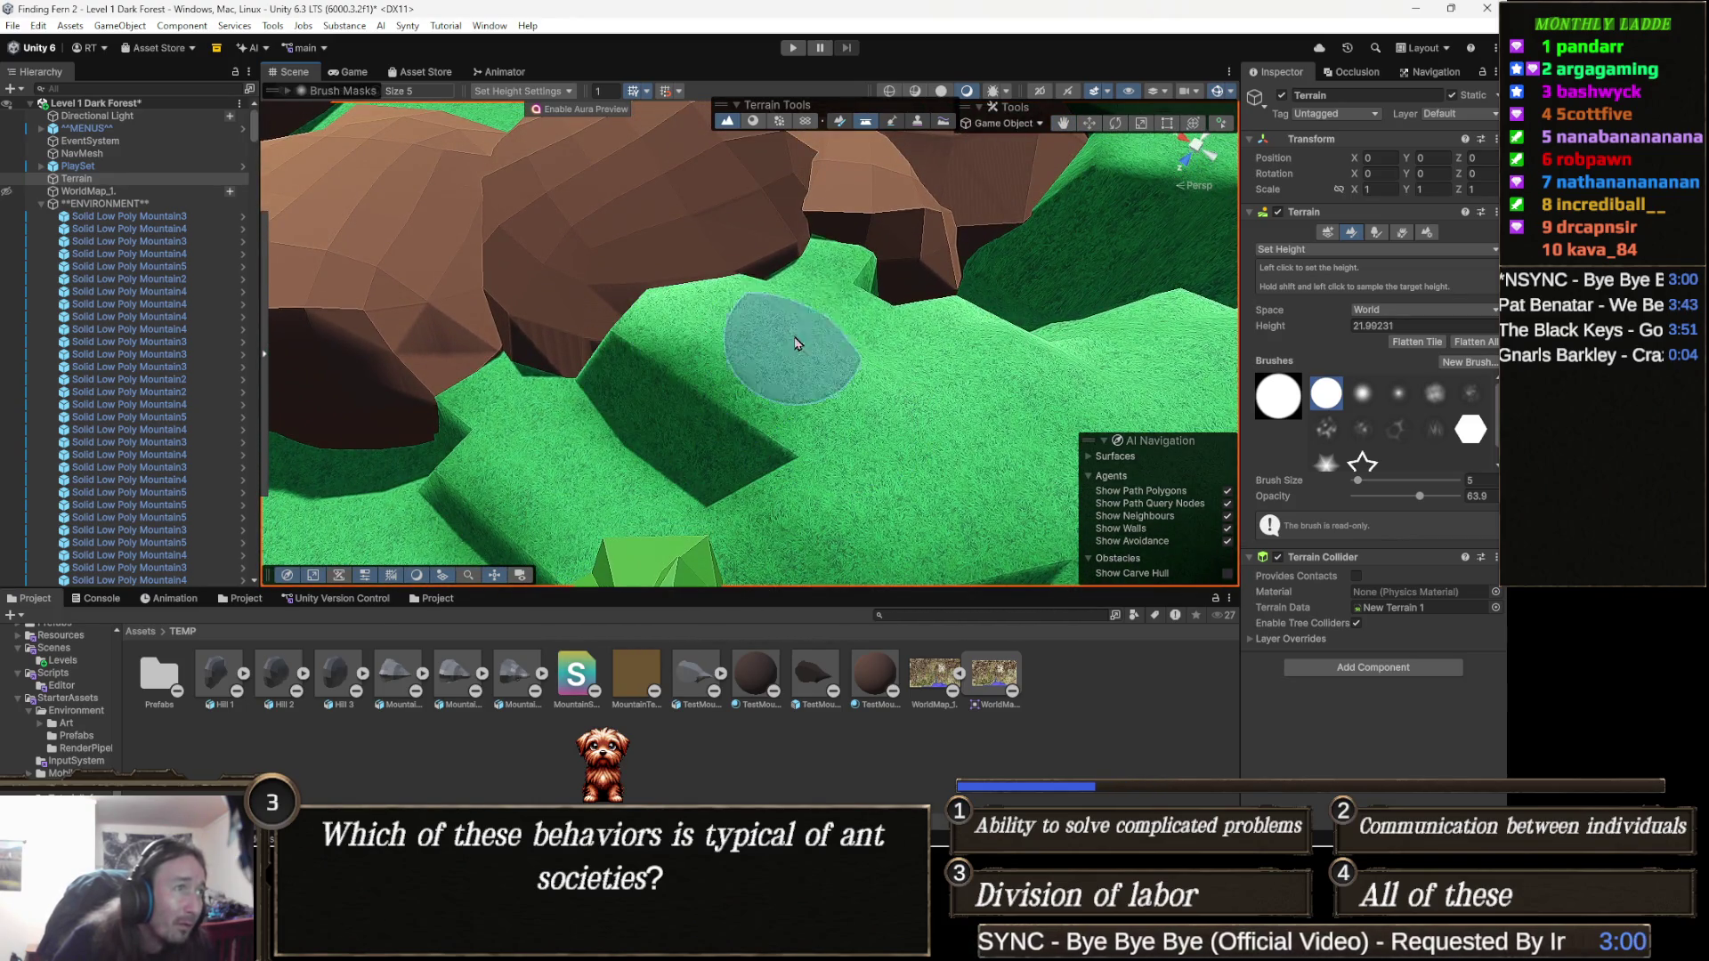
{"action": "mouse_move", "coordinate": [808, 369]}
{"action": "left_mouse_down"}
{"action": "mouse_move", "coordinate": [944, 357]}
{"action": "mouse_move", "coordinate": [694, 356]}
{"action": "left_mouse_up"}
{"action": "mouse_move", "coordinate": [859, 363]}
{"action": "left_mouse_down"}
{"action": "mouse_move", "coordinate": [757, 312]}
{"action": "mouse_move", "coordinate": [694, 311]}
{"action": "mouse_move", "coordinate": [712, 285]}
{"action": "mouse_move", "coordinate": [676, 271]}
{"action": "mouse_move", "coordinate": [752, 223]}
{"action": "mouse_move", "coordinate": [813, 370]}
{"action": "mouse_move", "coordinate": [916, 358]}
{"action": "mouse_move", "coordinate": [801, 365]}
{"action": "mouse_move", "coordinate": [656, 330]}
{"action": "mouse_move", "coordinate": [641, 342]}
{"action": "mouse_move", "coordinate": [824, 368]}
{"action": "mouse_move", "coordinate": [885, 347]}
{"action": "left_mouse_up"}
{"action": "mouse_move", "coordinate": [945, 285]}
{"action": "left_mouse_down"}
{"action": "mouse_move", "coordinate": [1095, 338]}
{"action": "mouse_move", "coordinate": [843, 334]}
{"action": "mouse_move", "coordinate": [748, 279]}
{"action": "left_mouse_up"}
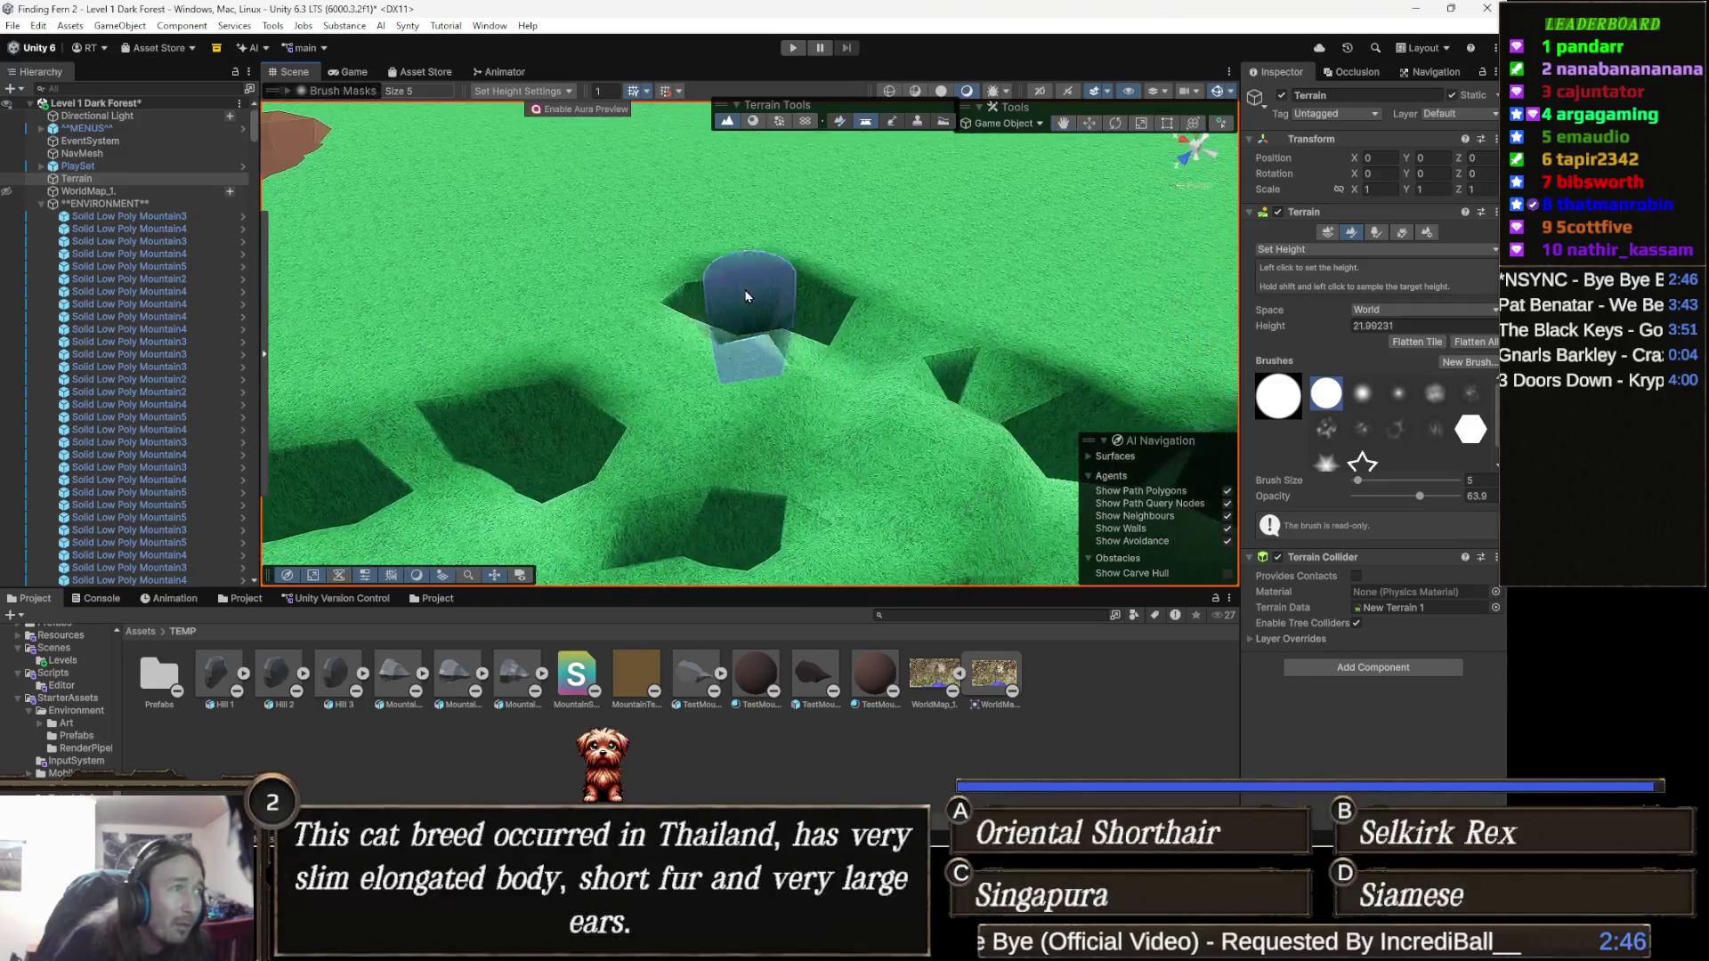
Orbit over the ridge and trenches to check which pits remain.
{"action": "mouse_move", "coordinate": [702, 351]}
{"action": "left_mouse_down"}
{"action": "mouse_move", "coordinate": [890, 344]}
{"action": "mouse_move", "coordinate": [735, 302]}
{"action": "mouse_move", "coordinate": [954, 274]}
{"action": "mouse_move", "coordinate": [828, 312]}
{"action": "mouse_move", "coordinate": [704, 381]}
{"action": "left_mouse_up"}
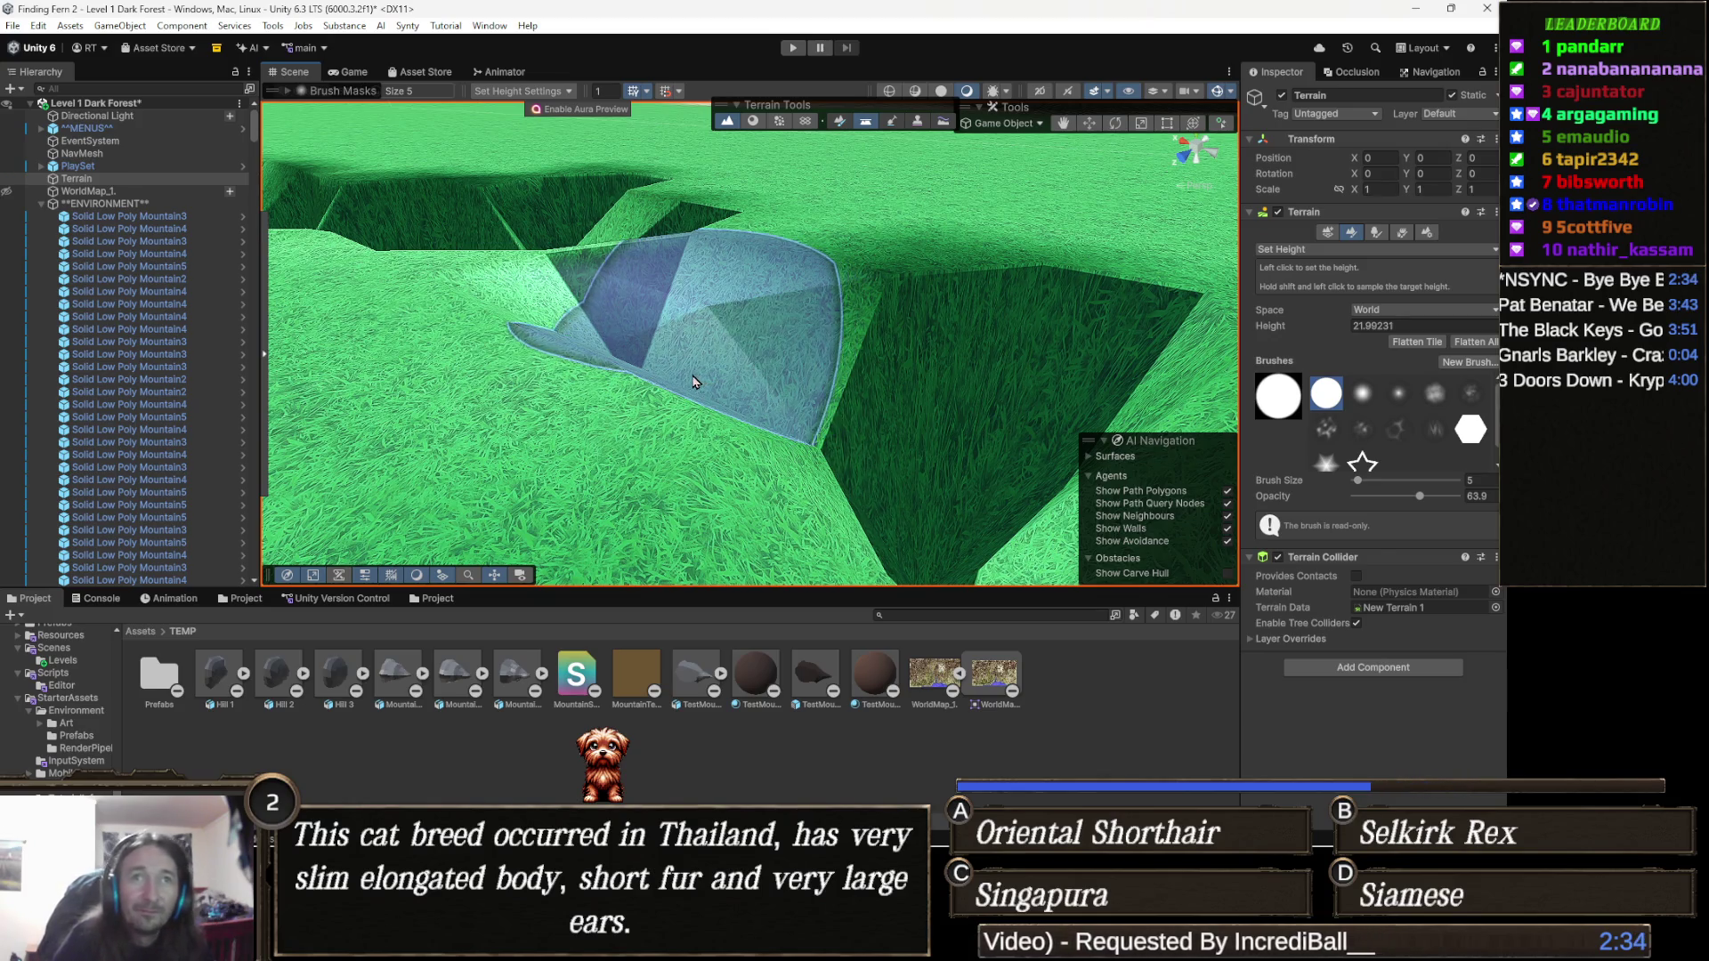
{"action": "mouse_move", "coordinate": [689, 373]}
{"action": "left_mouse_down"}
{"action": "mouse_move", "coordinate": [879, 418]}
{"action": "mouse_move", "coordinate": [936, 227]}
{"action": "left_mouse_up"}
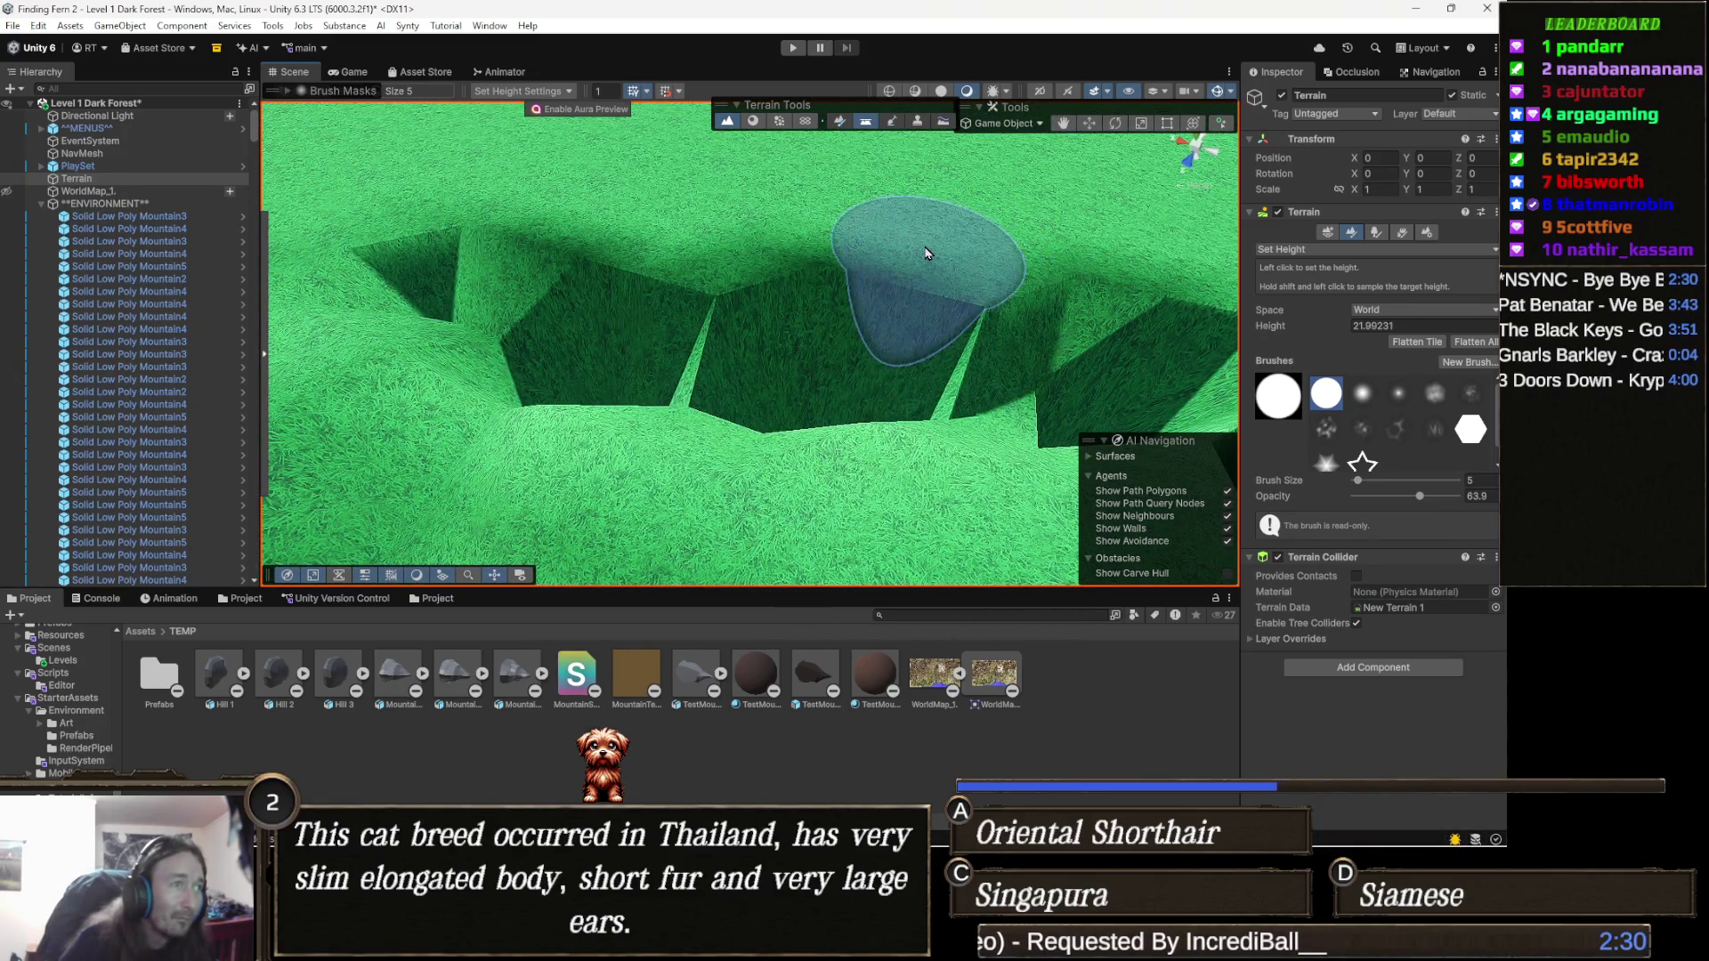
{"action": "mouse_move", "coordinate": [783, 298]}
{"action": "left_mouse_down"}
{"action": "mouse_move", "coordinate": [1045, 277]}
{"action": "mouse_move", "coordinate": [801, 374]}
{"action": "left_mouse_up"}
{"action": "mouse_move", "coordinate": [597, 287]}
{"action": "left_mouse_down"}
{"action": "mouse_move", "coordinate": [707, 400]}
{"action": "mouse_move", "coordinate": [536, 285]}
{"action": "left_mouse_up"}
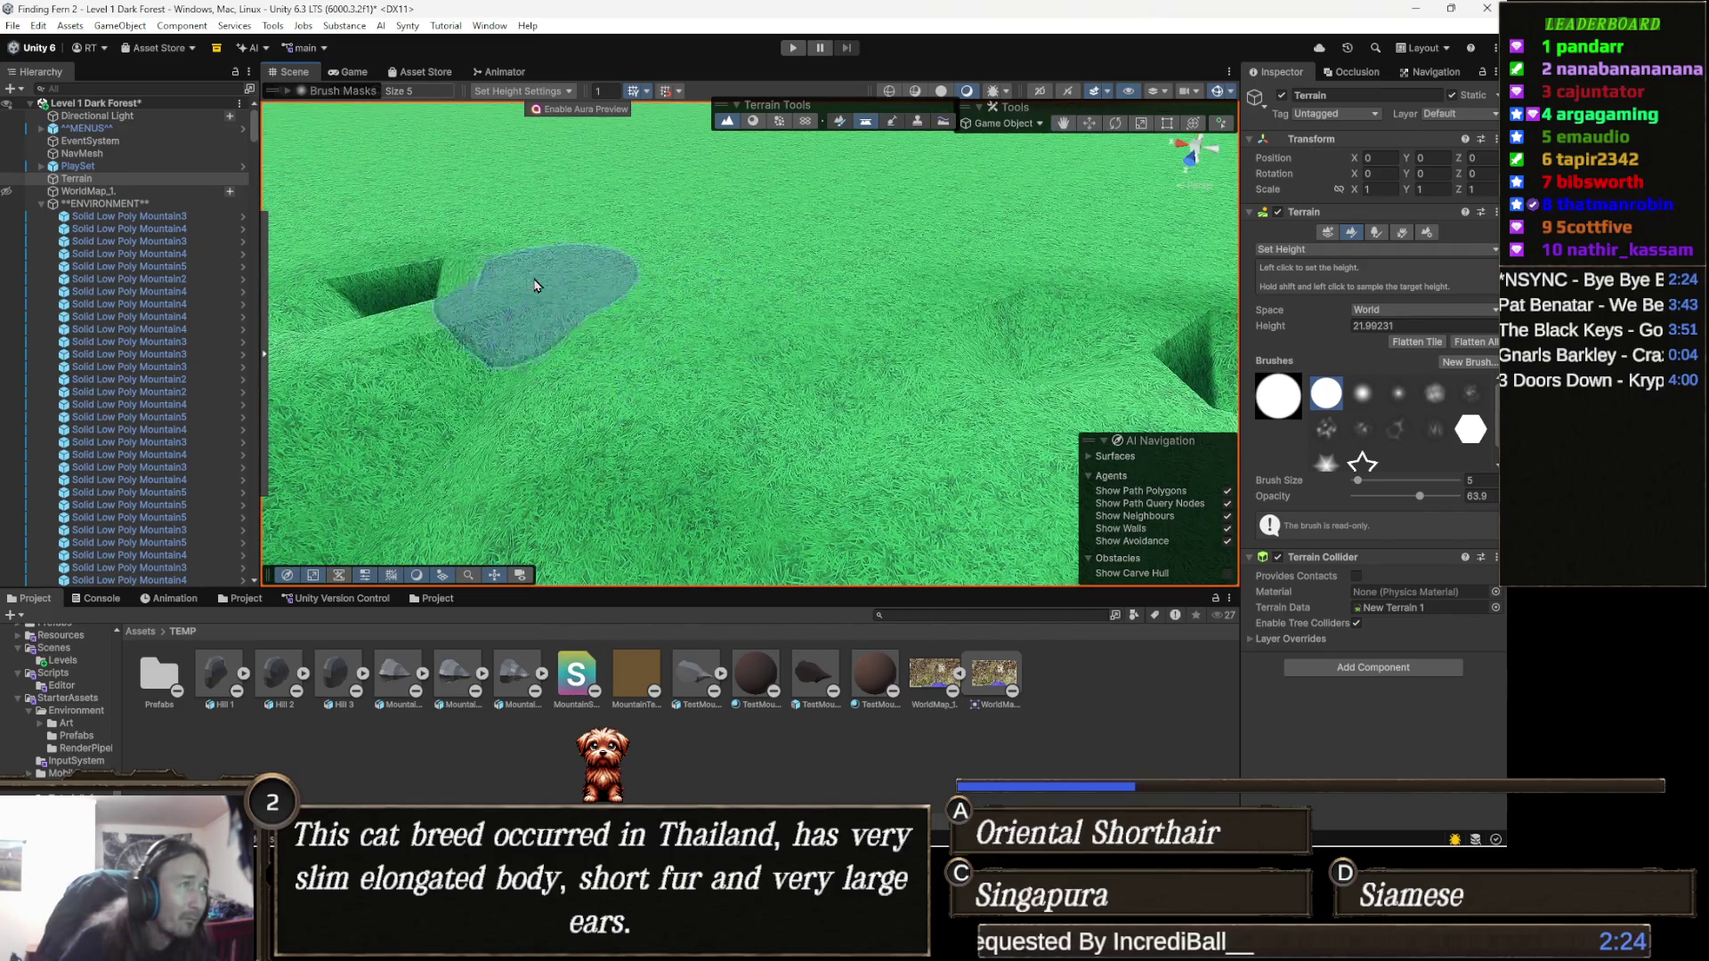
{"action": "left_click_drag", "start_coordinate": [383, 285], "coordinate": [642, 288]}
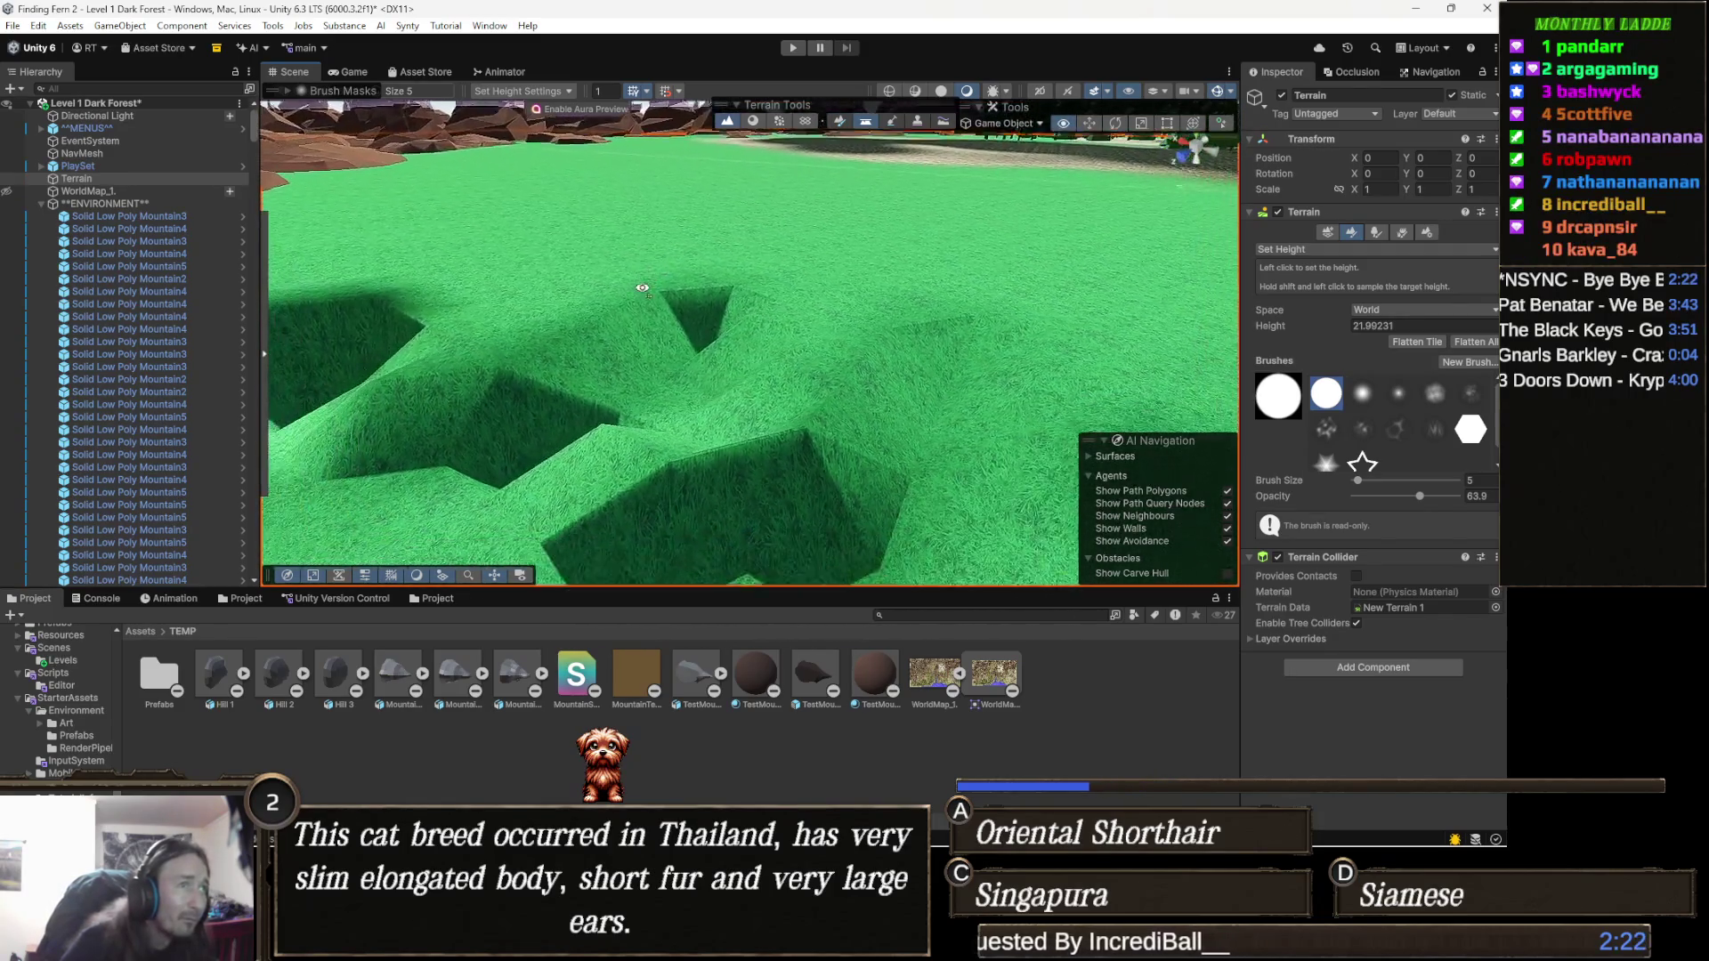
{"action": "mouse_move", "coordinate": [564, 381]}
{"action": "left_mouse_down"}
{"action": "mouse_move", "coordinate": [644, 309]}
{"action": "mouse_move", "coordinate": [828, 280]}
{"action": "mouse_move", "coordinate": [721, 359]}
{"action": "left_mouse_up"}
{"action": "scroll", "coordinate": [703, 352], "scroll_direction": "down", "scroll_amount": 5}
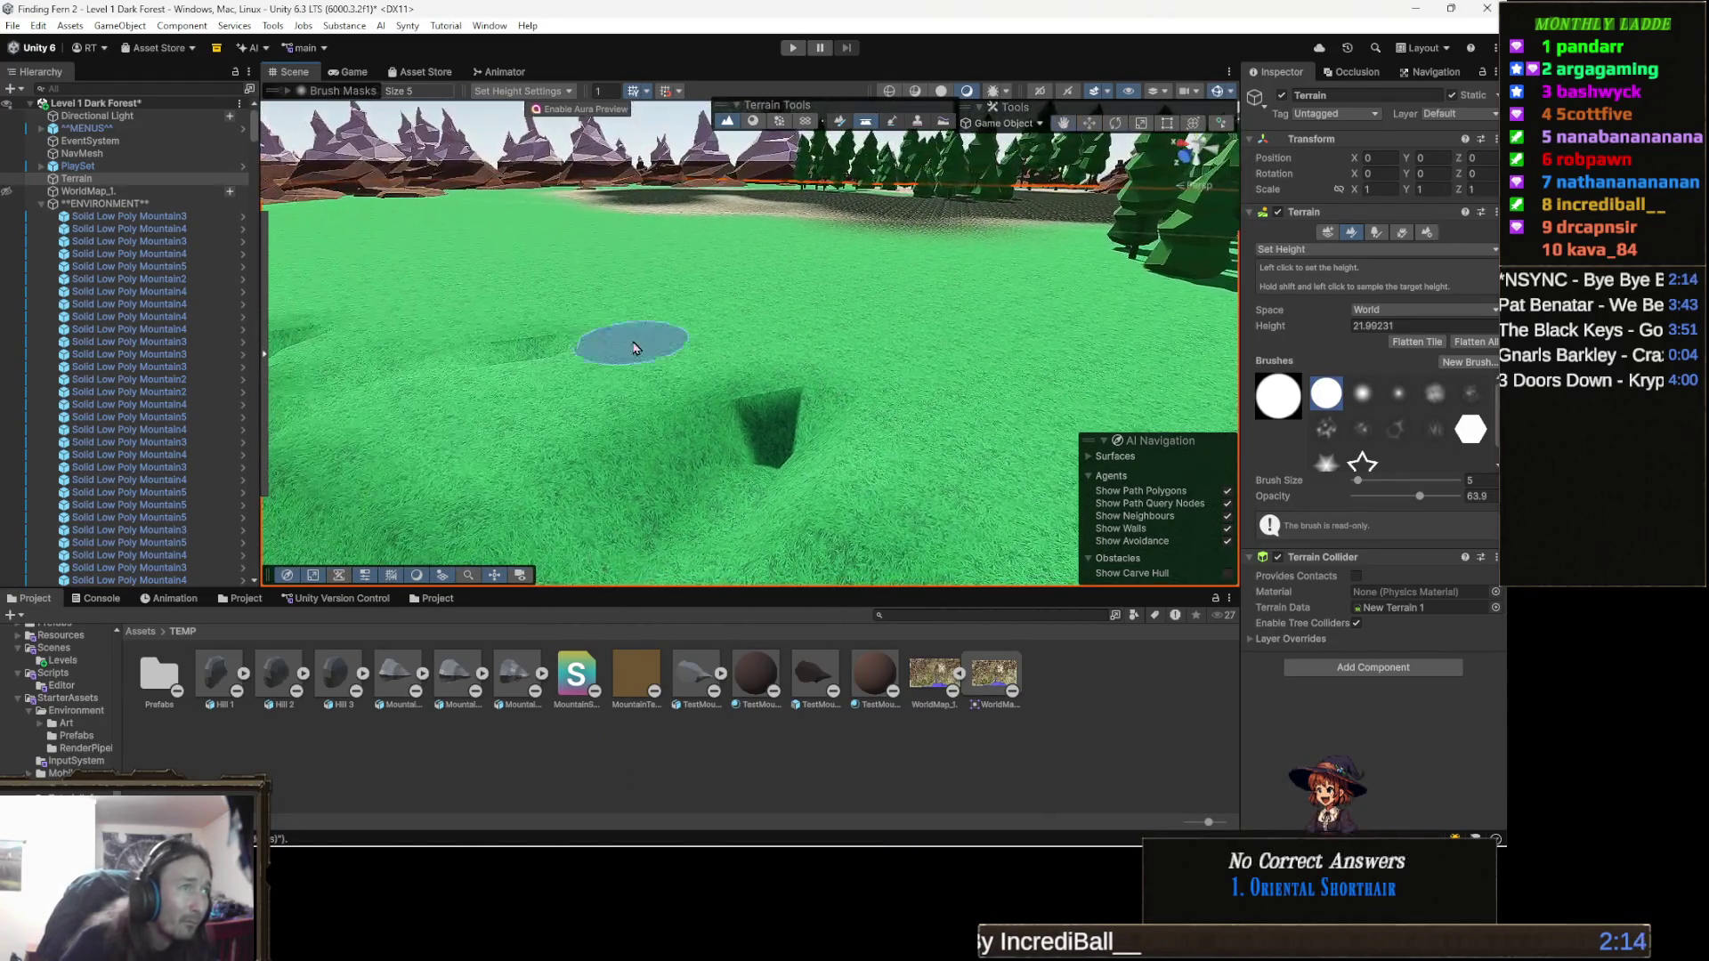
{"action": "left_click_drag", "start_coordinate": [746, 398], "coordinate": [687, 334]}
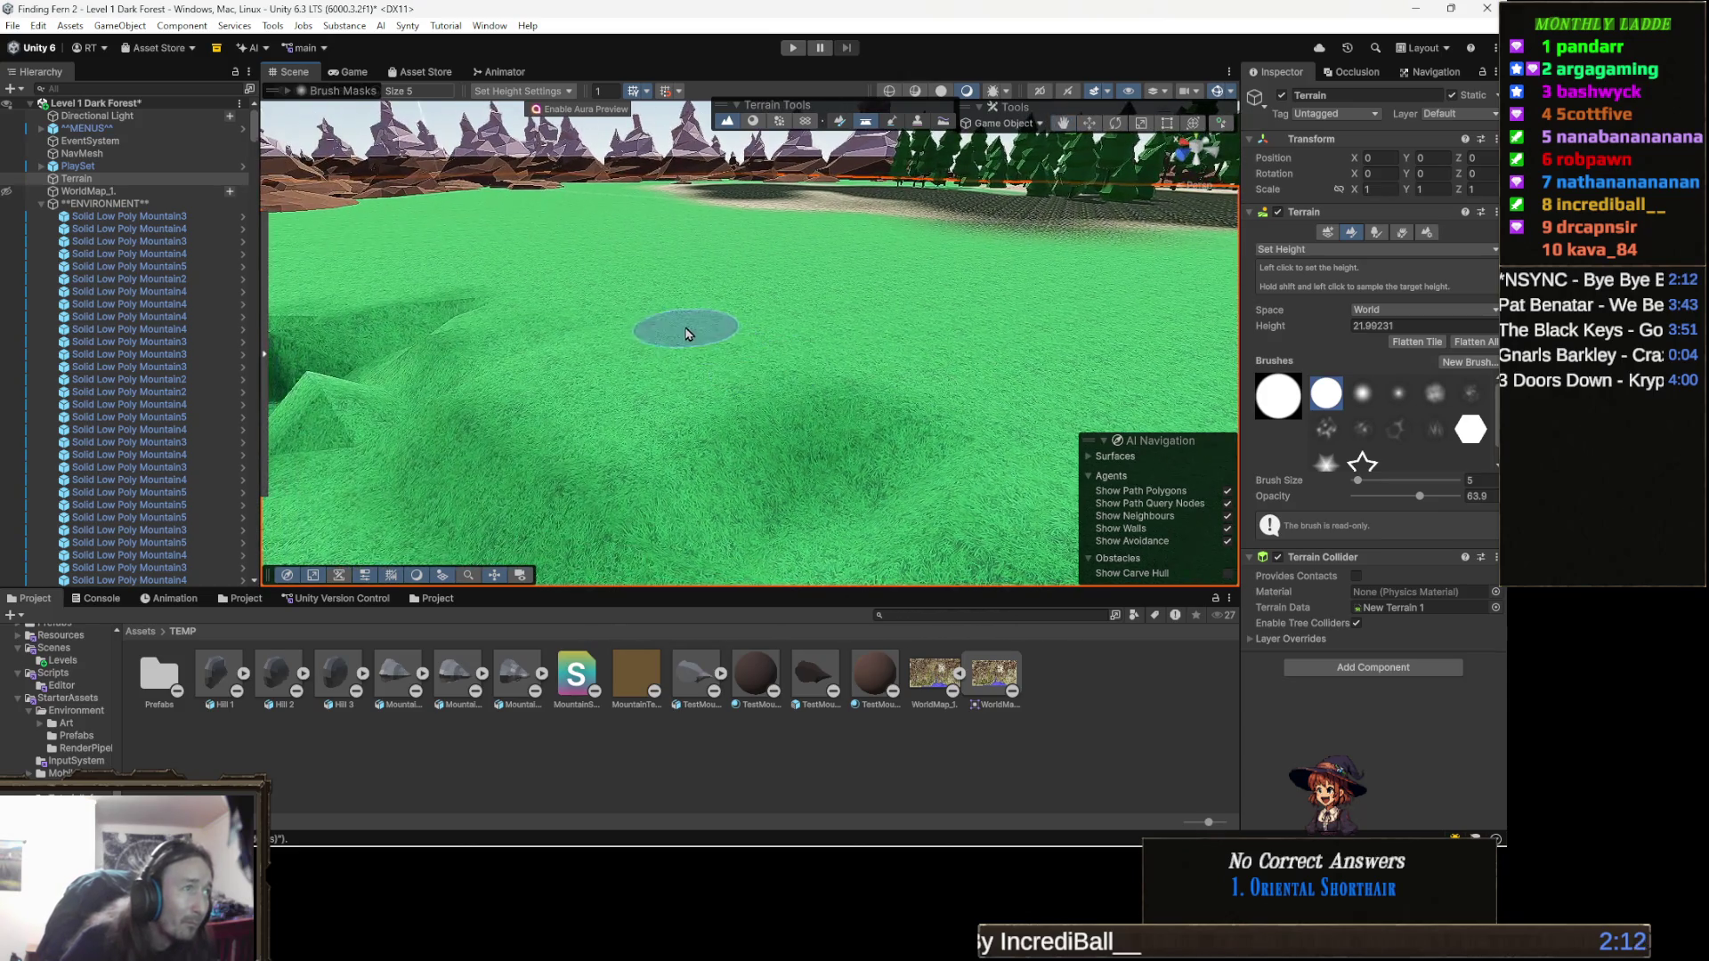
{"action": "mouse_move", "coordinate": [835, 421]}
{"action": "left_mouse_down"}
{"action": "mouse_move", "coordinate": [894, 458]}
{"action": "mouse_move", "coordinate": [708, 380]}
{"action": "mouse_move", "coordinate": [949, 368]}
{"action": "left_mouse_up"}
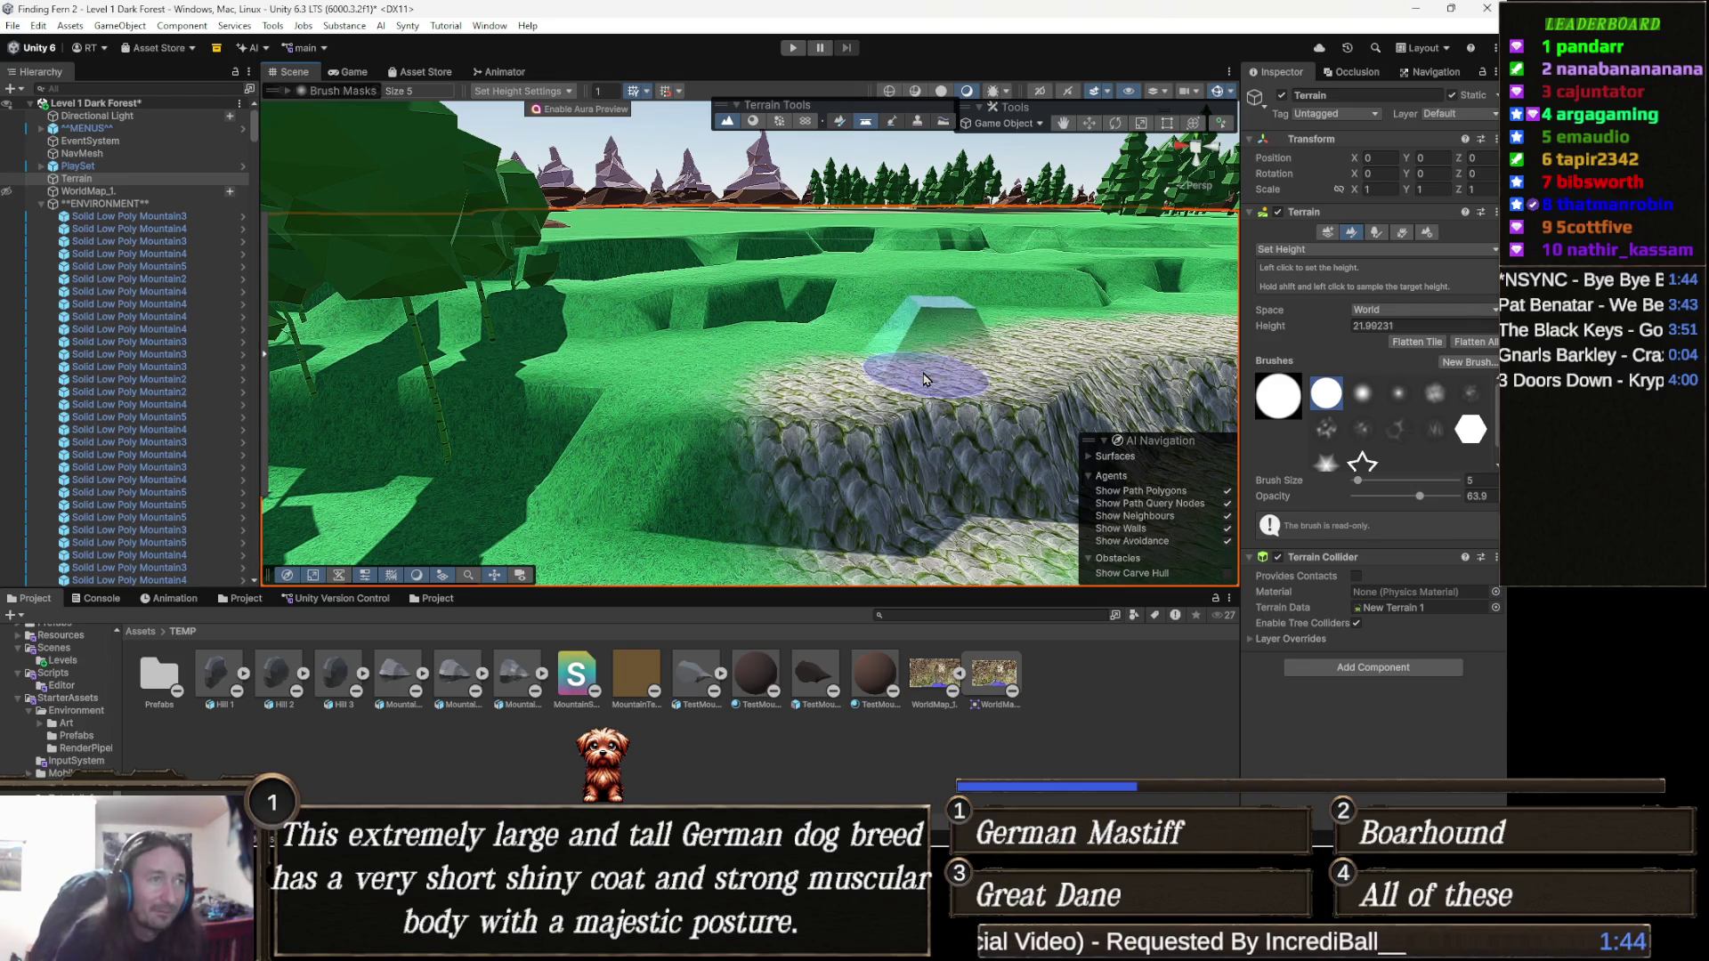
{"action": "mouse_move", "coordinate": [883, 412]}
{"action": "left_mouse_down"}
{"action": "mouse_move", "coordinate": [811, 416]}
{"action": "mouse_move", "coordinate": [649, 499]}
{"action": "left_mouse_up"}
{"action": "mouse_move", "coordinate": [854, 437]}
{"action": "left_mouse_down"}
{"action": "mouse_move", "coordinate": [891, 462]}
{"action": "mouse_move", "coordinate": [792, 560]}
{"action": "left_mouse_up"}
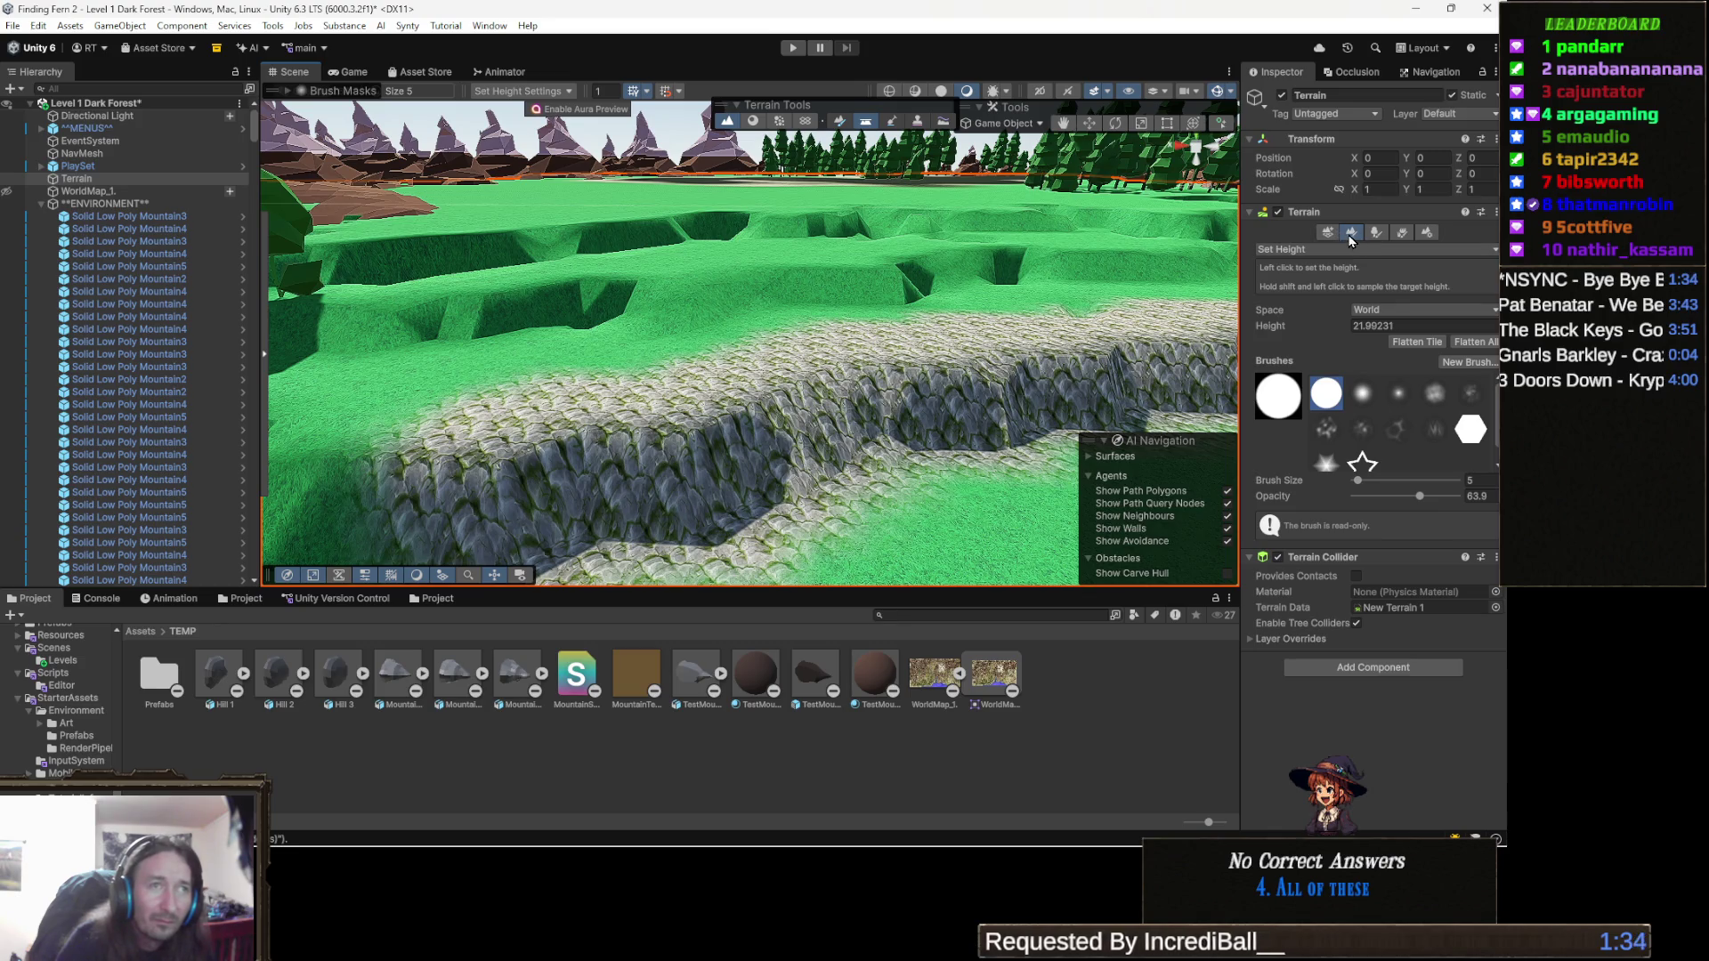
{"action": "left_click", "coordinate": [1316, 251]}
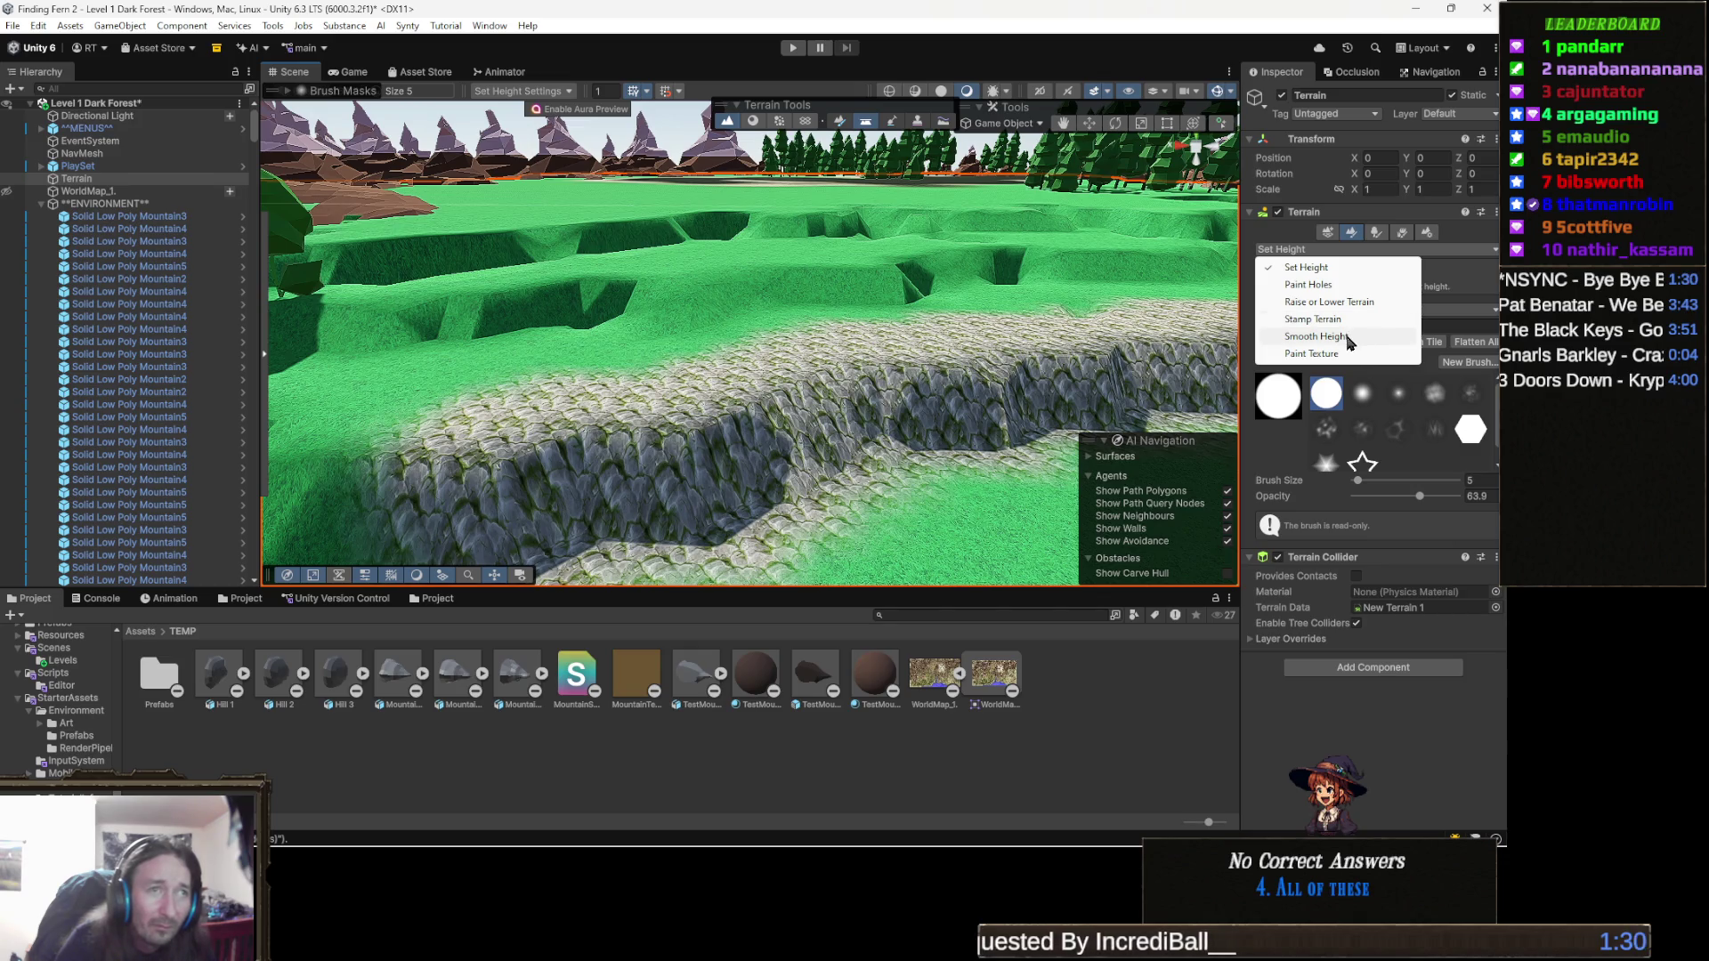
Switch to Paint Texture and select the Ground_Layer_02 grass layer.
{"action": "left_click", "coordinate": [1311, 353]}
{"action": "mouse_move", "coordinate": [988, 409]}
{"action": "left_mouse_down"}
{"action": "mouse_move", "coordinate": [928, 428]}
{"action": "mouse_move", "coordinate": [925, 458]}
{"action": "mouse_move", "coordinate": [726, 516]}
{"action": "left_mouse_up"}
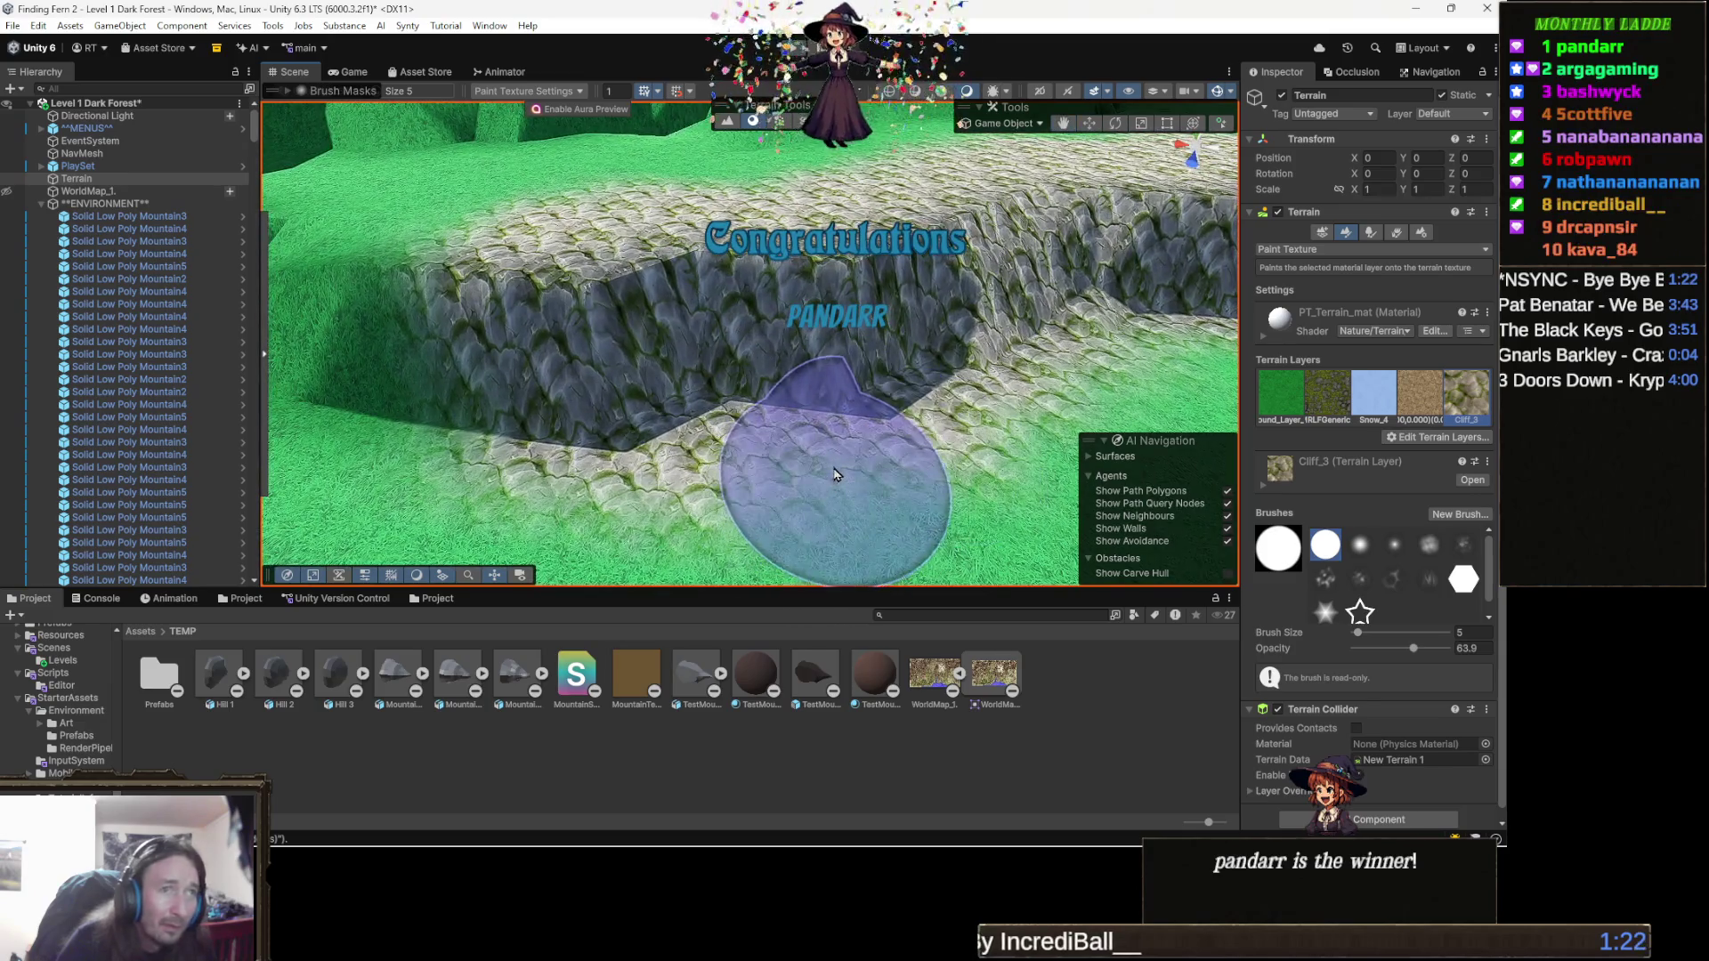
{"action": "left_click", "coordinate": [1280, 392]}
Paint grass over the pale cliff patch at the cliff base, panning along the cliff.
{"action": "left_click_drag", "start_coordinate": [872, 419], "coordinate": [793, 427]}
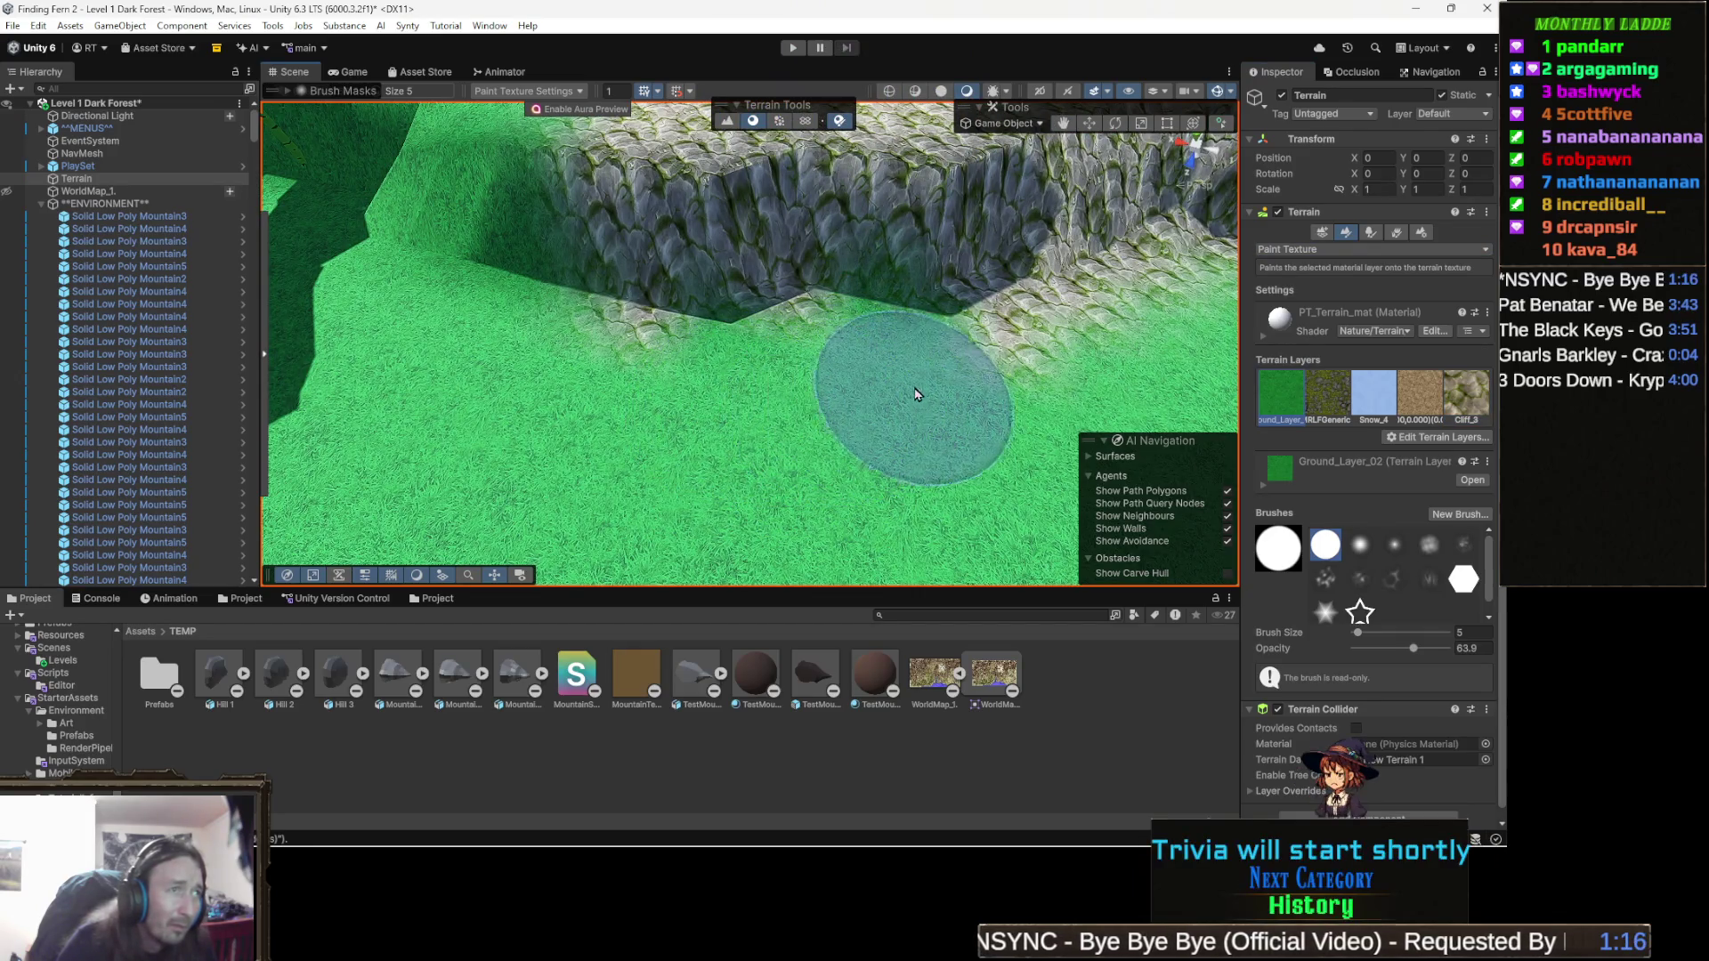
{"action": "left_click_drag", "start_coordinate": [573, 382], "coordinate": [614, 394]}
{"action": "scroll", "coordinate": [813, 459], "scroll_direction": "up", "scroll_amount": 5}
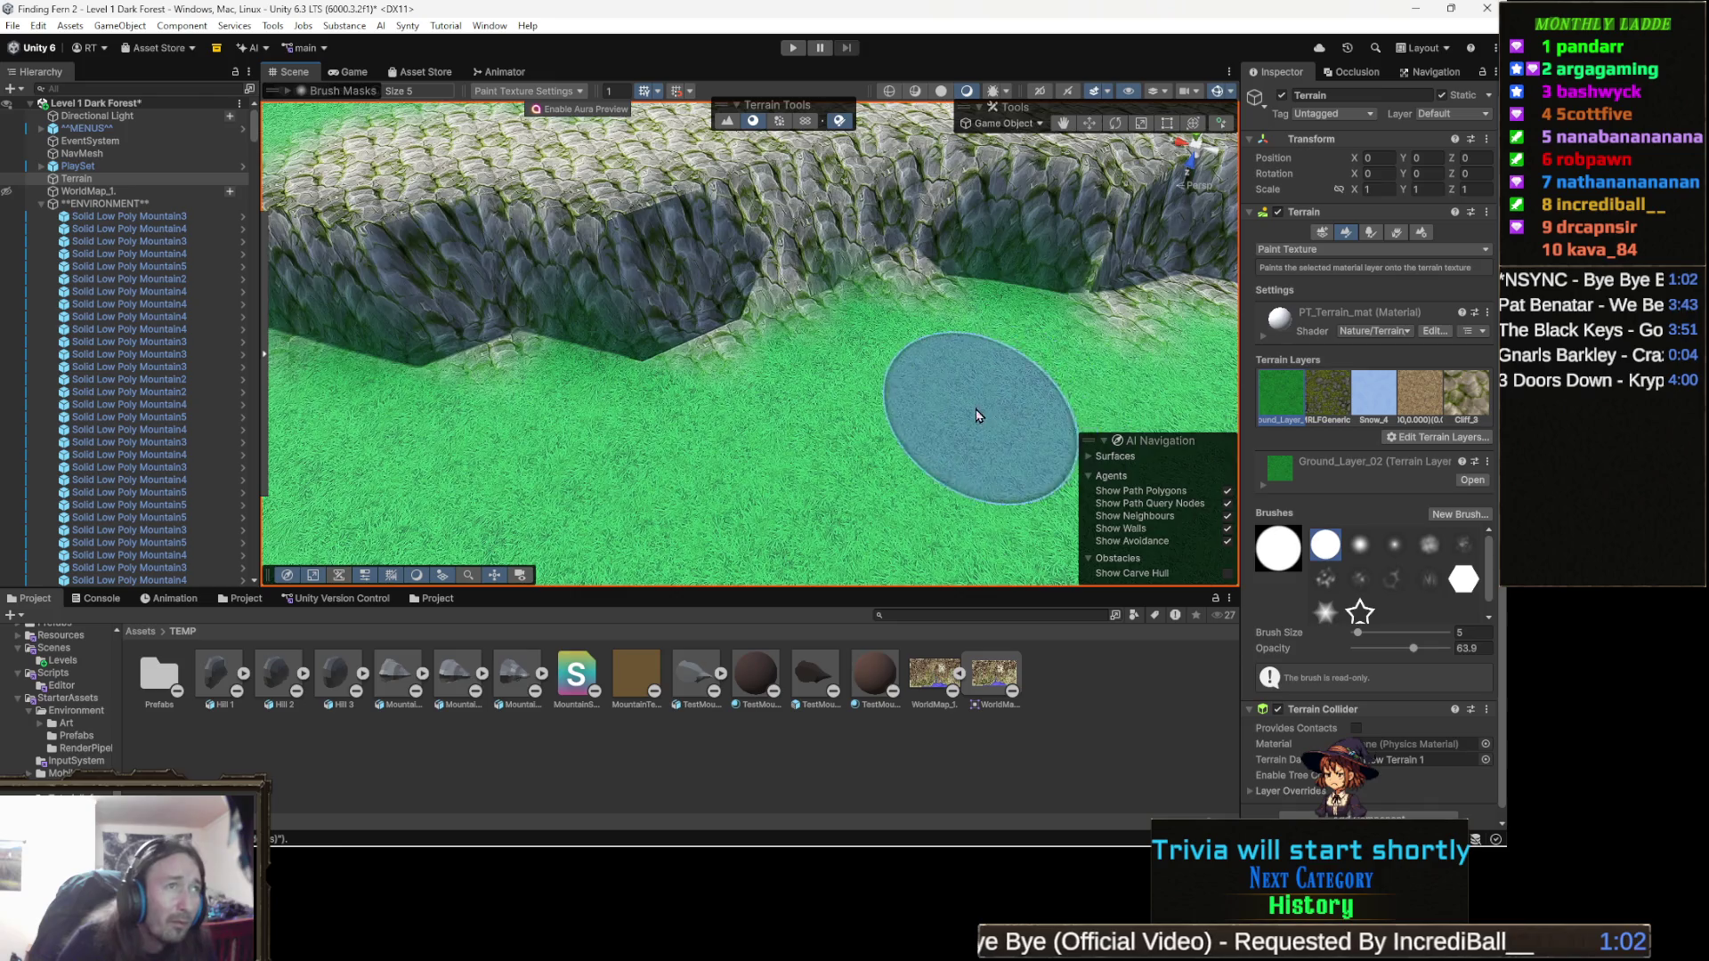
{"action": "left_click_drag", "start_coordinate": [878, 445], "coordinate": [888, 414]}
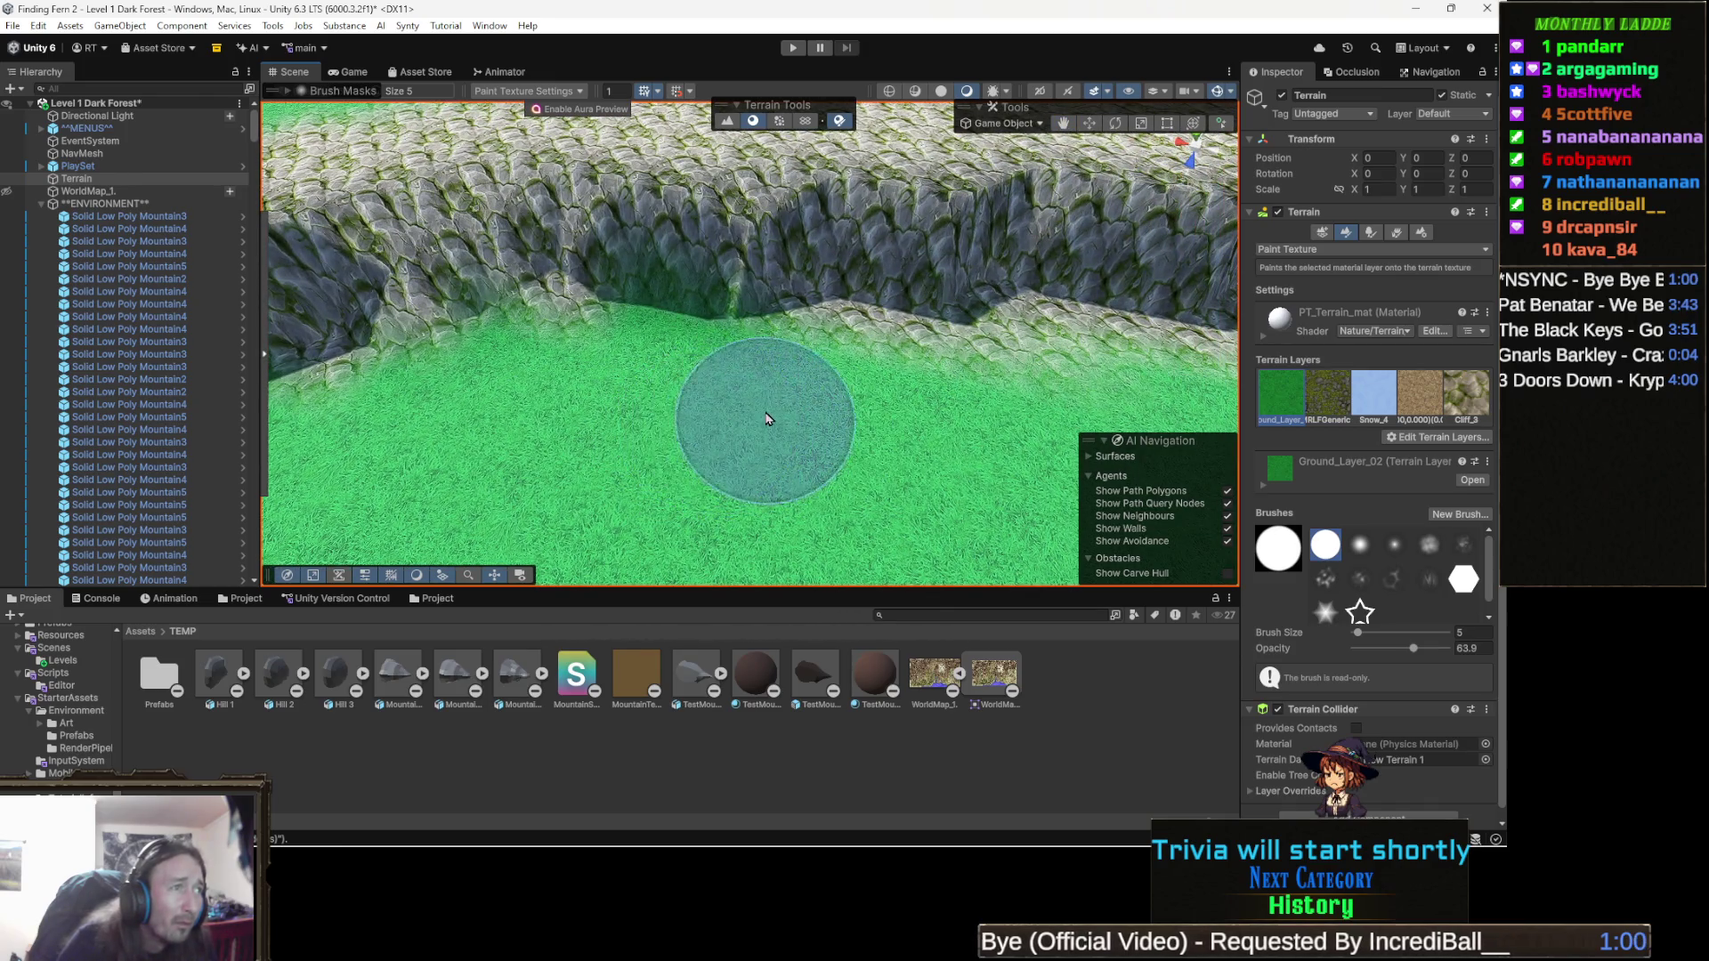
{"action": "mouse_move", "coordinate": [884, 400]}
{"action": "left_mouse_down"}
{"action": "mouse_move", "coordinate": [893, 427]}
{"action": "mouse_move", "coordinate": [725, 427]}
{"action": "left_mouse_up"}
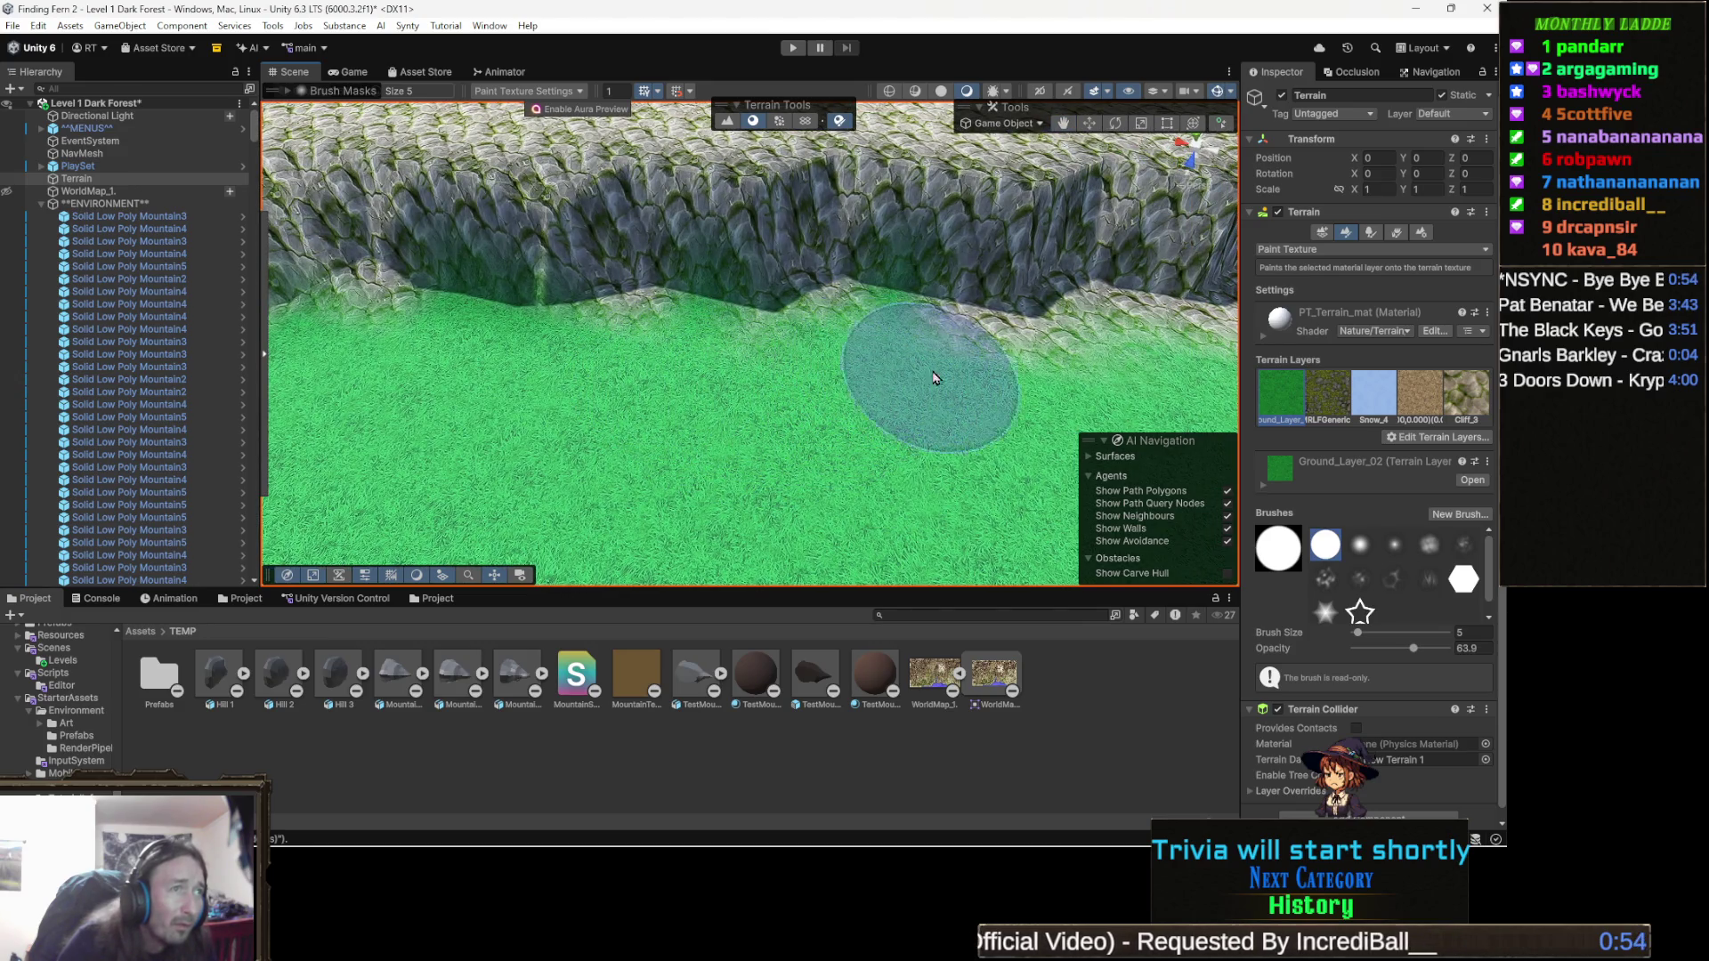
{"action": "left_click_drag", "start_coordinate": [1008, 411], "coordinate": [813, 412]}
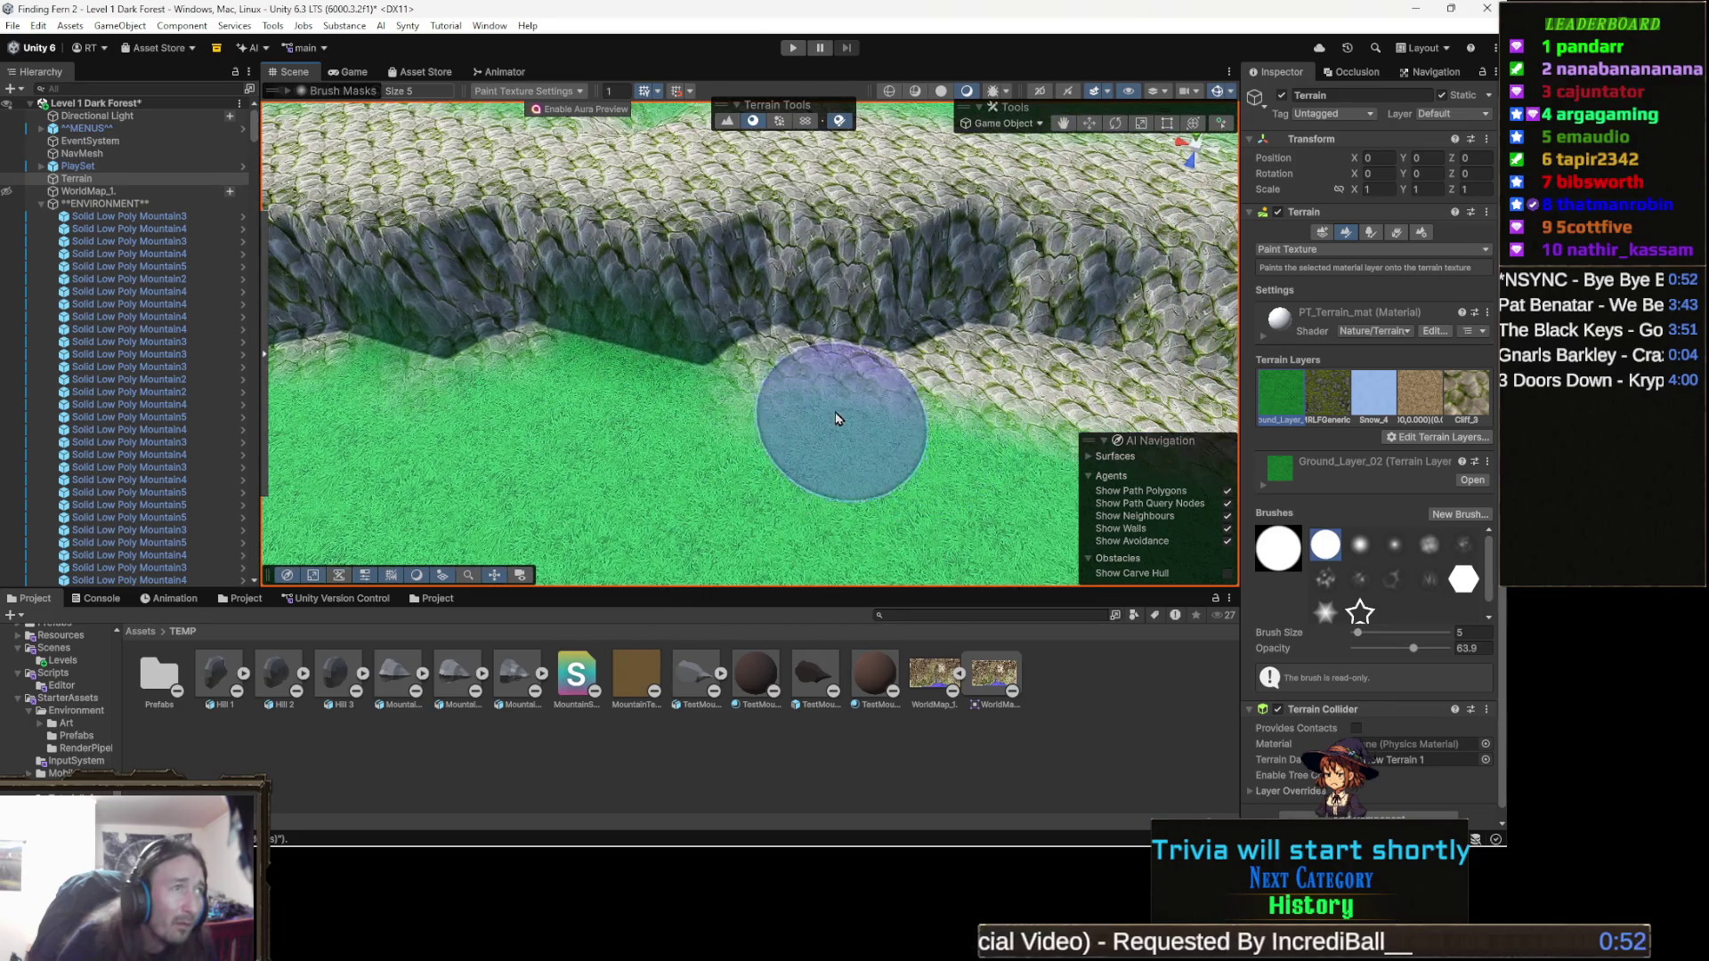
{"action": "mouse_move", "coordinate": [753, 478]}
{"action": "left_mouse_down"}
{"action": "mouse_move", "coordinate": [926, 456]}
{"action": "mouse_move", "coordinate": [777, 400]}
{"action": "left_mouse_up"}
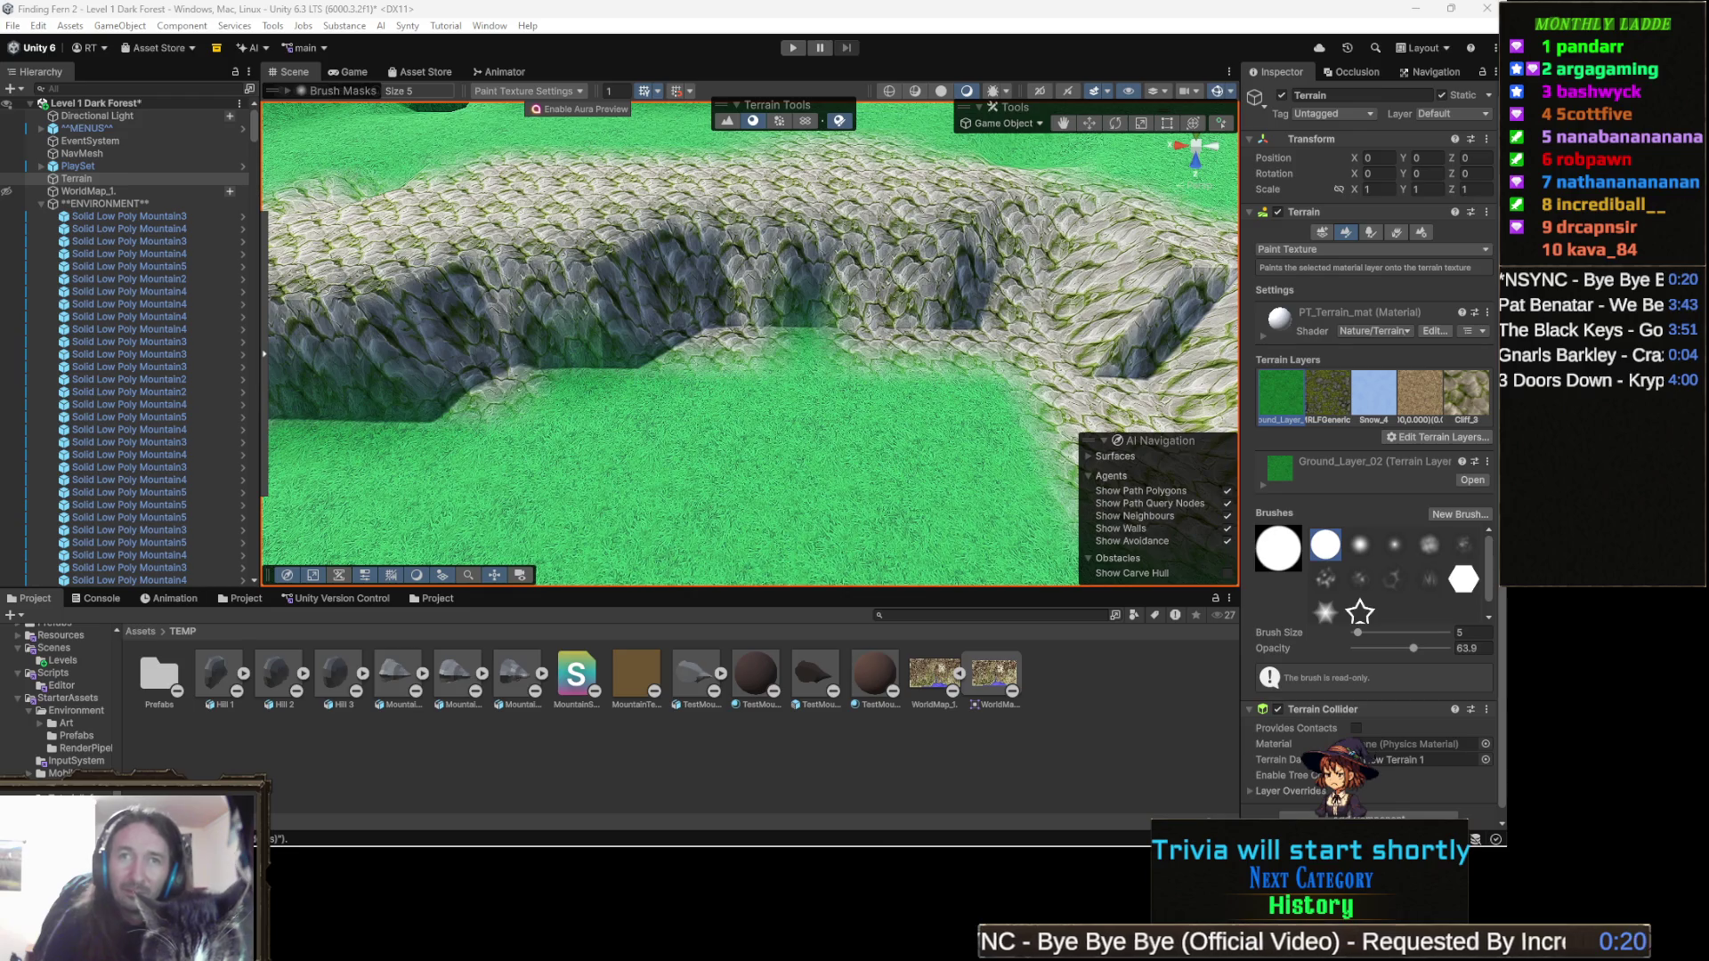
{"action": "mouse_move", "coordinate": [572, 420]}
{"action": "left_mouse_down"}
{"action": "mouse_move", "coordinate": [888, 398]}
{"action": "mouse_move", "coordinate": [848, 425]}
{"action": "left_mouse_up"}
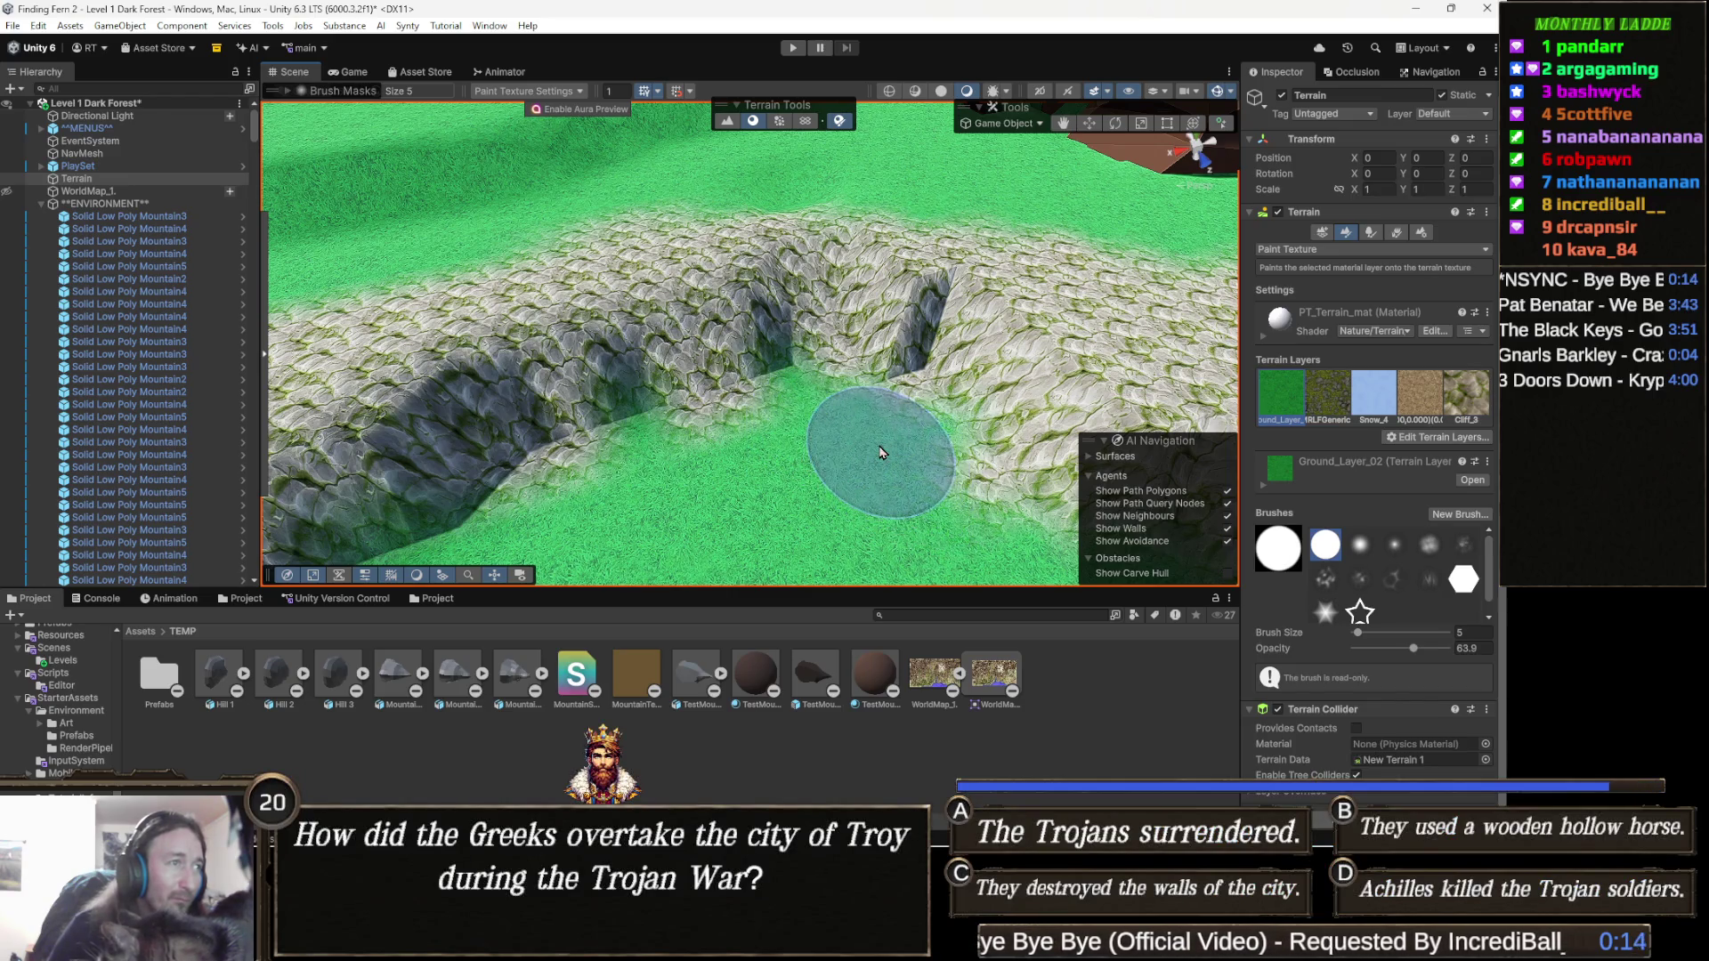
{"action": "scroll", "coordinate": [815, 455], "scroll_direction": "up", "scroll_amount": 4}
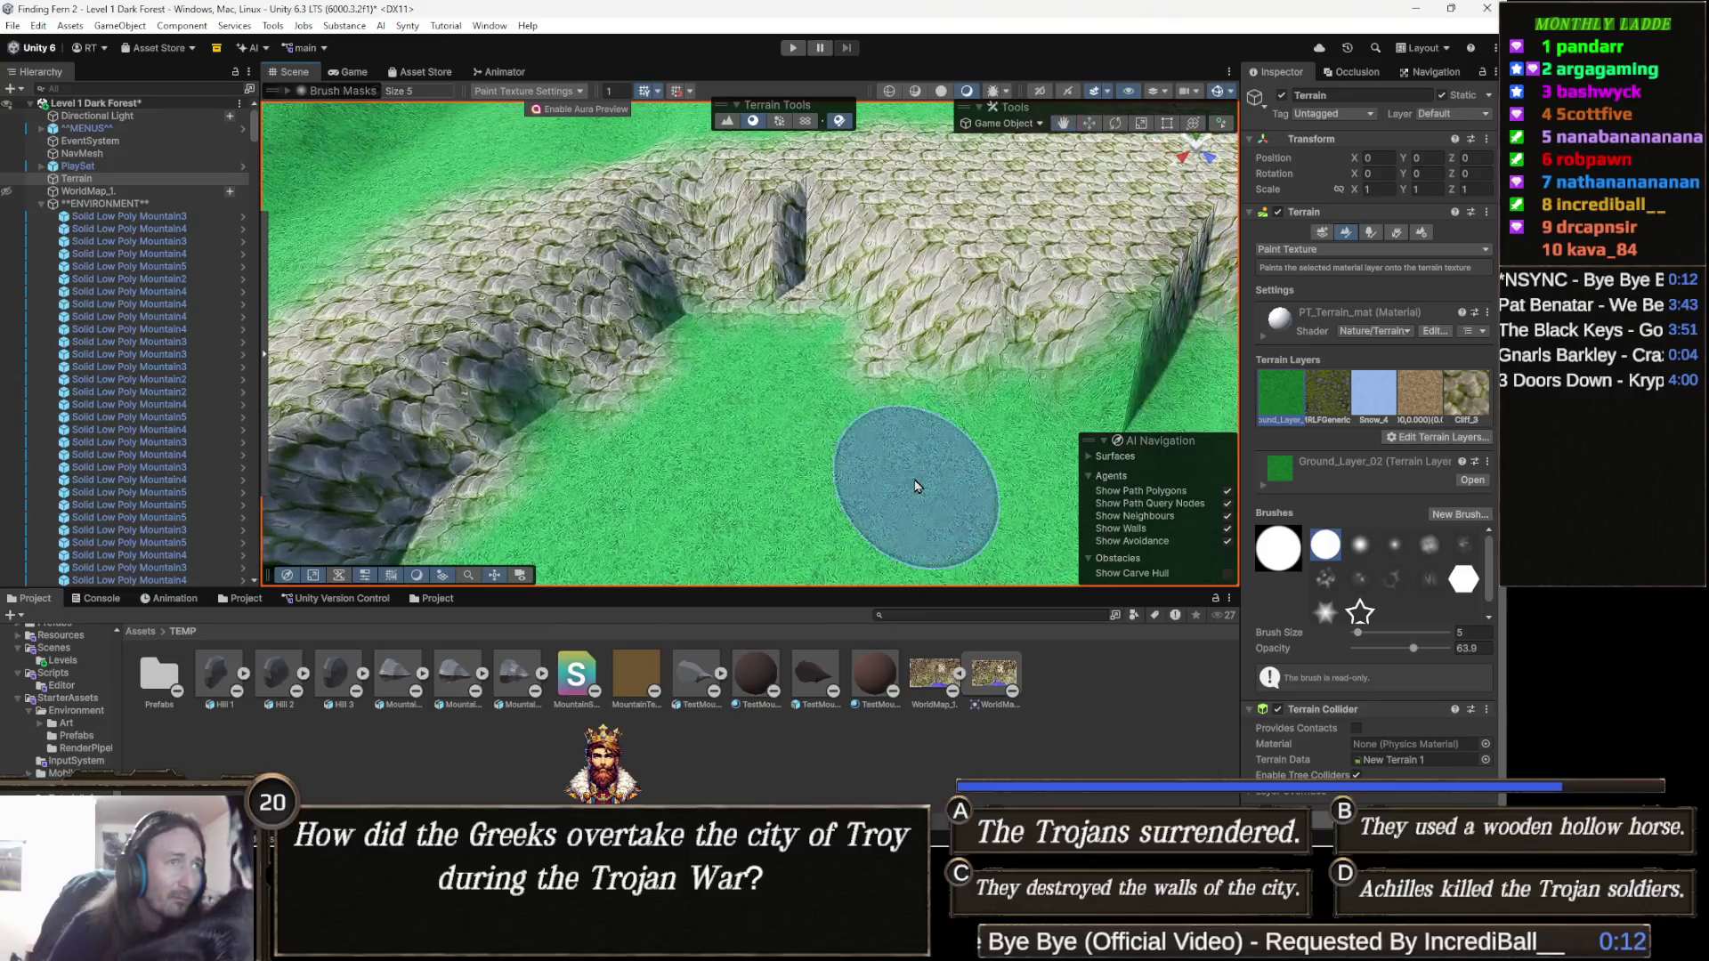
{"action": "scroll", "coordinate": [854, 448], "scroll_direction": "down", "scroll_amount": 2}
{"action": "mouse_move", "coordinate": [905, 447]}
{"action": "left_mouse_down"}
{"action": "mouse_move", "coordinate": [985, 461]}
{"action": "mouse_move", "coordinate": [940, 515]}
{"action": "mouse_move", "coordinate": [896, 489]}
{"action": "mouse_move", "coordinate": [888, 502]}
{"action": "mouse_move", "coordinate": [722, 378]}
{"action": "mouse_move", "coordinate": [569, 367]}
{"action": "left_mouse_up"}
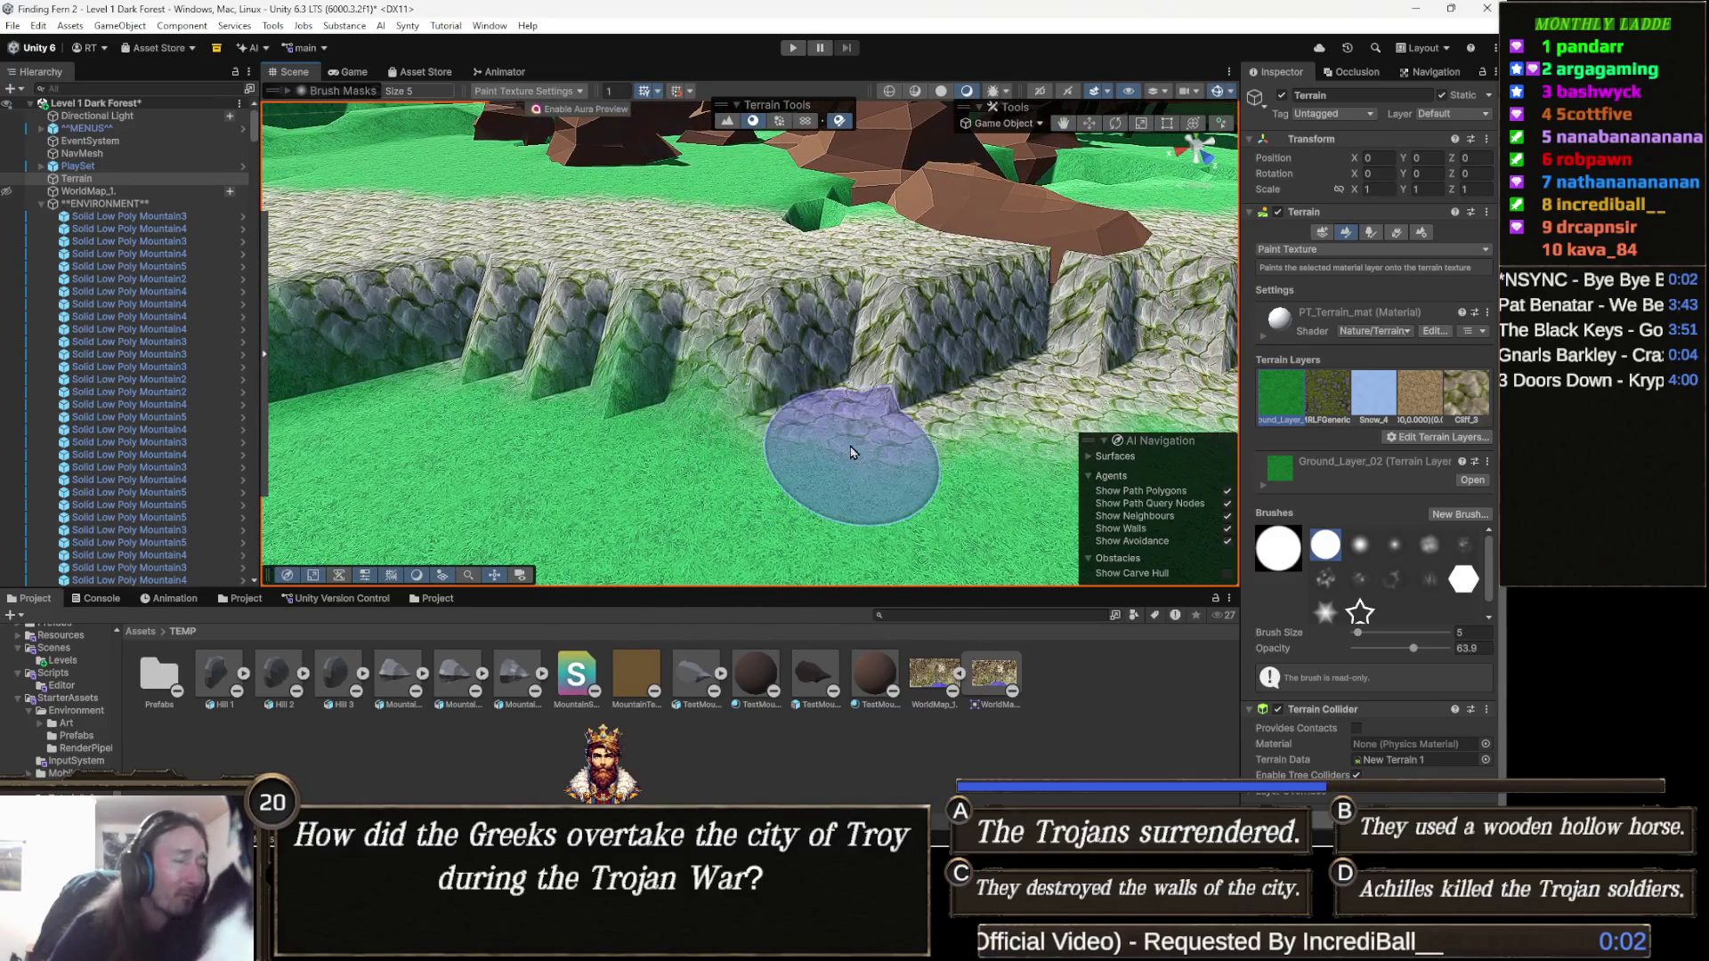
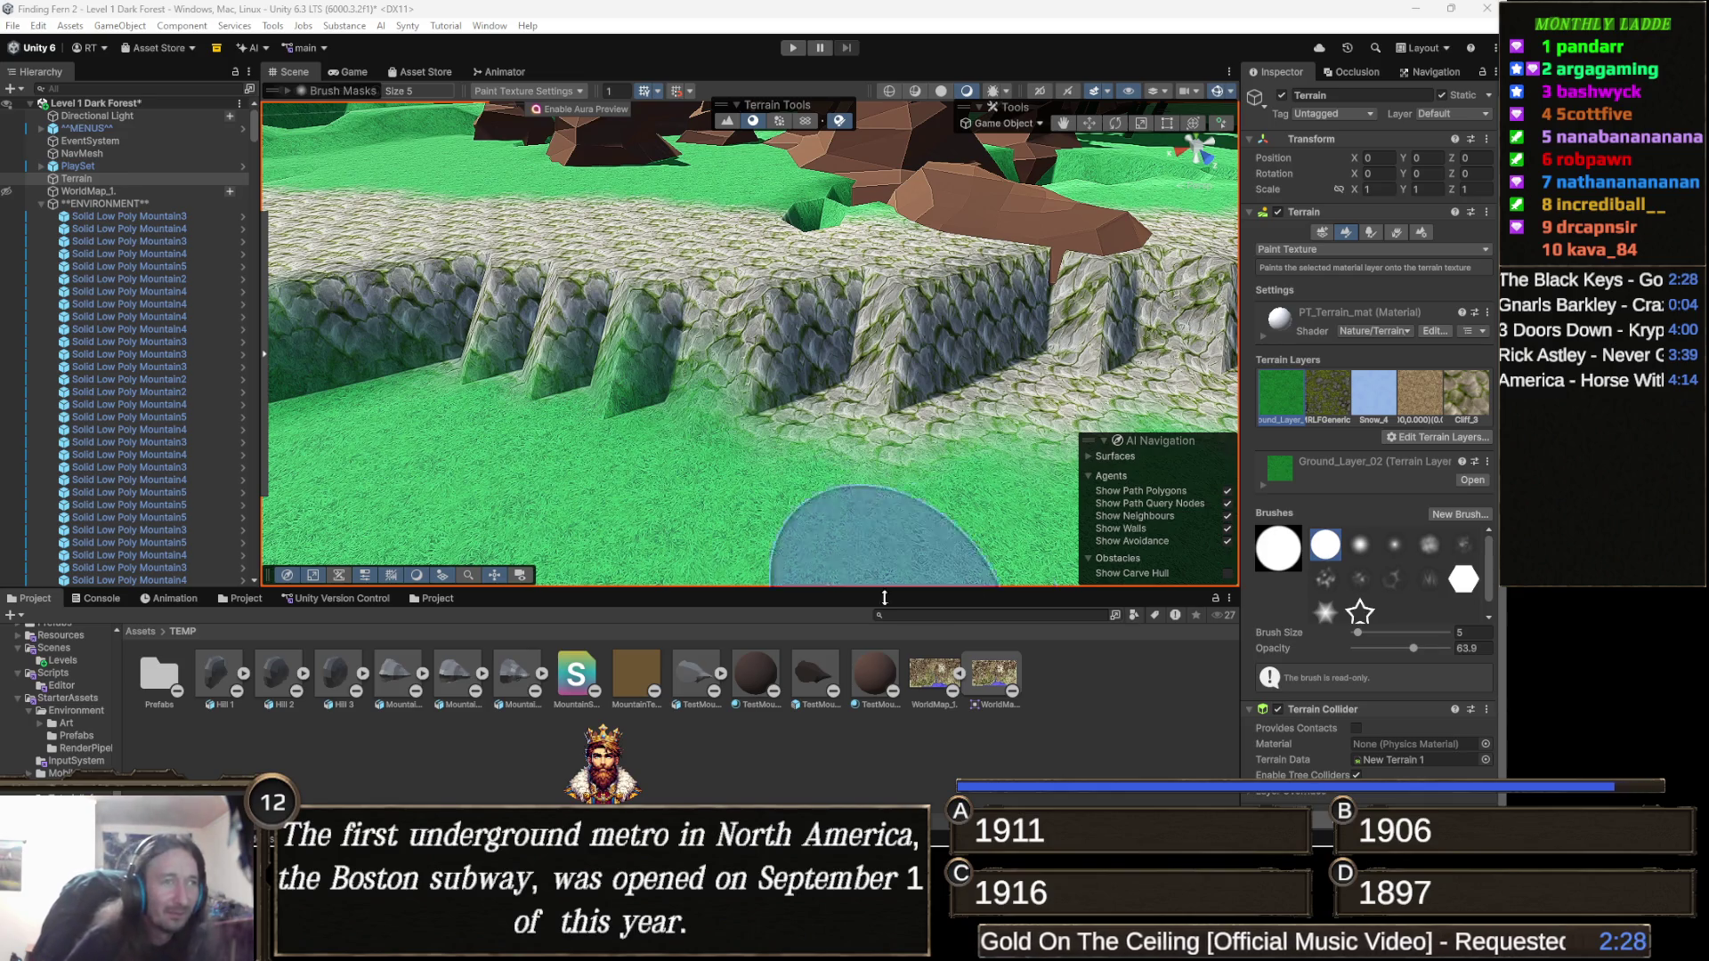
Brush the grass layer over the rock patches along the foot of the cliffs.
{"action": "scroll", "coordinate": [837, 489], "scroll_direction": "up", "scroll_amount": 3}
{"action": "scroll", "coordinate": [872, 499], "scroll_direction": "down", "scroll_amount": 2}
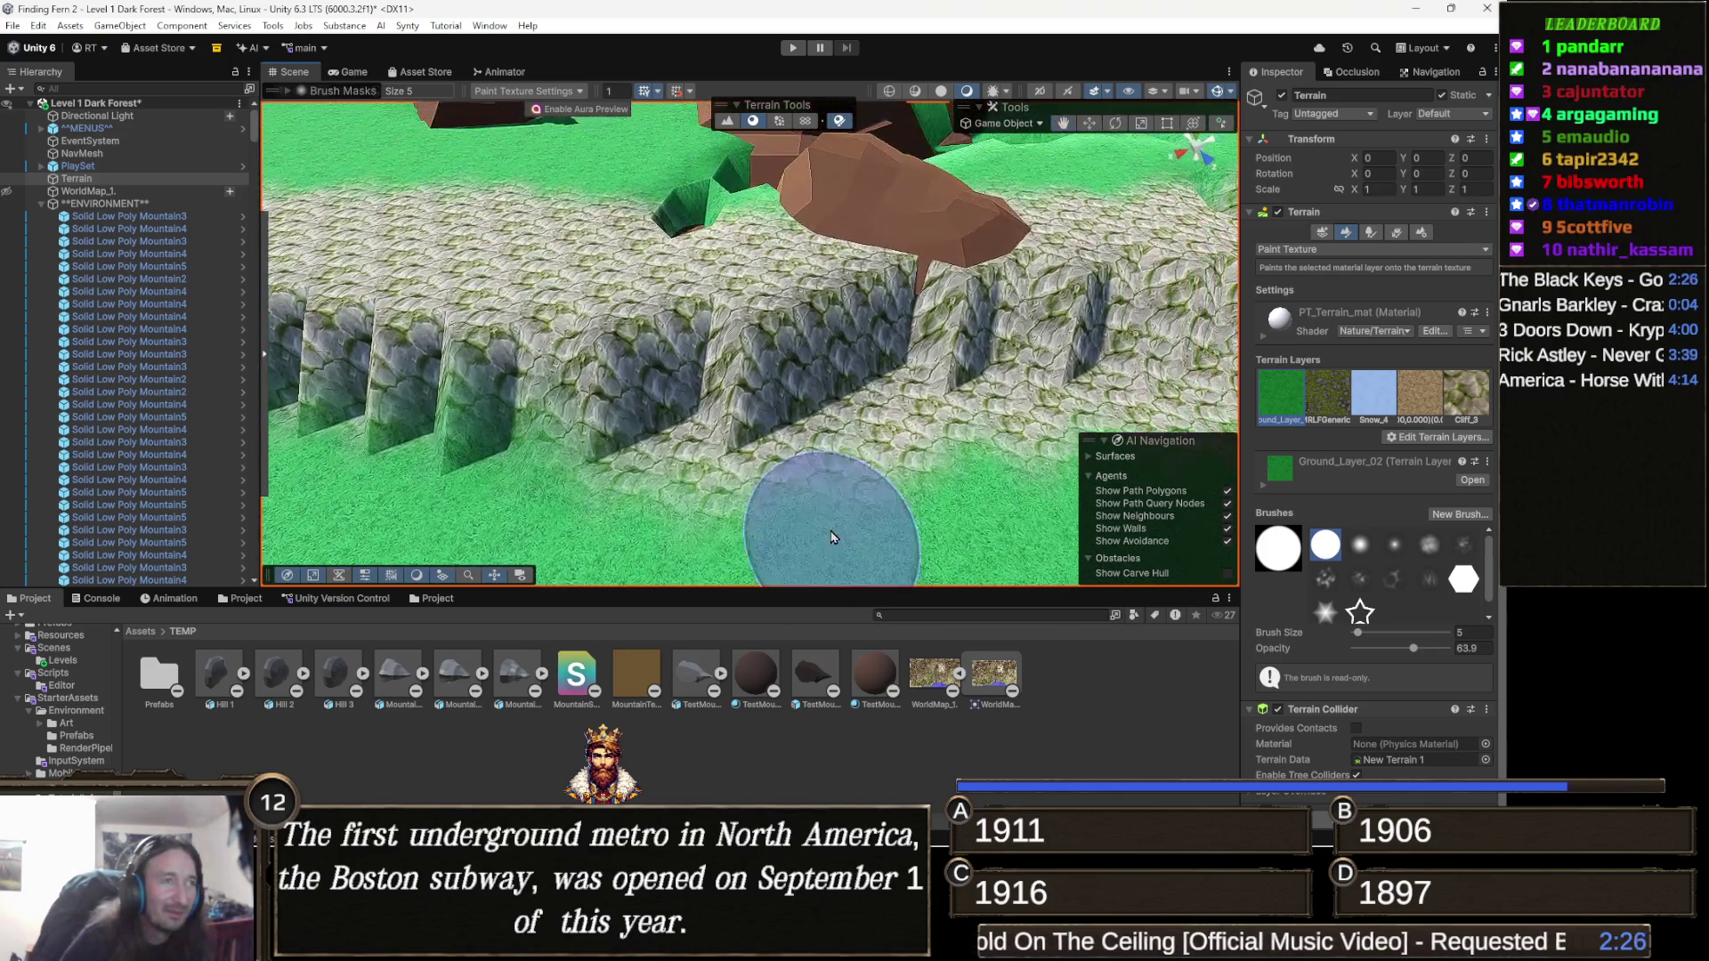
{"action": "scroll", "coordinate": [859, 472], "scroll_direction": "down", "scroll_amount": 2}
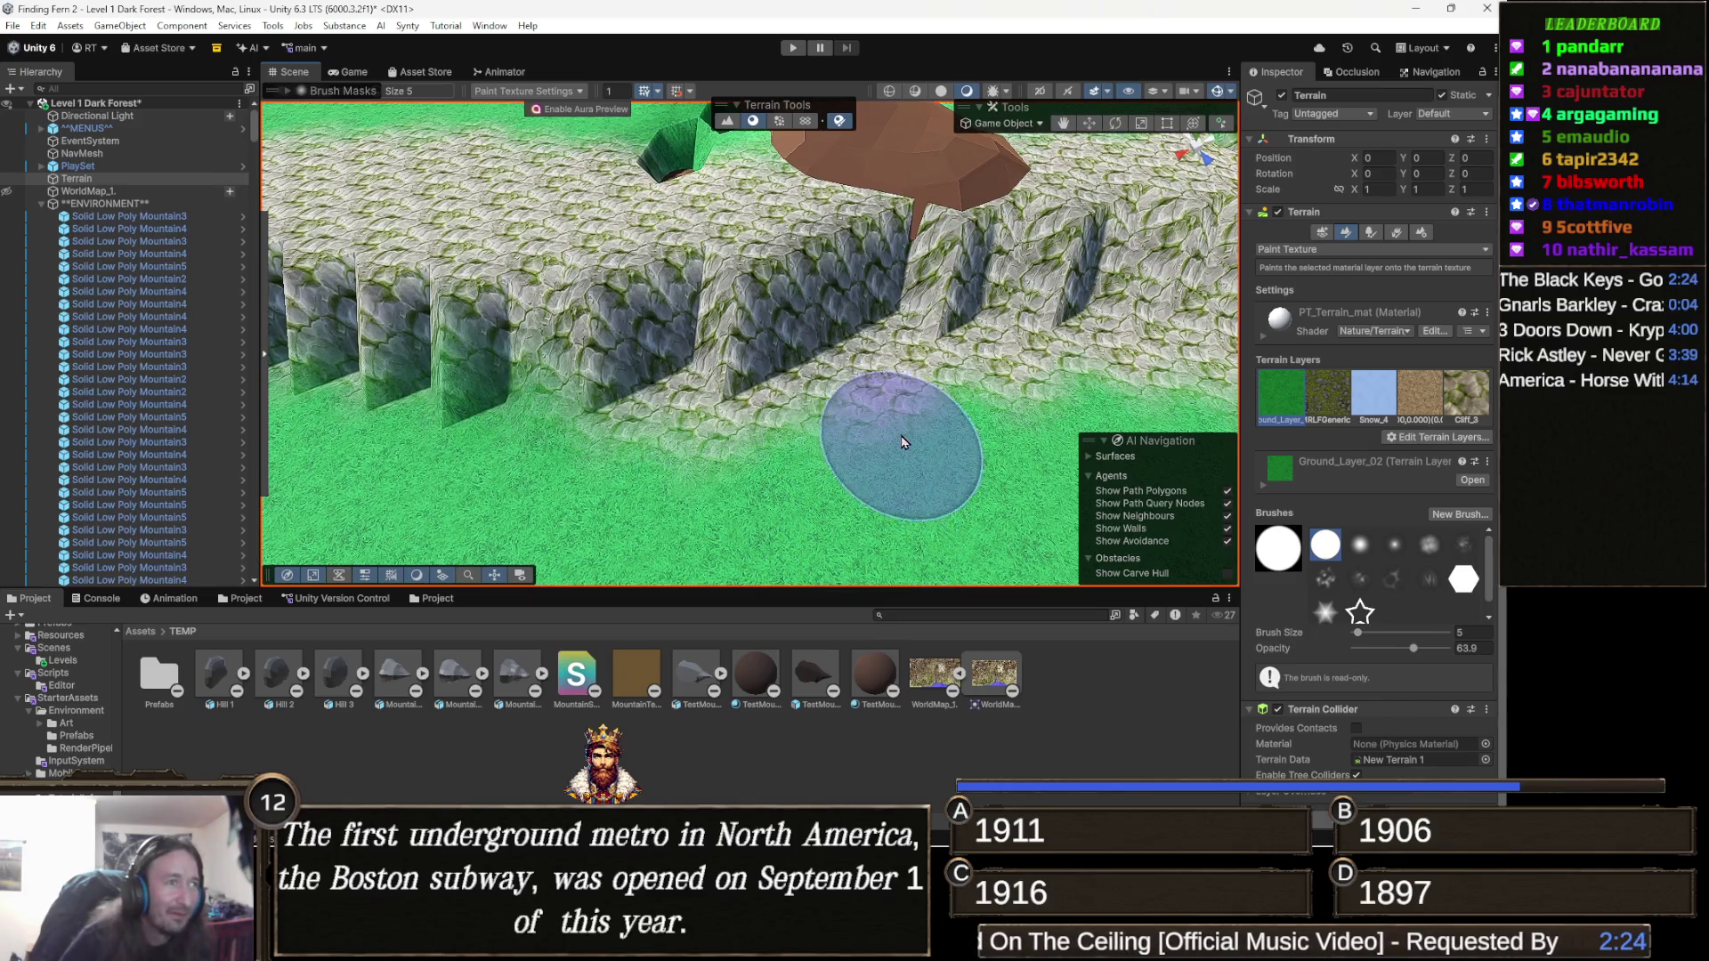
{"action": "mouse_move", "coordinate": [919, 389]}
{"action": "left_mouse_down"}
{"action": "mouse_move", "coordinate": [954, 451]}
{"action": "mouse_move", "coordinate": [900, 481]}
{"action": "mouse_move", "coordinate": [856, 437]}
{"action": "mouse_move", "coordinate": [729, 454]}
{"action": "mouse_move", "coordinate": [686, 546]}
{"action": "mouse_move", "coordinate": [672, 462]}
{"action": "mouse_move", "coordinate": [716, 488]}
{"action": "left_mouse_up"}
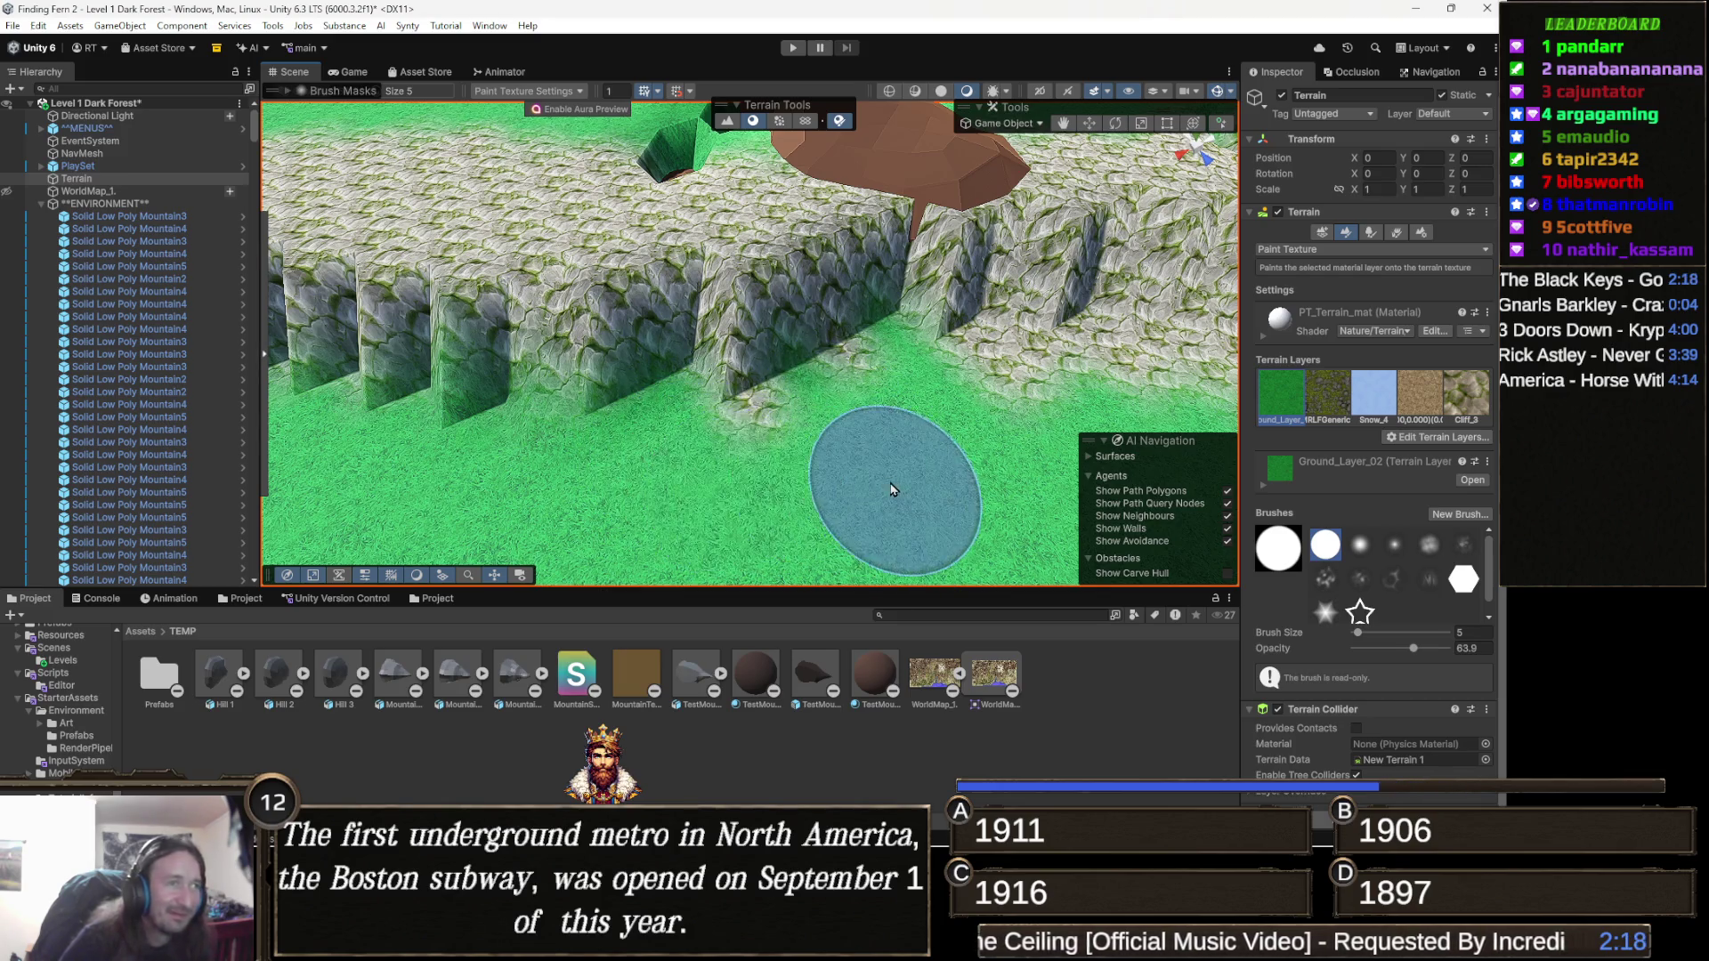
{"action": "left_click_drag", "start_coordinate": [893, 485], "coordinate": [820, 496]}
{"action": "mouse_move", "coordinate": [726, 471]}
{"action": "left_mouse_down"}
{"action": "mouse_move", "coordinate": [649, 446]}
{"action": "mouse_move", "coordinate": [797, 445]}
{"action": "mouse_move", "coordinate": [739, 429]}
{"action": "mouse_move", "coordinate": [863, 466]}
{"action": "left_mouse_up"}
Orbit the Scene view into the cliff gap and around to face the rocky ridge.
{"action": "left_click_drag", "start_coordinate": [736, 465], "coordinate": [861, 476]}
{"action": "scroll", "coordinate": [860, 476], "scroll_direction": "up", "scroll_amount": 2}
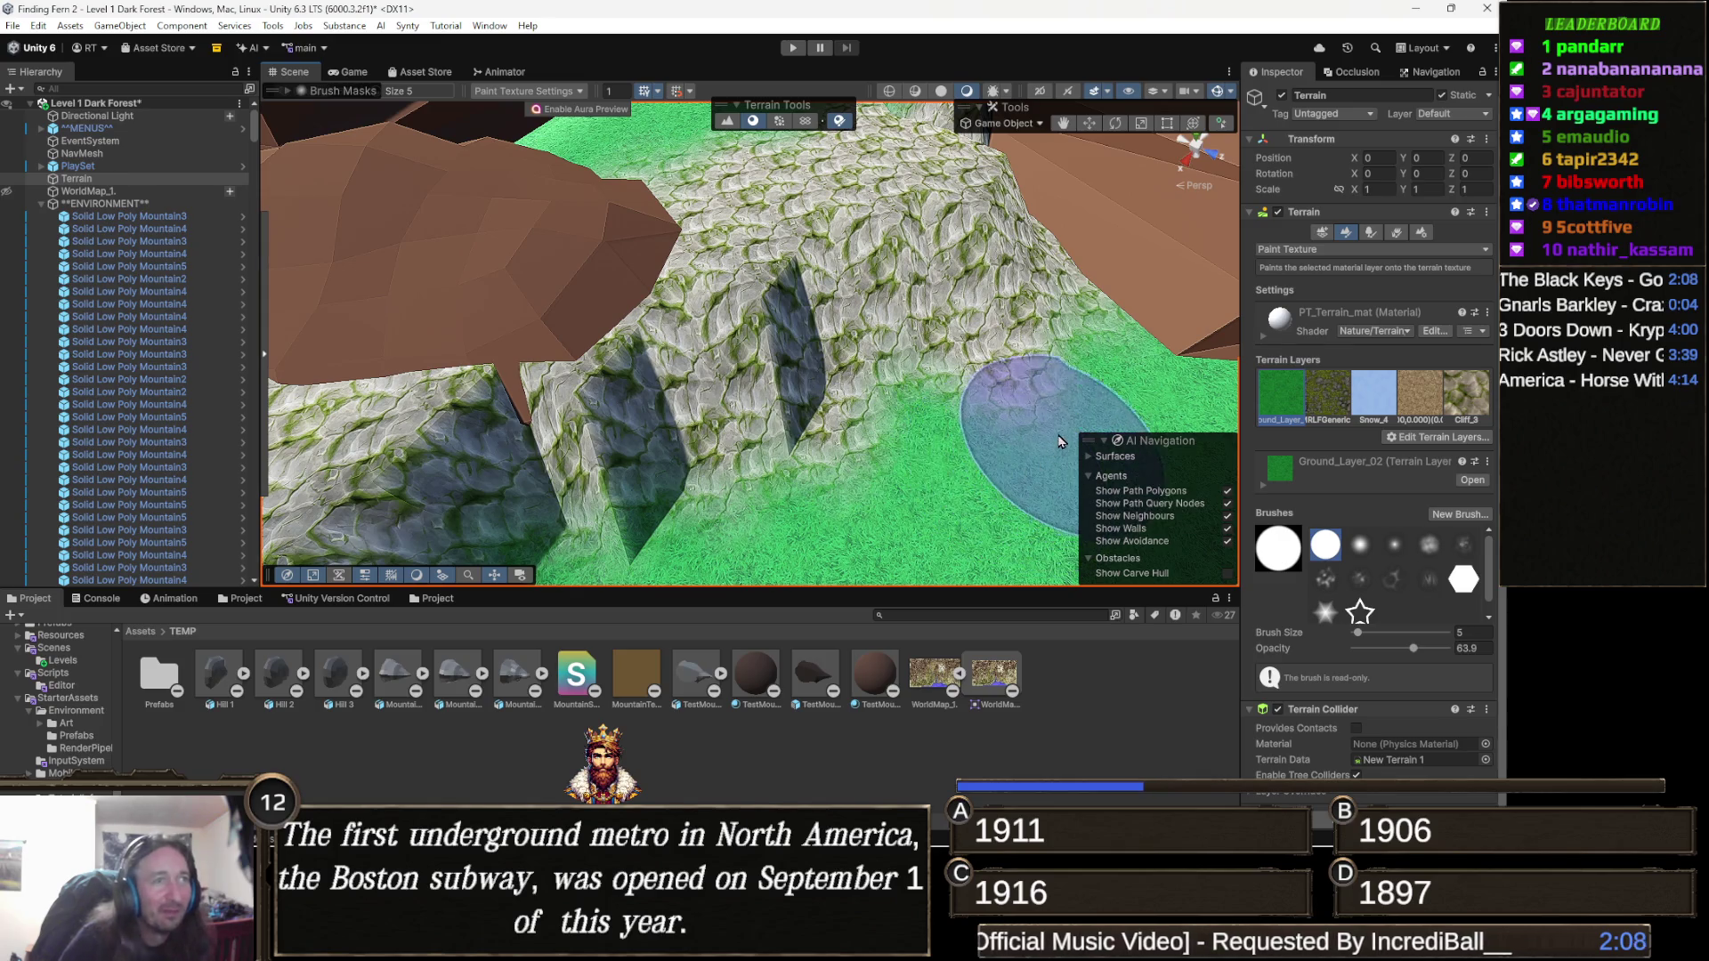
{"action": "left_click_drag", "start_coordinate": [1077, 426], "coordinate": [998, 459]}
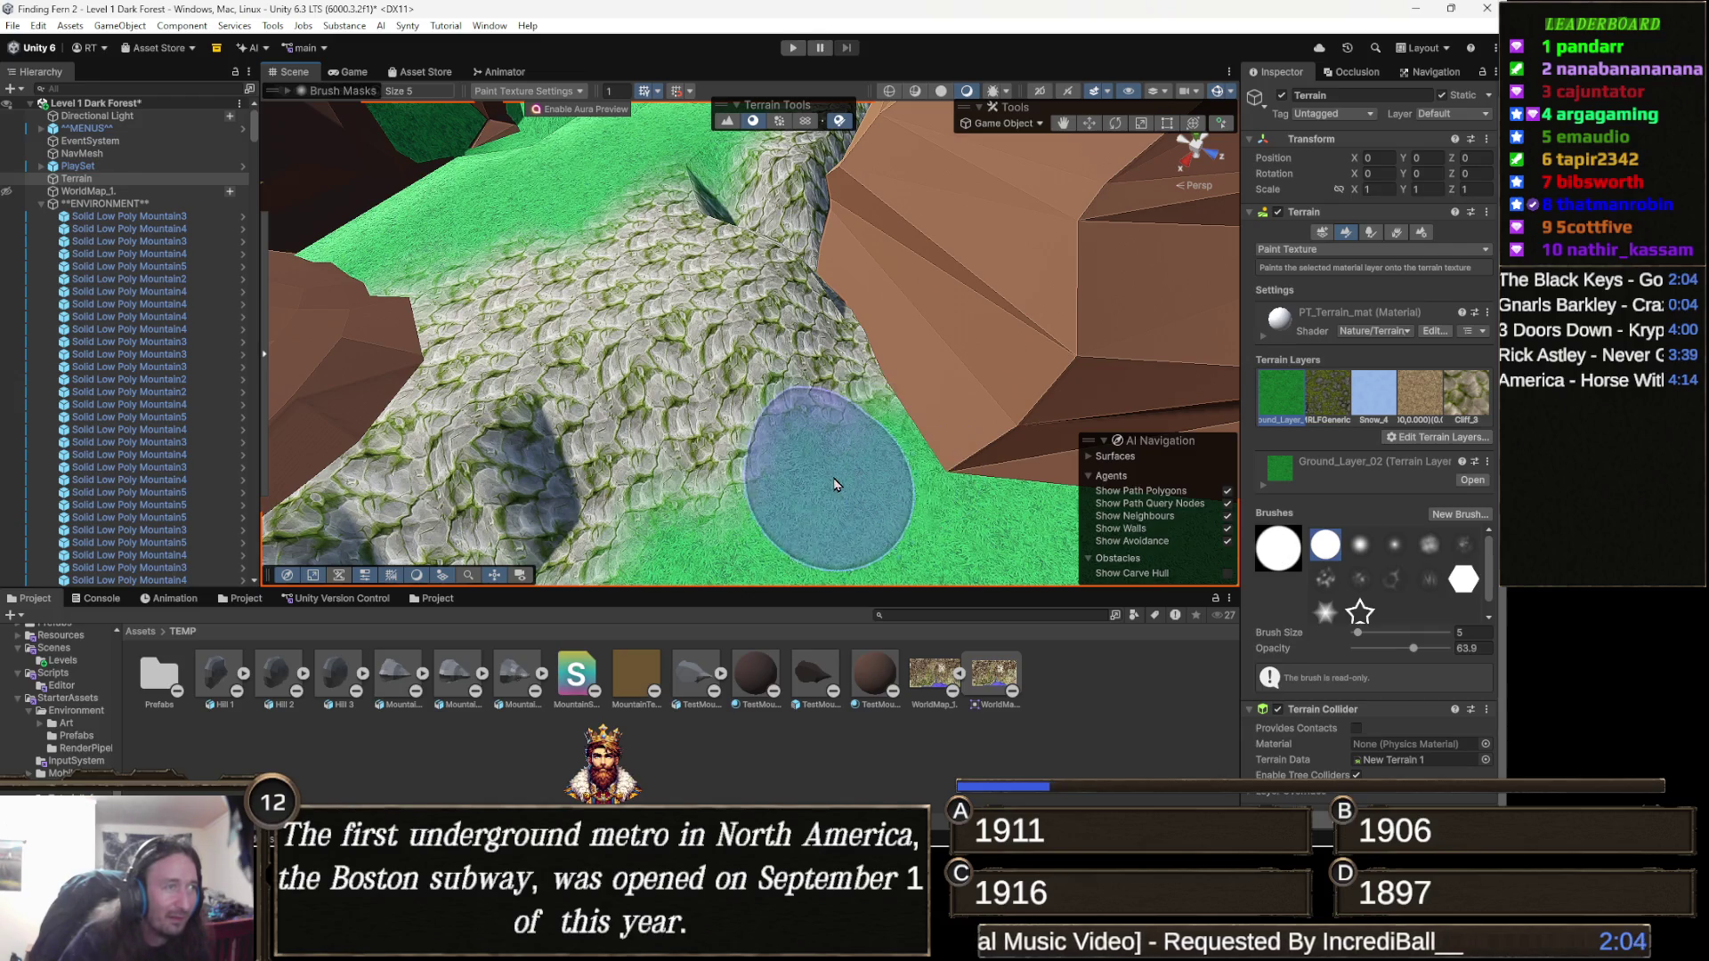
{"action": "mouse_move", "coordinate": [706, 488]}
{"action": "left_mouse_down"}
{"action": "mouse_move", "coordinate": [878, 446]}
{"action": "mouse_move", "coordinate": [735, 569]}
{"action": "mouse_move", "coordinate": [793, 469]}
{"action": "mouse_move", "coordinate": [899, 465]}
{"action": "left_mouse_up"}
{"action": "mouse_move", "coordinate": [744, 419]}
{"action": "left_mouse_down"}
{"action": "mouse_move", "coordinate": [1030, 401]}
{"action": "mouse_move", "coordinate": [721, 422]}
{"action": "mouse_move", "coordinate": [469, 385]}
{"action": "mouse_move", "coordinate": [703, 378]}
{"action": "mouse_move", "coordinate": [453, 405]}
{"action": "left_mouse_up"}
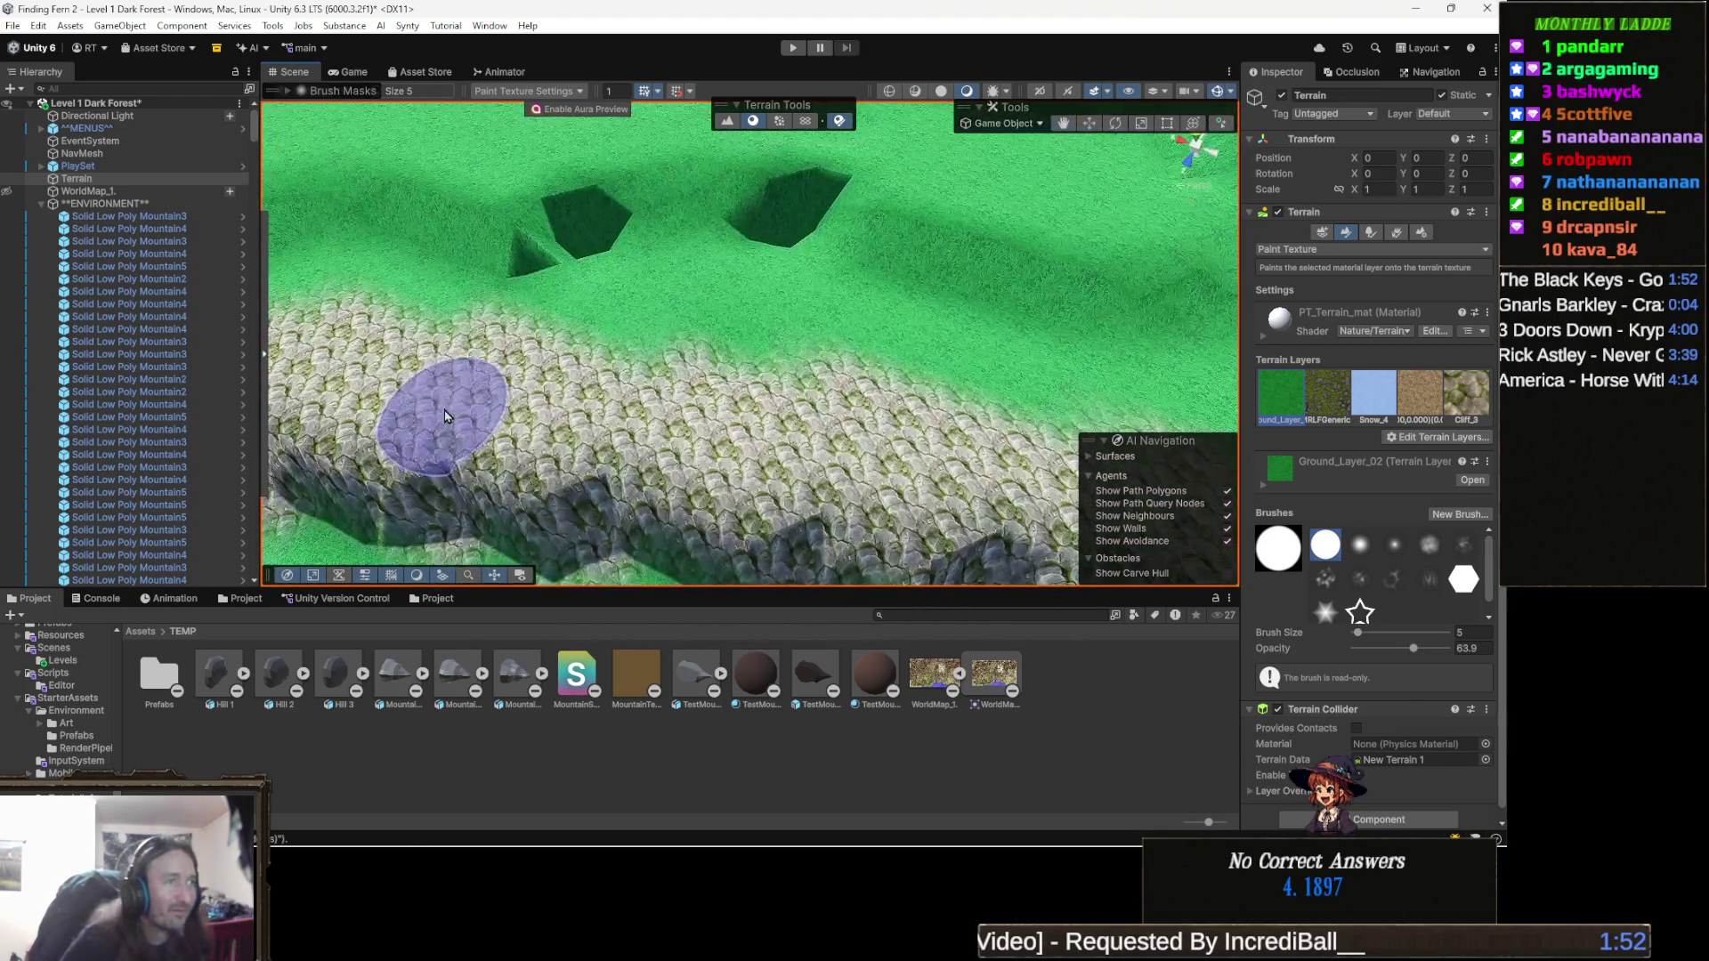
Frame the rocky ridge with the trees on the left and paint grass over the rock band's edge.
{"action": "left_click_drag", "start_coordinate": [663, 427], "coordinate": [558, 398]}
{"action": "scroll", "coordinate": [558, 398], "scroll_direction": "down", "scroll_amount": 3}
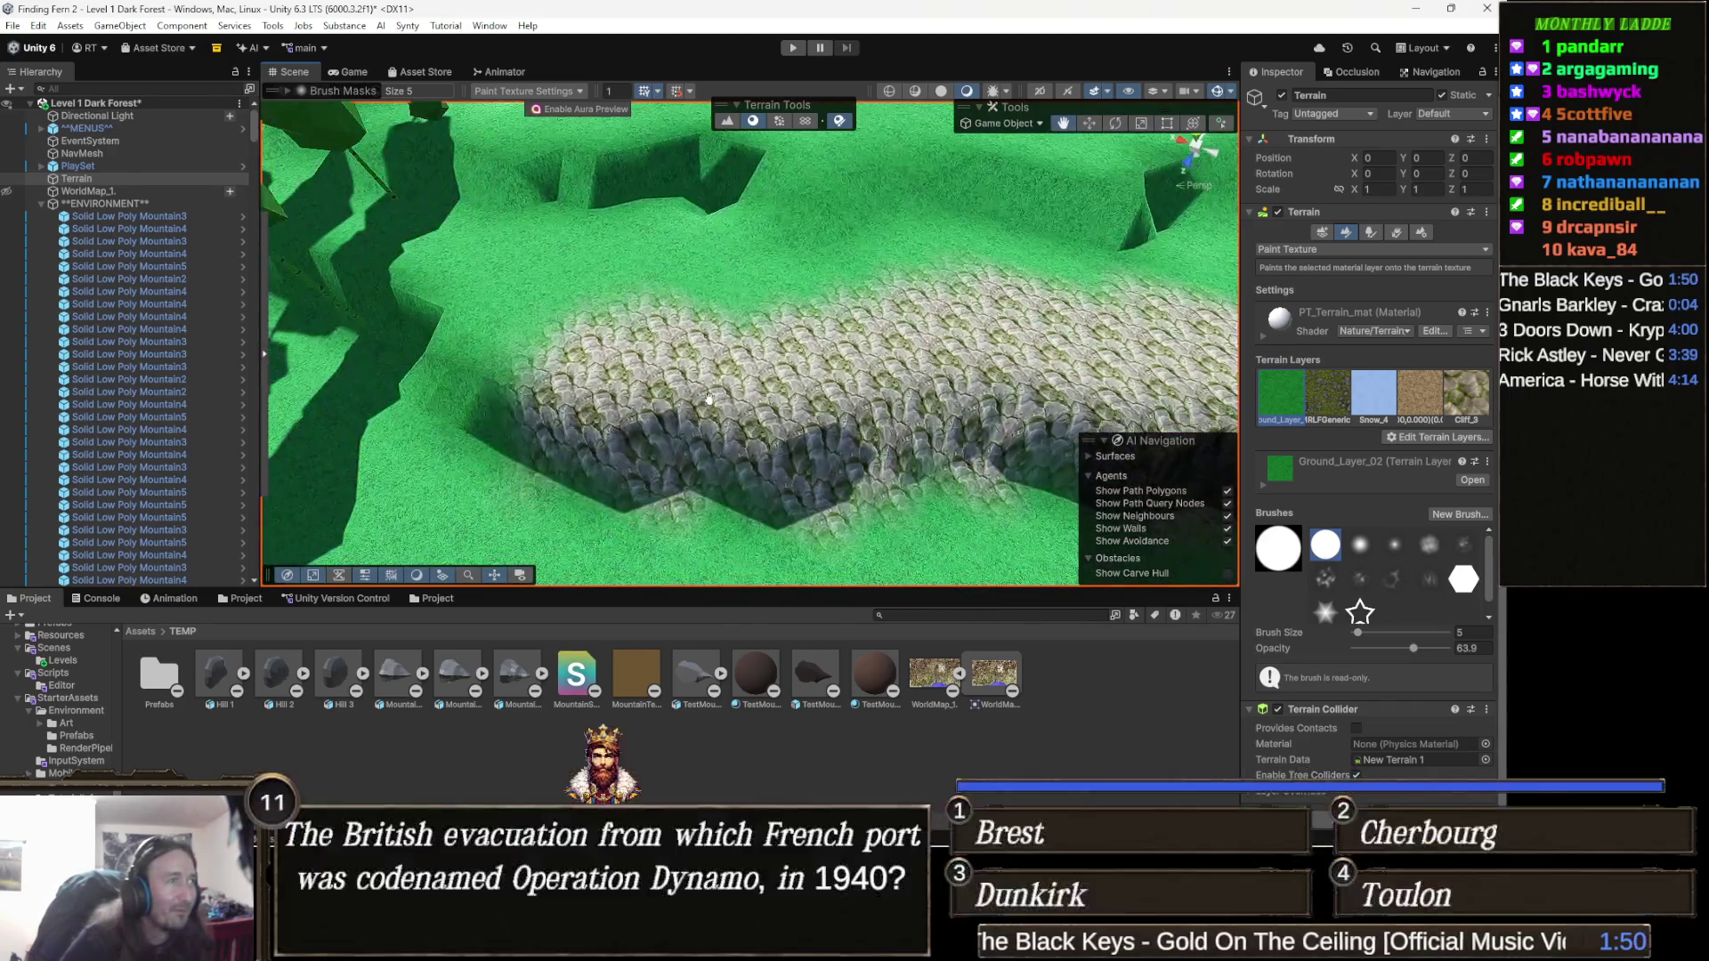
{"action": "left_click_drag", "start_coordinate": [525, 338], "coordinate": [667, 381]}
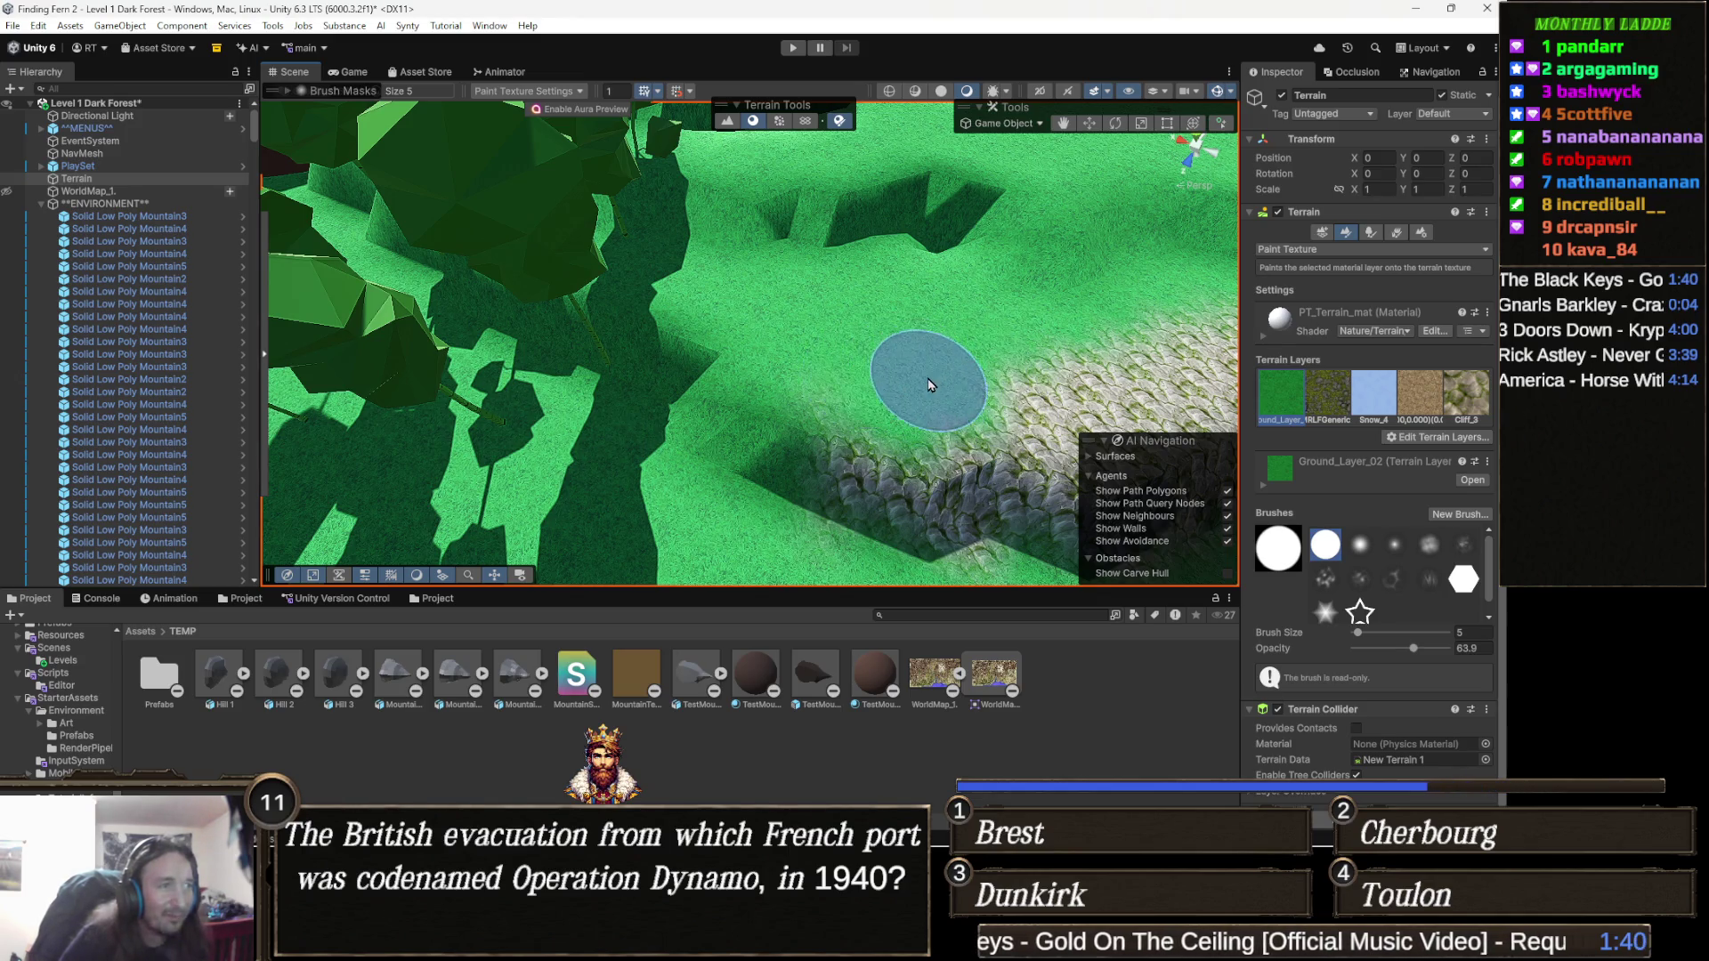
{"action": "scroll", "coordinate": [698, 371], "scroll_direction": "up", "scroll_amount": 2}
{"action": "mouse_move", "coordinate": [871, 362]}
{"action": "left_mouse_down"}
{"action": "mouse_move", "coordinate": [848, 365]}
{"action": "mouse_move", "coordinate": [976, 363]}
{"action": "left_mouse_up"}
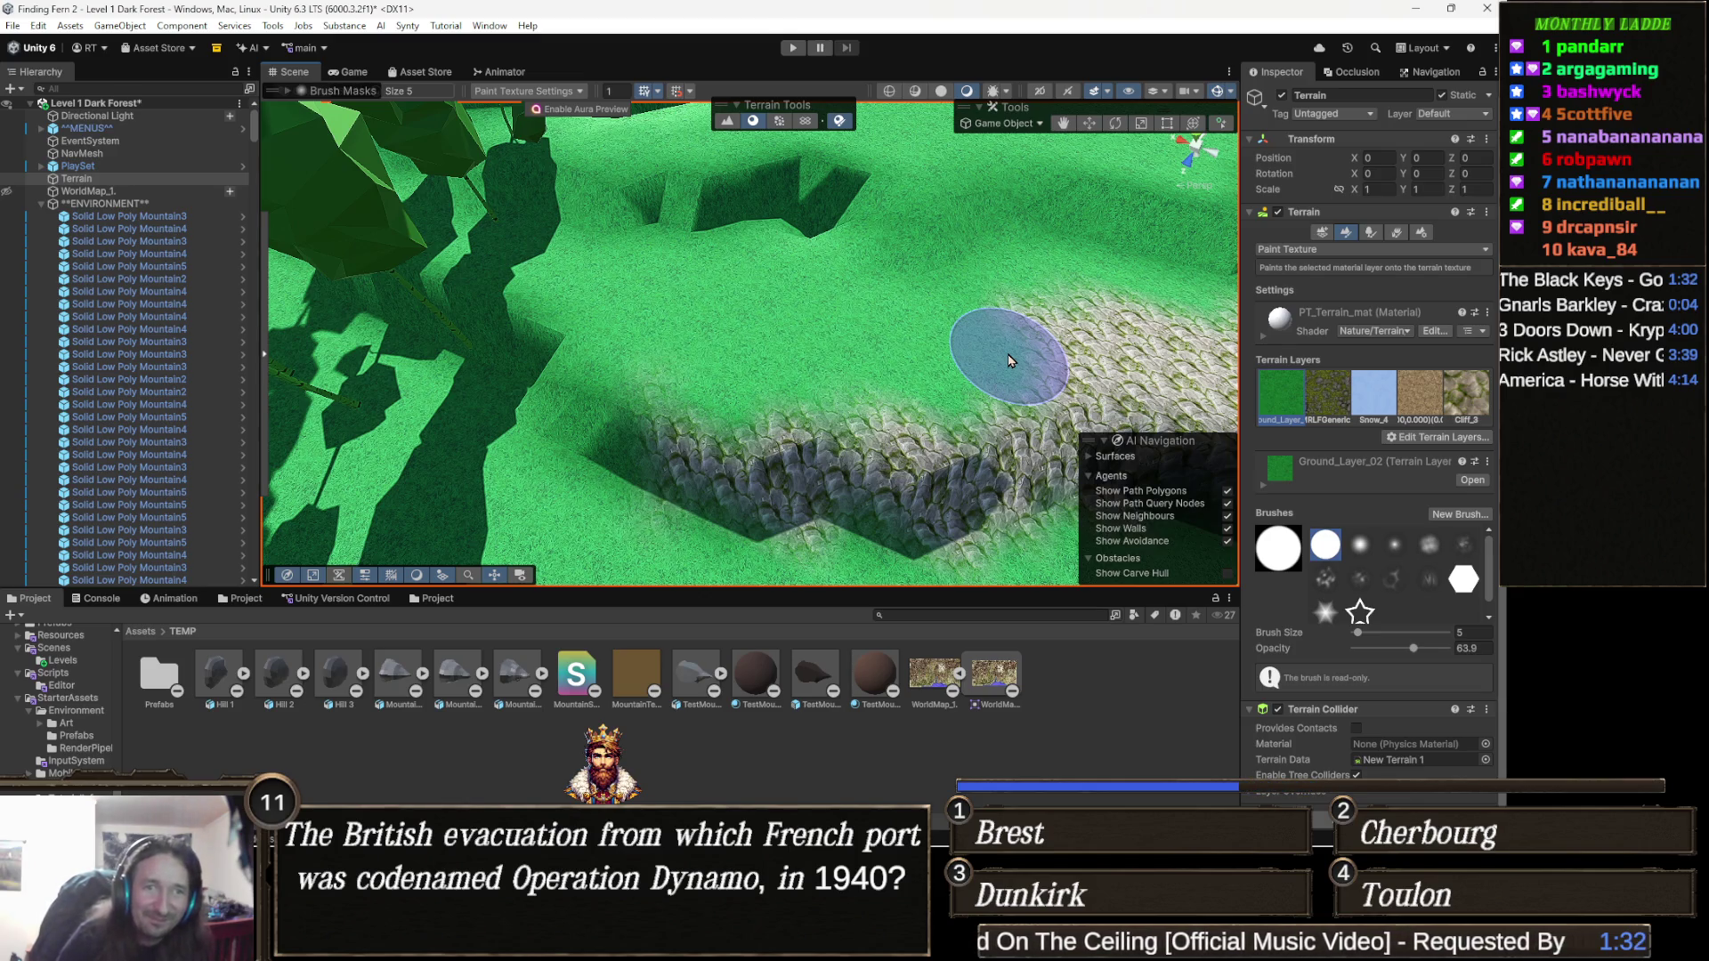
{"action": "left_click_drag", "start_coordinate": [1010, 361], "coordinate": [952, 363]}
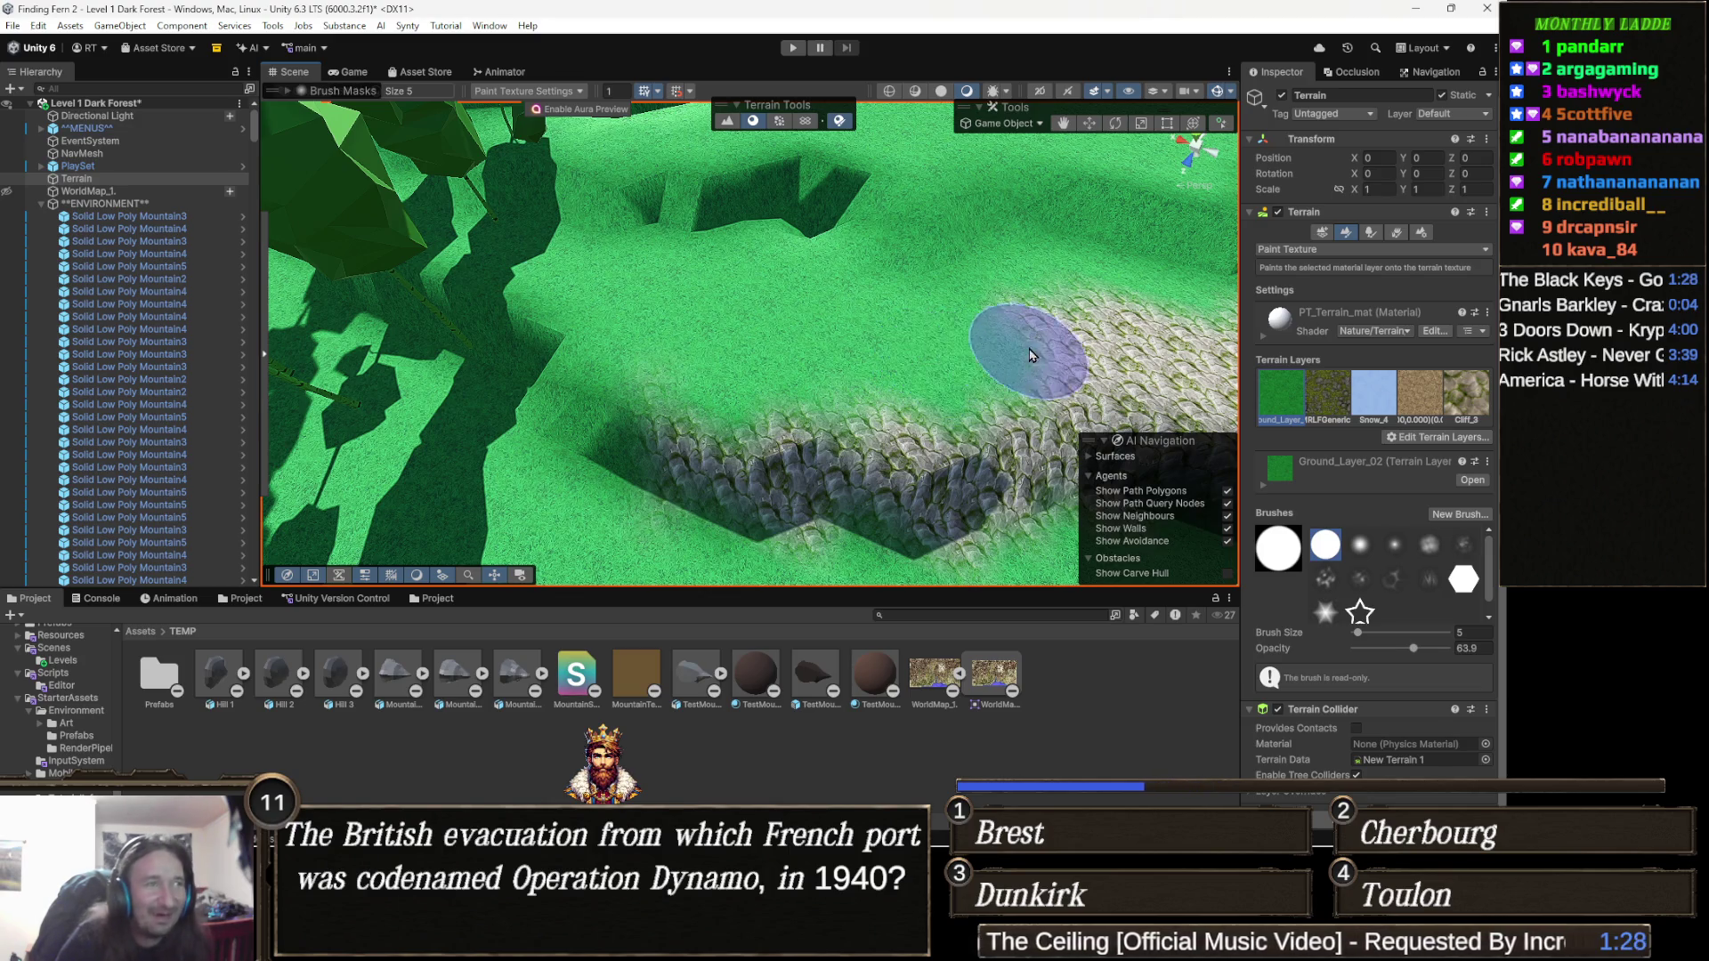
Paint grass over the rock band's upper edge and the cobbled rock, then orbit to a new angle.
{"action": "scroll", "coordinate": [979, 347], "scroll_direction": "up", "scroll_amount": 3}
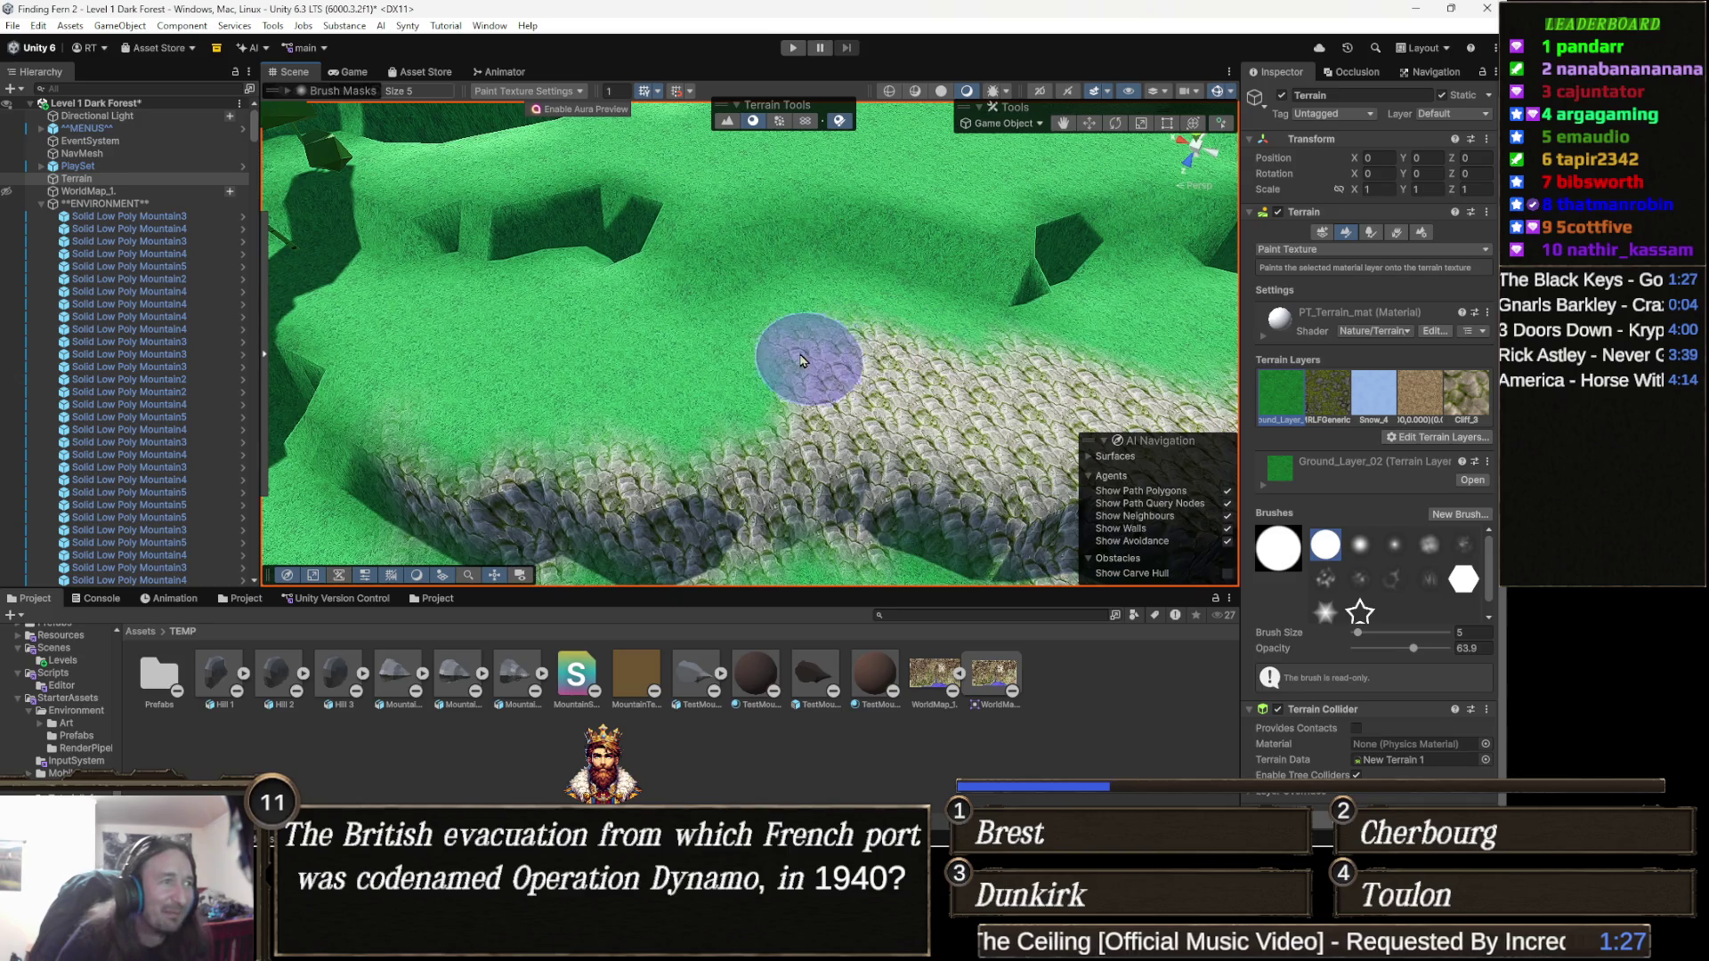
{"action": "mouse_move", "coordinate": [800, 360]}
{"action": "left_mouse_down"}
{"action": "mouse_move", "coordinate": [779, 365]}
{"action": "mouse_move", "coordinate": [979, 387]}
{"action": "mouse_move", "coordinate": [907, 389]}
{"action": "mouse_move", "coordinate": [783, 313]}
{"action": "mouse_move", "coordinate": [1045, 339]}
{"action": "left_mouse_up"}
{"action": "scroll", "coordinate": [1045, 338], "scroll_direction": "down", "scroll_amount": 3}
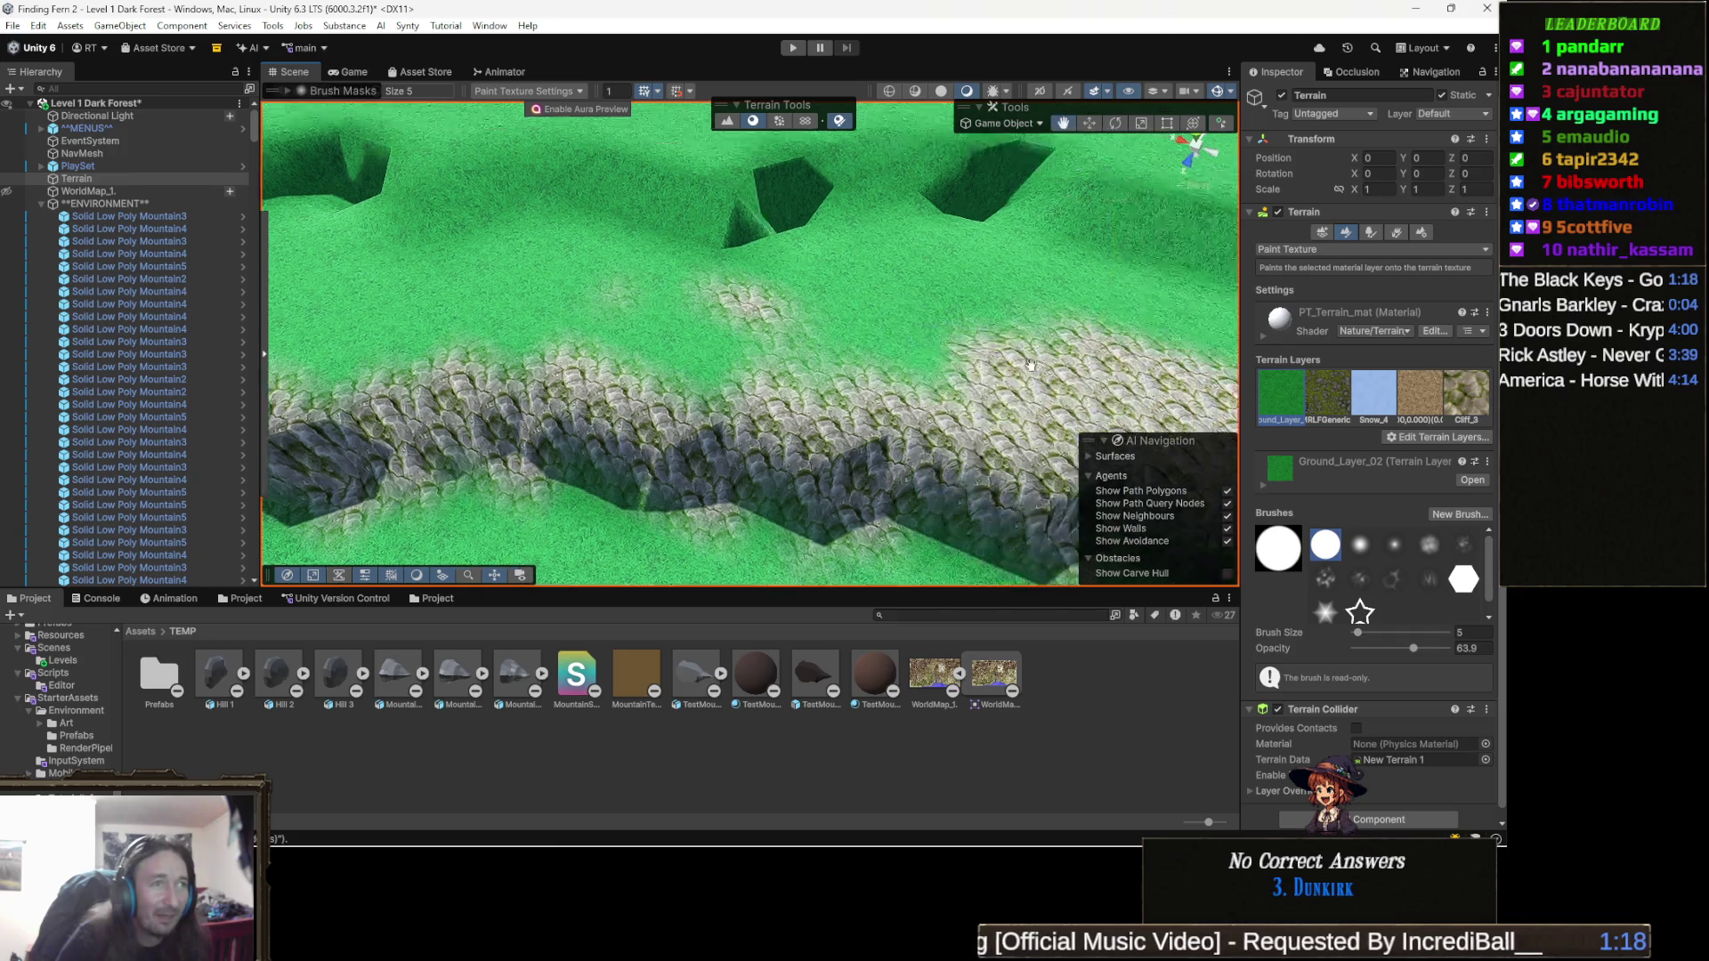
{"action": "mouse_move", "coordinate": [911, 423]}
{"action": "left_mouse_down"}
{"action": "mouse_move", "coordinate": [858, 446]}
{"action": "mouse_move", "coordinate": [720, 389]}
{"action": "left_mouse_up"}
{"action": "scroll", "coordinate": [703, 374], "scroll_direction": "down", "scroll_amount": 2}
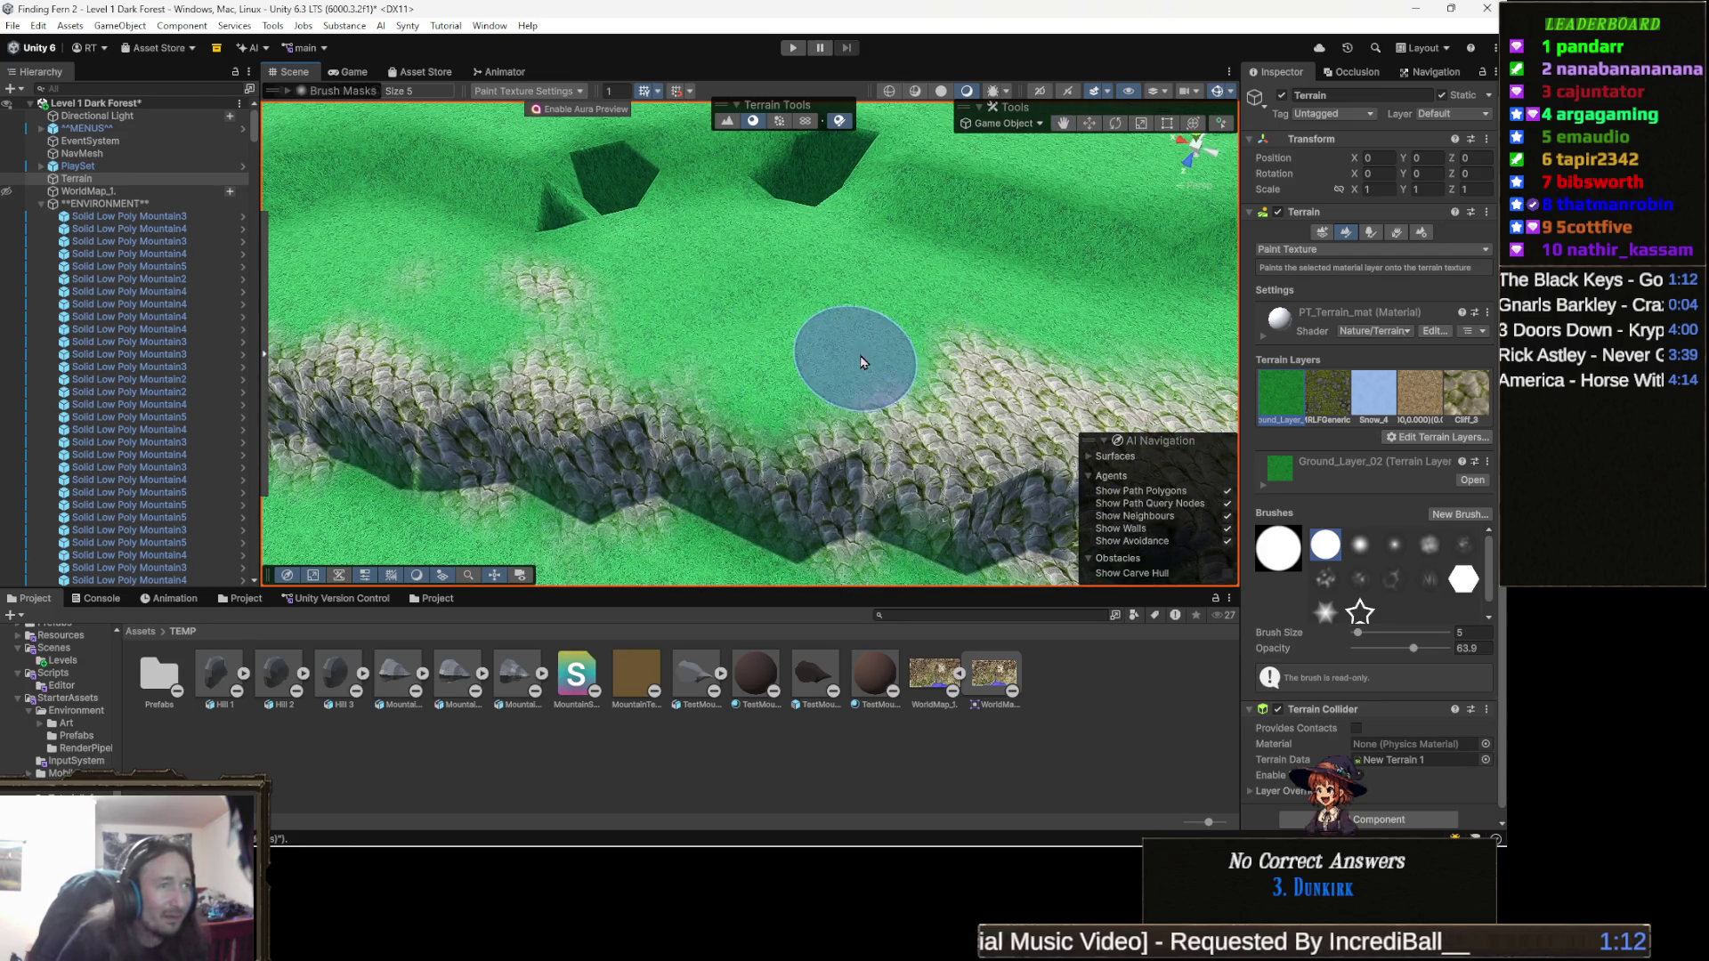
{"action": "scroll", "coordinate": [751, 361], "scroll_direction": "up", "scroll_amount": 4}
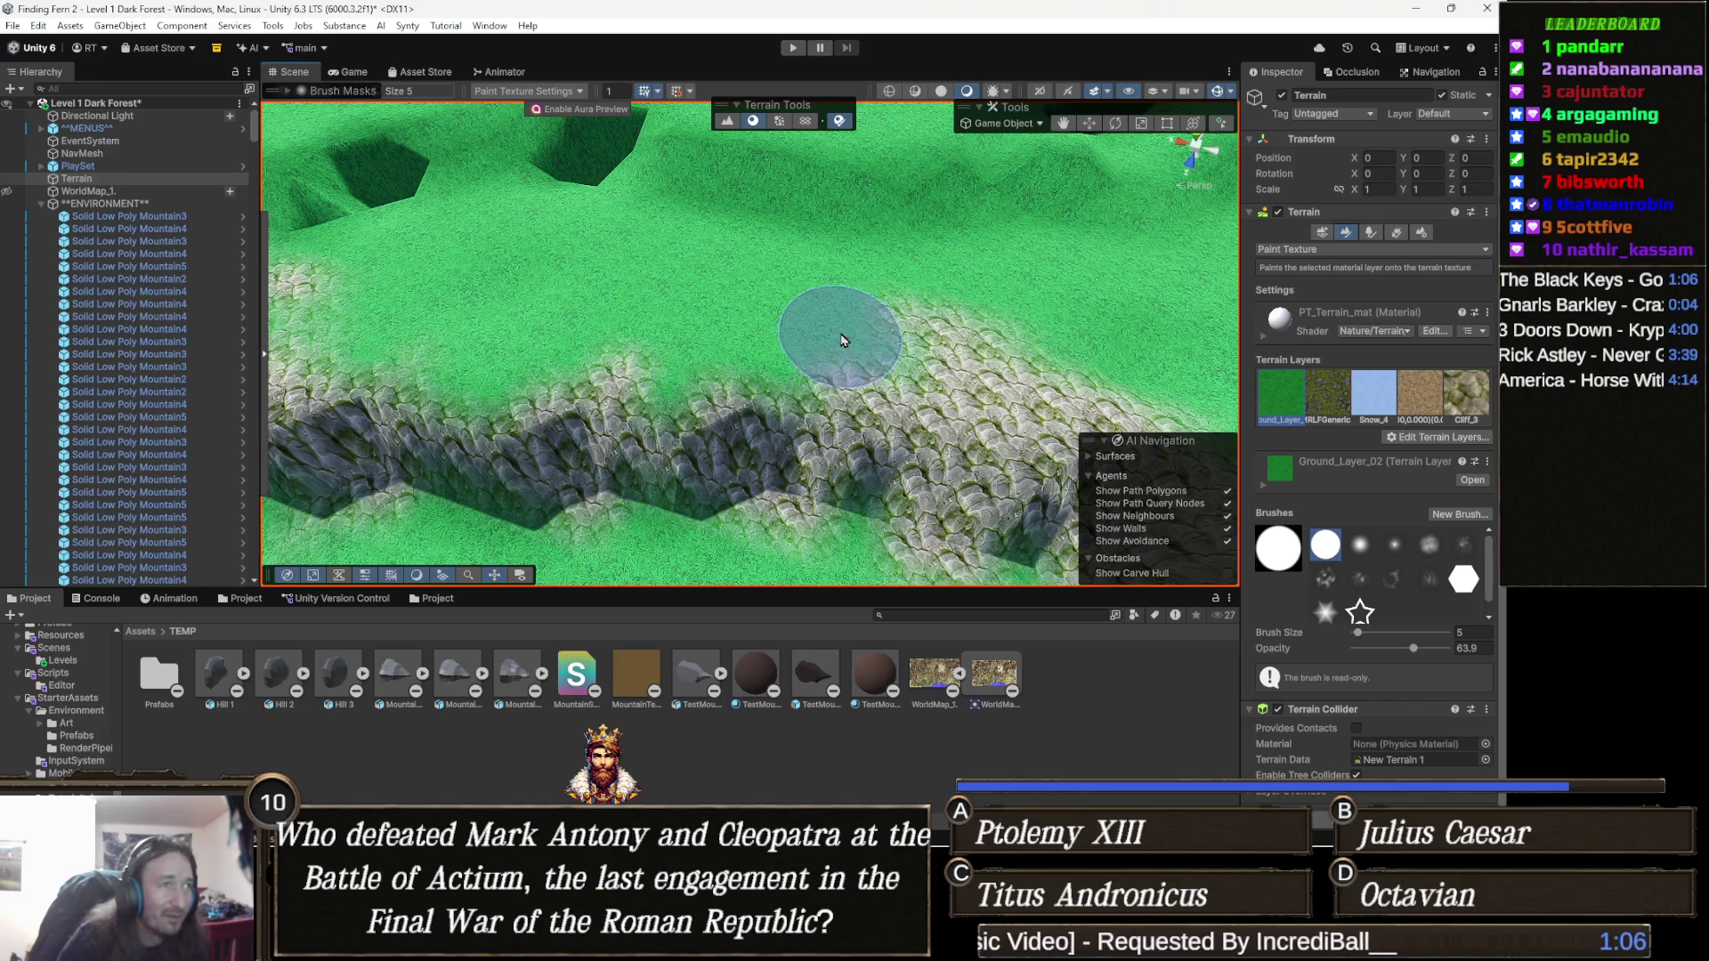
{"action": "left_click_drag", "start_coordinate": [899, 343], "coordinate": [973, 340]}
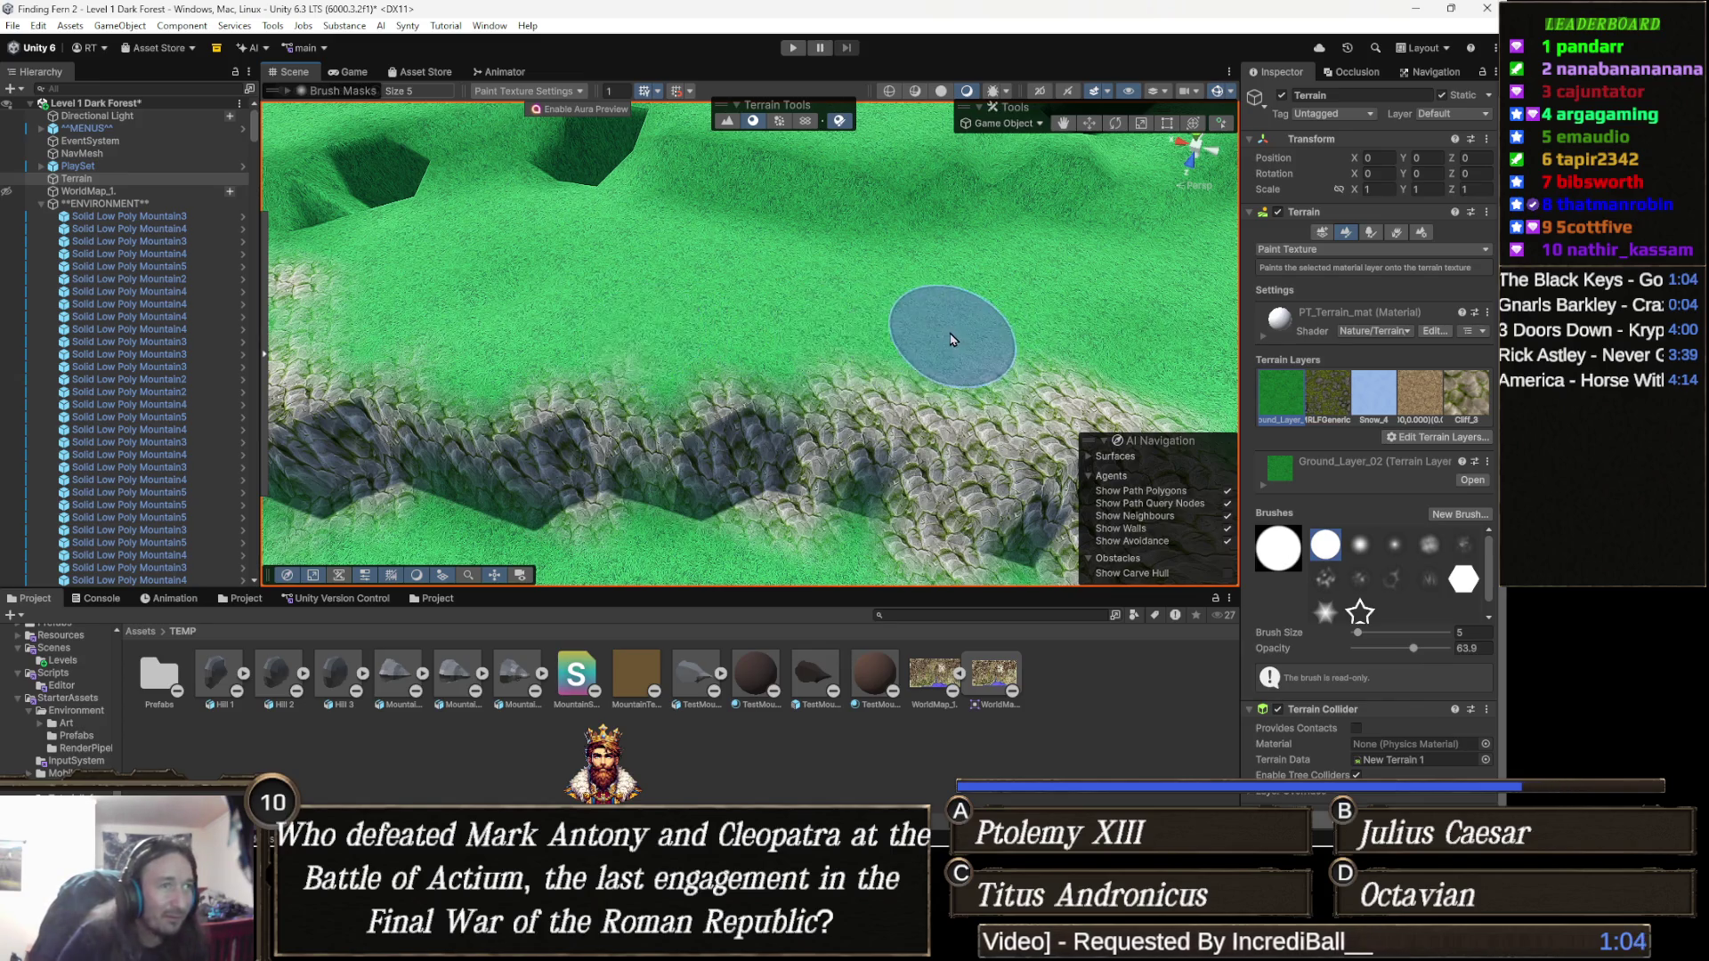
{"action": "scroll", "coordinate": [738, 445], "scroll_direction": "down", "scroll_amount": 2}
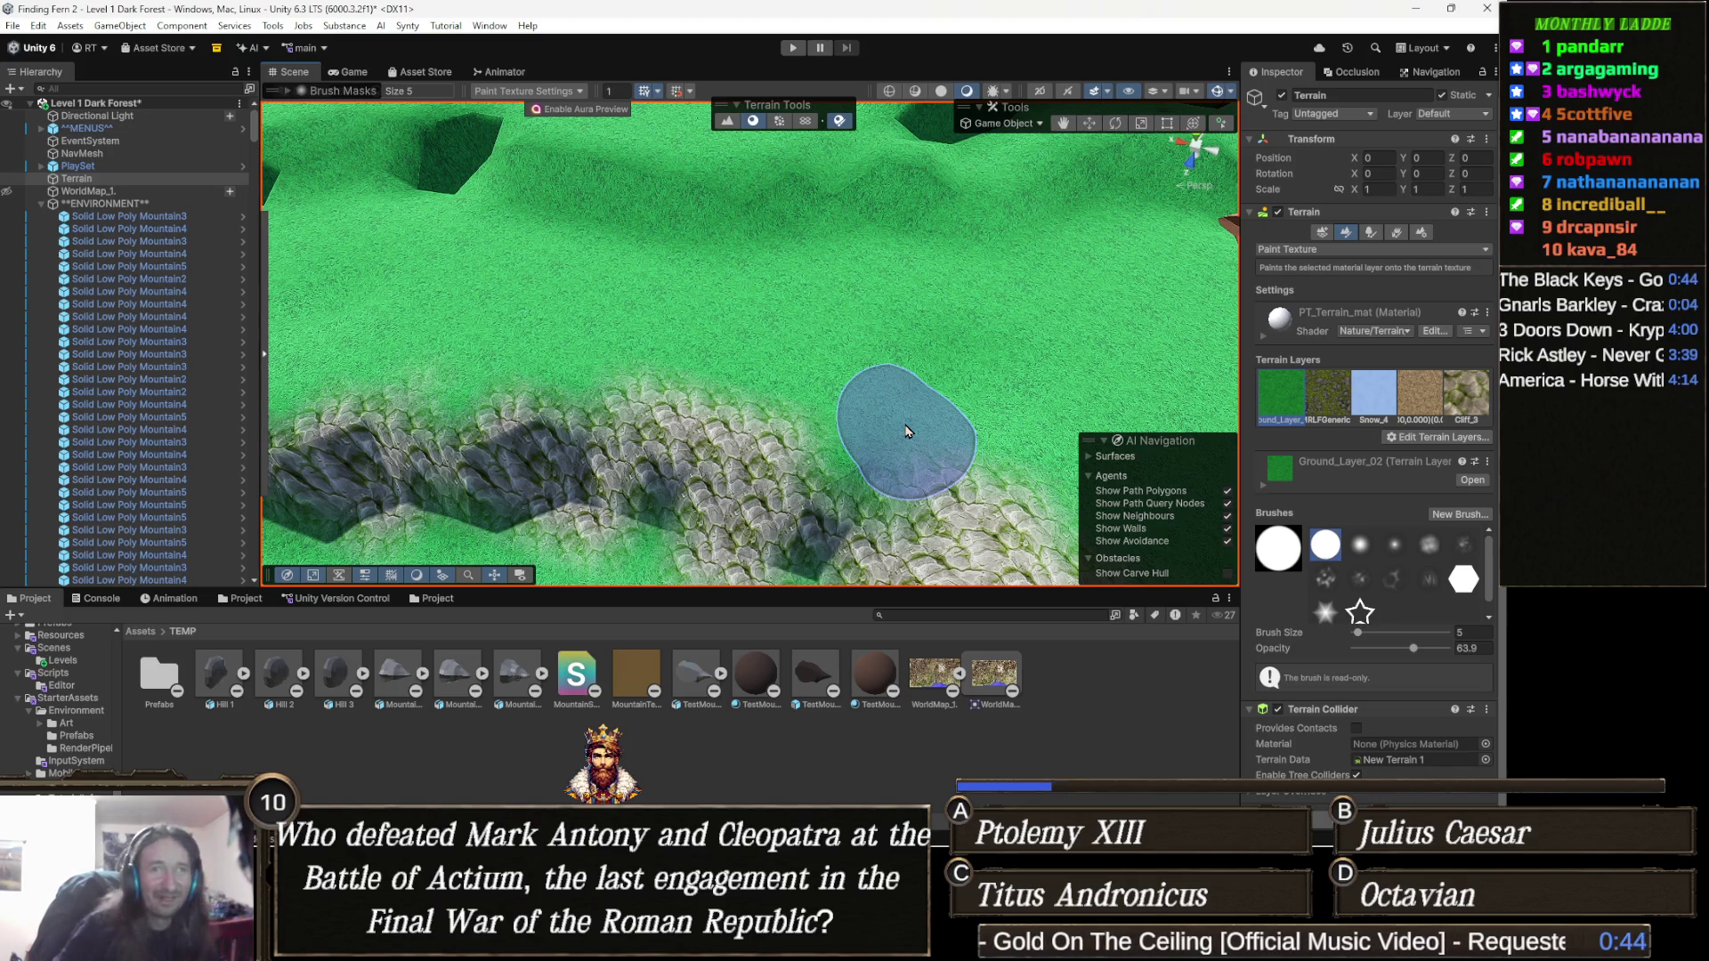
{"action": "mouse_move", "coordinate": [668, 372]}
{"action": "left_mouse_down"}
{"action": "mouse_move", "coordinate": [758, 338]}
{"action": "mouse_move", "coordinate": [689, 319]}
{"action": "left_mouse_up"}
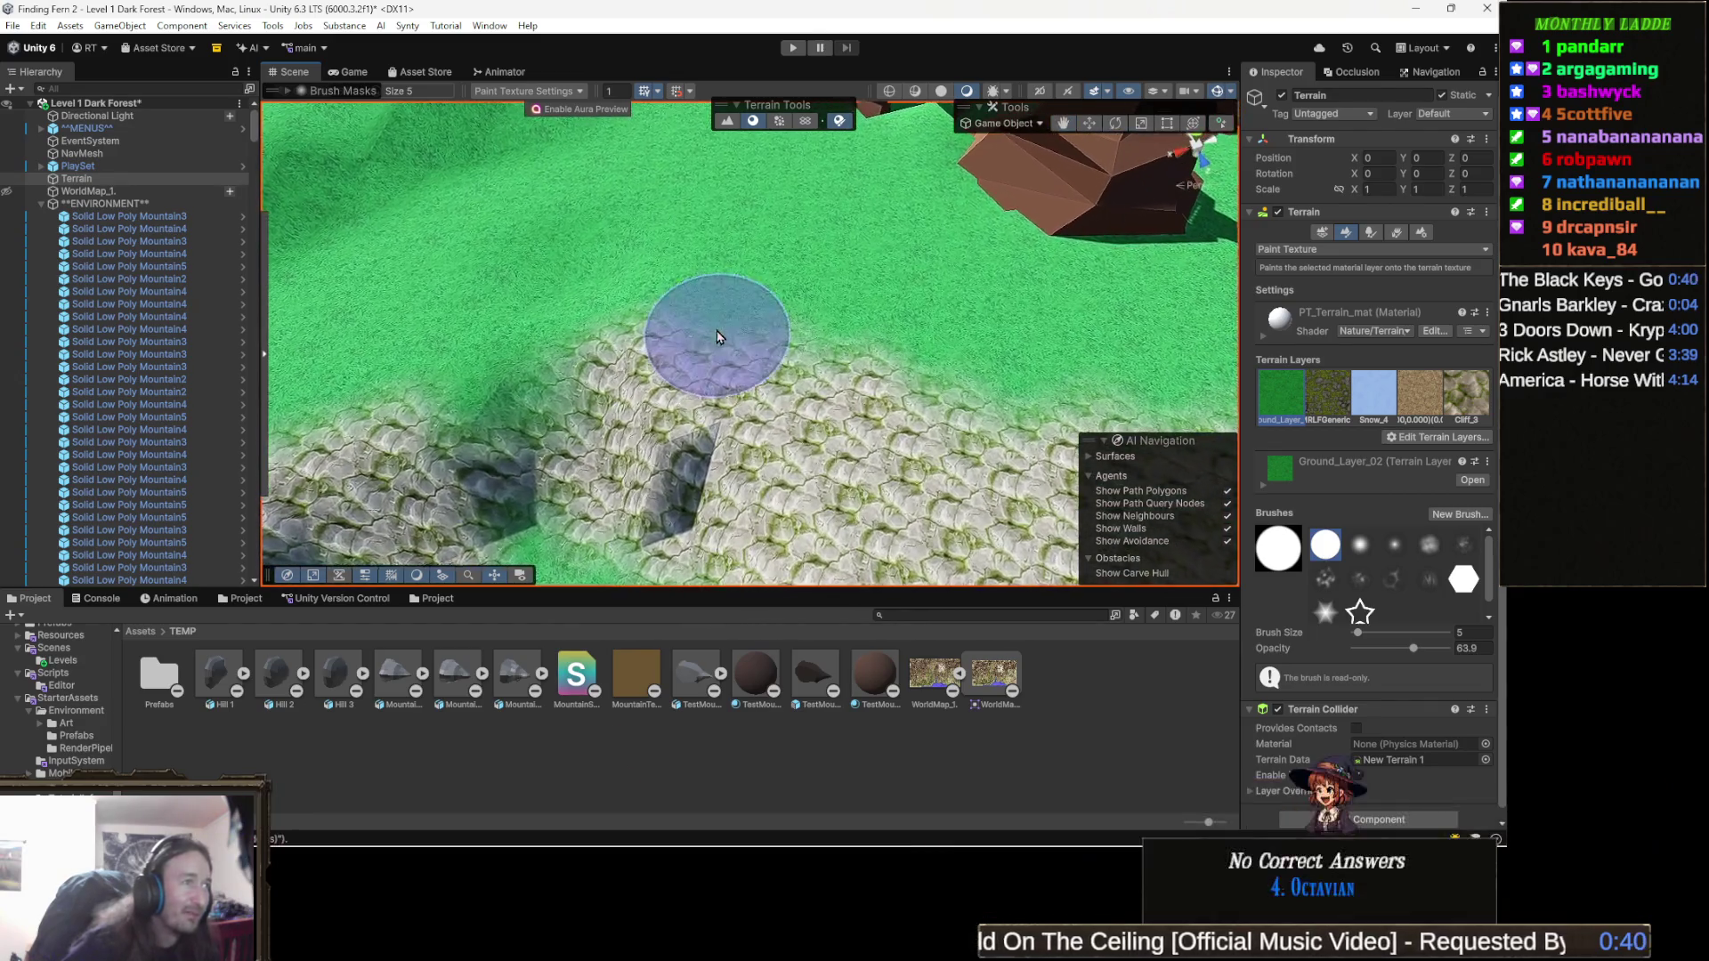
Paint grass over the cobbled cliff-top ledge around the boulders and the large brown rock formation.
{"action": "mouse_move", "coordinate": [667, 305]}
{"action": "left_mouse_down"}
{"action": "mouse_move", "coordinate": [516, 310]}
{"action": "mouse_move", "coordinate": [686, 407]}
{"action": "mouse_move", "coordinate": [660, 367]}
{"action": "mouse_move", "coordinate": [791, 249]}
{"action": "left_mouse_up"}
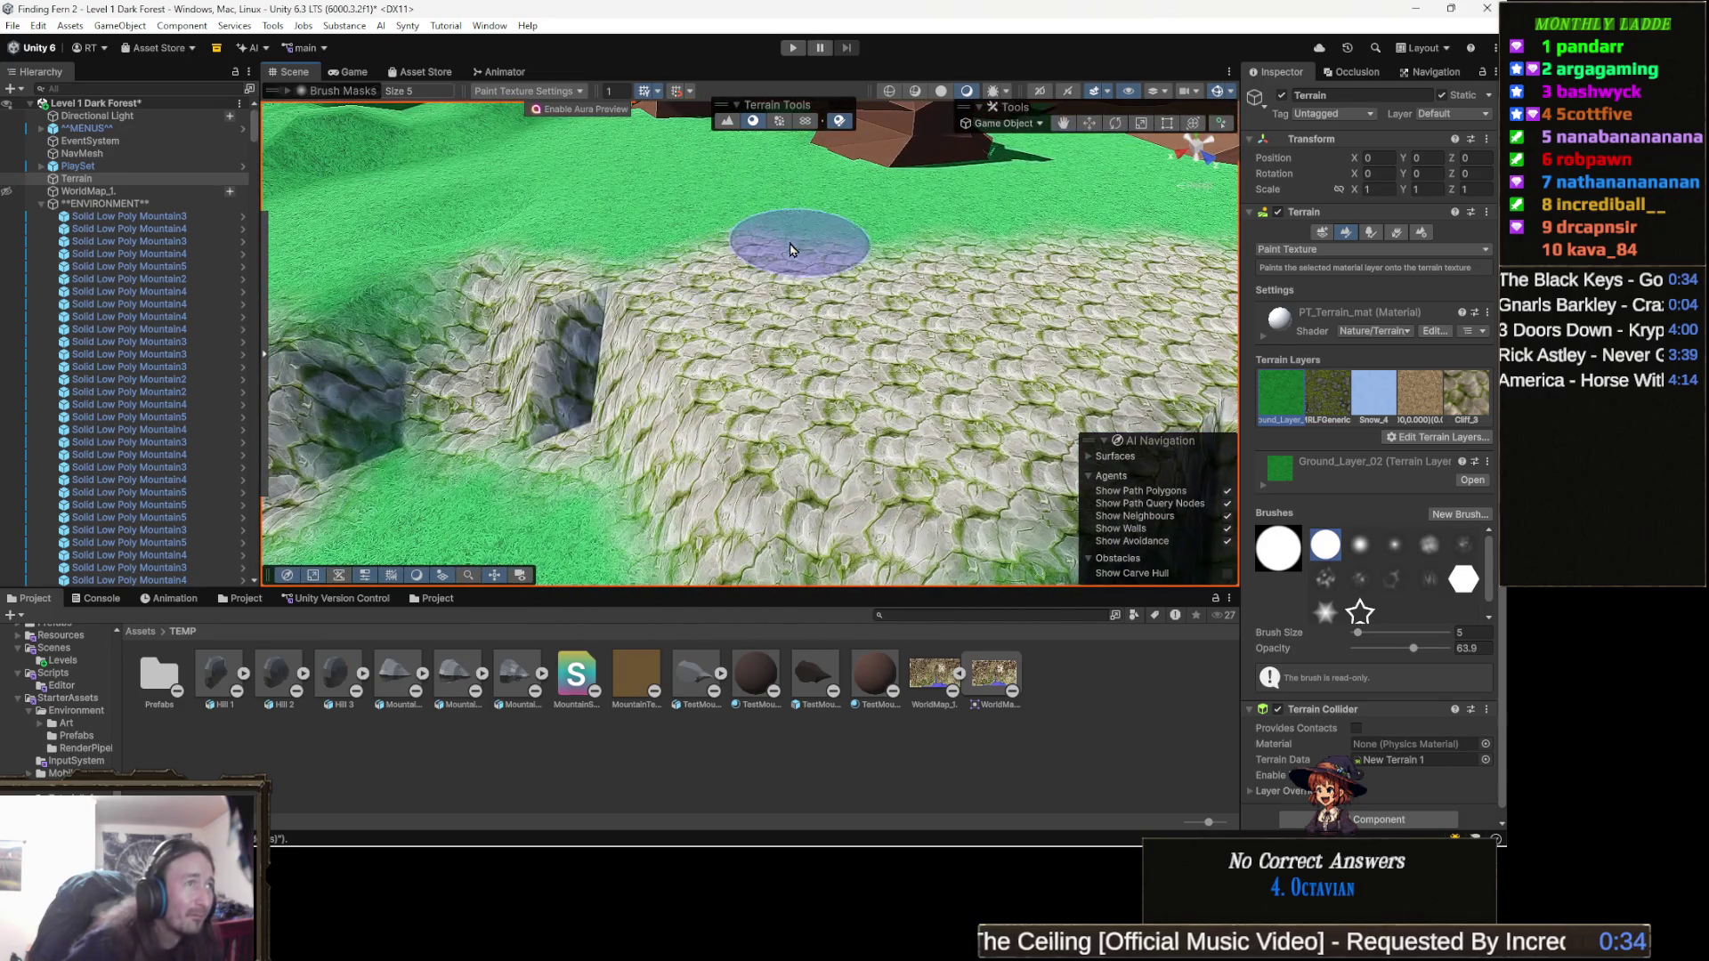
{"action": "left_click_drag", "start_coordinate": [698, 275], "coordinate": [858, 315]}
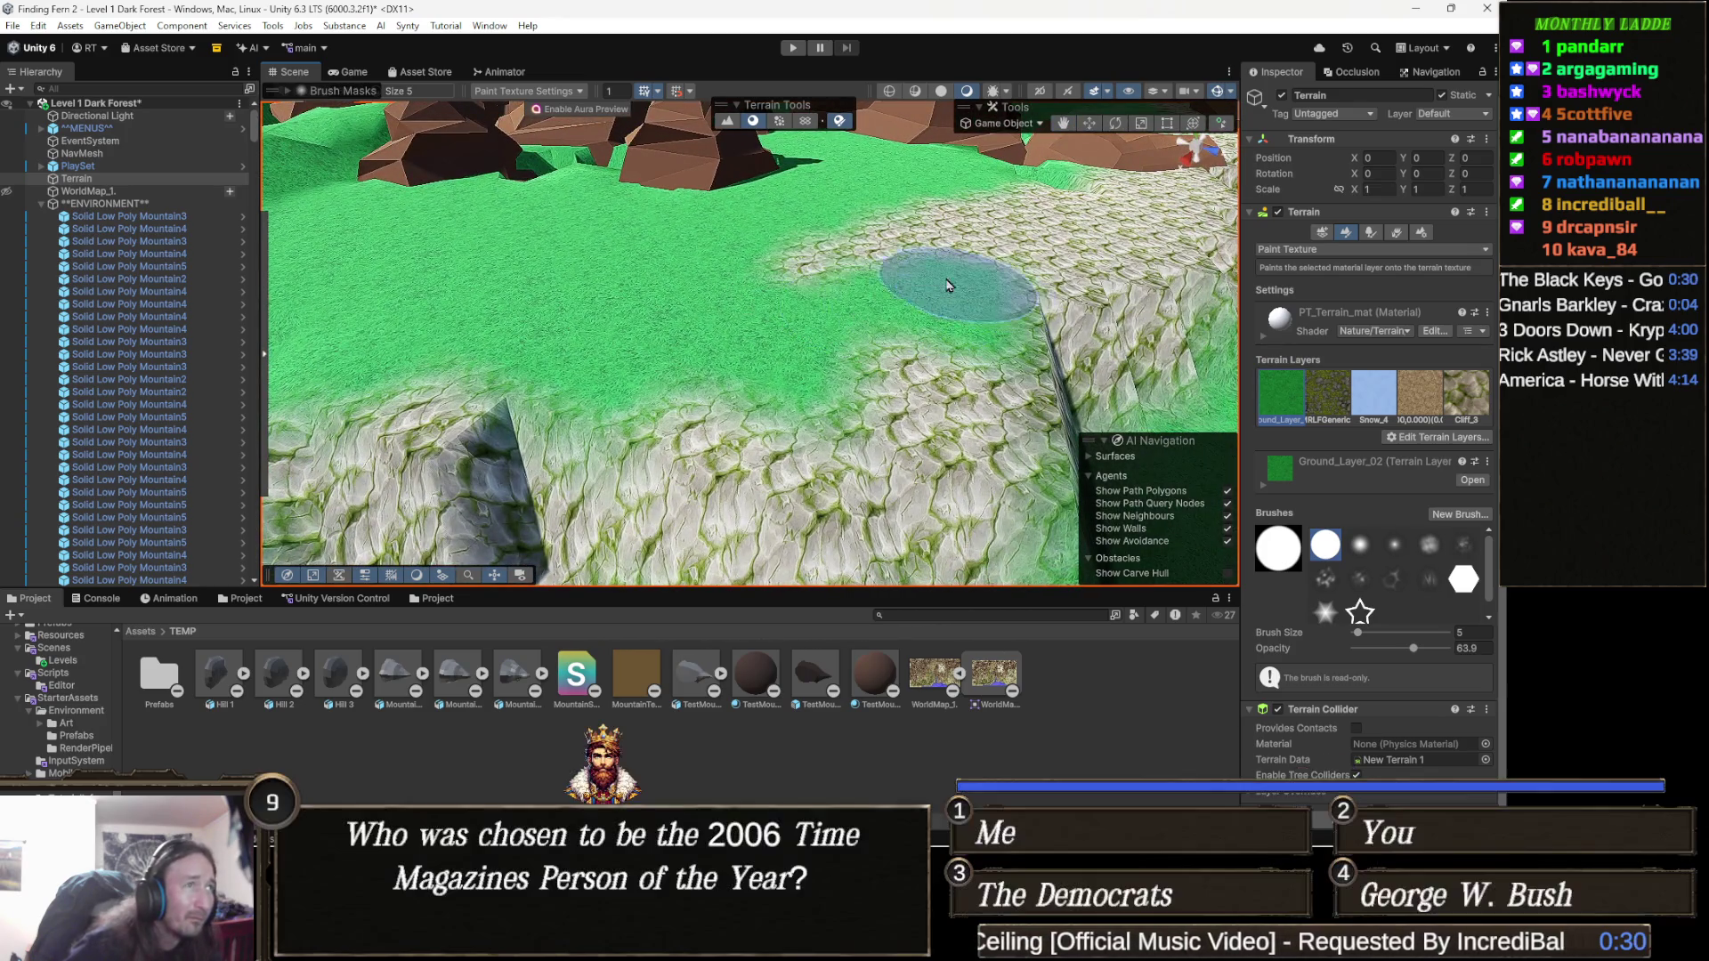
{"action": "mouse_move", "coordinate": [679, 259]}
{"action": "left_mouse_down"}
{"action": "mouse_move", "coordinate": [776, 310]}
{"action": "mouse_move", "coordinate": [614, 349]}
{"action": "left_mouse_up"}
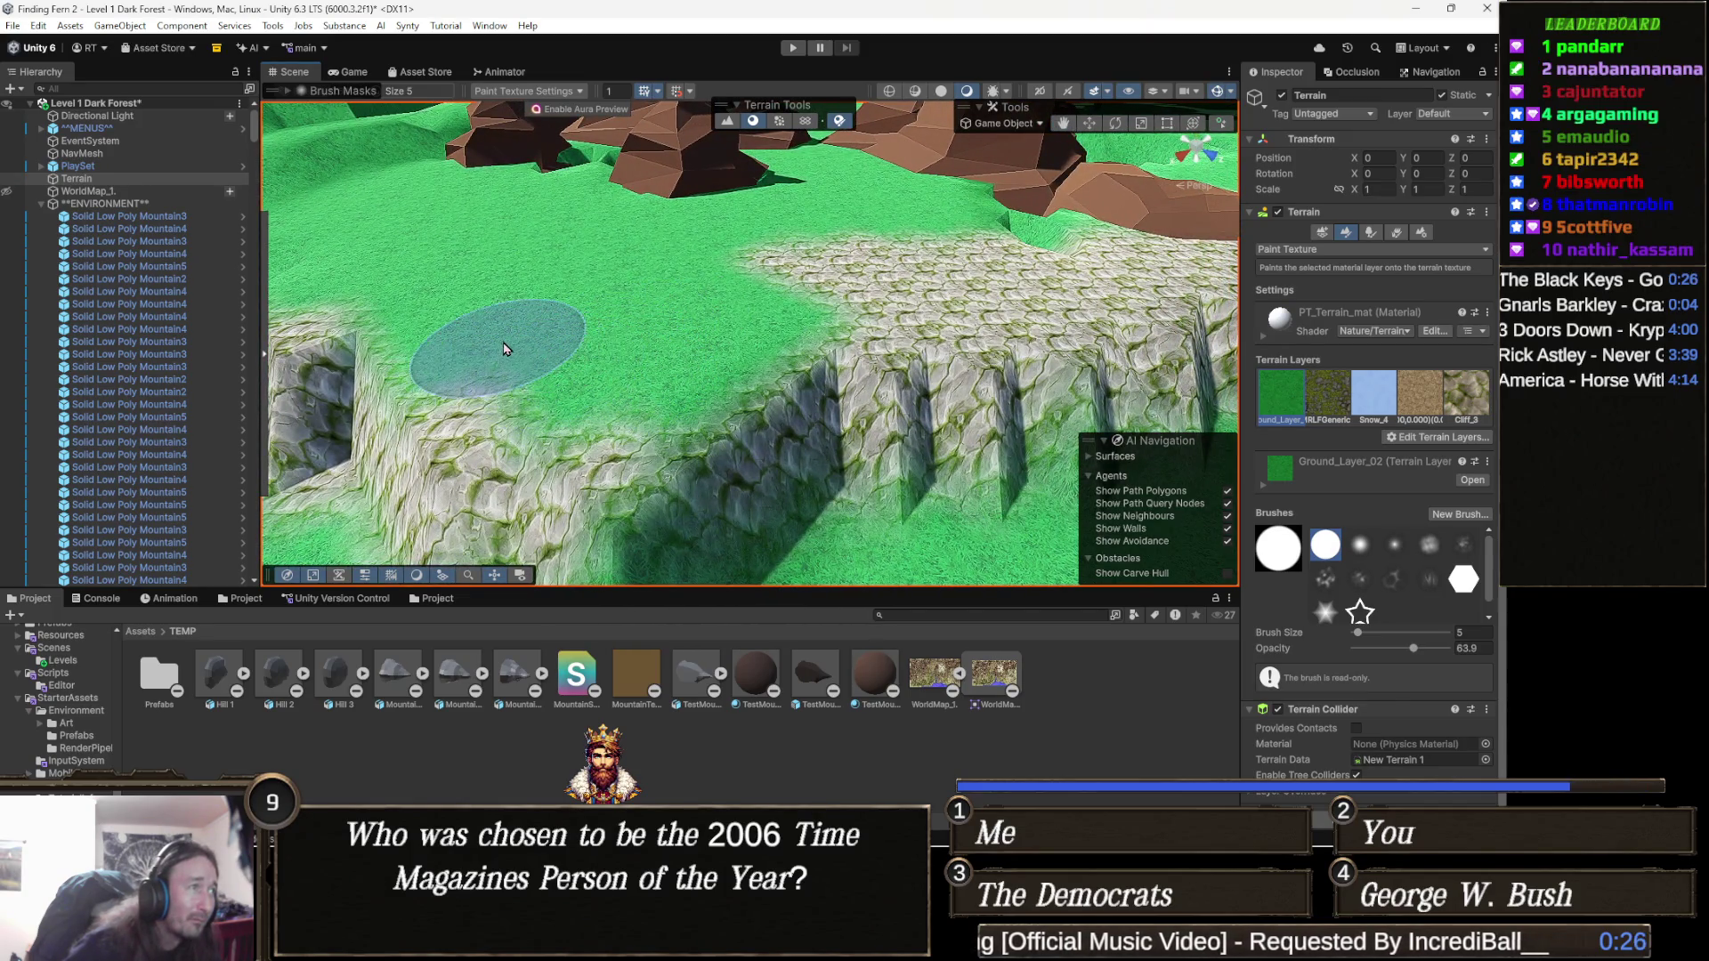
{"action": "scroll", "coordinate": [570, 386], "scroll_direction": "down", "scroll_amount": 5}
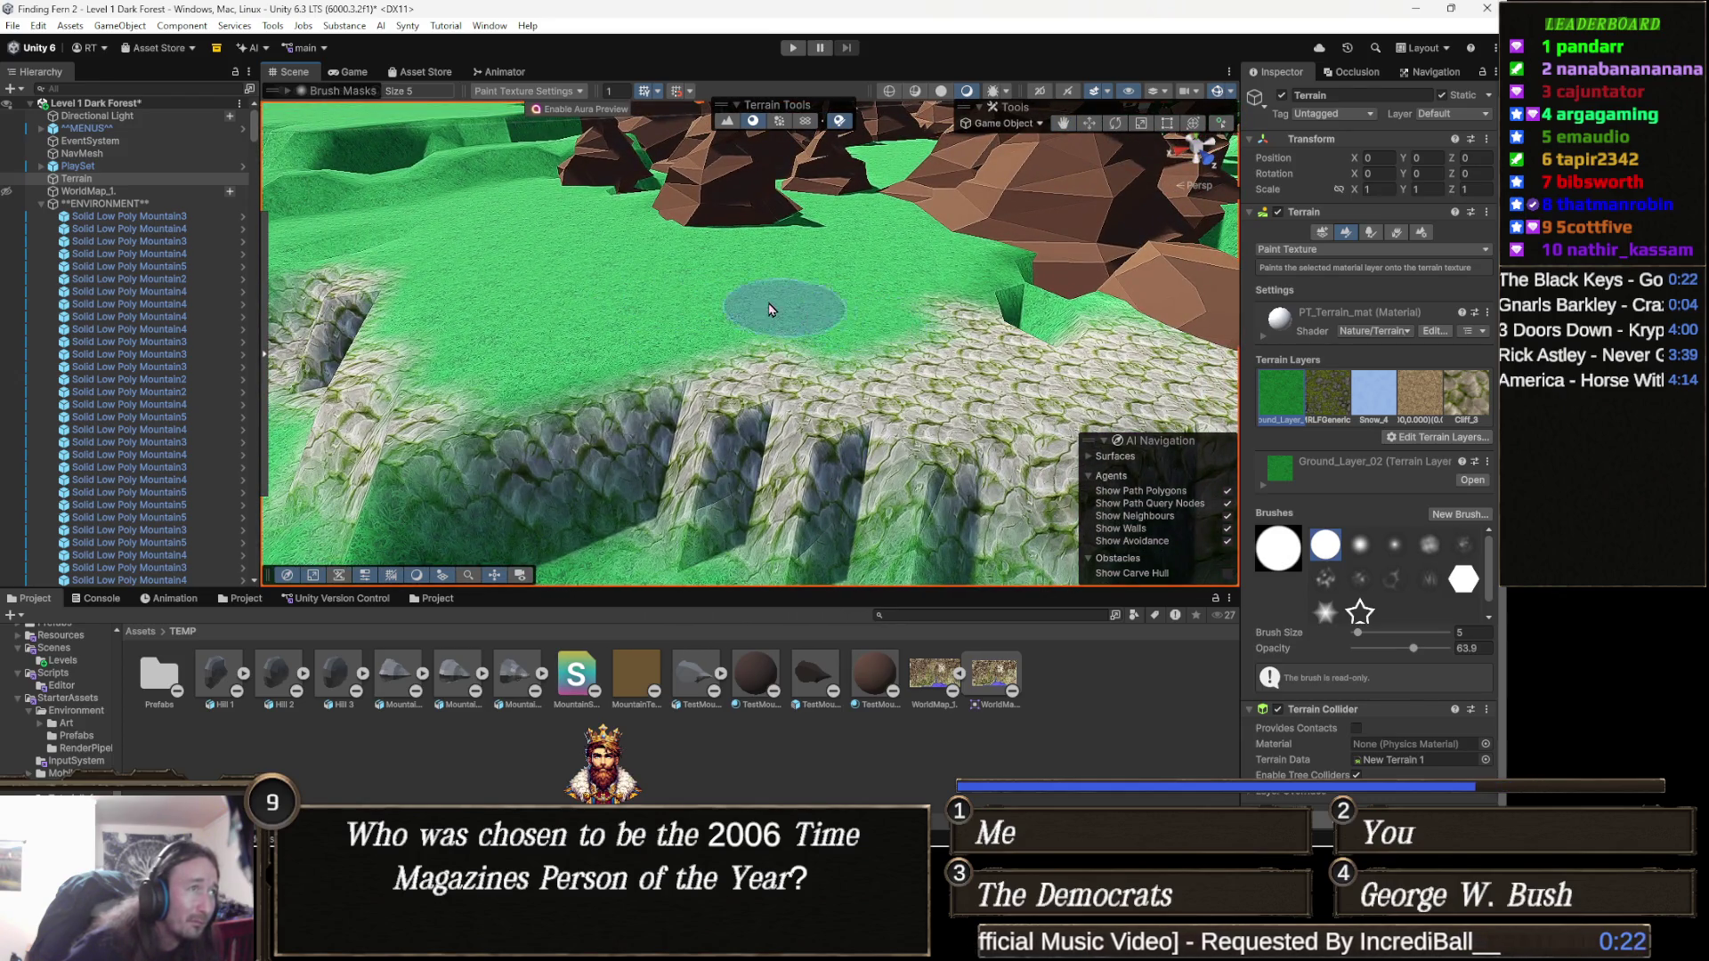
{"action": "mouse_move", "coordinate": [834, 341]}
{"action": "left_mouse_down"}
{"action": "mouse_move", "coordinate": [721, 353]}
{"action": "mouse_move", "coordinate": [770, 355]}
{"action": "left_mouse_up"}
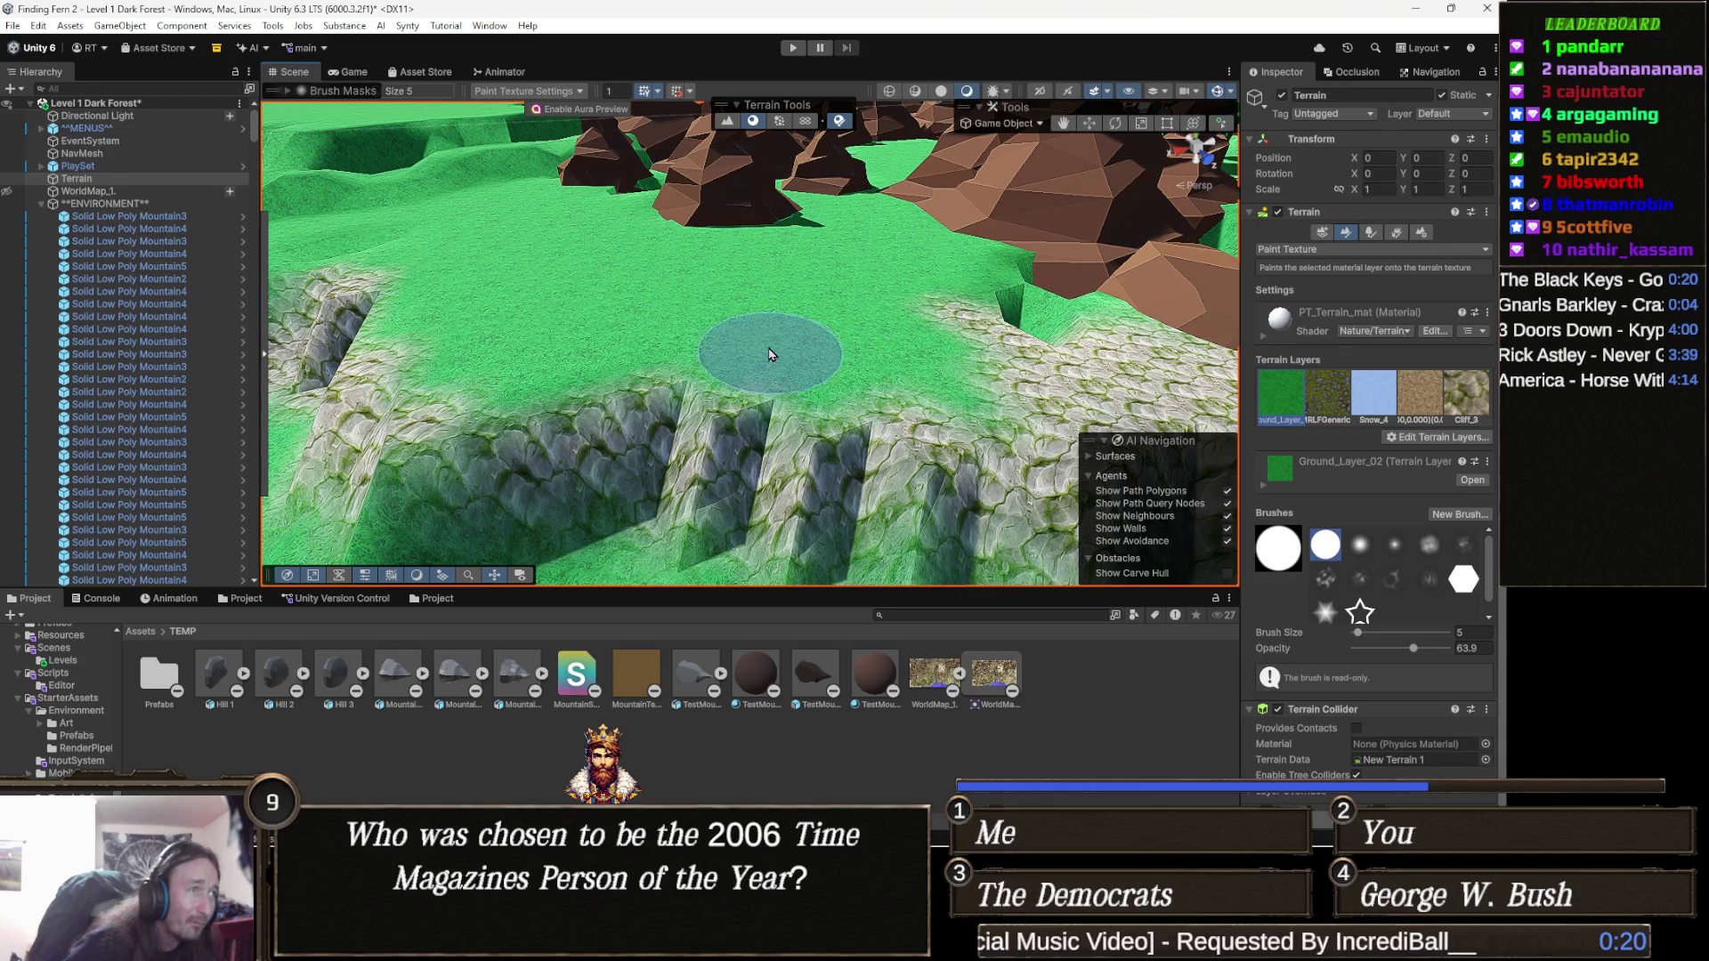
{"action": "scroll", "coordinate": [755, 357], "scroll_direction": "up", "scroll_amount": 4}
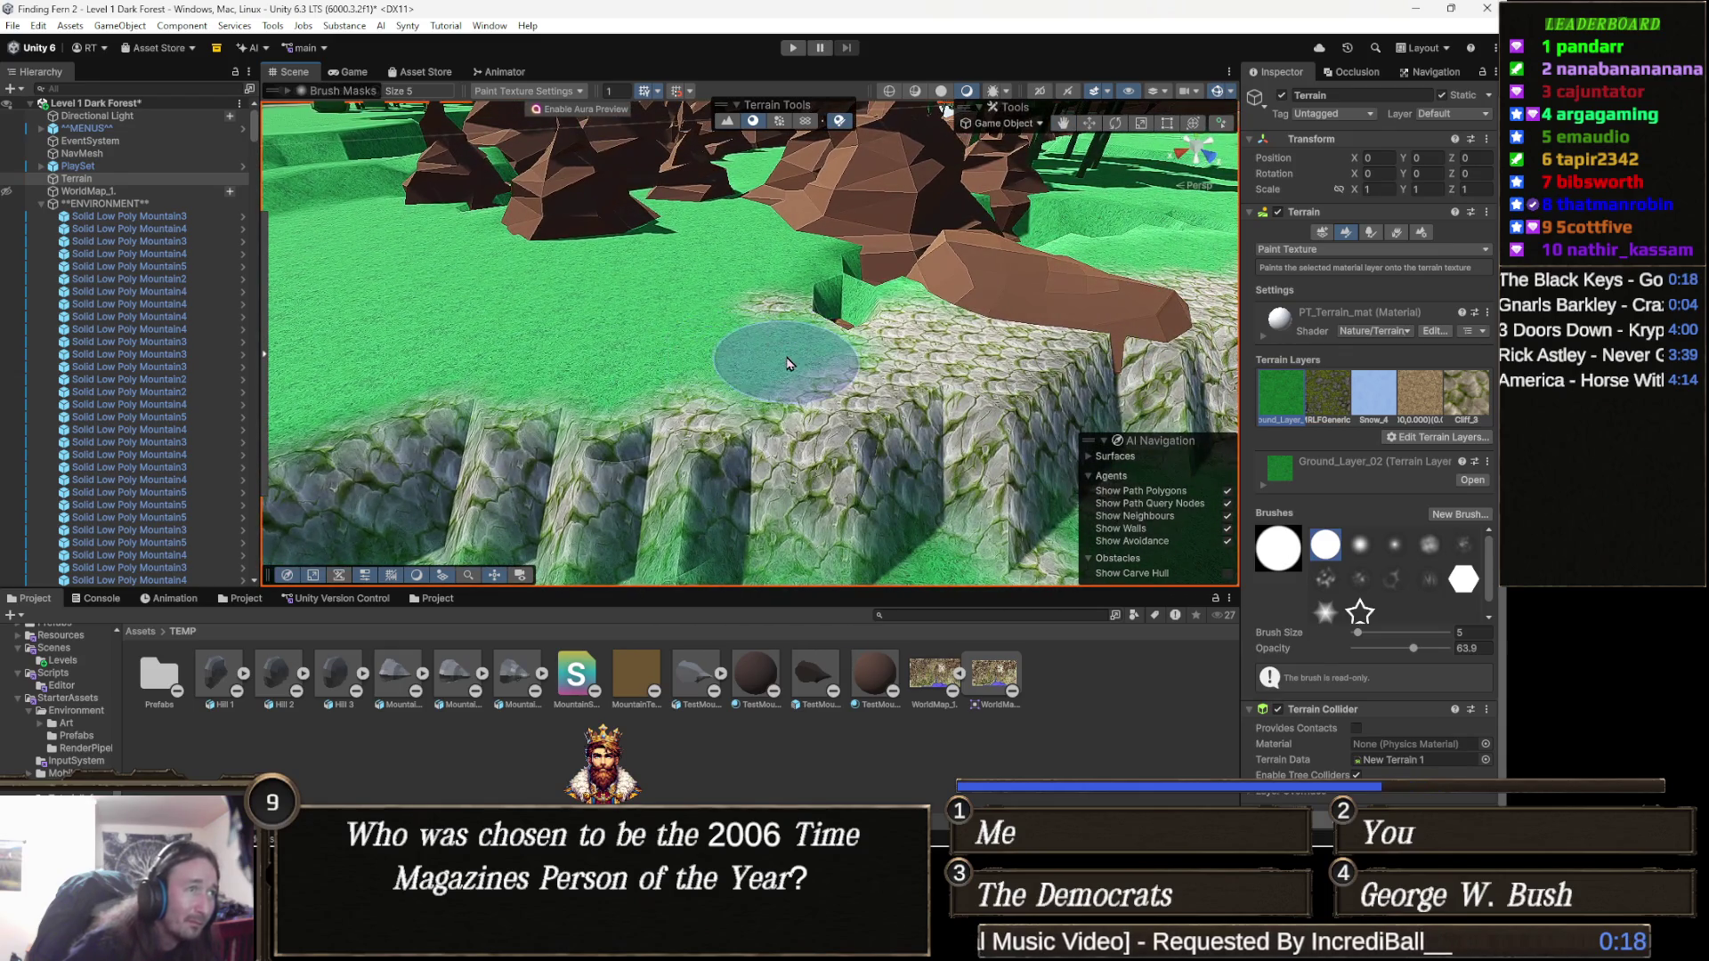
{"action": "mouse_move", "coordinate": [810, 365]}
{"action": "left_mouse_down"}
{"action": "mouse_move", "coordinate": [877, 307]}
{"action": "mouse_move", "coordinate": [881, 338]}
{"action": "left_mouse_up"}
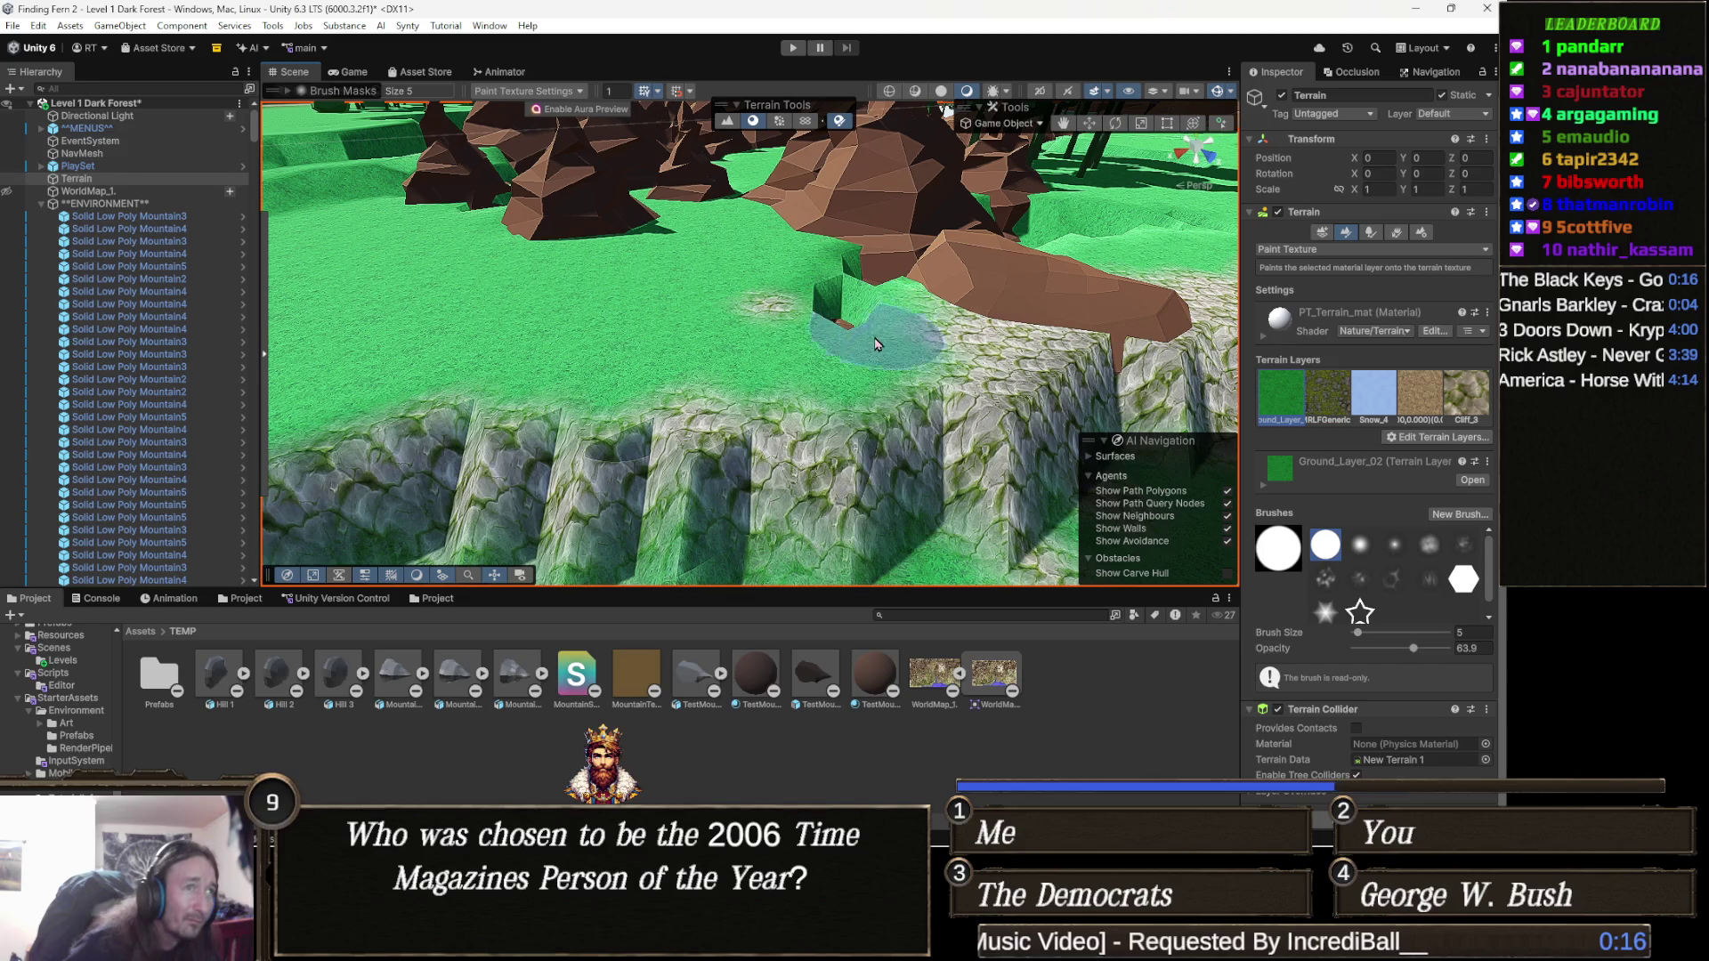
{"action": "scroll", "coordinate": [742, 409], "scroll_direction": "down", "scroll_amount": 3}
{"action": "scroll", "coordinate": [677, 419], "scroll_direction": "up", "scroll_amount": 4}
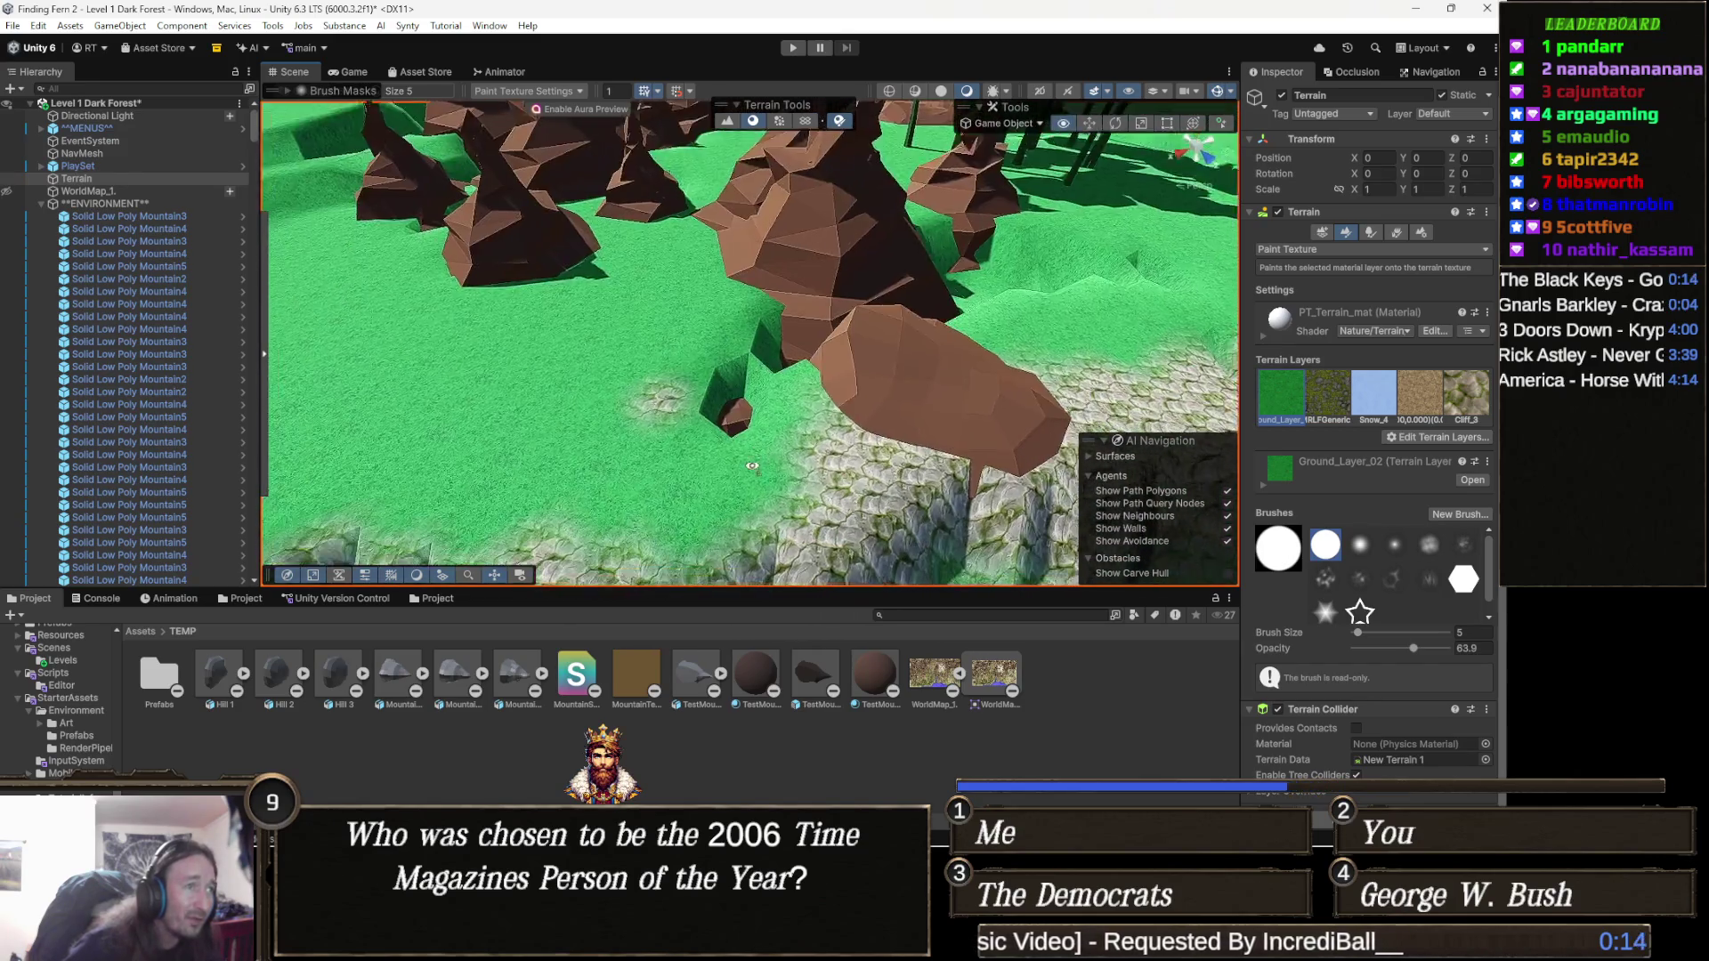
{"action": "scroll", "coordinate": [628, 430], "scroll_direction": "up", "scroll_amount": 3}
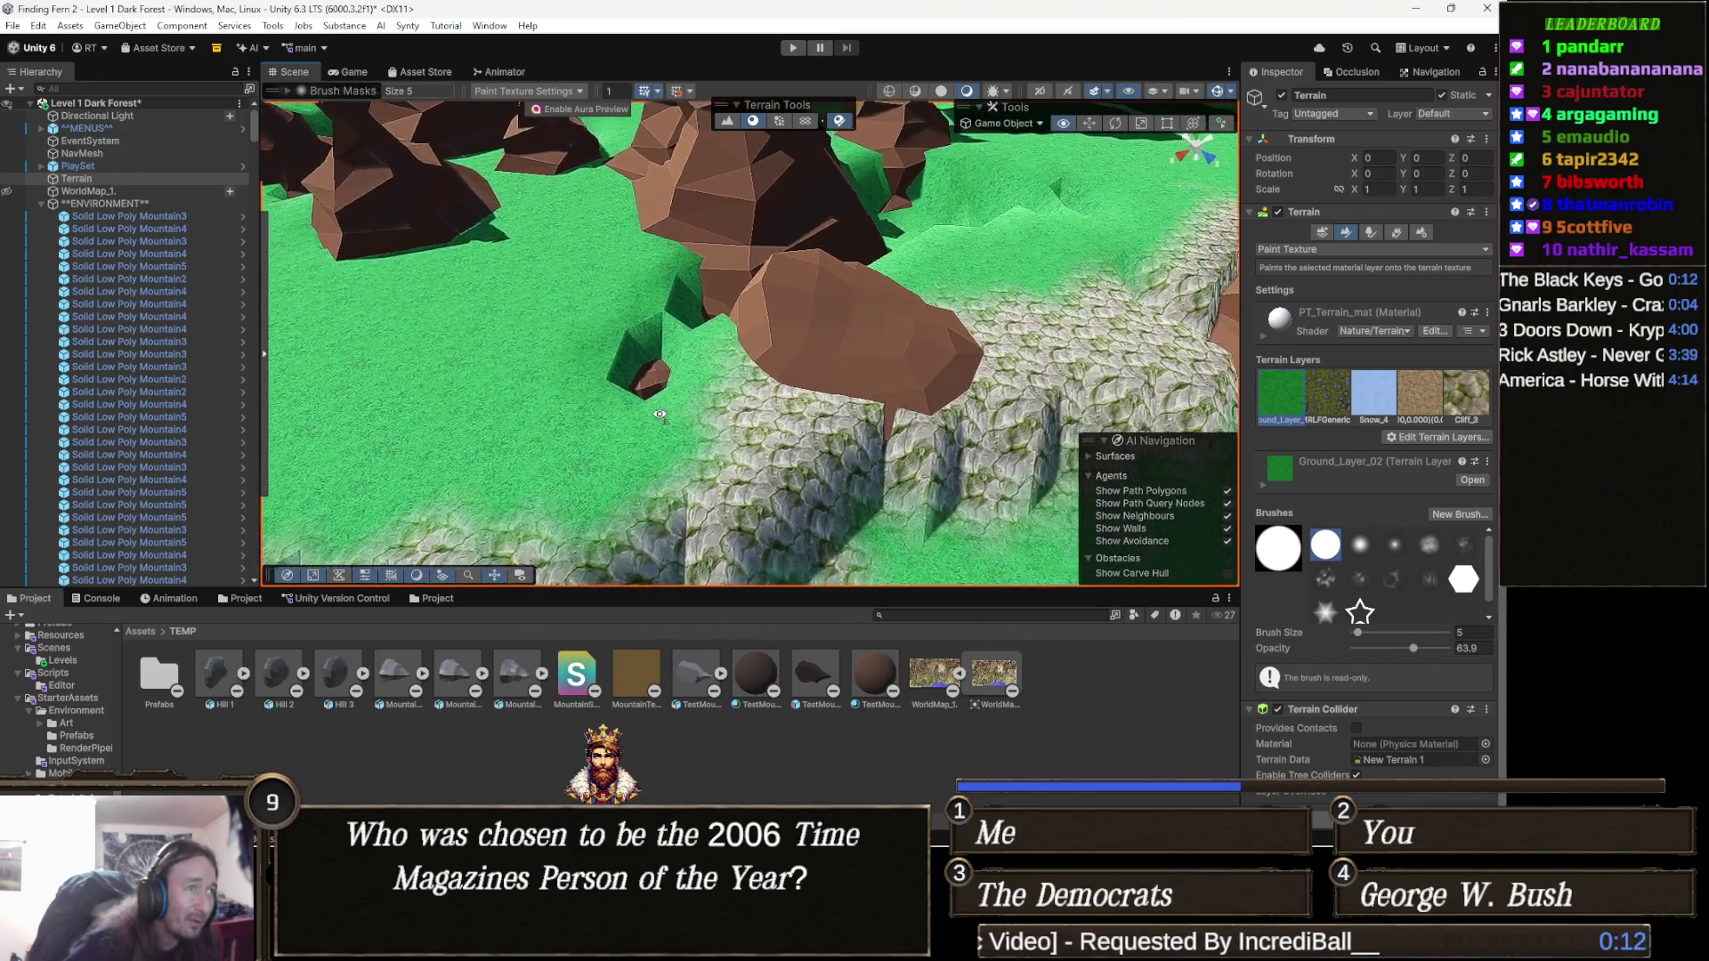
{"action": "mouse_move", "coordinate": [637, 425]}
{"action": "left_mouse_down"}
{"action": "mouse_move", "coordinate": [637, 389]}
{"action": "mouse_move", "coordinate": [622, 404]}
{"action": "mouse_move", "coordinate": [659, 369]}
{"action": "mouse_move", "coordinate": [738, 372]}
{"action": "mouse_move", "coordinate": [747, 389]}
{"action": "left_mouse_up"}
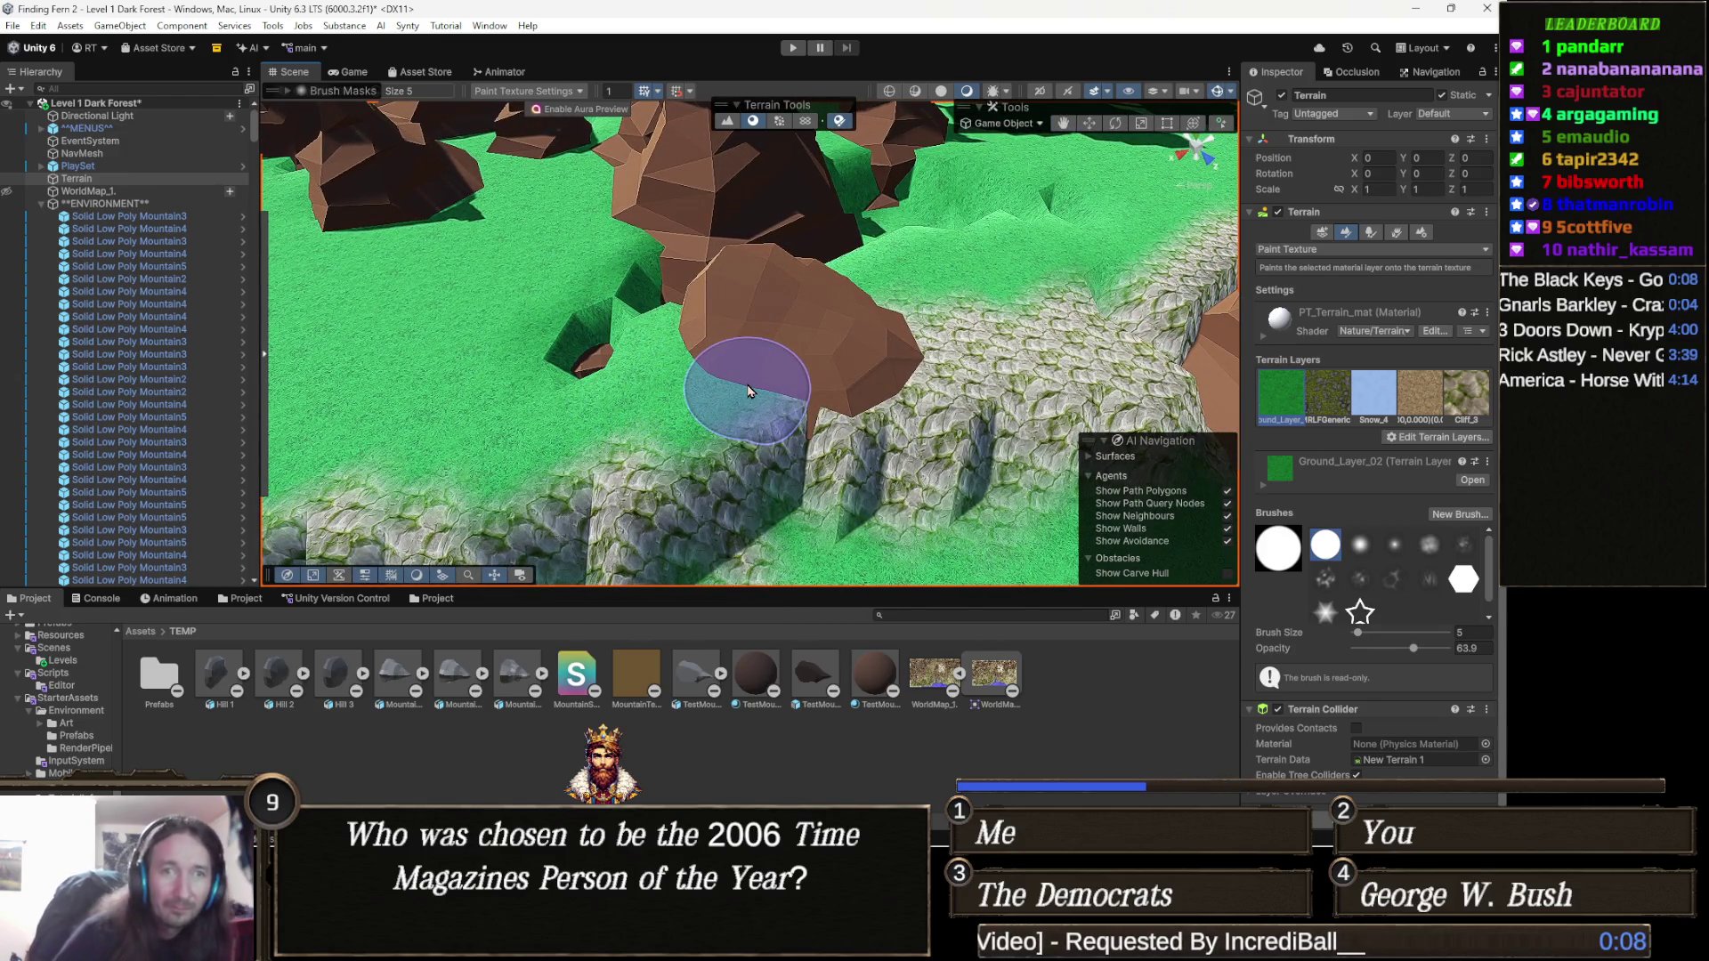